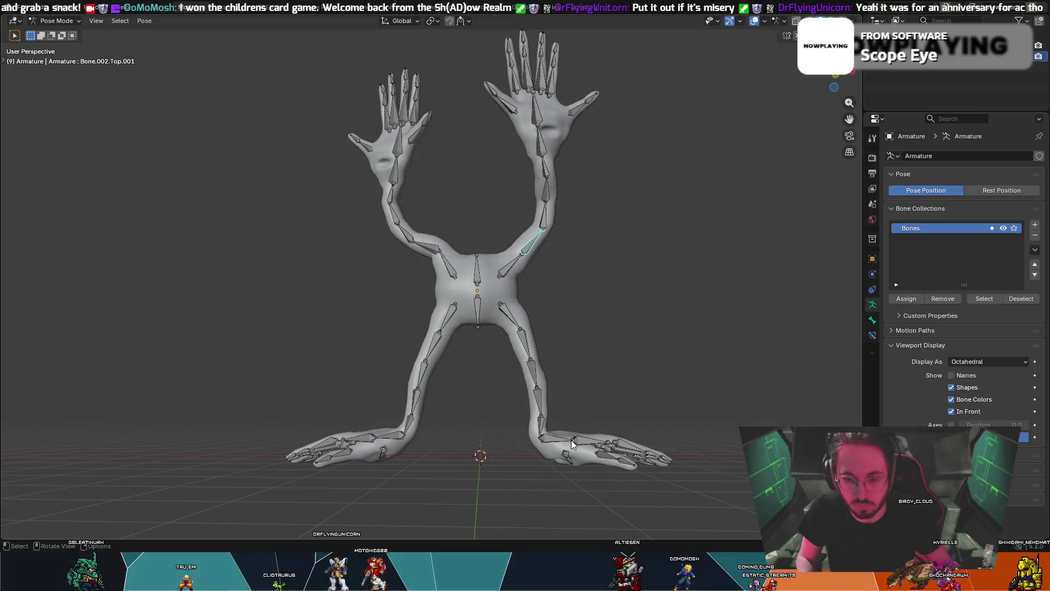
# - In Pose Mode, rotate the foot bone Bones.Bot.006 to test the mesh deformation
pyautogui.moveTo(578, 446)
pyautogui.mouseDown(button='middle')
pyautogui.moveTo(580, 406)
pyautogui.moveTo(570, 418)
pyautogui.mouseUp(button='middle')
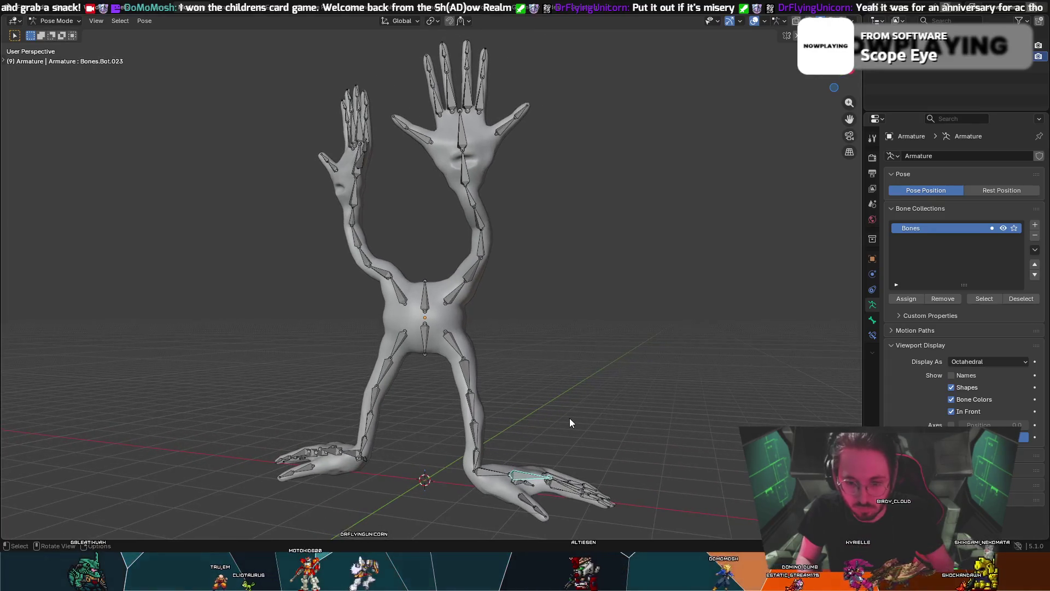
pyautogui.press('r')
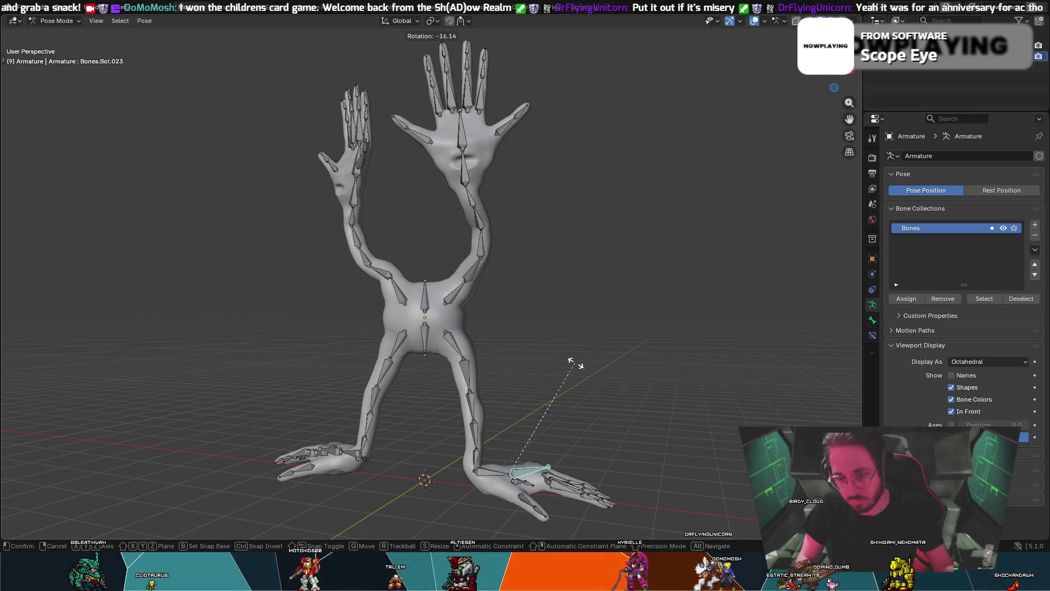
pyautogui.rightClick(572, 451)
pyautogui.moveTo(572, 451)
pyautogui.mouseDown(button='middle')
pyautogui.moveTo(602, 391)
pyautogui.moveTo(604, 407)
pyautogui.moveTo(559, 453)
pyautogui.moveTo(564, 439)
pyautogui.moveTo(493, 445)
pyautogui.mouseUp(button='middle')
pyautogui.click(466, 451)
pyautogui.press('r')
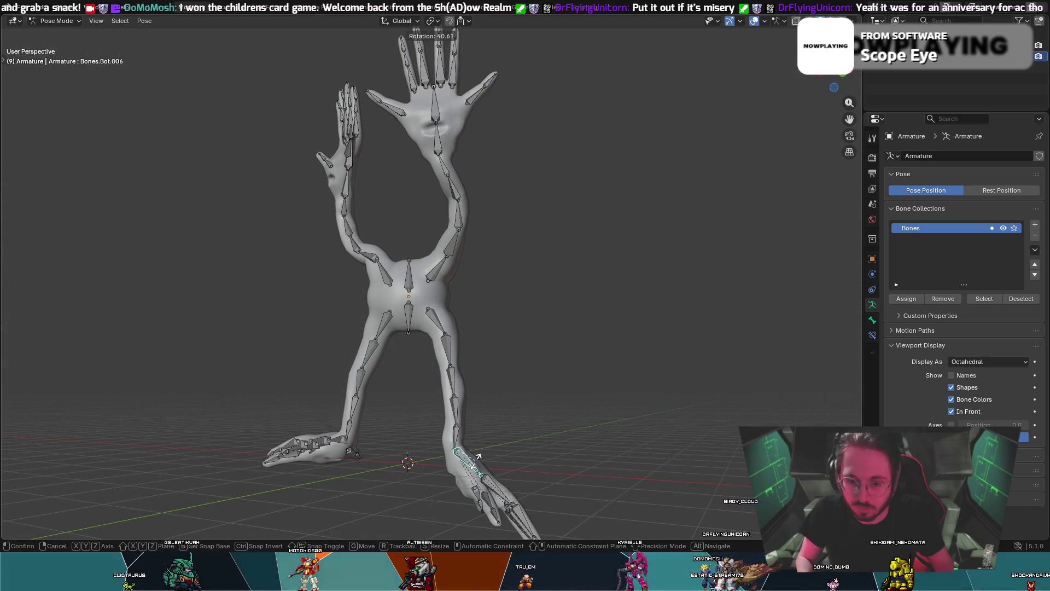
pyautogui.click(482, 452)
# - Move Bones.Bot.023 to test the foot deformation, then check it from the side
pyautogui.click(525, 471)
pyautogui.moveTo(525, 471); pyautogui.dragTo(512, 471)
pyautogui.moveTo(530, 465)
pyautogui.mouseDown(button='middle')
pyautogui.moveTo(432, 477)
pyautogui.moveTo(481, 462)
pyautogui.mouseUp(button='middle')
pyautogui.click(299, 480)
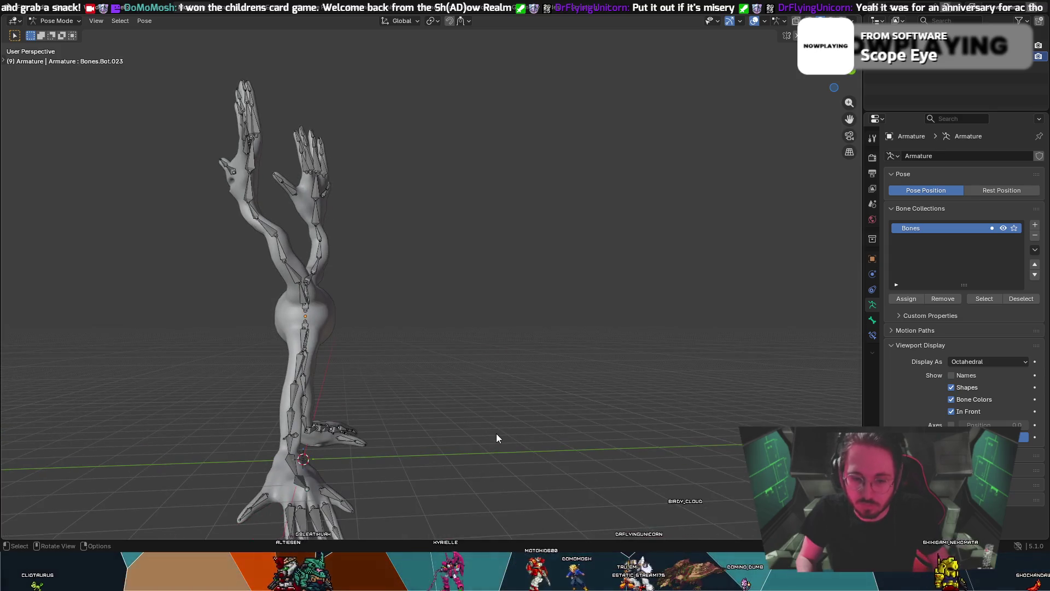
pyautogui.moveTo(511, 414)
pyautogui.mouseDown(button='middle')
pyautogui.moveTo(575, 385)
pyautogui.moveTo(648, 386)
pyautogui.mouseUp(button='middle')
# - Switch to Object Mode and undo the leg and foot poses back to the raised-arms pose
pyautogui.hotkey('ctrl', 'Tab')
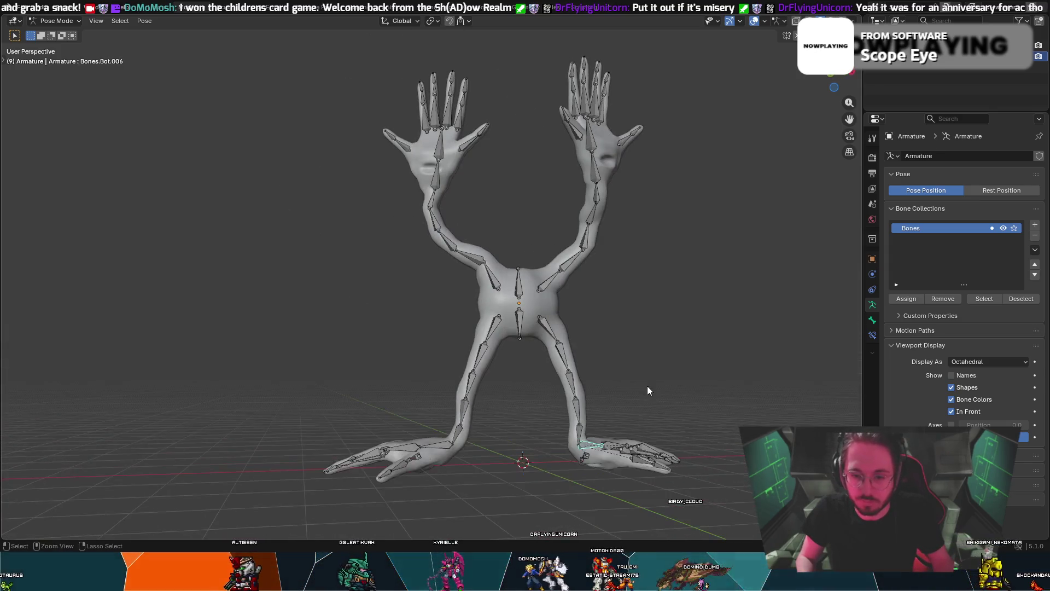
pyautogui.click(646, 386)
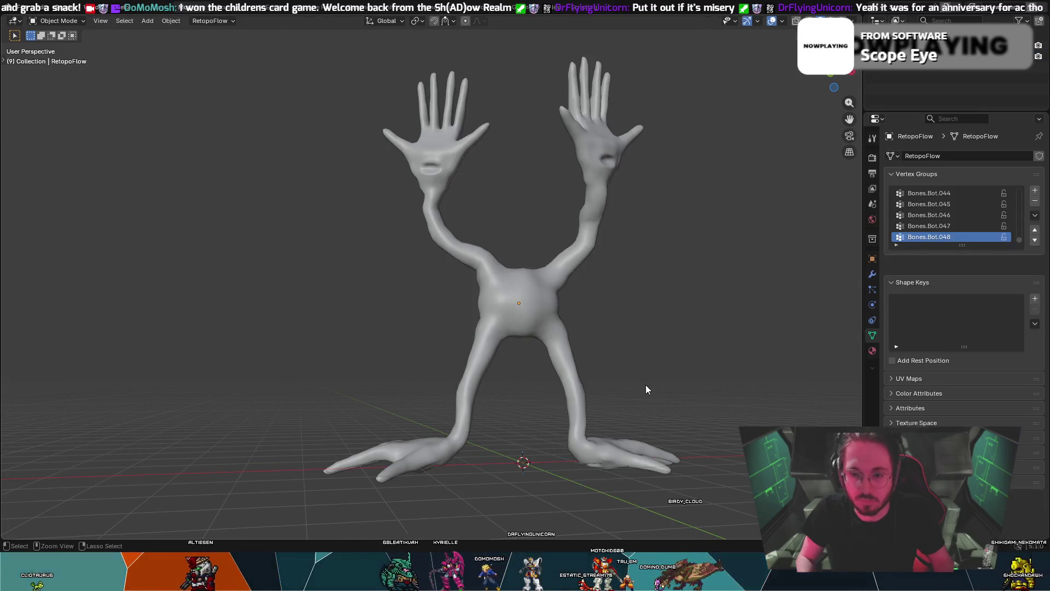
pyautogui.press('Tab')
pyautogui.press('Tab')
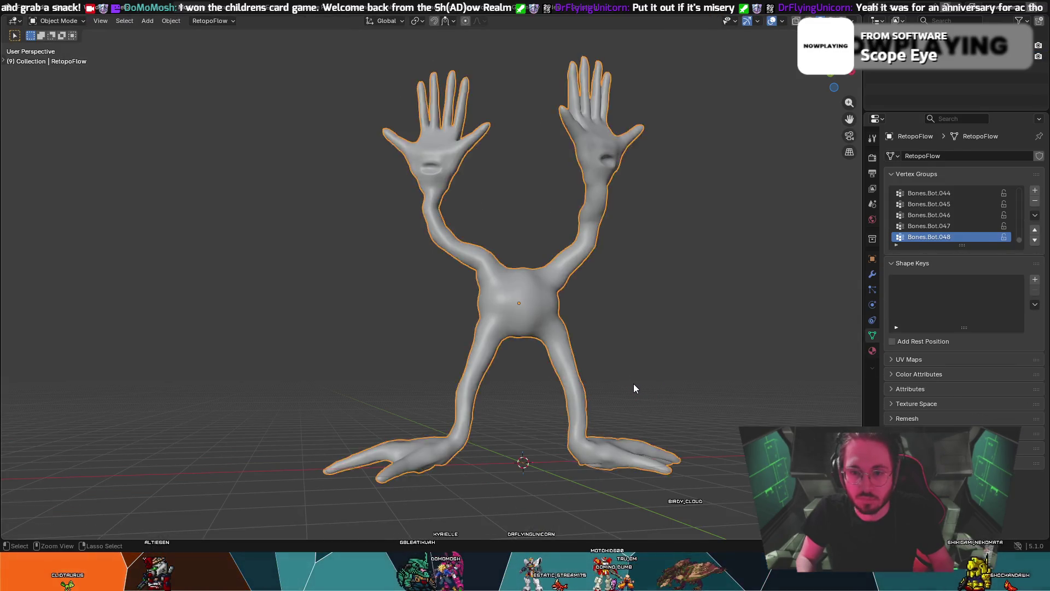
pyautogui.hotkey('ctrl', 'z')
pyautogui.hotkey('ctrl', 'z')
pyautogui.hotkey('ctrl', 'z')
pyautogui.hotkey('ctrl', 'z')
pyautogui.hotkey('ctrl', 'z')
pyautogui.hotkey('ctrl', 'z')
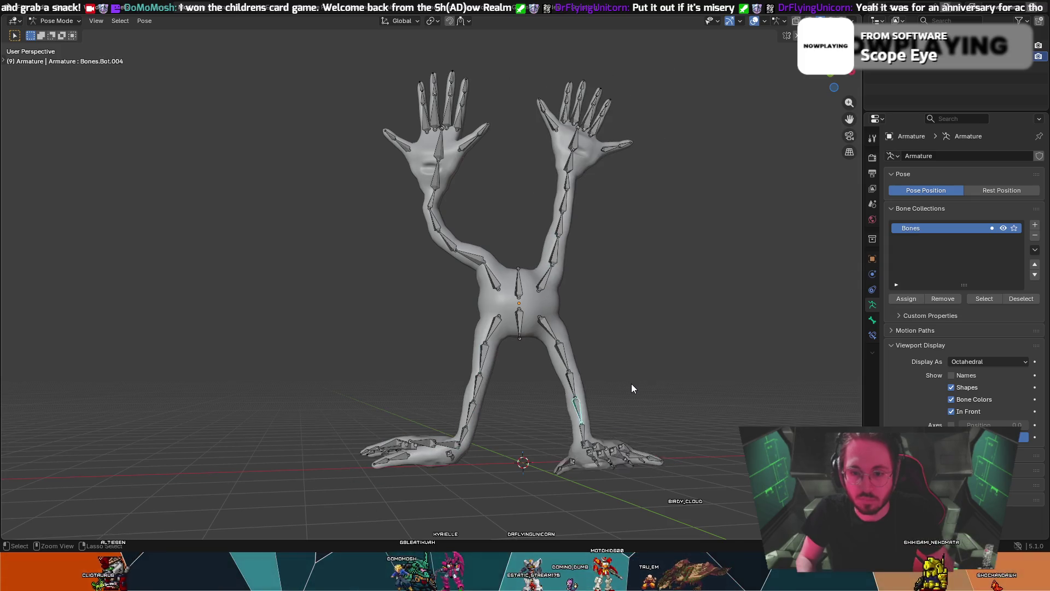
pyautogui.hotkey('ctrl', 'z')
pyautogui.hotkey('ctrl', 'z')
pyautogui.hotkey('ctrl', 'z')
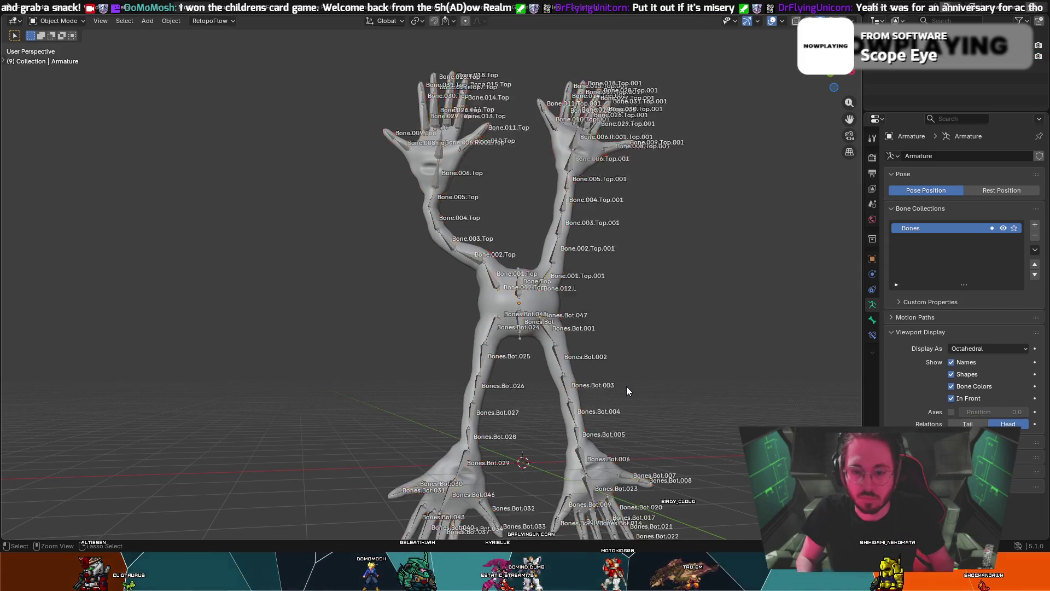
pyautogui.hotkey('ctrl', 'z')
pyautogui.hotkey('ctrl', 'z')
pyautogui.hotkey('ctrl', 'z')
pyautogui.hotkey('ctrl', 'z')
pyautogui.hotkey('ctrl', 'z')
pyautogui.hotkey('ctrl', 'z')
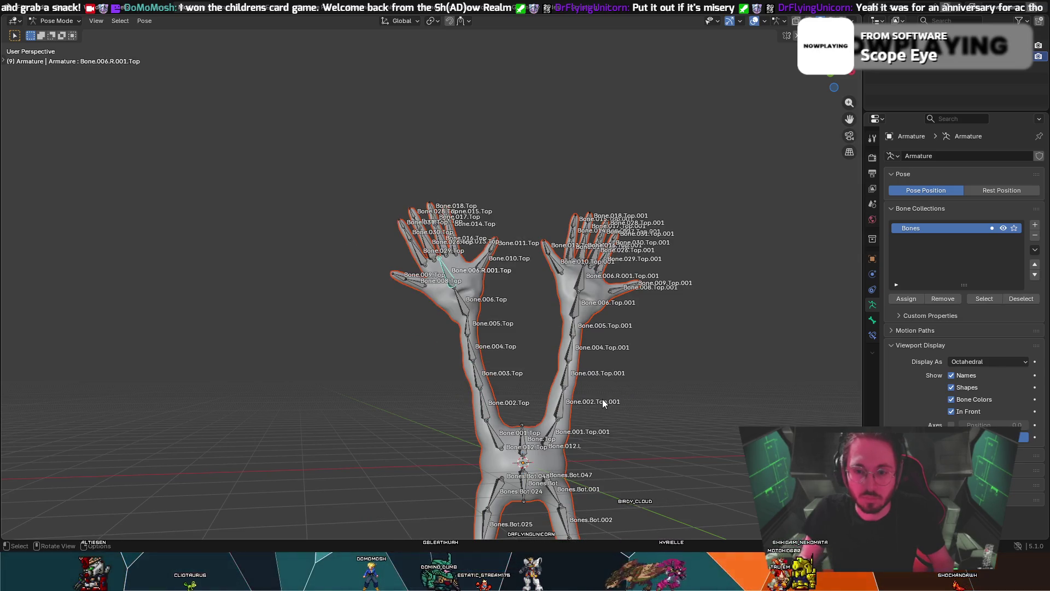
pyautogui.hotkey('ctrl', 'shift', 'z')
pyautogui.hotkey('ctrl', 'shift', 'z')
pyautogui.hotkey('ctrl', 'shift', 'z')
pyautogui.hotkey('ctrl', 'shift', 'z')
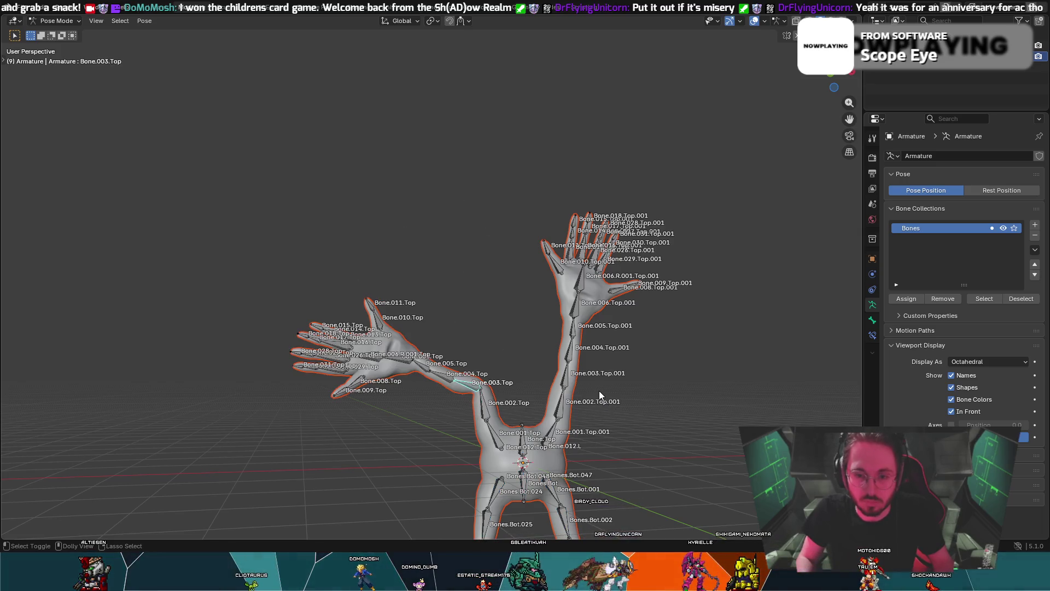
pyautogui.hotkey('ctrl', 'z')
pyautogui.hotkey('ctrl', 'z')
pyautogui.hotkey('ctrl', 'z')
pyautogui.hotkey('ctrl', 'z')
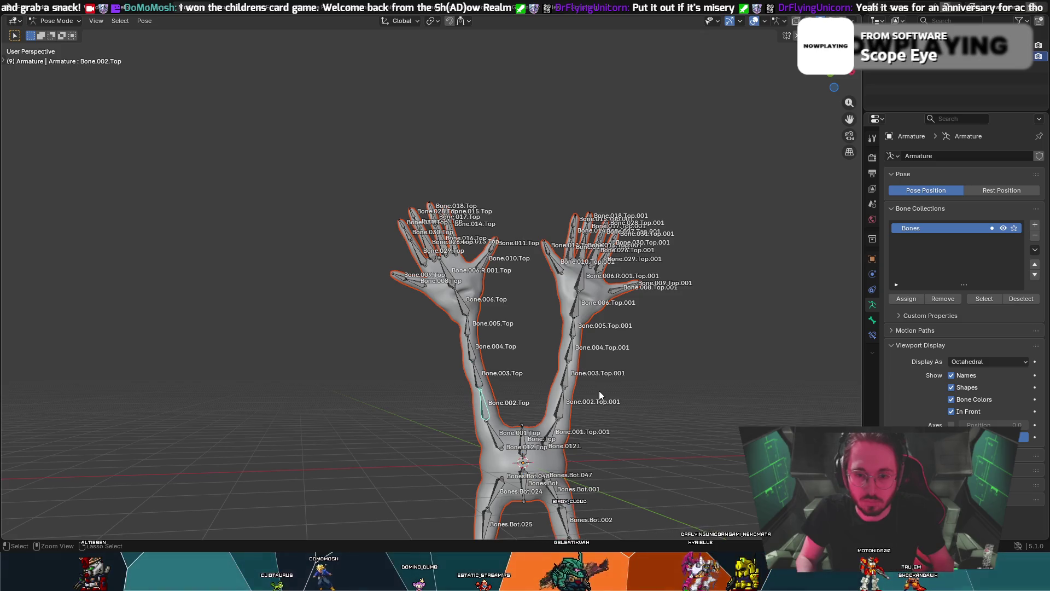
pyautogui.hotkey('ctrl', 'z')
pyautogui.hotkey('ctrl', 'z')
pyautogui.hotkey('ctrl', 'z')
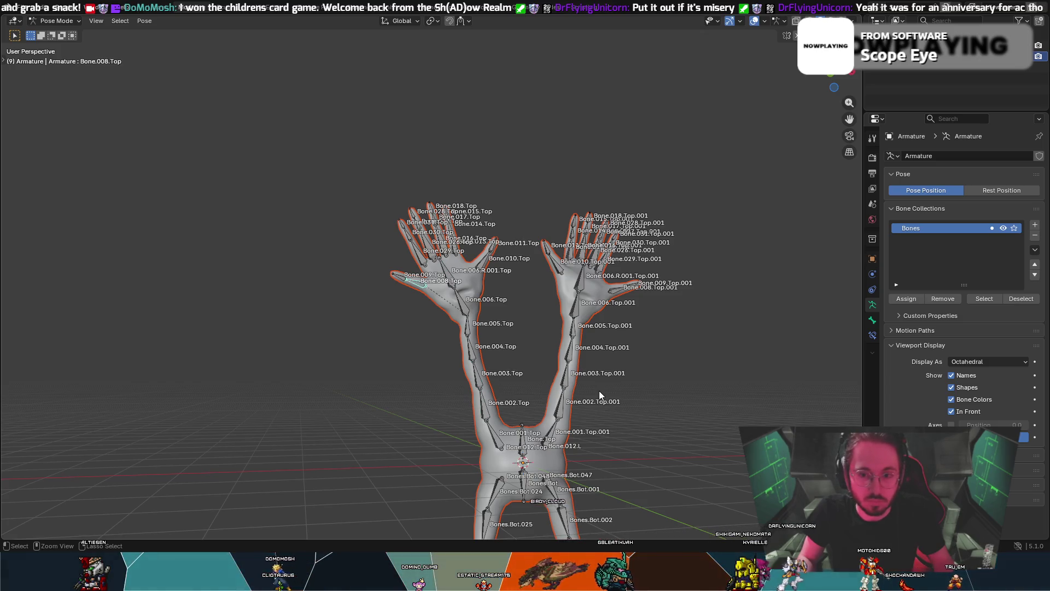
pyautogui.moveTo(590, 381); pyautogui.dragTo(476, 255, button='middle')
pyautogui.scroll(3, 476, 255)
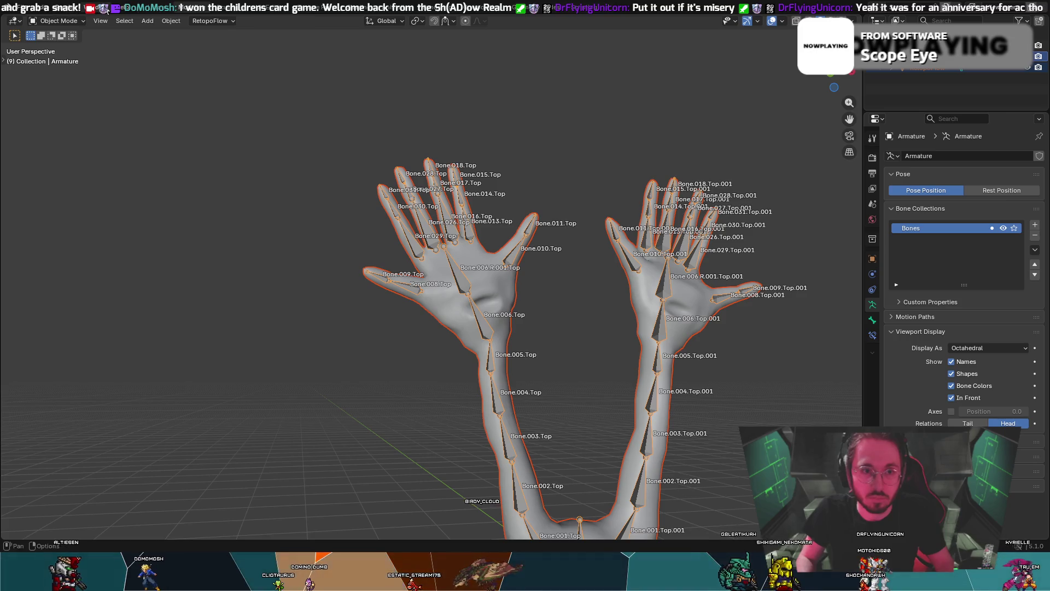
pyautogui.click(58, 45)
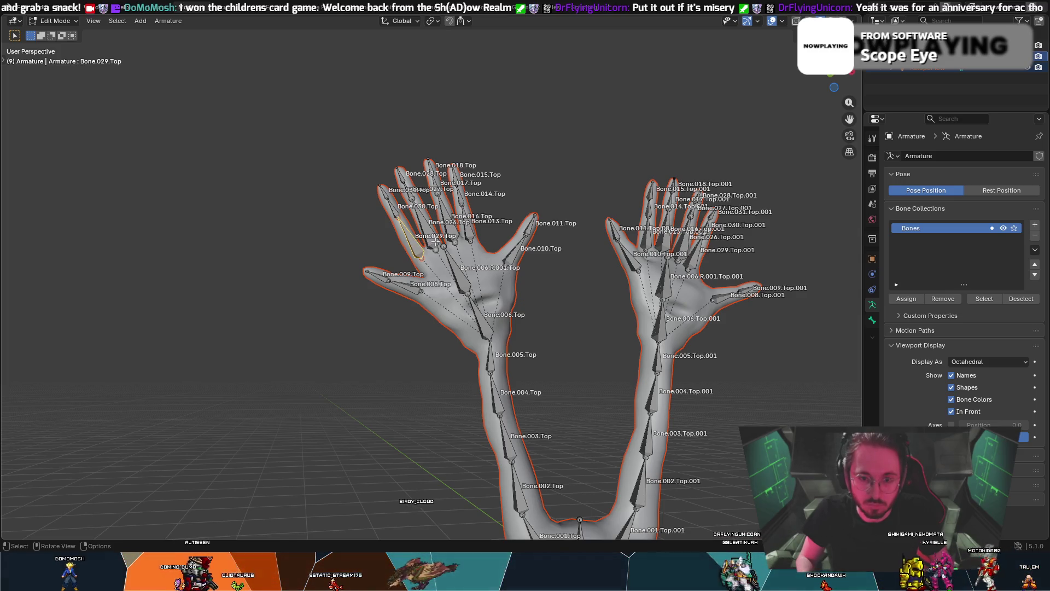
# - Clear the parent of the selected left-hand finger bones
pyautogui.click(454, 232)
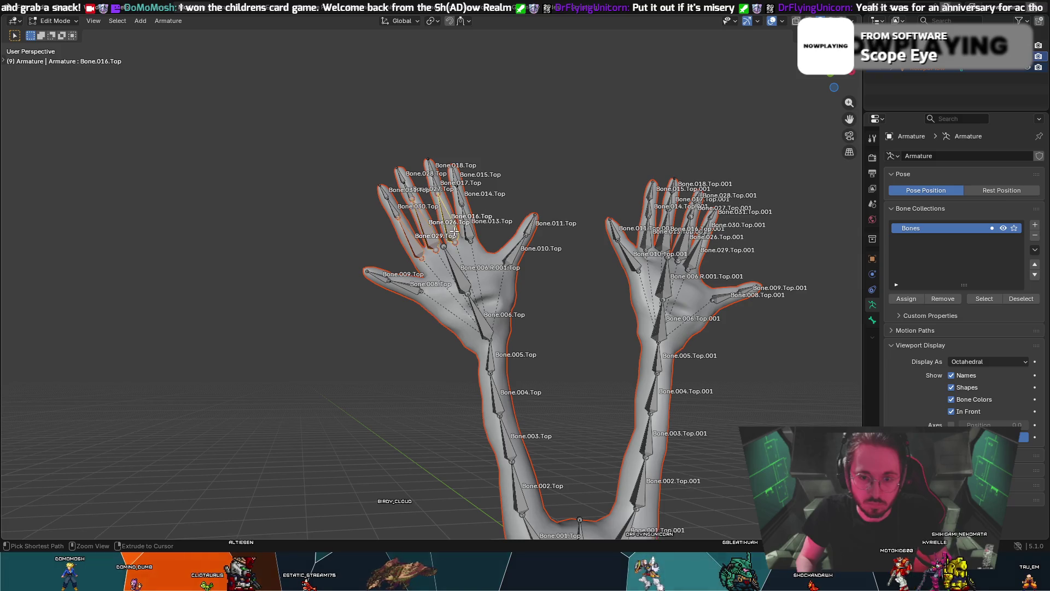
pyautogui.rightClick(485, 322)
pyautogui.moveTo(466, 335)
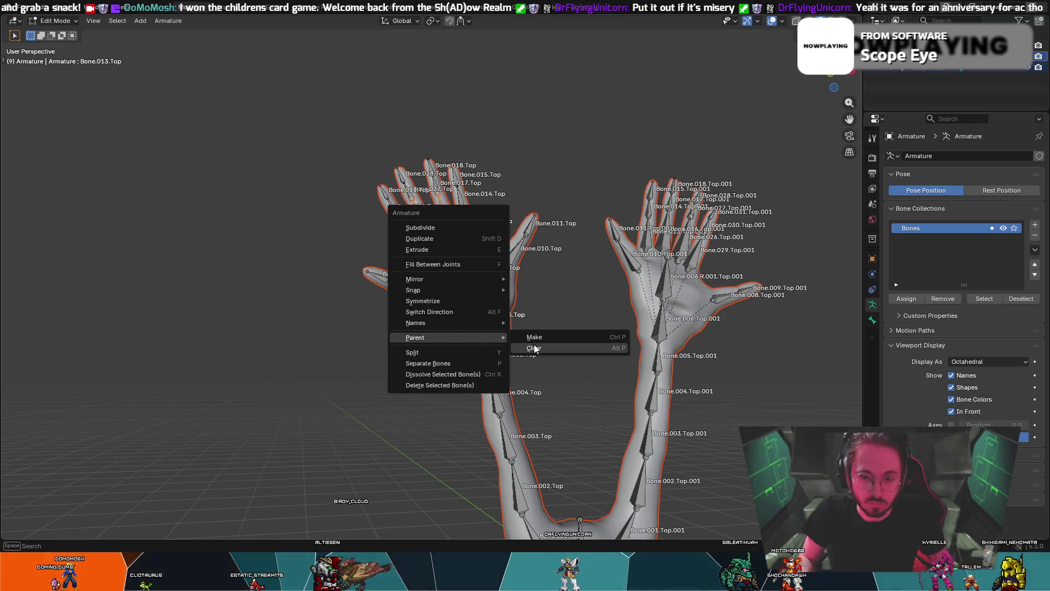
pyautogui.click(535, 350)
pyautogui.click(515, 347)
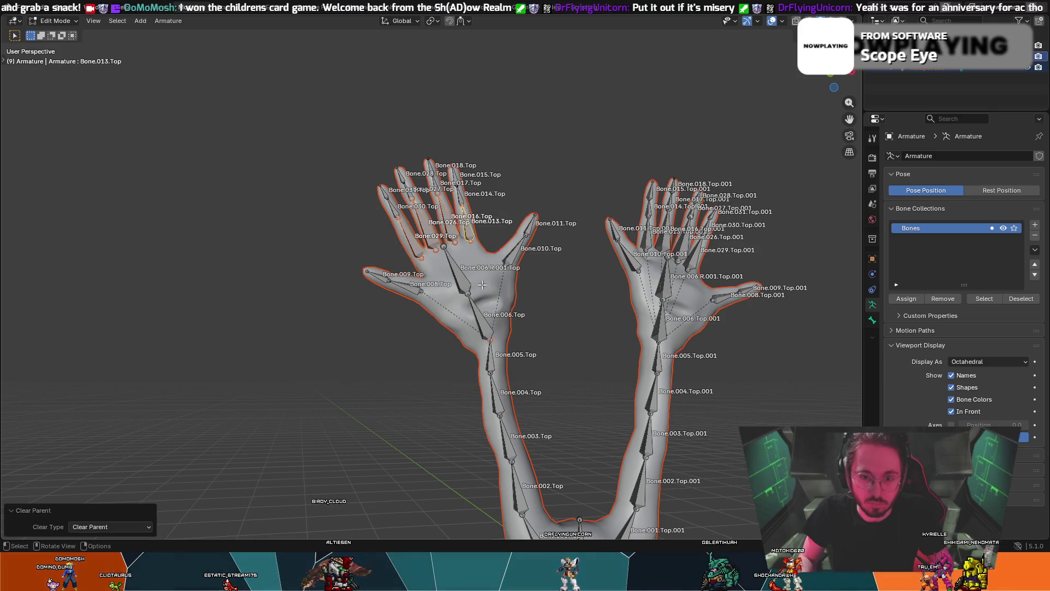
# - Parent the left finger bones to the left palm bone with Keep Offset
pyautogui.click(438, 248)
pyautogui.click(462, 235)
pyautogui.rightClick(464, 305)
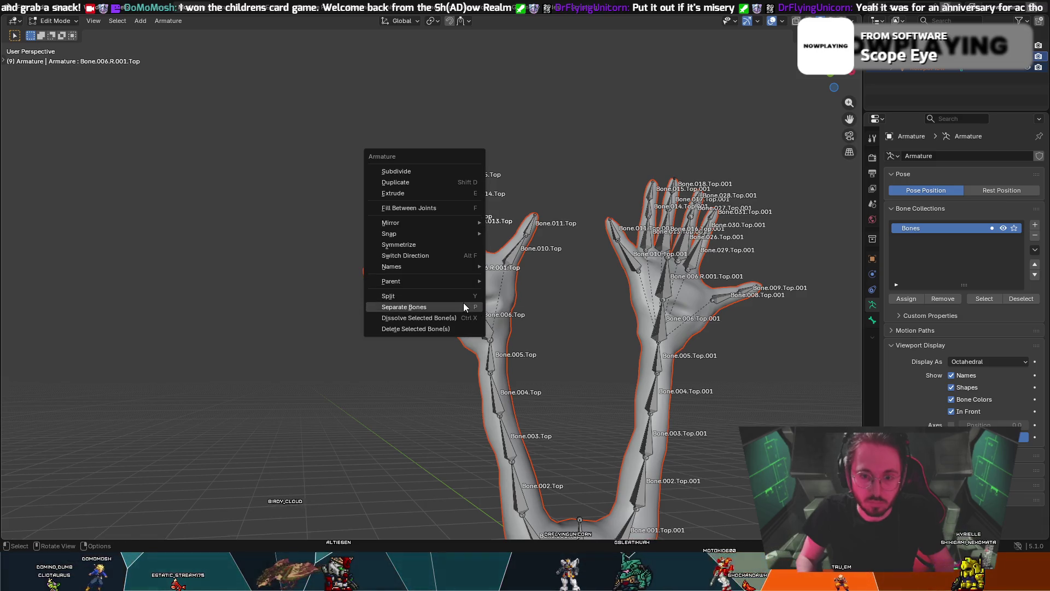
pyautogui.moveTo(461, 282)
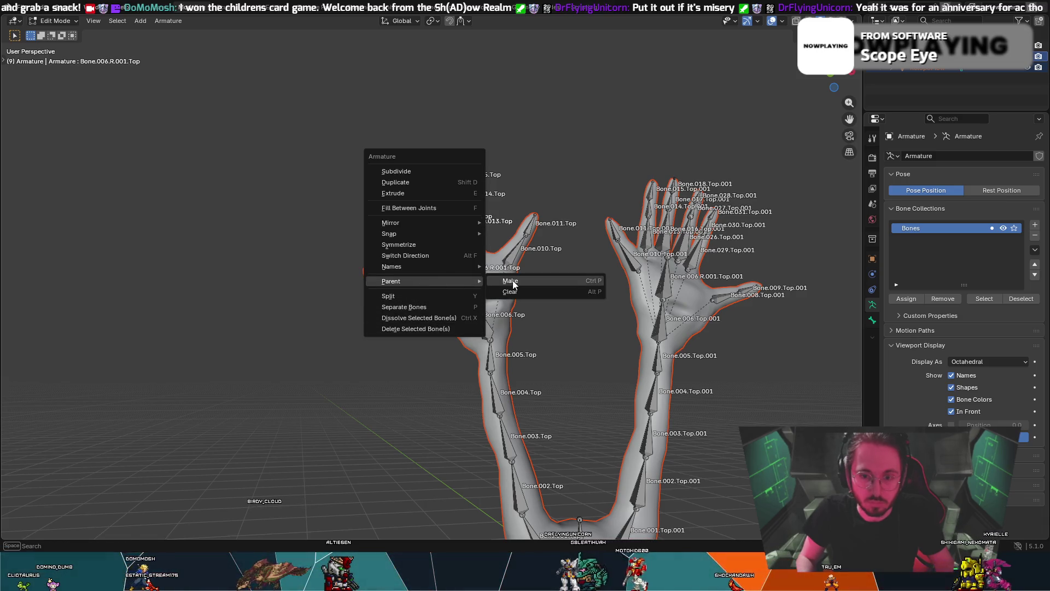
pyautogui.click(515, 283)
pyautogui.click(481, 270)
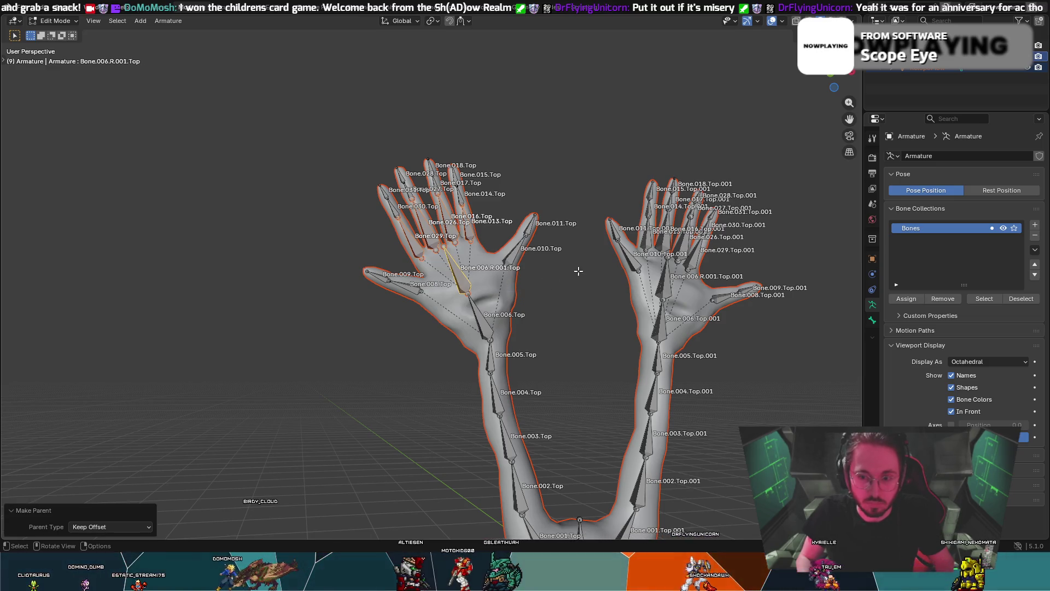
# - Clear the parents of the right-hand finger bones, including Bone.013.Top.001
pyautogui.click(685, 252)
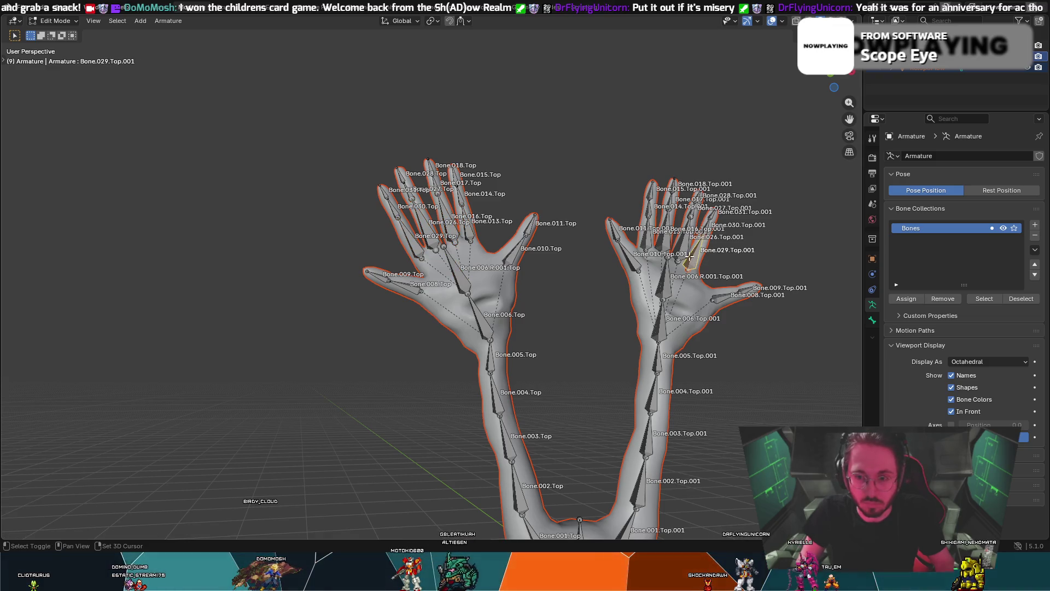
pyautogui.keyDown('shift'); pyautogui.click(654, 239); pyautogui.keyUp('shift')
pyautogui.keyDown('shift'); pyautogui.click(648, 238); pyautogui.keyUp('shift')
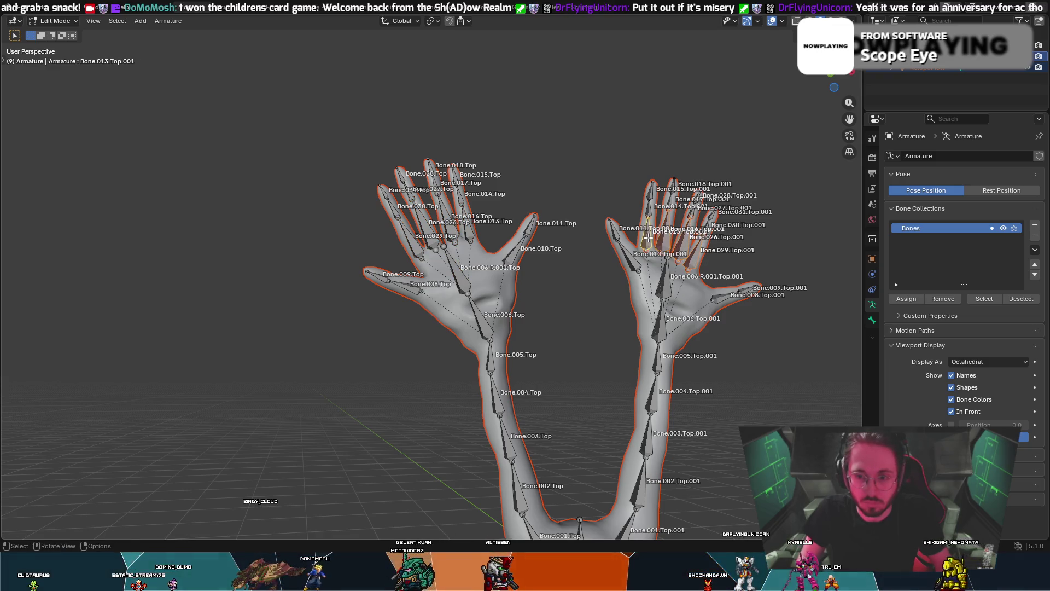
pyautogui.rightClick(645, 239)
pyautogui.moveTo(635, 239)
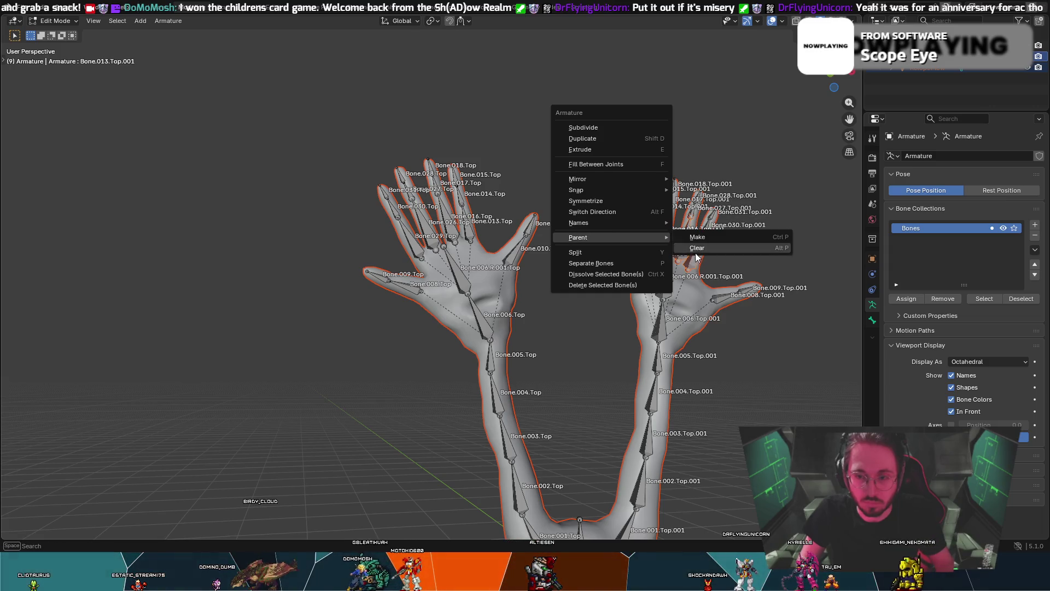
pyautogui.click(696, 237)
pyautogui.click(653, 248)
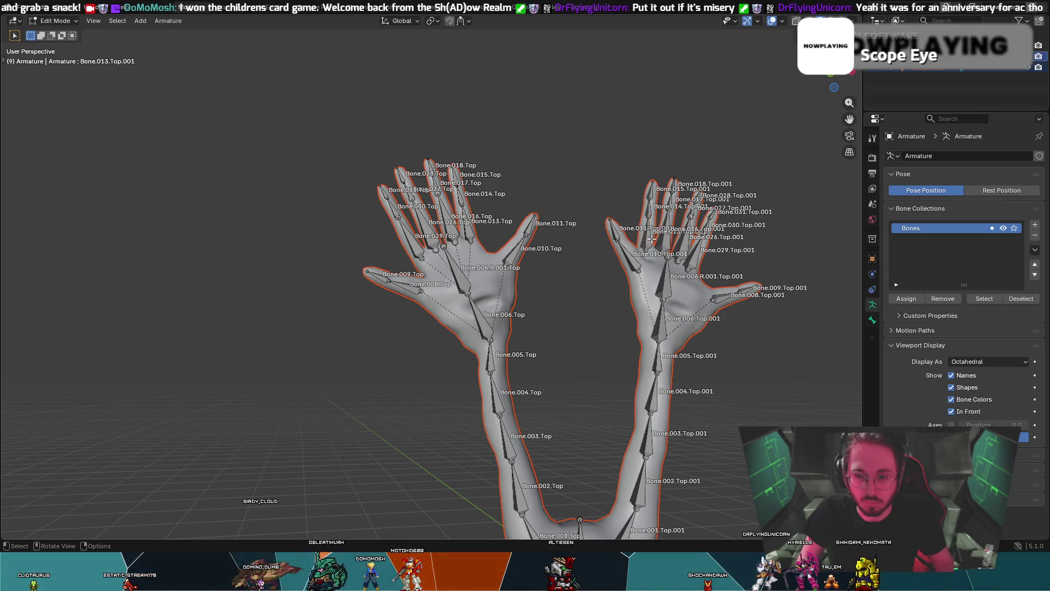
# - Parent the right finger bones to the right palm bone with Keep Offset
pyautogui.click(670, 278)
pyautogui.keyDown('shift'); pyautogui.click(668, 284); pyautogui.keyUp('shift')
pyautogui.rightClick(668, 284)
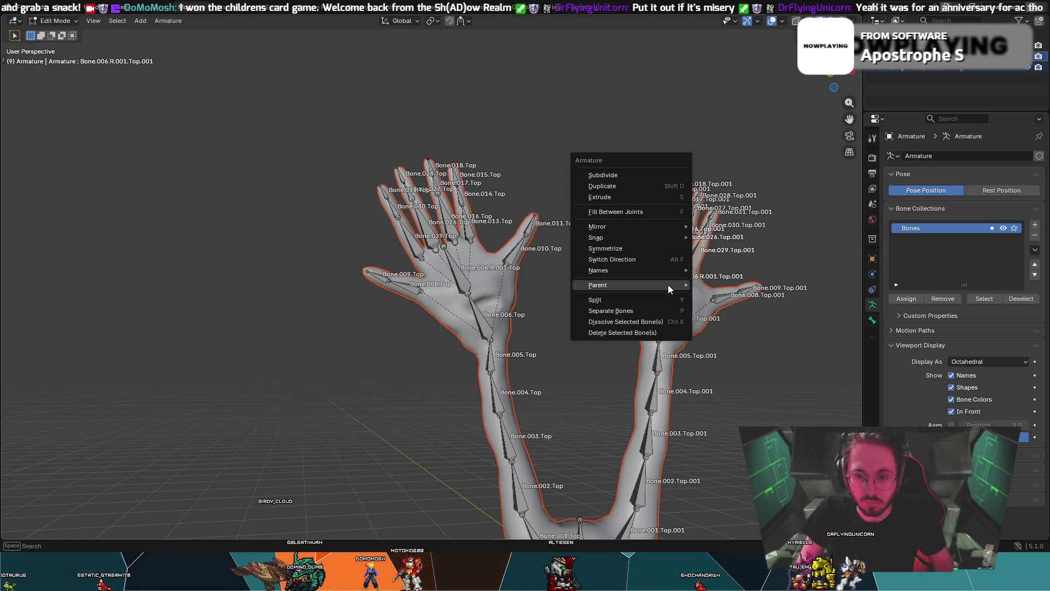
pyautogui.click(714, 285)
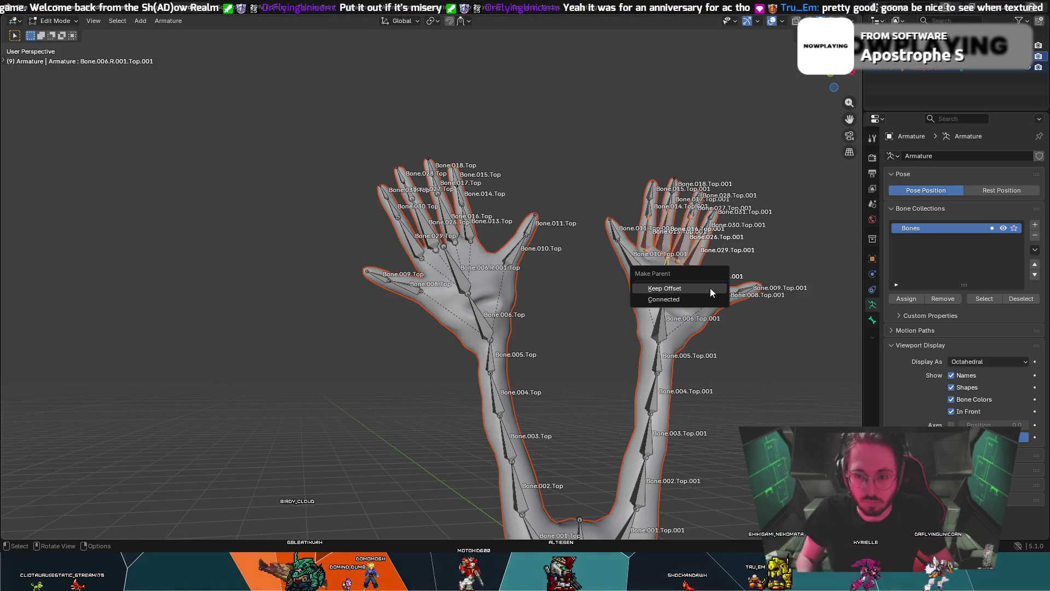
pyautogui.click(688, 289)
# - Orbit and zoom to a front view of both hands
pyautogui.moveTo(726, 272)
pyautogui.mouseDown(button='middle')
pyautogui.moveTo(702, 282)
pyautogui.moveTo(629, 273)
pyautogui.moveTo(680, 274)
pyautogui.moveTo(649, 263)
pyautogui.mouseUp(button='middle')
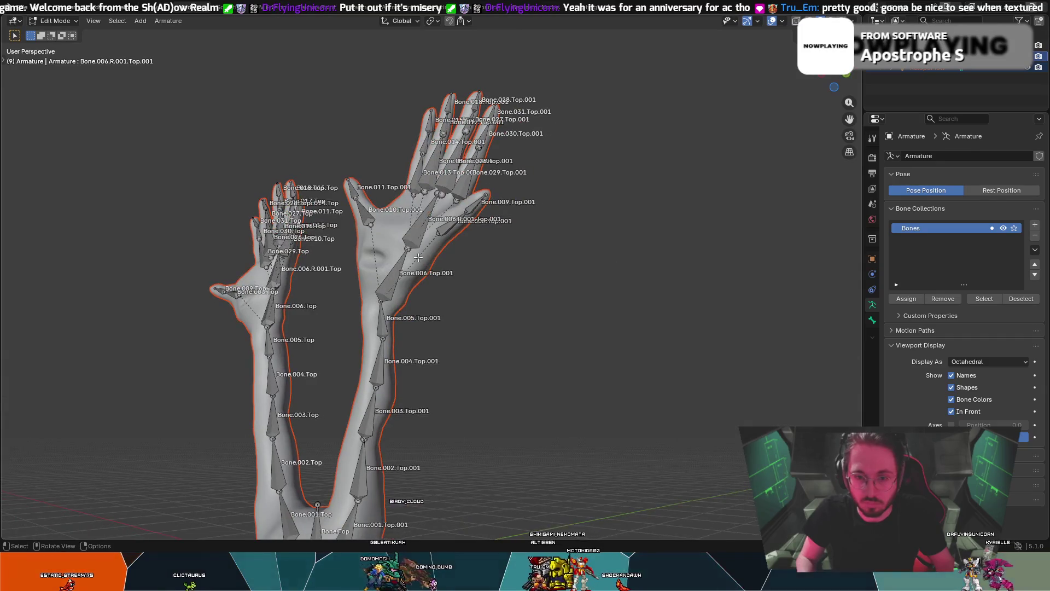
pyautogui.scroll(3, 418, 258)
pyautogui.moveTo(418, 257)
pyautogui.mouseDown(button='middle')
pyautogui.moveTo(413, 228)
pyautogui.moveTo(481, 224)
pyautogui.moveTo(315, 242)
pyautogui.mouseUp(button='middle')
pyautogui.scroll(4, 315, 242)
pyautogui.scroll(-1, 315, 242)
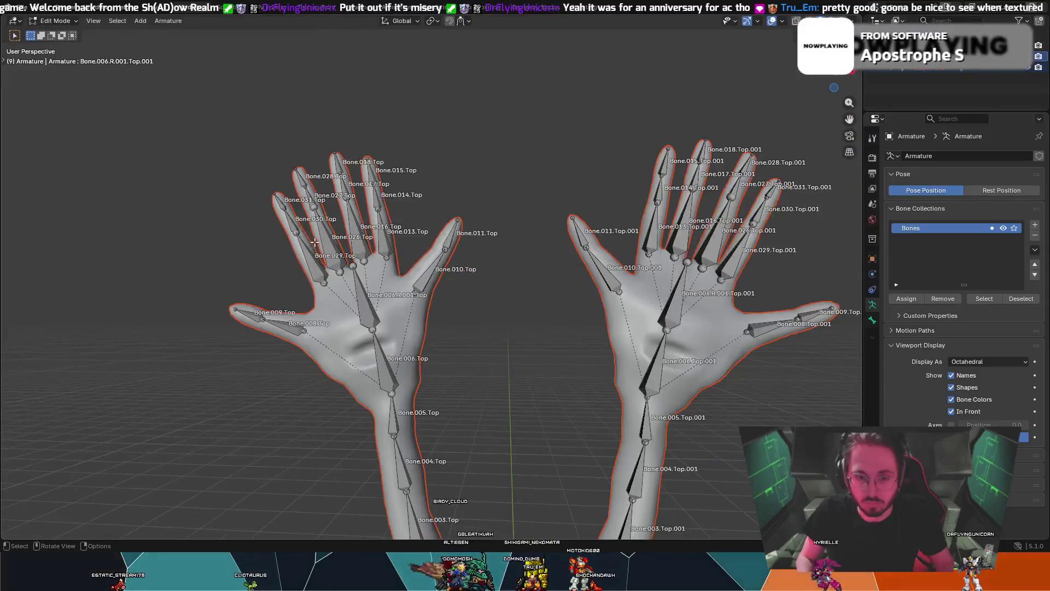
pyautogui.scroll(-3, 314, 242)
pyautogui.click(58, 20)
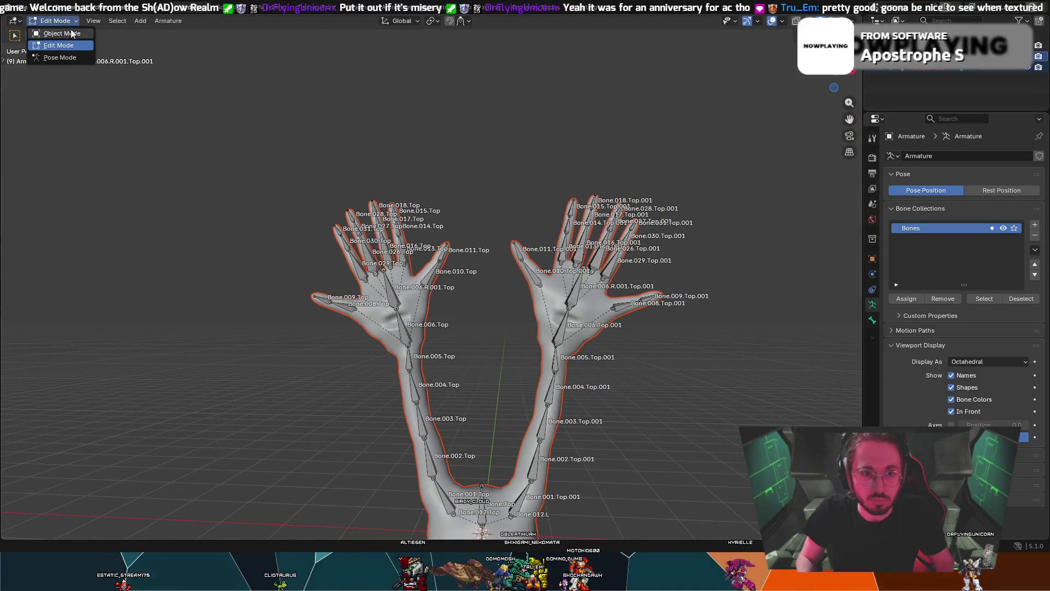
# - In Object Mode, give the RetopoFlow hand mesh Shade Auto Smooth
pyautogui.click(54, 41)
pyautogui.click(401, 297)
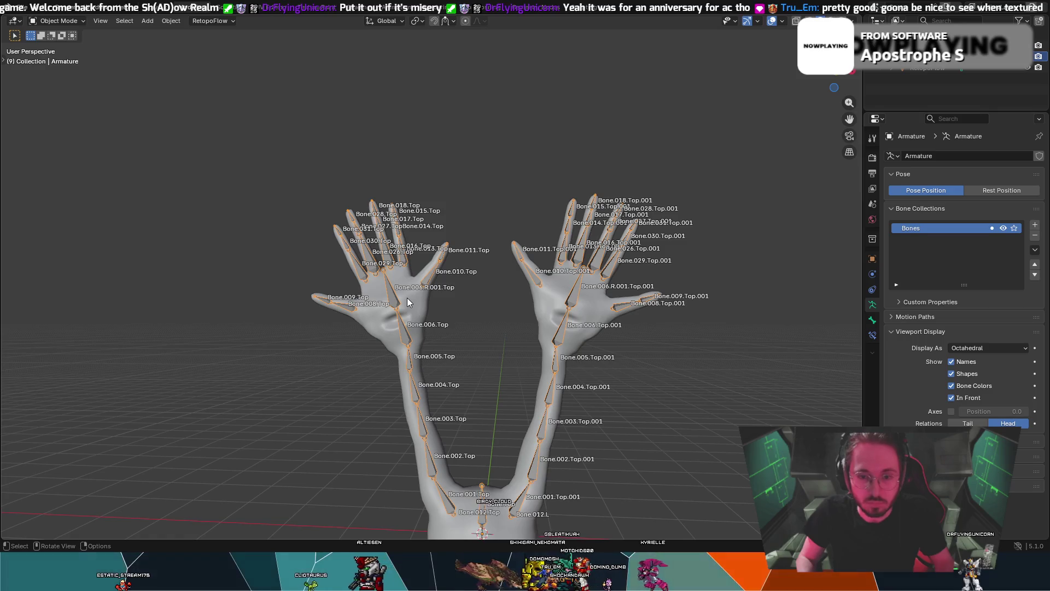
pyautogui.click(377, 306)
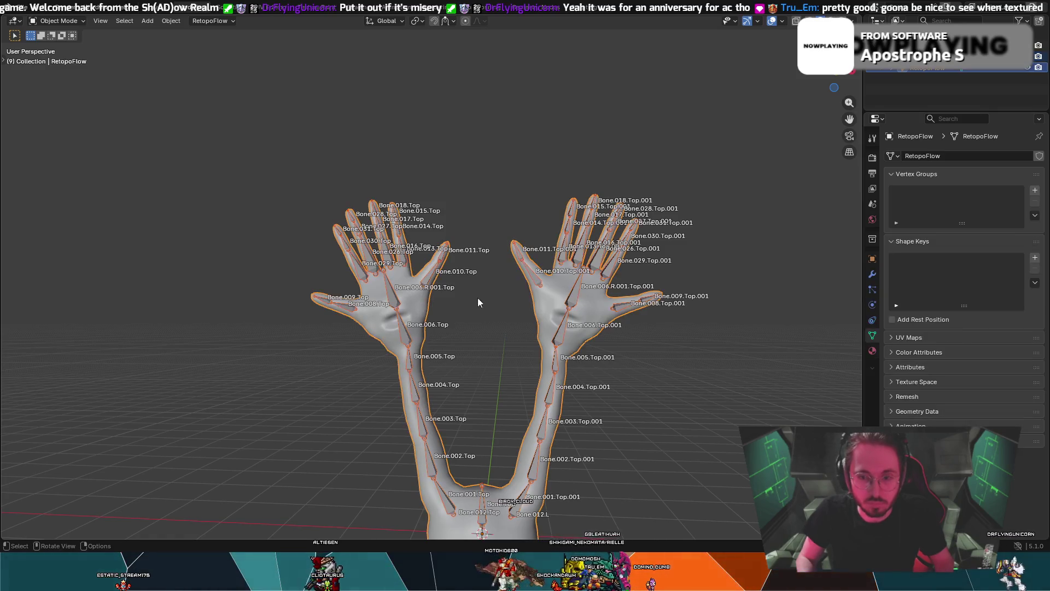
pyautogui.rightClick(562, 289)
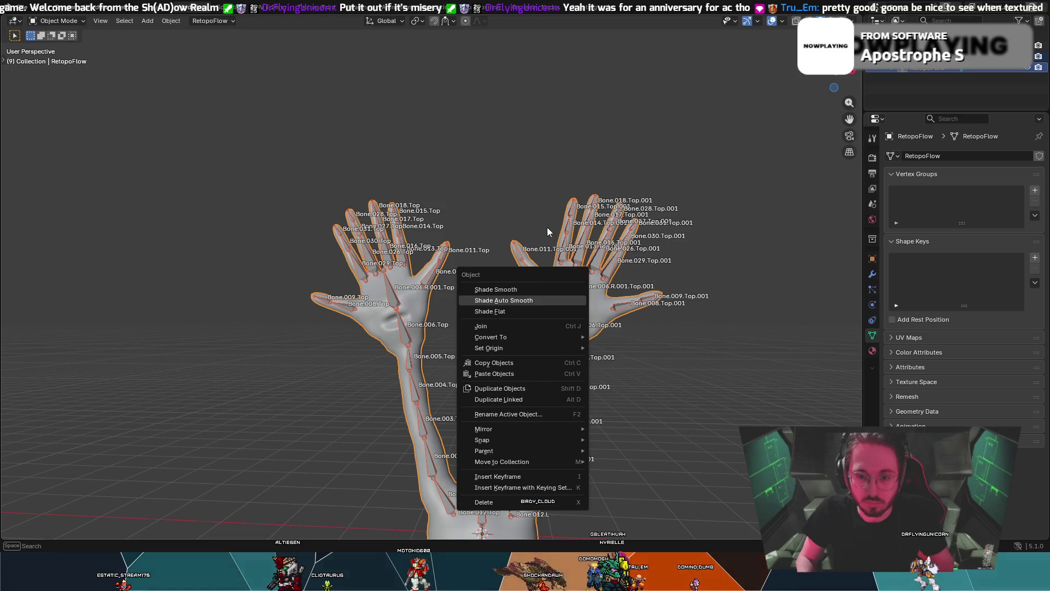
pyautogui.click(556, 300)
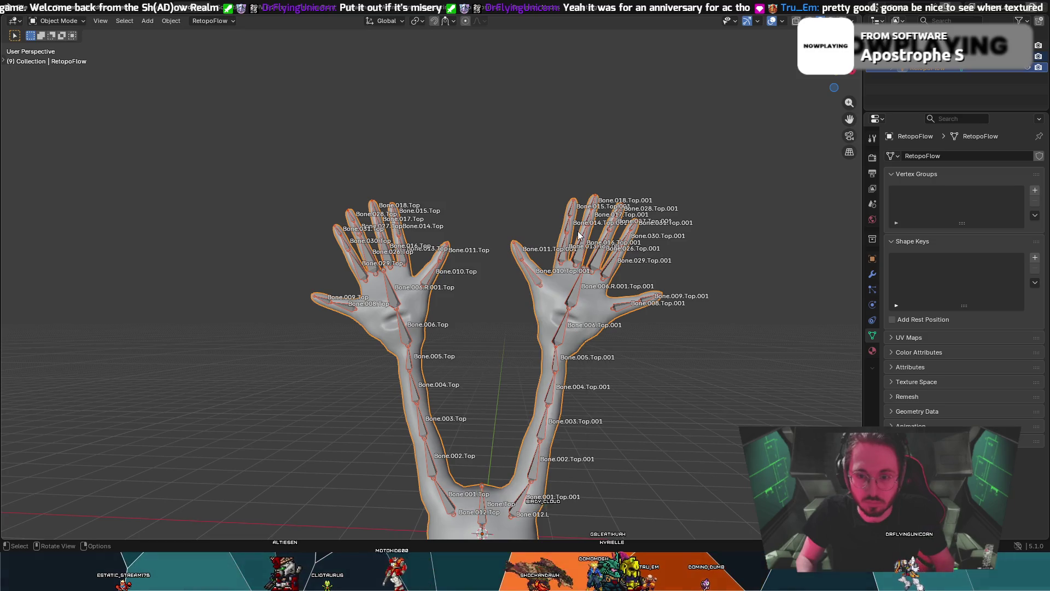
# - Parent the RetopoFlow mesh to the active Armature With Automatic Weights
pyautogui.rightClick(556, 284)
pyautogui.click(523, 345)
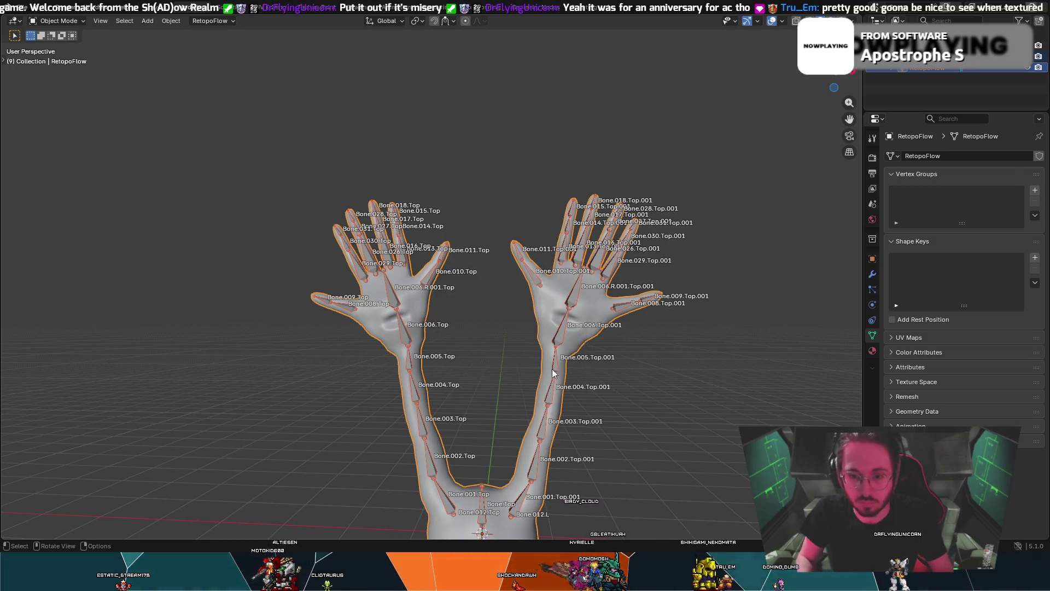
pyautogui.click(553, 369)
pyautogui.click(590, 302)
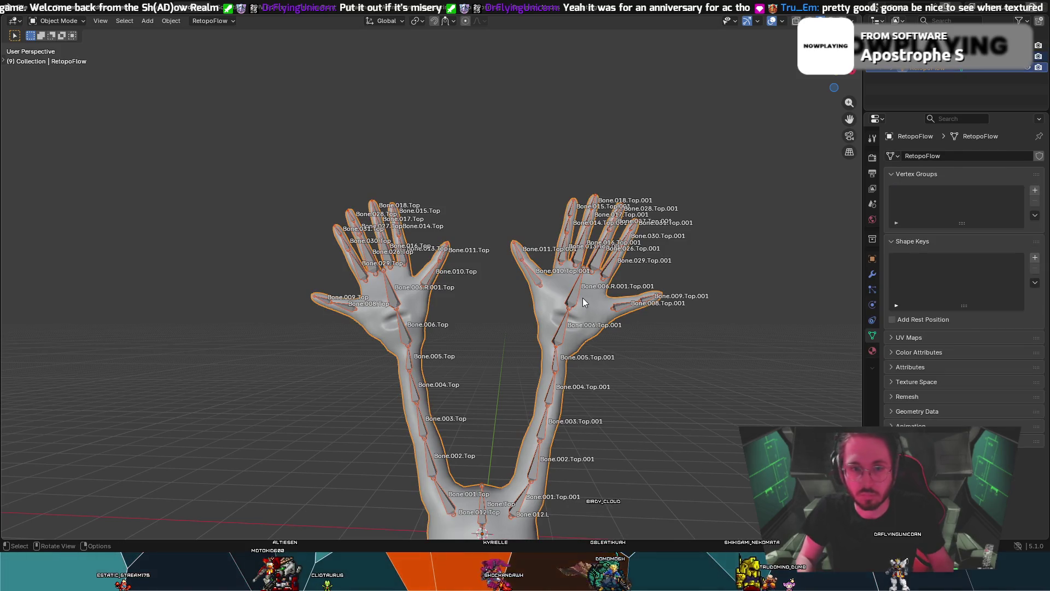
pyautogui.hotkey('ctrl', 'p')
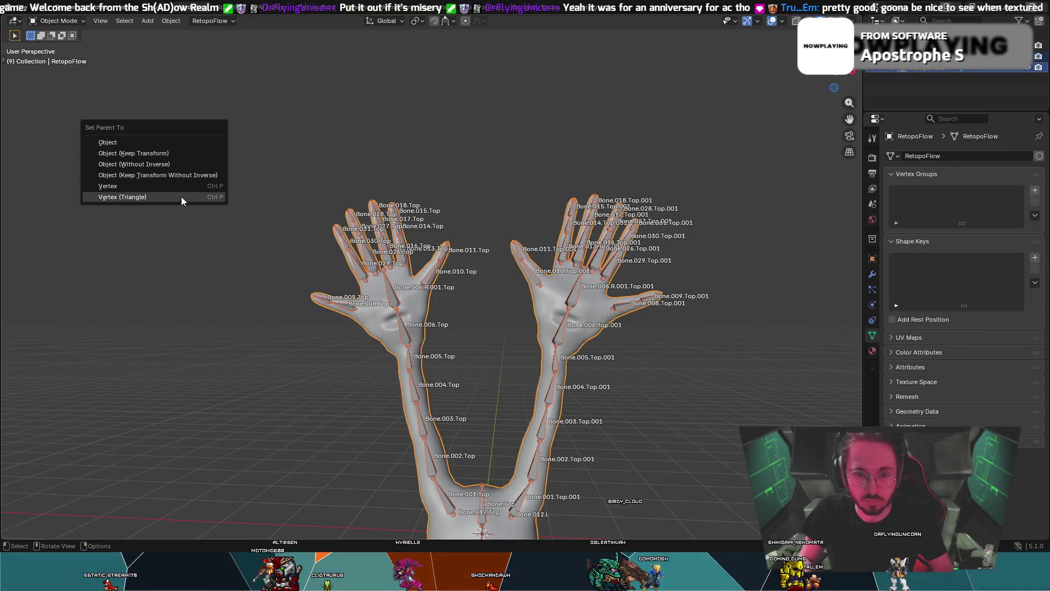
pyautogui.hotkey('ctrl', 'p')
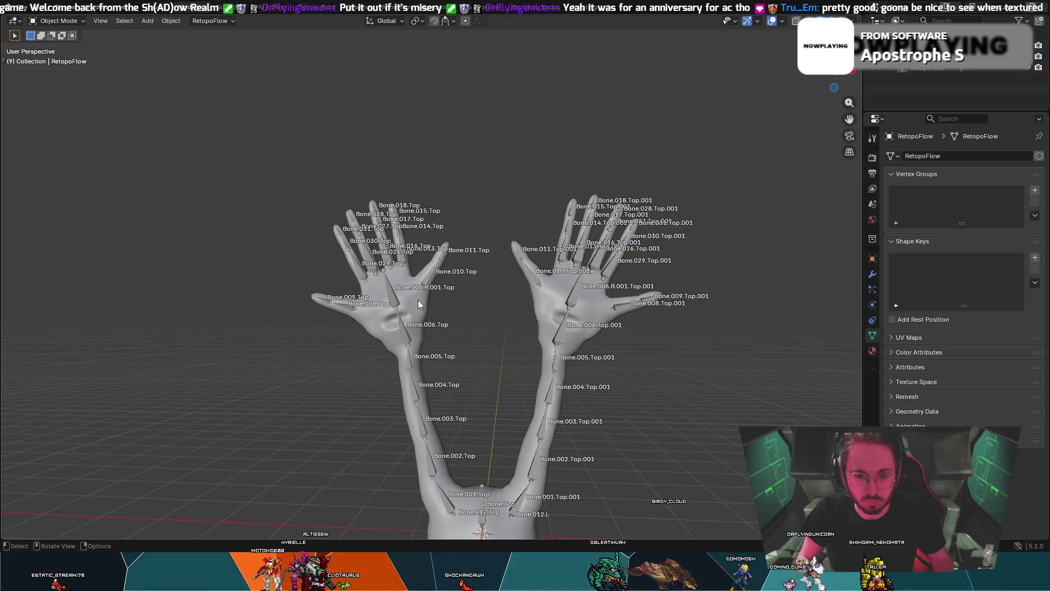
pyautogui.hotkey('ctrl', 'z')
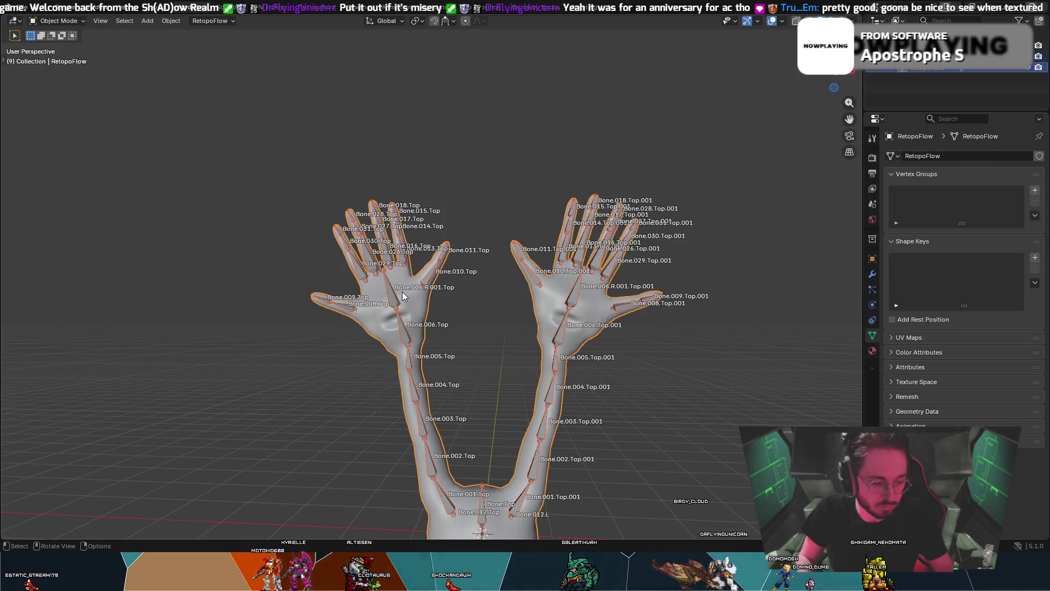
pyautogui.hotkey('ctrl', 'p')
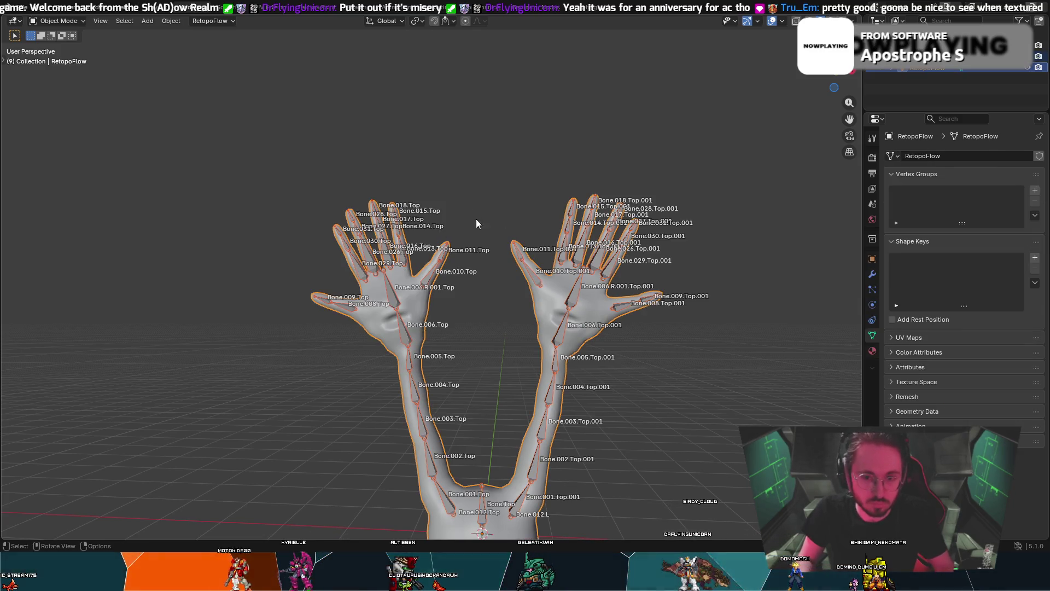
pyautogui.keyDown('shift'); pyautogui.click(396, 296); pyautogui.keyUp('shift')
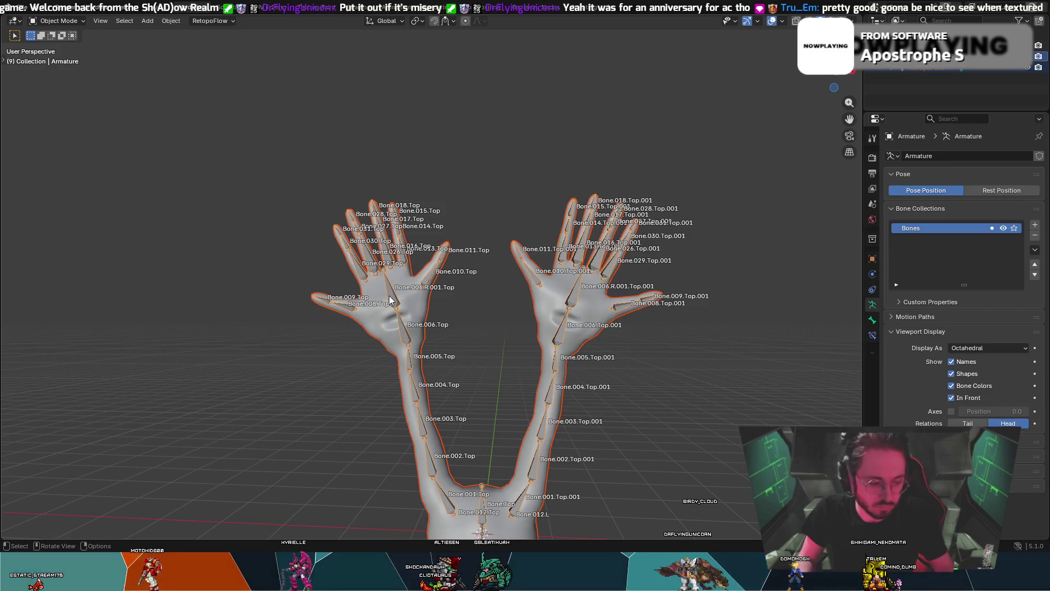
pyautogui.hotkey('ctrl', 'p')
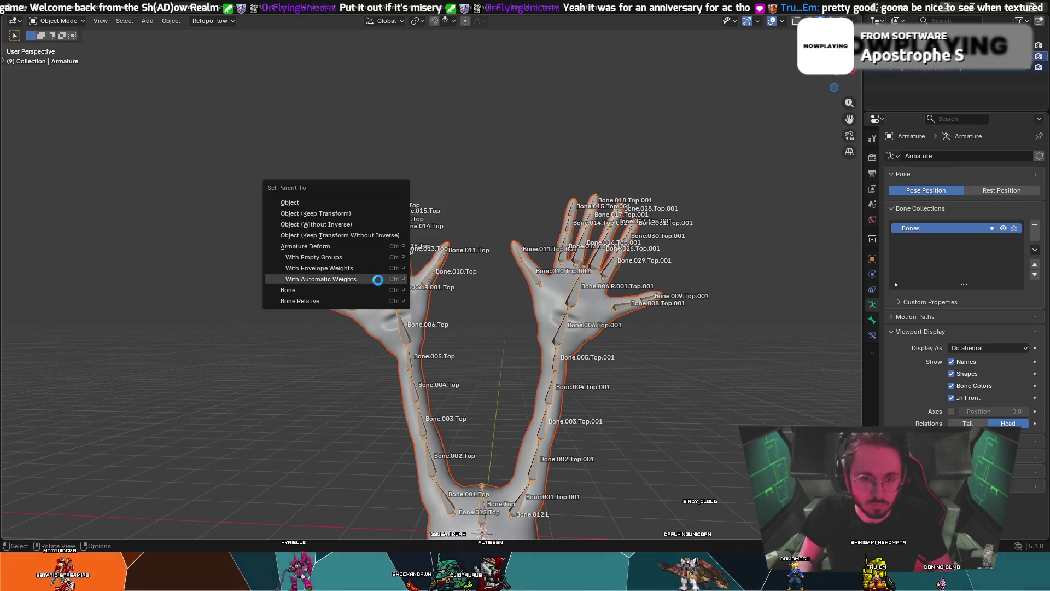
pyautogui.click(379, 280)
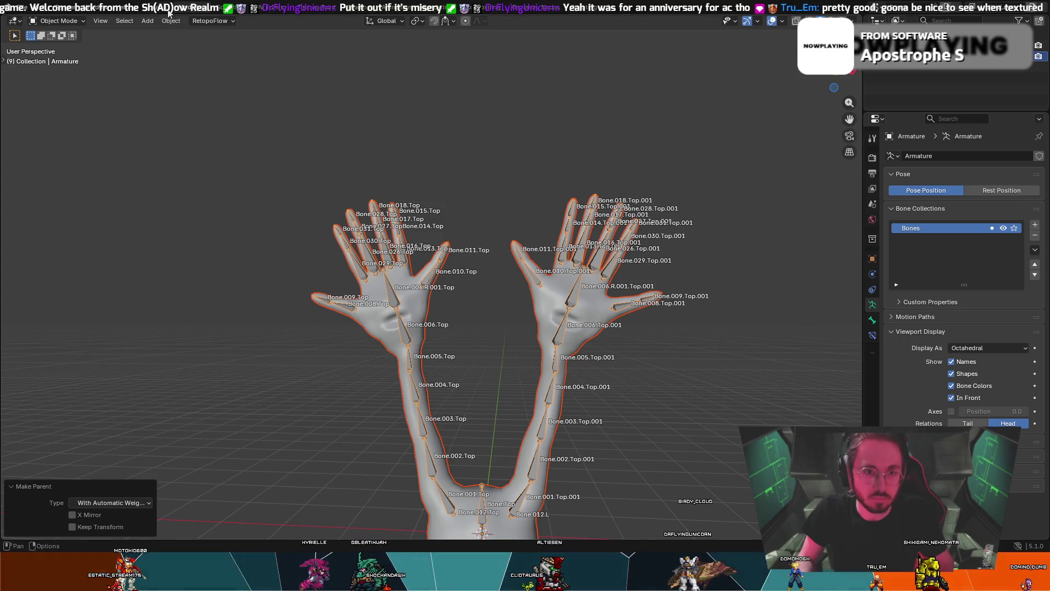
# - Switch the armature to Pose Mode and select Bone.006.R.001.Top
pyautogui.click(64, 20)
pyautogui.click(77, 65)
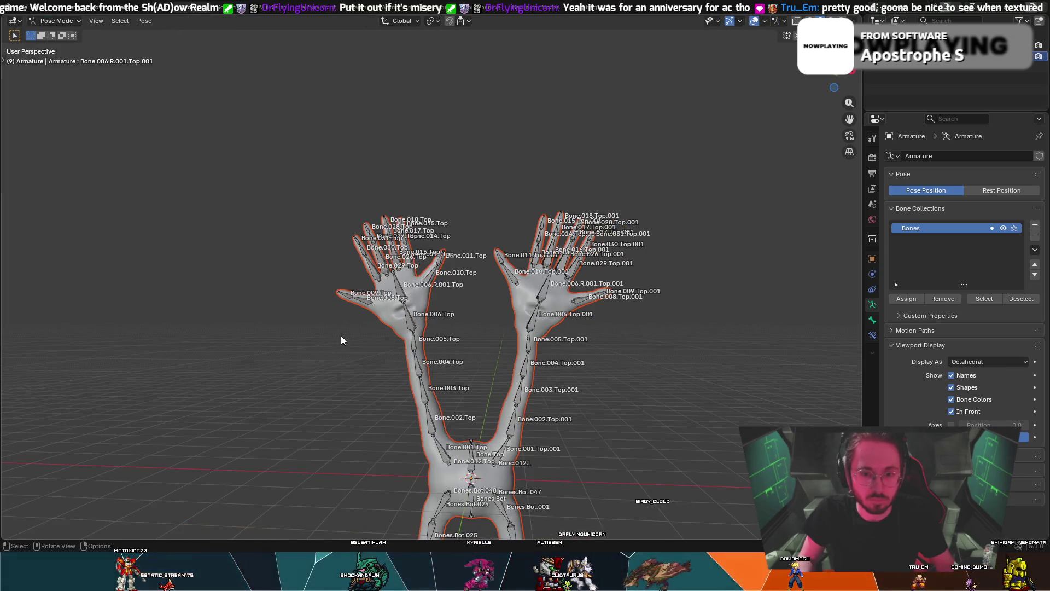
pyautogui.scroll(1, 341, 336)
pyautogui.click(375, 276)
pyautogui.moveTo(375, 280)
pyautogui.mouseDown(button='middle')
pyautogui.moveTo(431, 245)
pyautogui.moveTo(545, 247)
pyautogui.moveTo(618, 224)
pyautogui.moveTo(588, 257)
pyautogui.moveTo(546, 260)
pyautogui.moveTo(696, 277)
pyautogui.moveTo(550, 253)
pyautogui.mouseUp(button='middle')
# - Rotate the selected hand bone twice to check the deformation, then undo the rotations
pyautogui.press('r')
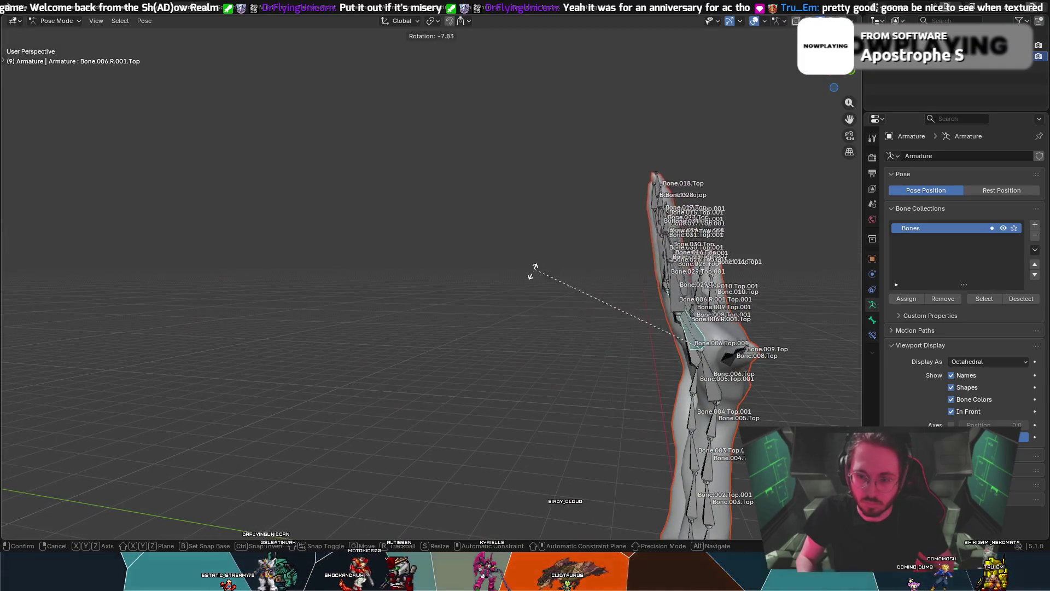
pyautogui.click(444, 411)
pyautogui.moveTo(443, 420)
pyautogui.mouseDown(button='middle')
pyautogui.moveTo(469, 356)
pyautogui.moveTo(441, 356)
pyautogui.moveTo(487, 366)
pyautogui.moveTo(492, 338)
pyautogui.moveTo(425, 375)
pyautogui.mouseUp(button='middle')
pyautogui.press('r')
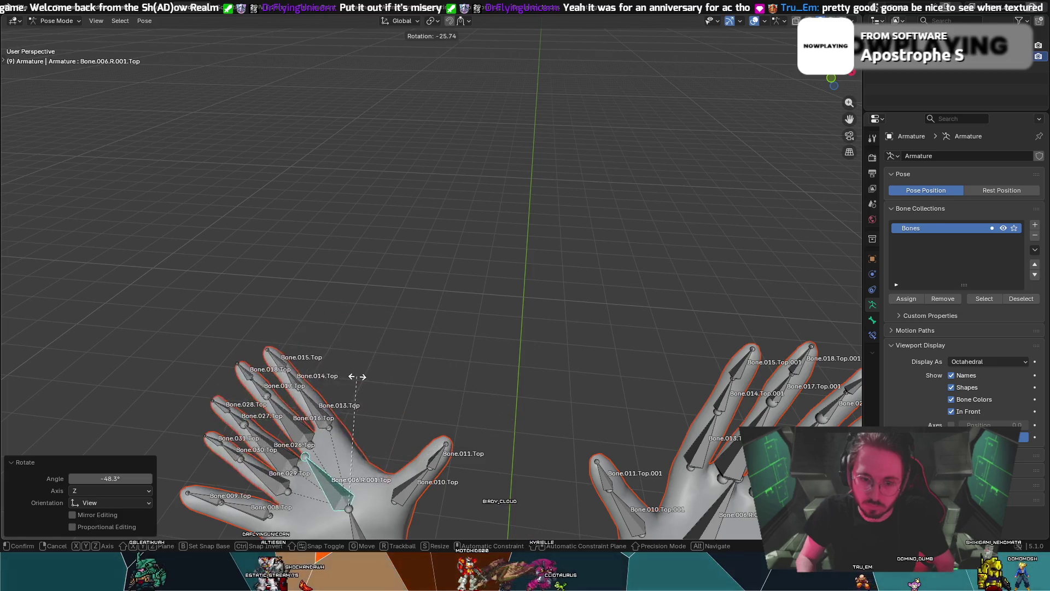
pyautogui.click(433, 391)
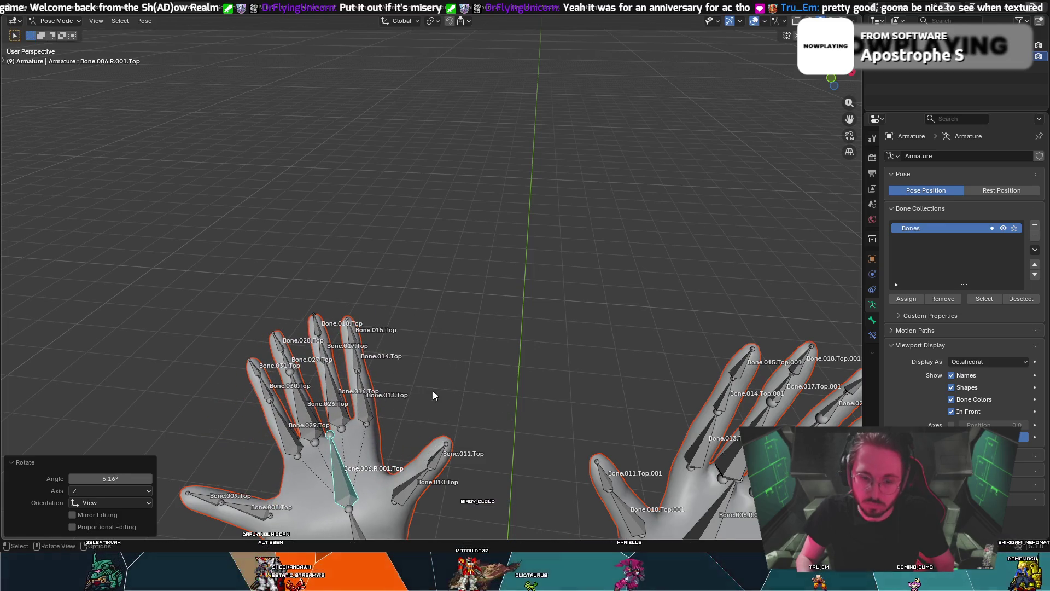
pyautogui.moveTo(432, 391); pyautogui.dragTo(510, 345, button='middle')
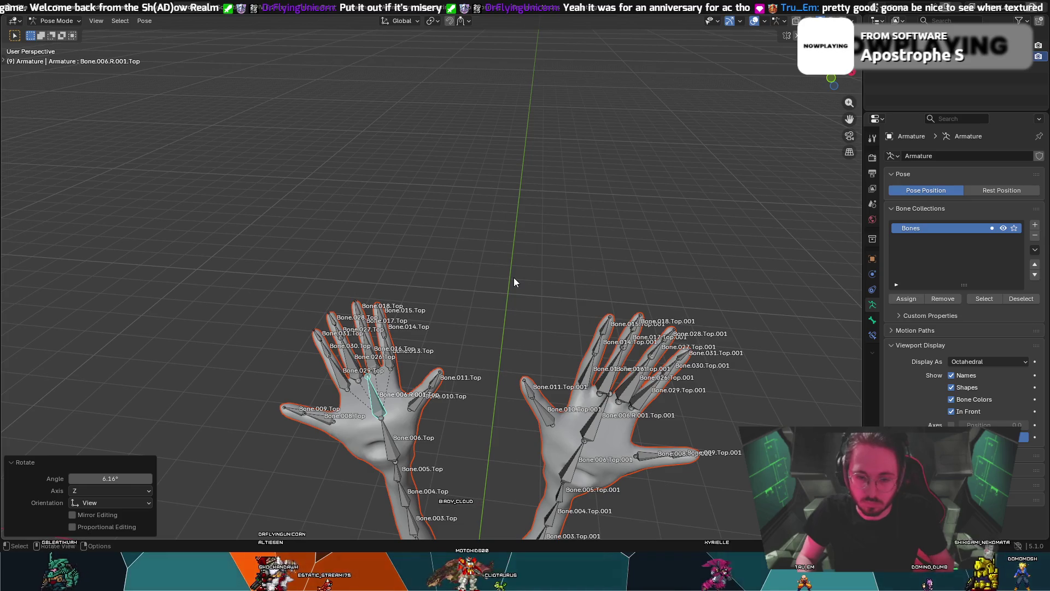
pyautogui.hotkey('ctrl', 'z')
pyautogui.hotkey('ctrl', 'z')
pyautogui.hotkey('ctrl', 'z')
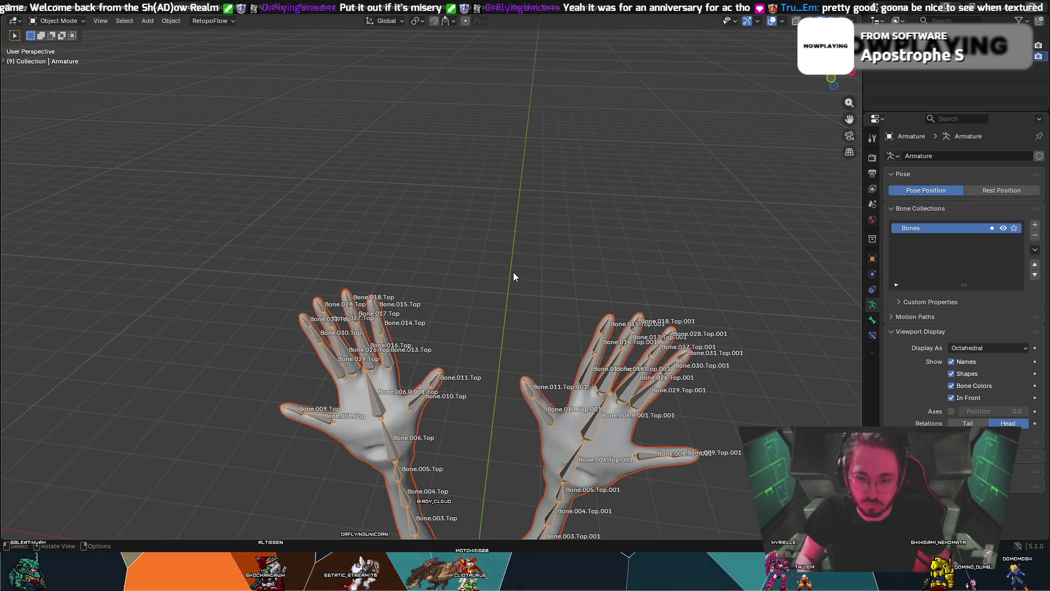
# - Step back through the undo history to the selected armature and enter its Edit Mode
pyautogui.hotkey('ctrl', 'z')
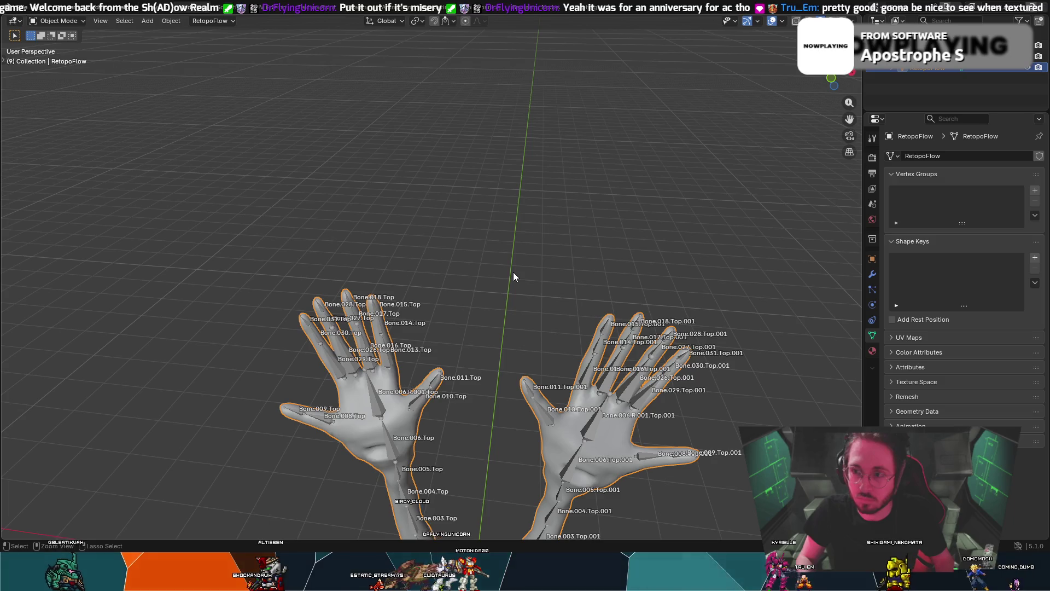
pyautogui.hotkey('ctrl', 'z')
pyautogui.hotkey('ctrl', 'shift', 'z')
pyautogui.hotkey('ctrl', 'z')
pyautogui.hotkey('ctrl', 'z')
pyautogui.hotkey('ctrl', 'shift', 'z')
pyautogui.hotkey('ctrl', 'z')
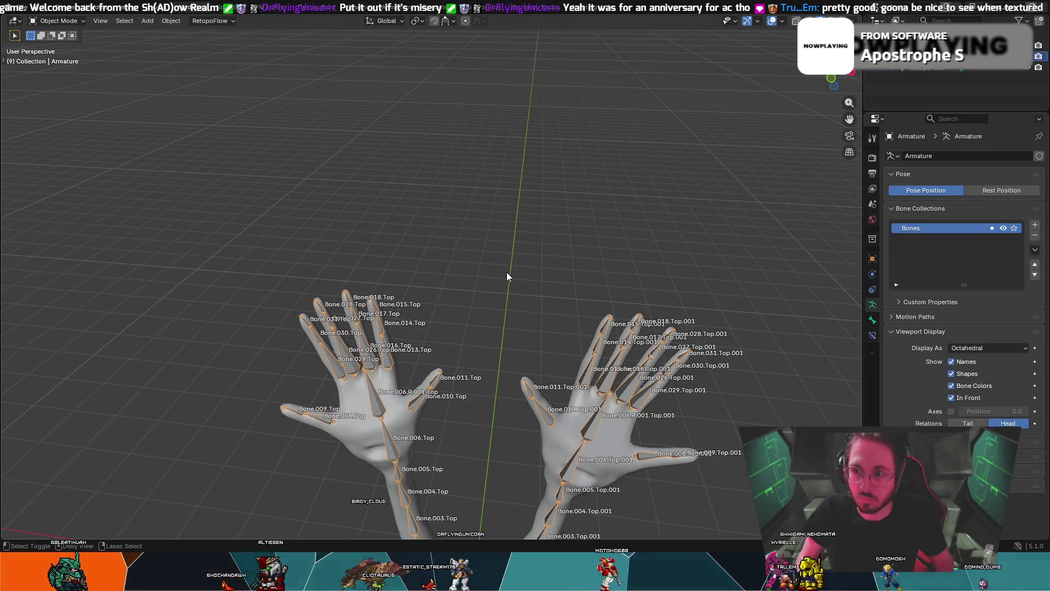
pyautogui.hotkey('ctrl', 'z')
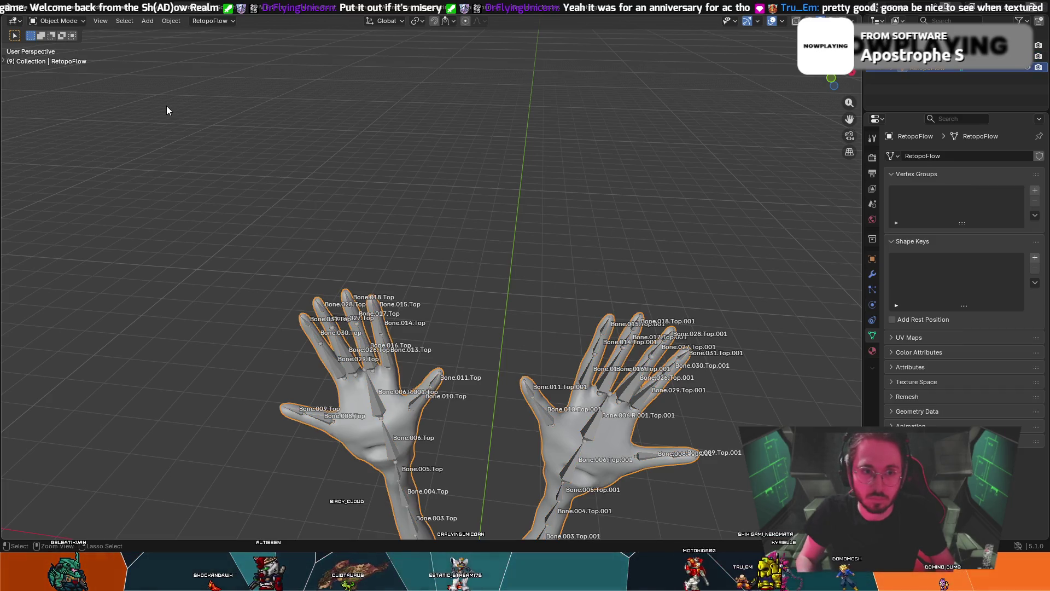
pyautogui.hotkey('ctrl', 'shift', 'z')
pyautogui.hotkey('ctrl', 'z')
pyautogui.hotkey('ctrl', 'shift', 'z')
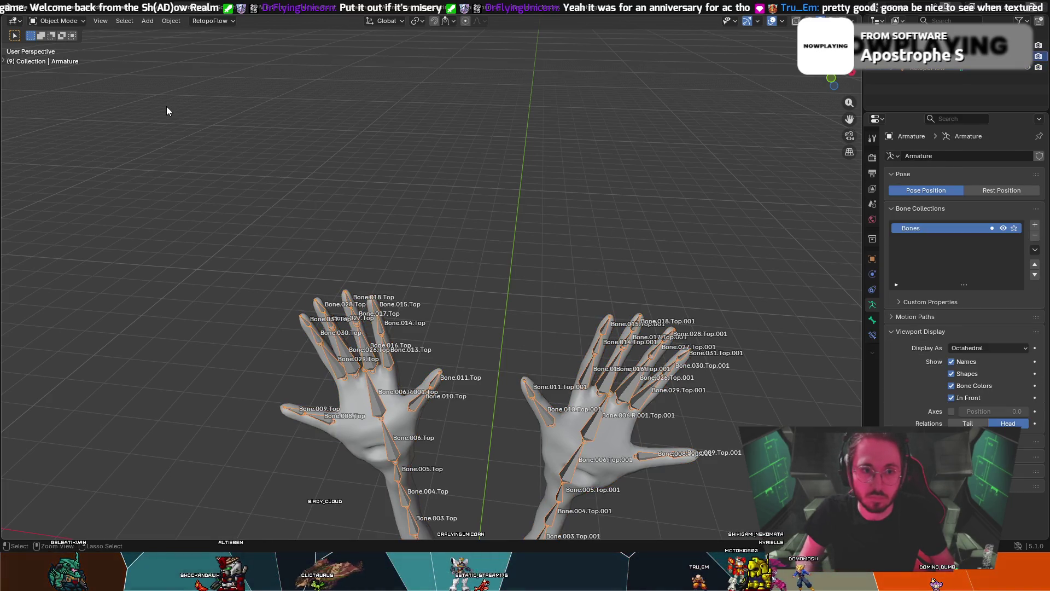
pyautogui.press('Tab')
pyautogui.moveTo(228, 151)
pyautogui.mouseDown(button='middle')
pyautogui.moveTo(264, 152)
pyautogui.moveTo(355, 377)
pyautogui.mouseUp(button='middle')
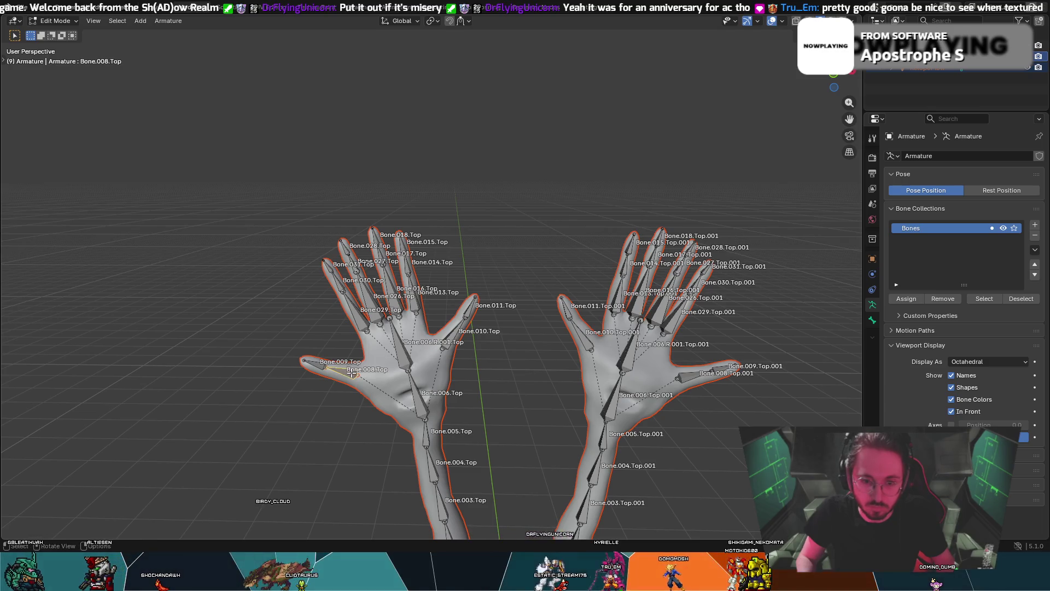
# - Clear the parents of thumb bones Bone.010.Top.001 and Bone.008.Top.001
pyautogui.click(584, 337)
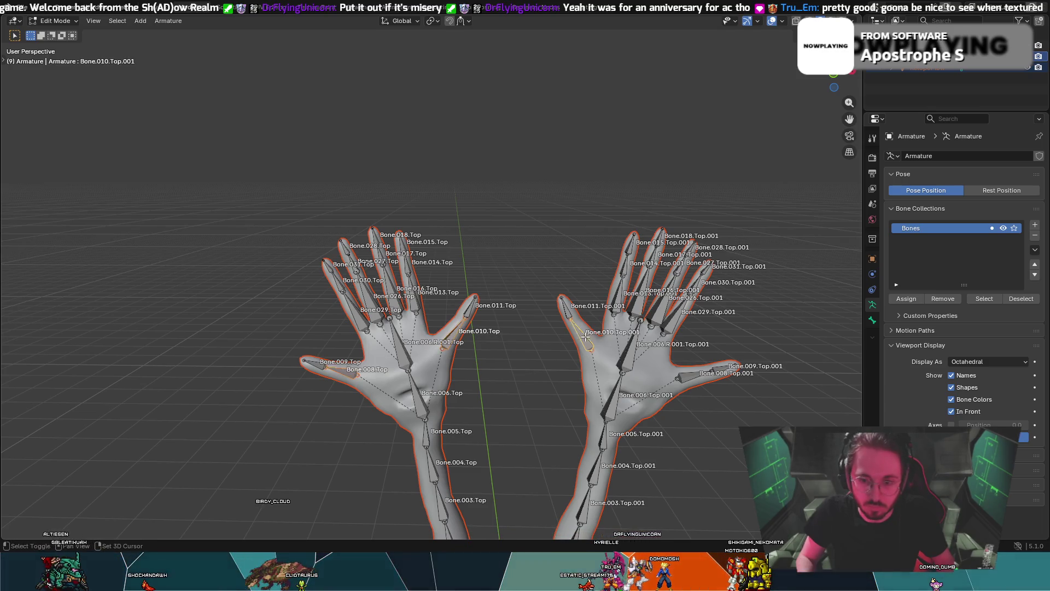
pyautogui.keyDown('shift'); pyautogui.click(697, 377); pyautogui.keyUp('shift')
pyautogui.rightClick(692, 372)
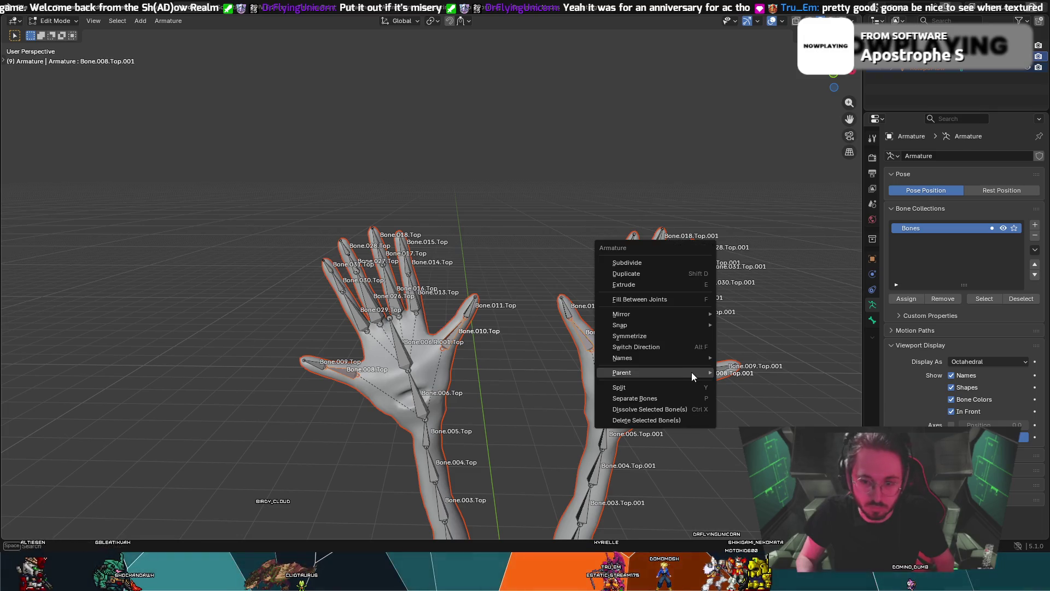
pyautogui.moveTo(665, 370)
pyautogui.click(744, 383)
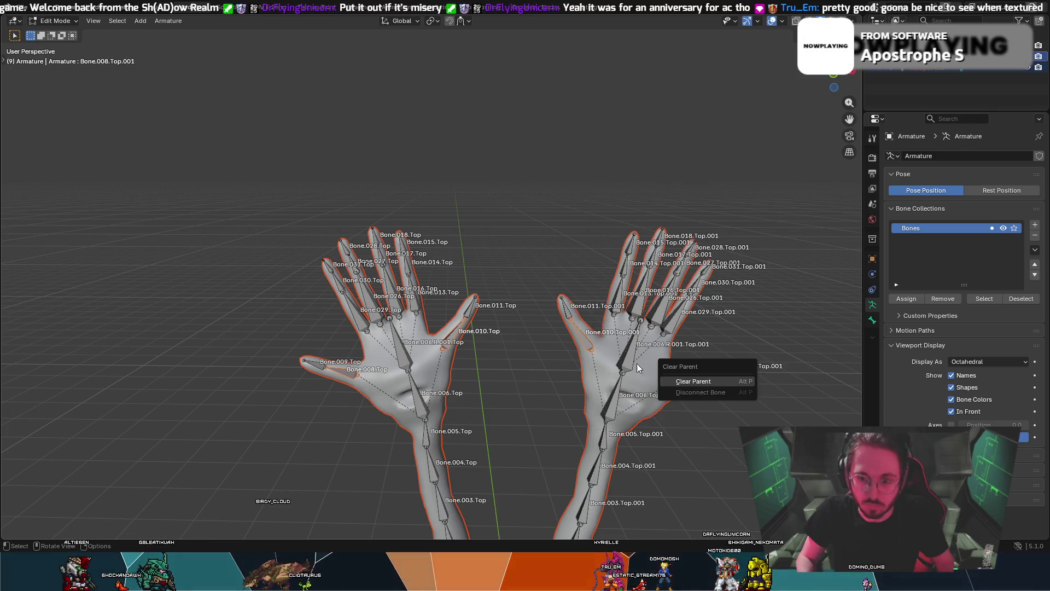
pyautogui.click(677, 383)
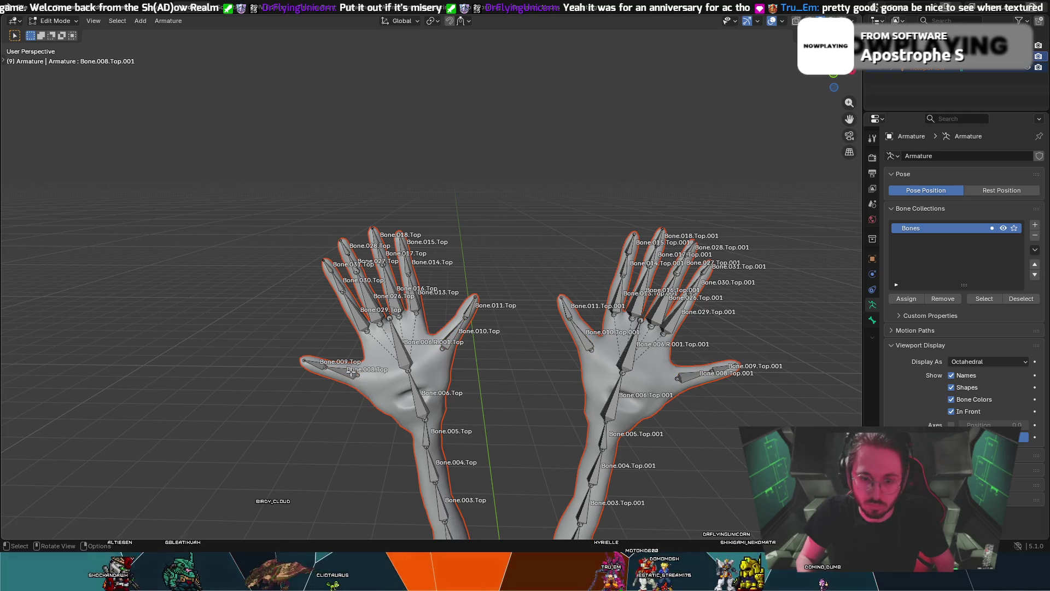
# - Parent the selected bones to Bone.006.R.001.Top with Keep Offset
pyautogui.keyDown('shift'); pyautogui.click(405, 355); pyautogui.keyUp('shift')
pyautogui.rightClick(405, 356)
pyautogui.moveTo(390, 355)
pyautogui.click(465, 358)
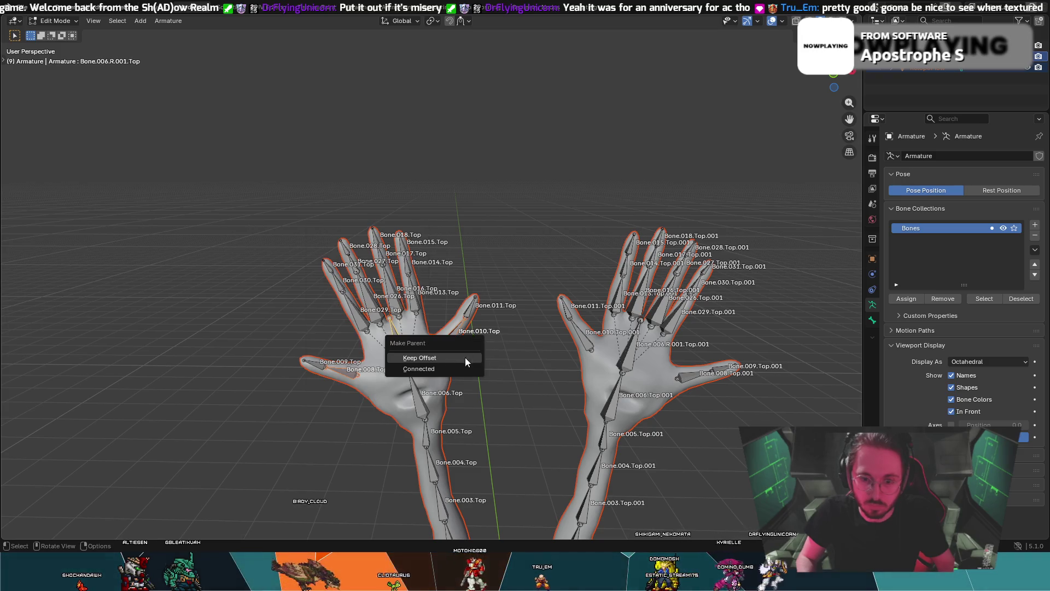
pyautogui.click(437, 360)
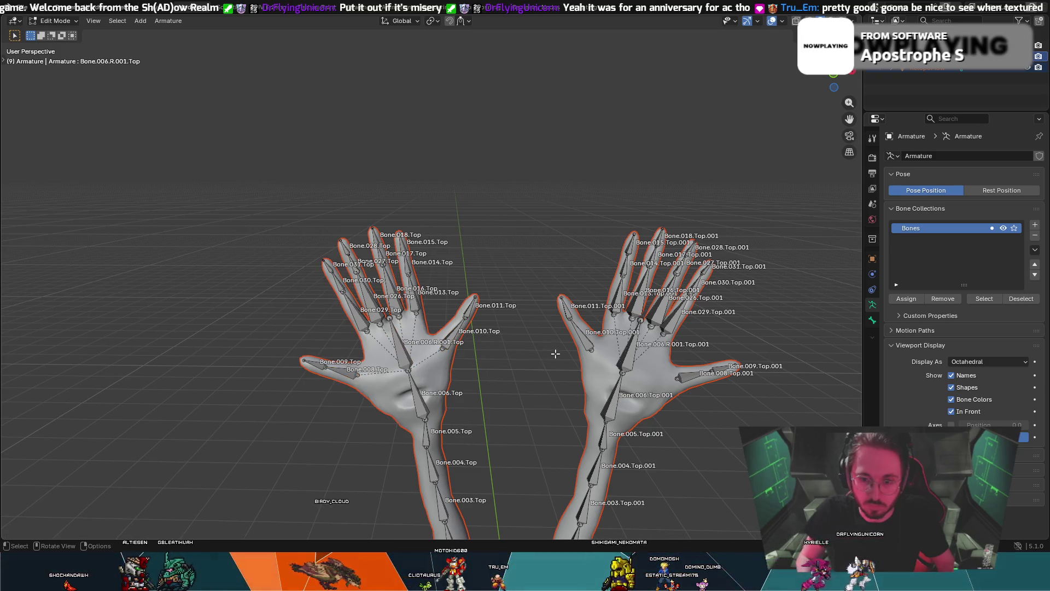
# - Parent Bone.010.Top.001 to Bone.008.Top.001 with Keep Offset
pyautogui.click(579, 334)
pyautogui.keyDown('shift'); pyautogui.click(690, 376); pyautogui.keyUp('shift')
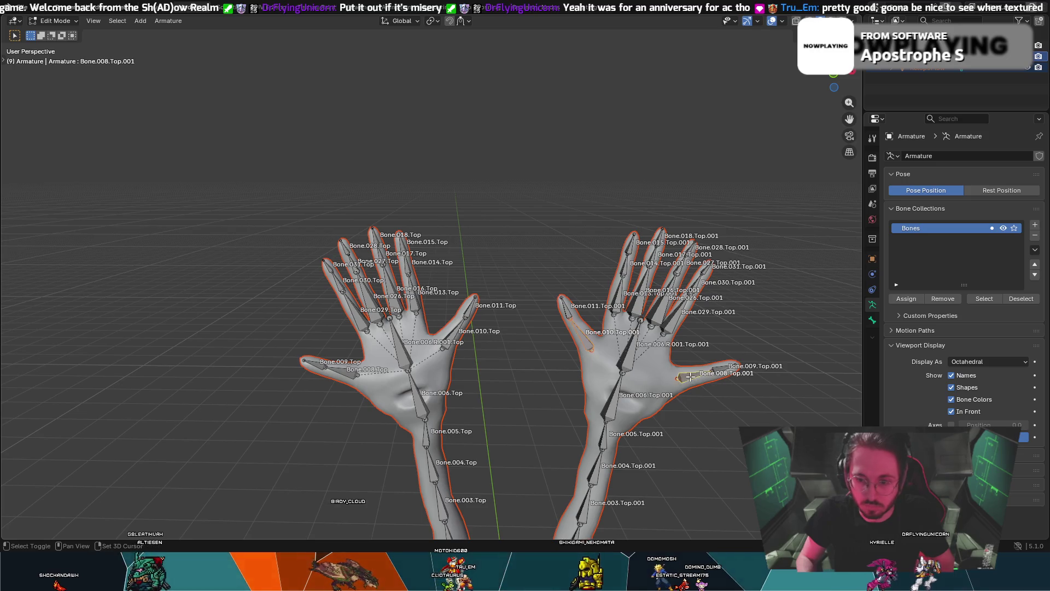
pyautogui.rightClick(631, 366)
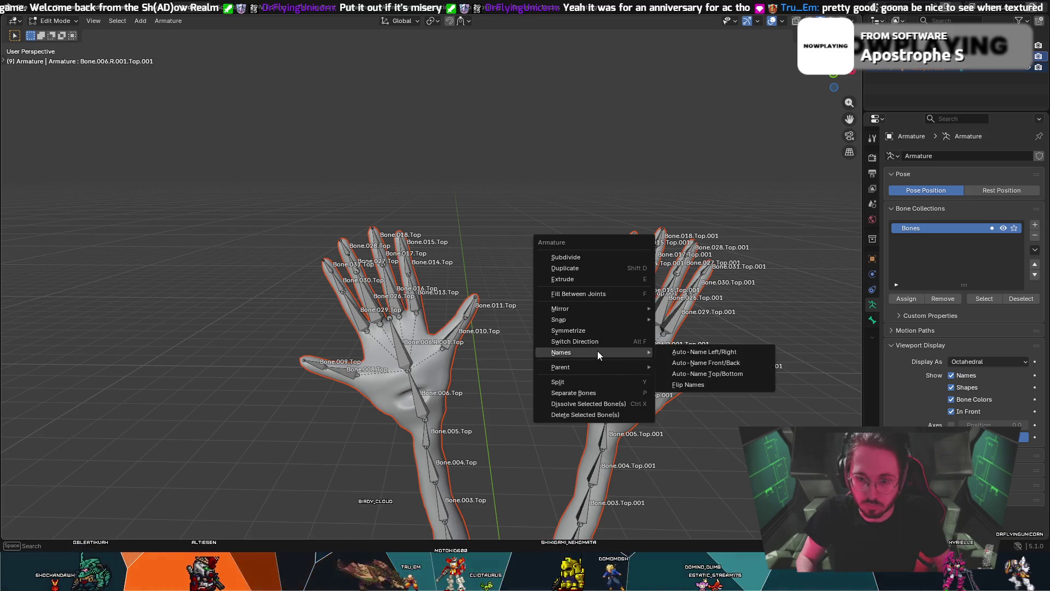
pyautogui.moveTo(570, 368)
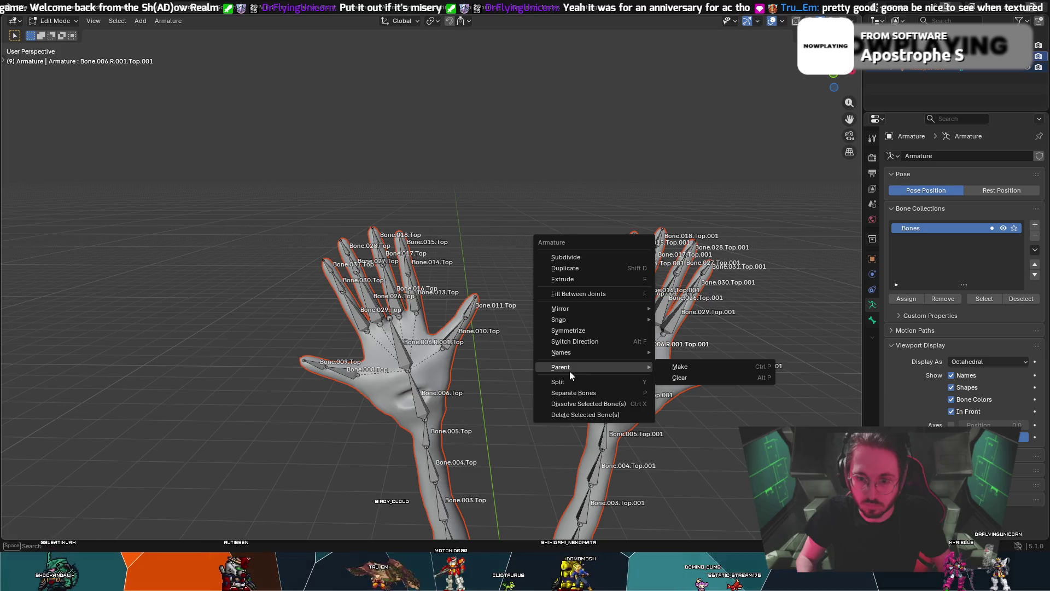
pyautogui.click(676, 365)
pyautogui.click(678, 367)
pyautogui.moveTo(638, 355)
pyautogui.mouseDown(button='middle')
pyautogui.moveTo(634, 413)
pyautogui.moveTo(629, 387)
pyautogui.mouseUp(button='middle')
pyautogui.moveTo(584, 348)
pyautogui.mouseDown(button='middle')
pyautogui.moveTo(580, 377)
pyautogui.moveTo(579, 366)
pyautogui.mouseUp(button='middle')
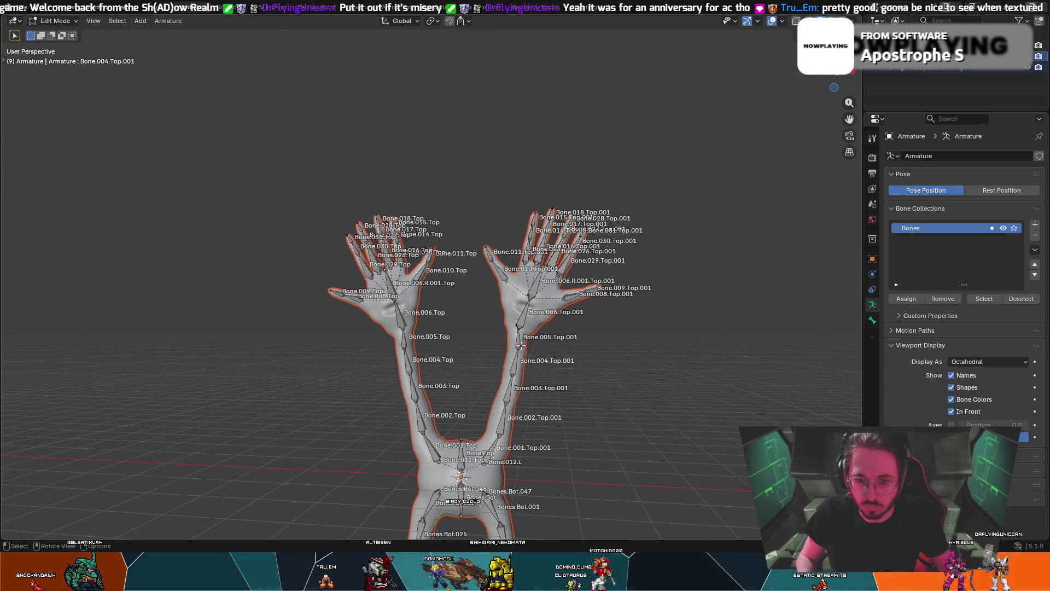
# - Zoom and orbit around both hands, cancelling a stray joint move
pyautogui.scroll(3, 520, 346)
pyautogui.scroll(3, 564, 384)
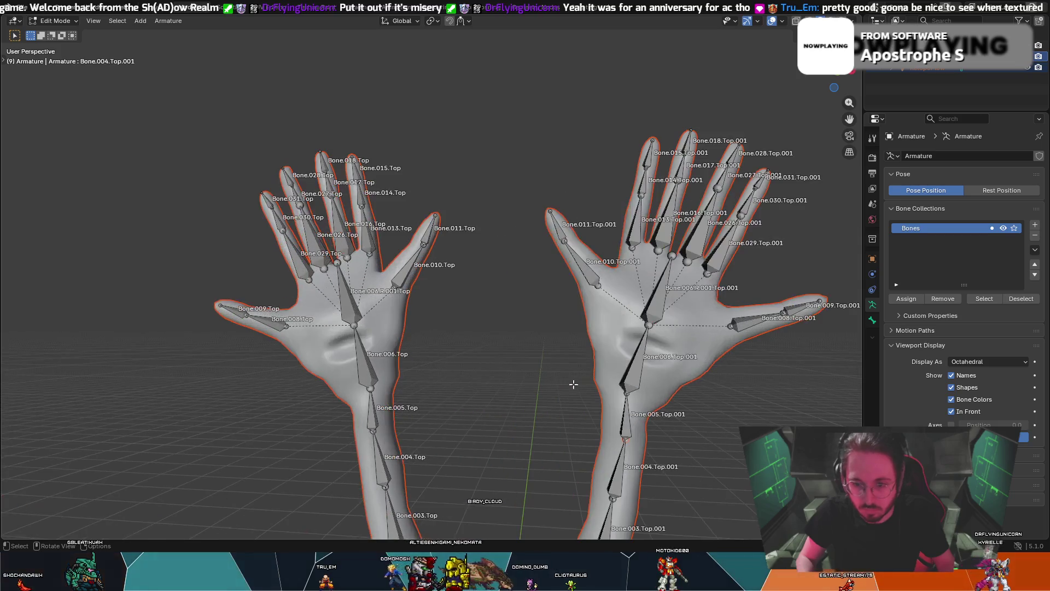
pyautogui.moveTo(634, 441); pyautogui.dragTo(618, 428, button='middle')
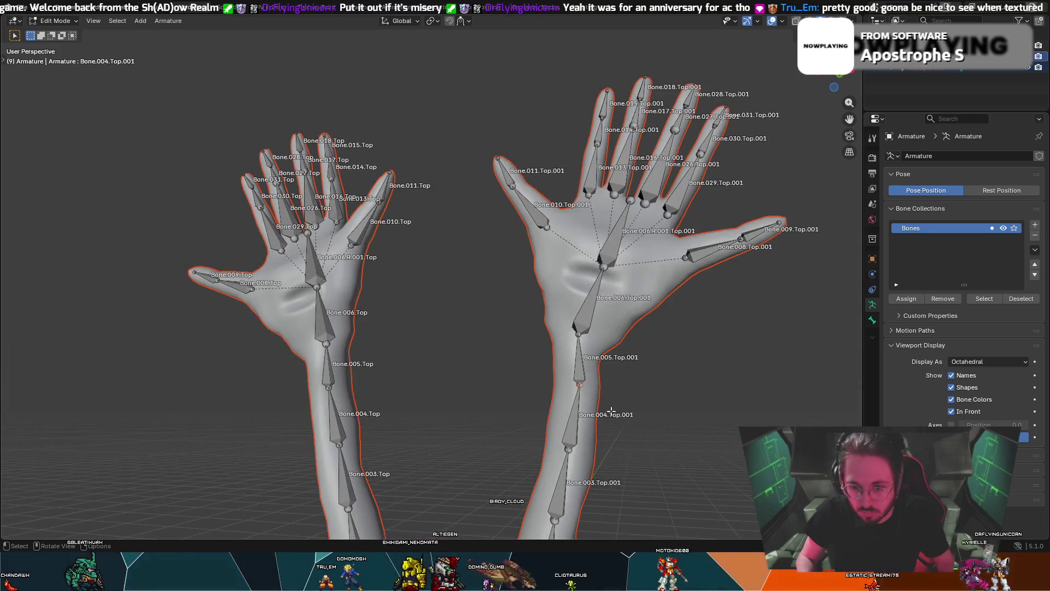
pyautogui.press('g')
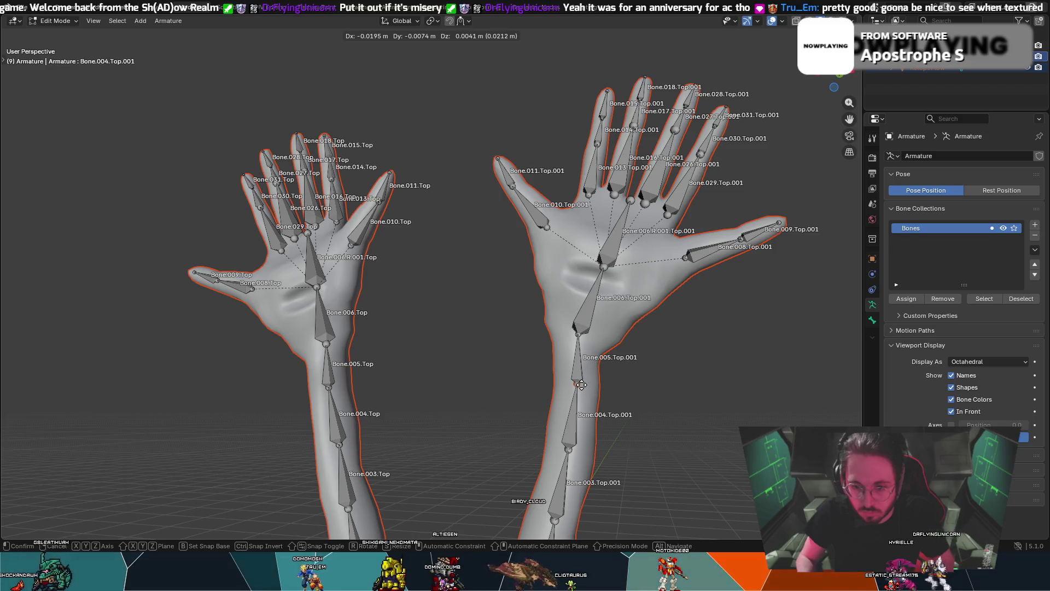
pyautogui.rightClick(581, 385)
pyautogui.rightClick(282, 405)
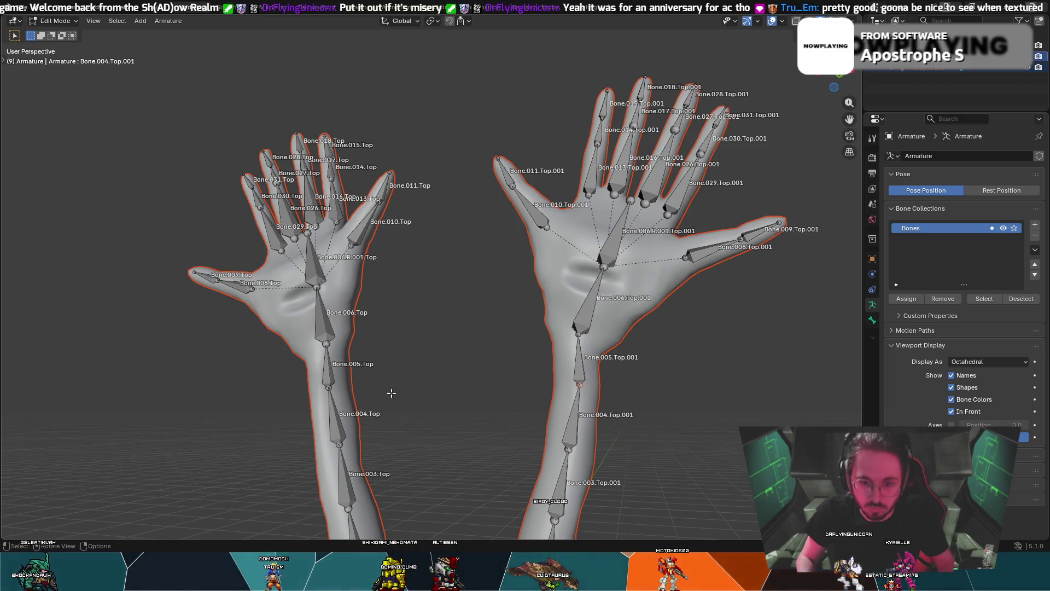
pyautogui.moveTo(436, 363); pyautogui.dragTo(473, 356, button='middle')
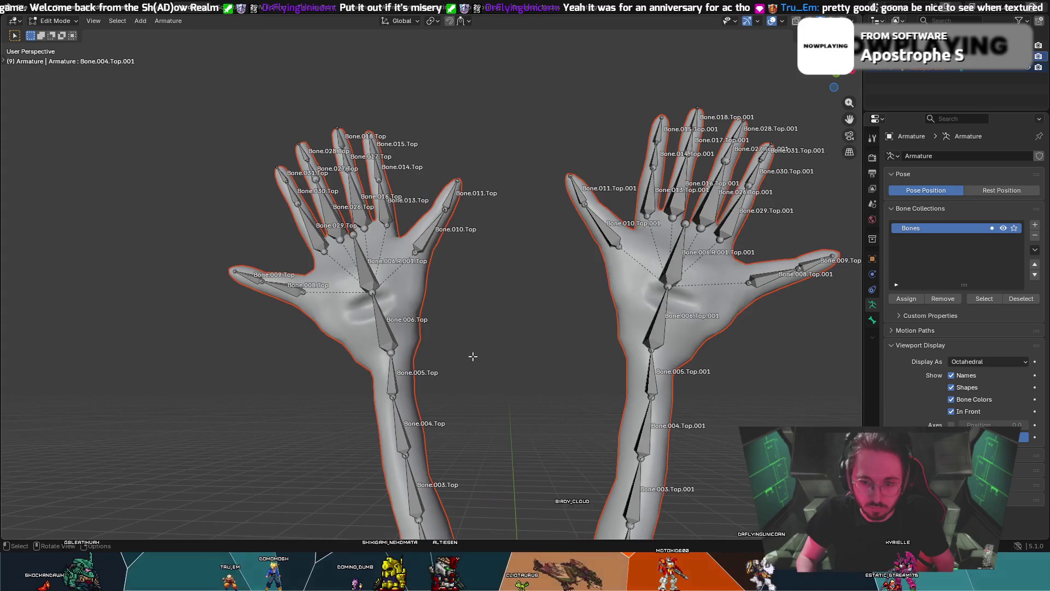
# - In front view, nudge forearm joints Bone.004.Top and Bone.004.Top.001 (-0.022776 m X, 0.015184 m Z)
pyautogui.click(831, 74)
pyautogui.keyDown('ctrl'); pyautogui.click(436, 390); pyautogui.keyUp('ctrl')
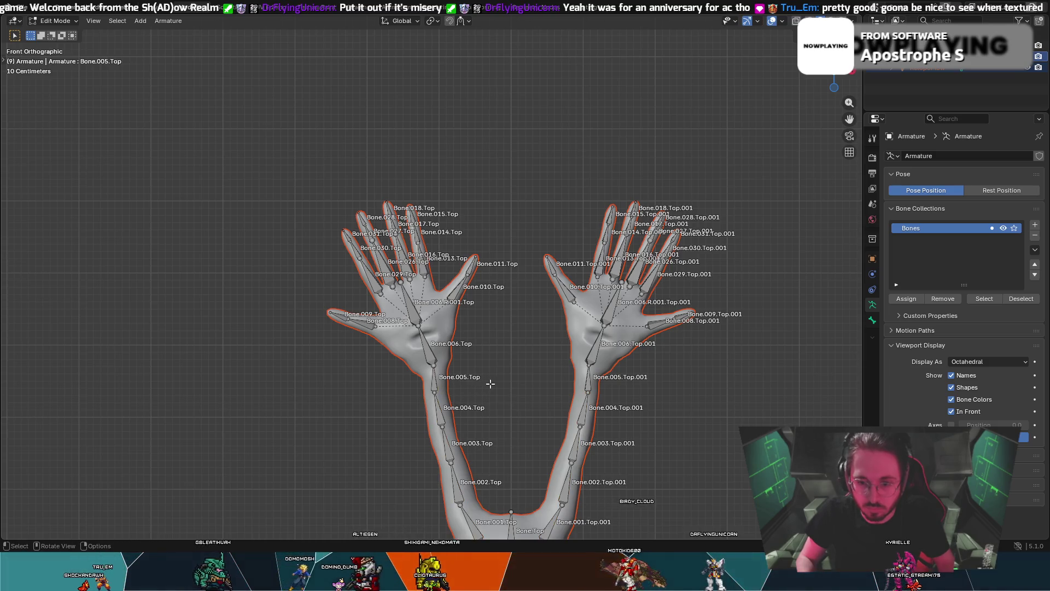
pyautogui.click(435, 393)
pyautogui.press('g')
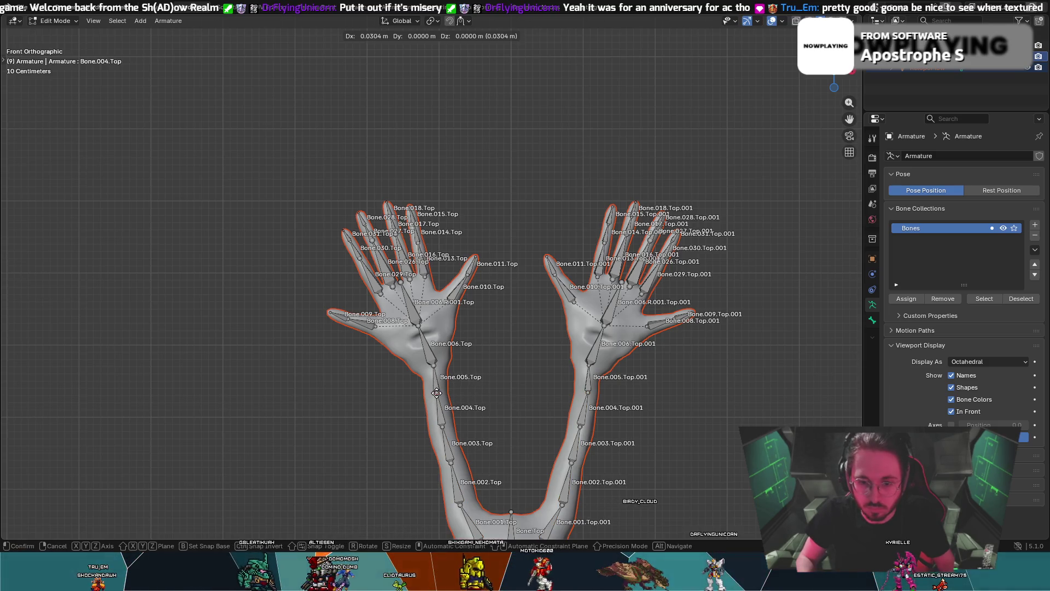
pyautogui.click(436, 393)
pyautogui.click(586, 394)
pyautogui.press('g')
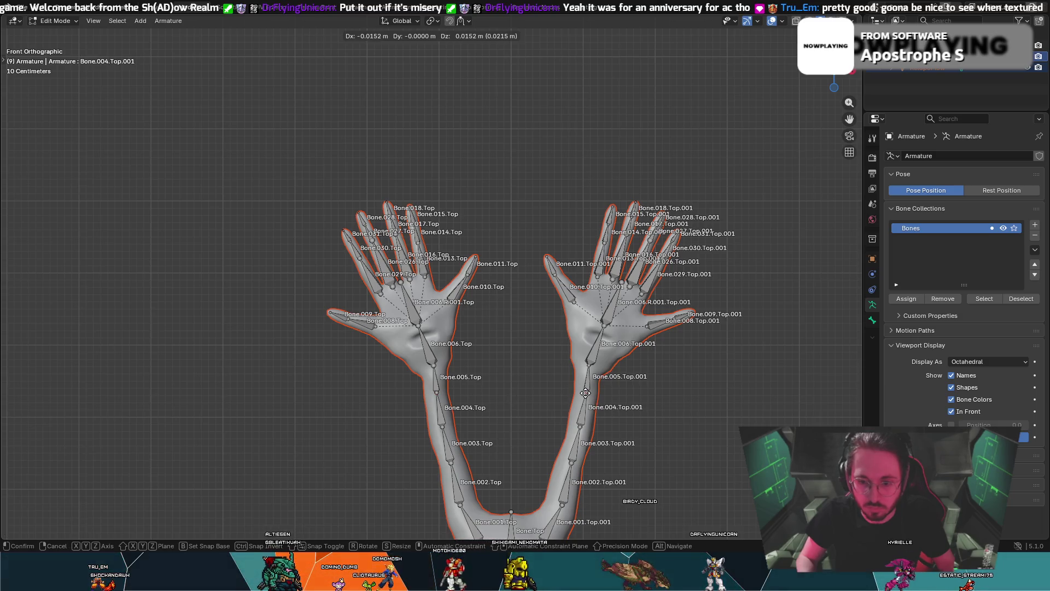
pyautogui.click(585, 393)
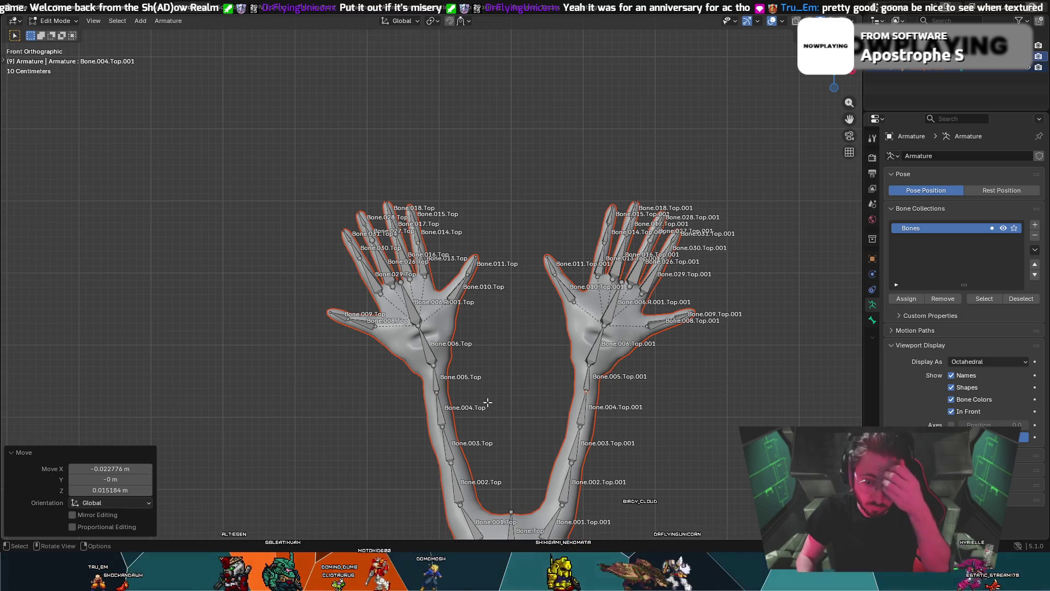
pyautogui.click(777, 425)
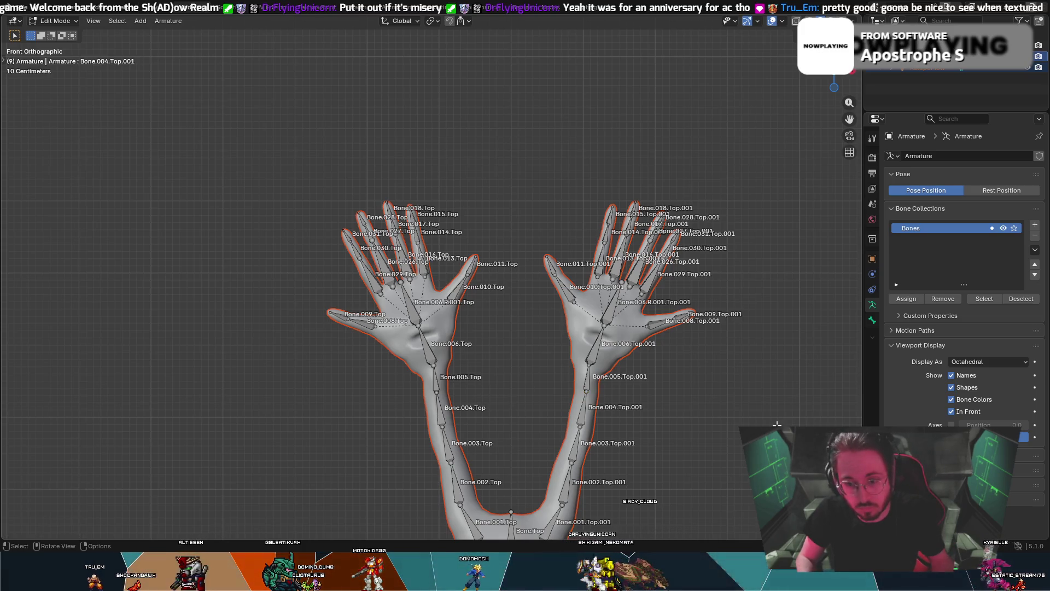
pyautogui.hotkey('ctrl', 'z')
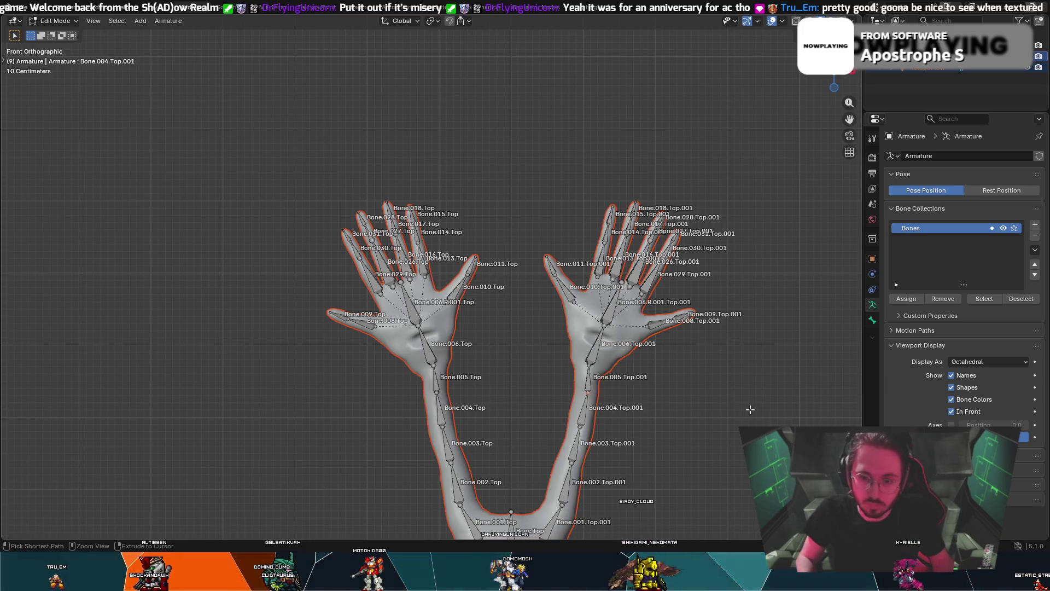
# - Clear the parent of Bones.Bot.006, Bones.Bot.023 and Bones.Bot.046 on the lower hands
pyautogui.moveTo(745, 396)
pyautogui.mouseDown(button='middle')
pyautogui.moveTo(737, 369)
pyautogui.moveTo(704, 405)
pyautogui.moveTo(668, 411)
pyautogui.moveTo(672, 390)
pyautogui.moveTo(659, 377)
pyautogui.moveTo(581, 419)
pyautogui.mouseUp(button='middle')
pyautogui.moveTo(643, 402)
pyautogui.mouseDown(button='middle')
pyautogui.moveTo(616, 410)
pyautogui.moveTo(654, 414)
pyautogui.moveTo(628, 459)
pyautogui.moveTo(654, 312)
pyautogui.moveTo(574, 334)
pyautogui.moveTo(495, 323)
pyautogui.mouseUp(button='middle')
pyautogui.scroll(3, 494, 323)
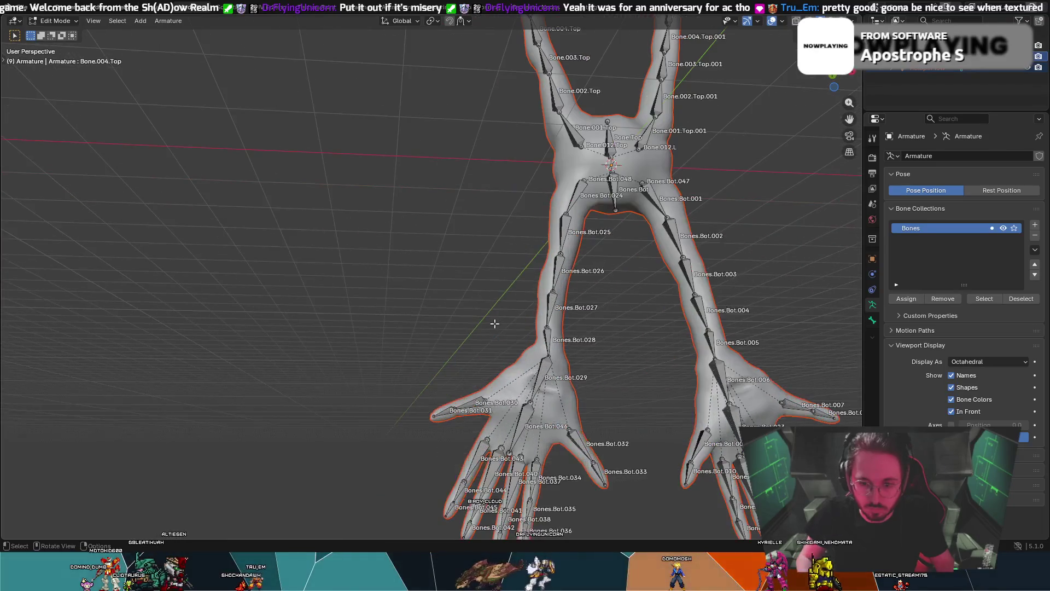
pyautogui.scroll(-2, 582, 381)
pyautogui.scroll(3, 568, 361)
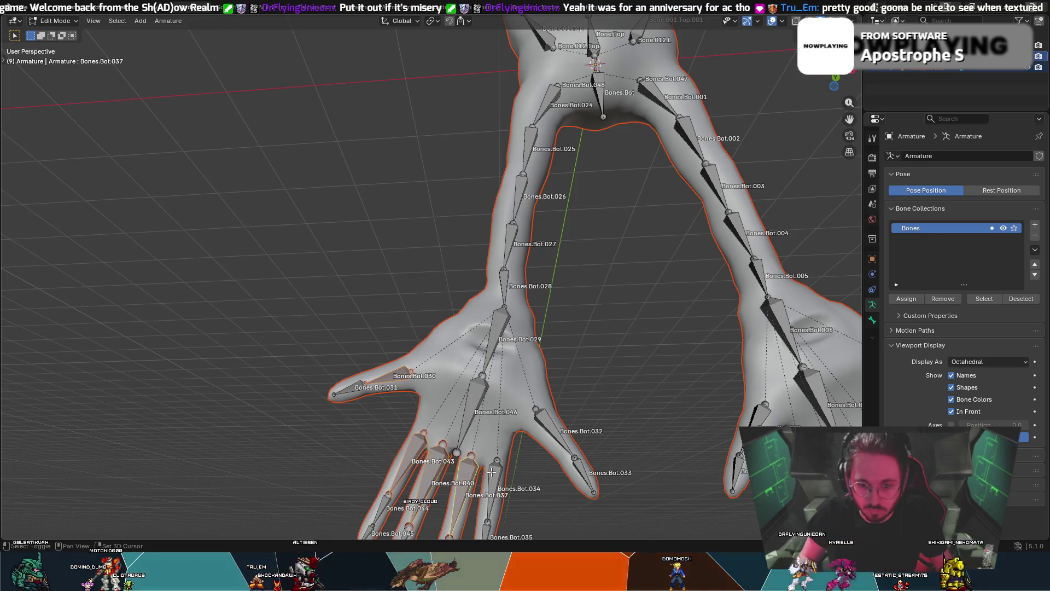
pyautogui.click(737, 437)
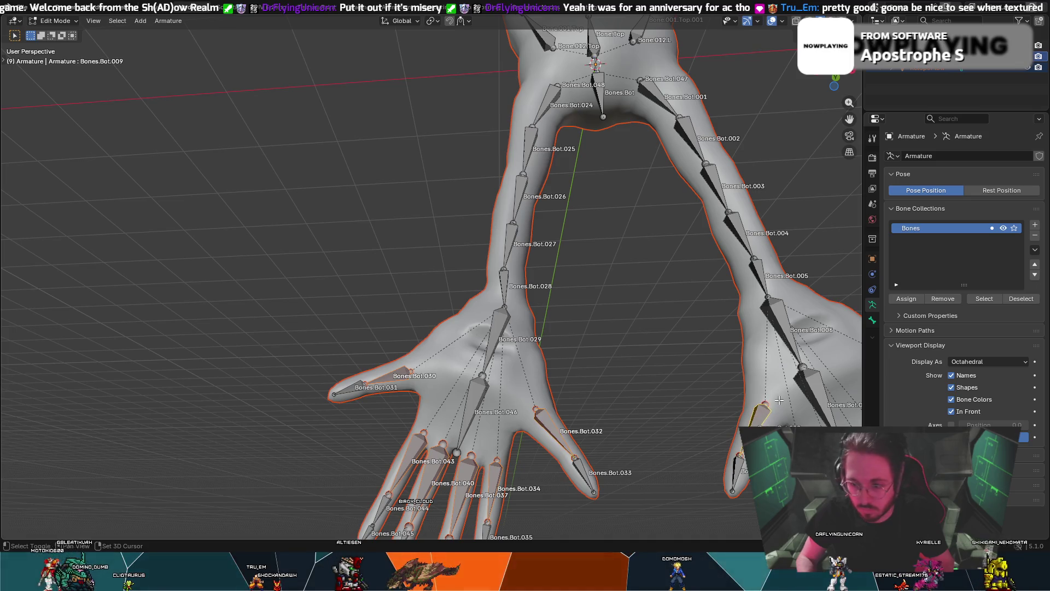
pyautogui.moveTo(775, 393); pyautogui.dragTo(764, 392, button='middle')
pyautogui.click(732, 302)
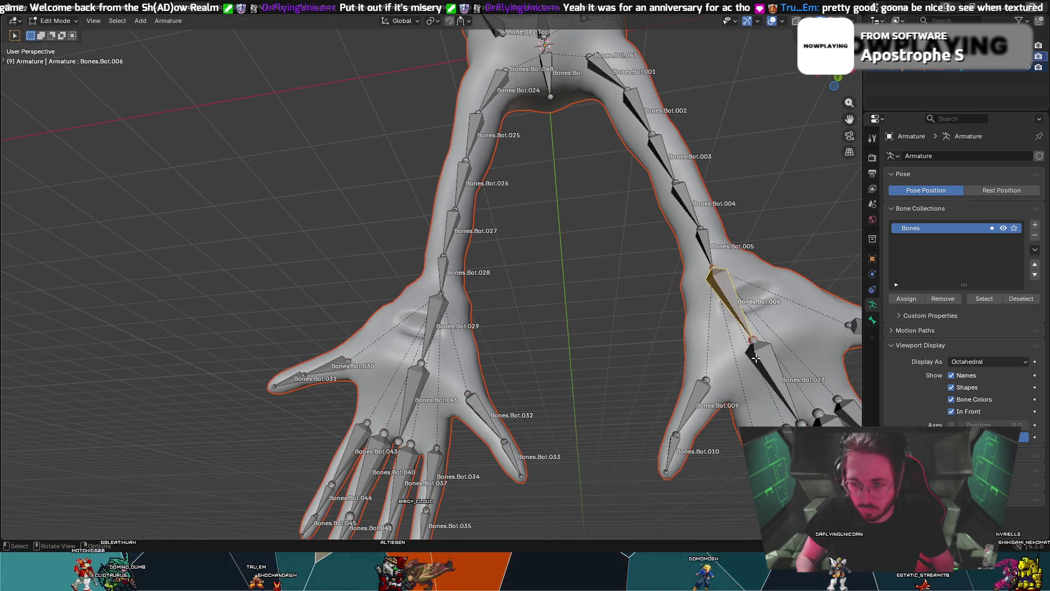
pyautogui.keyDown('shift'); pyautogui.click(774, 378); pyautogui.keyUp('shift')
pyautogui.keyDown('shift'); pyautogui.click(422, 375); pyautogui.keyUp('shift')
pyautogui.rightClick(416, 329)
pyautogui.moveTo(444, 331)
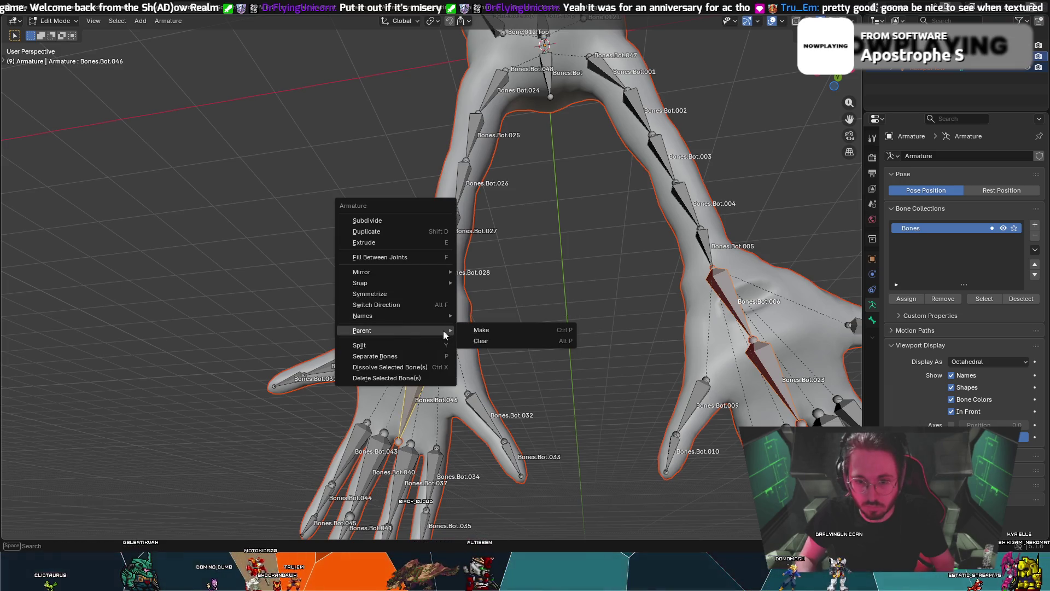
pyautogui.click(481, 341)
pyautogui.click(478, 331)
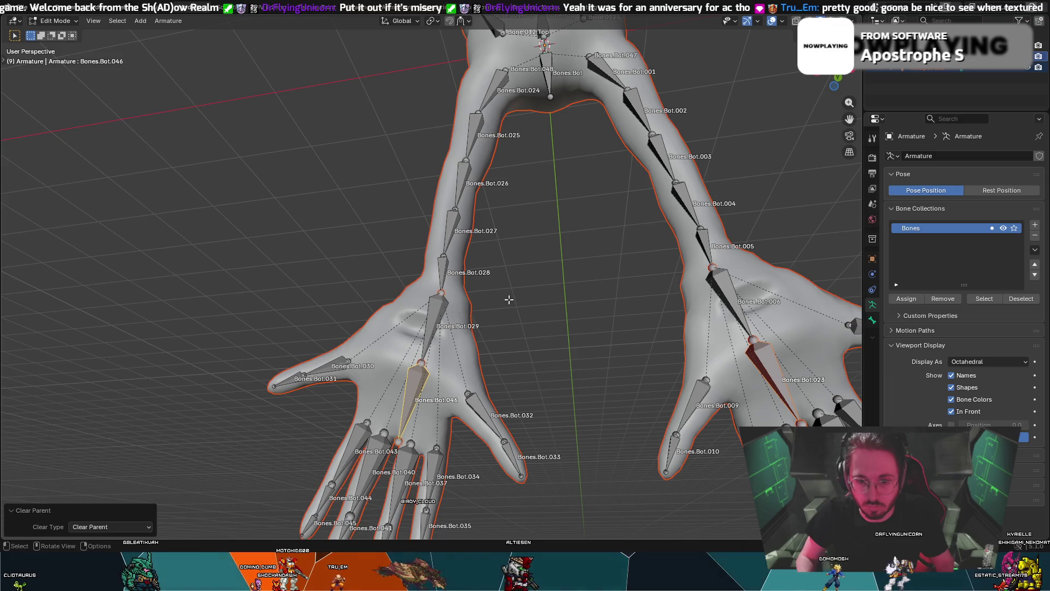
pyautogui.click(341, 378)
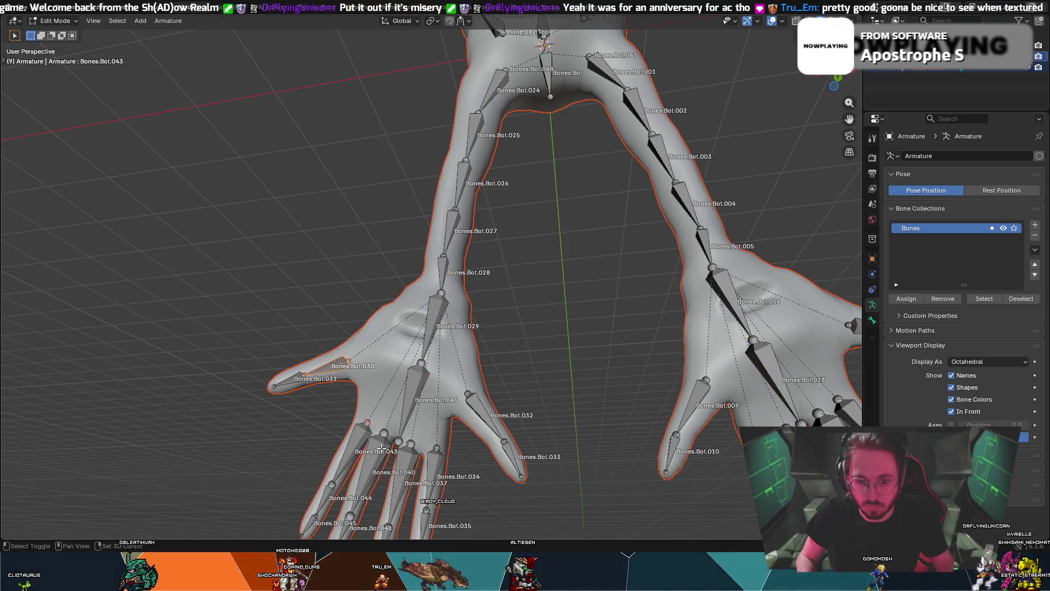
# - Clear the parent of Bones.Bot.032 on the left hand
pyautogui.keyDown('shift'); pyautogui.click(485, 416); pyautogui.keyUp('shift')
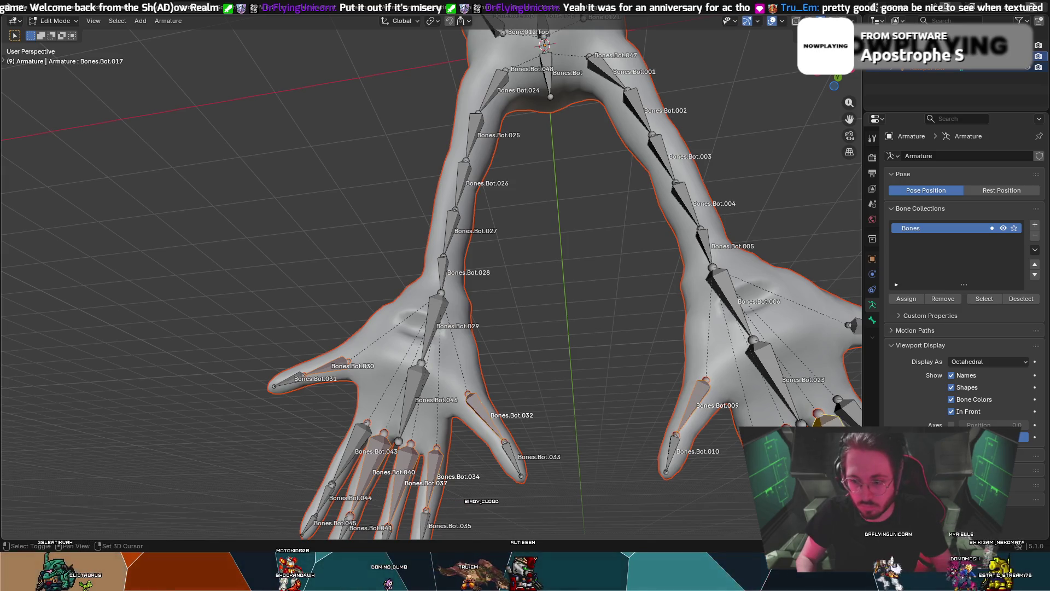
pyautogui.rightClick(857, 328)
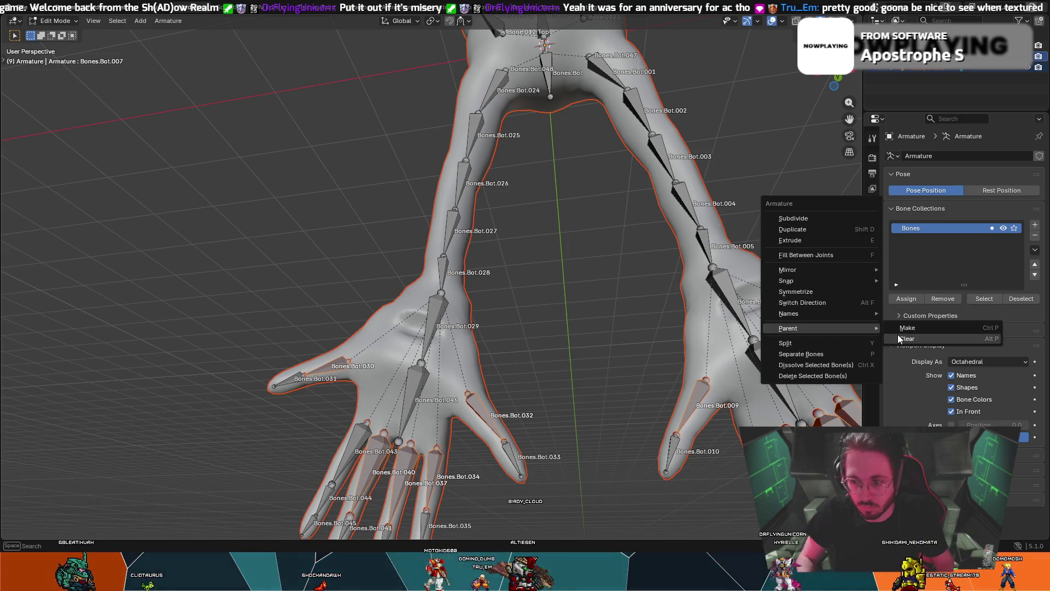
pyautogui.click(872, 335)
pyautogui.click(852, 336)
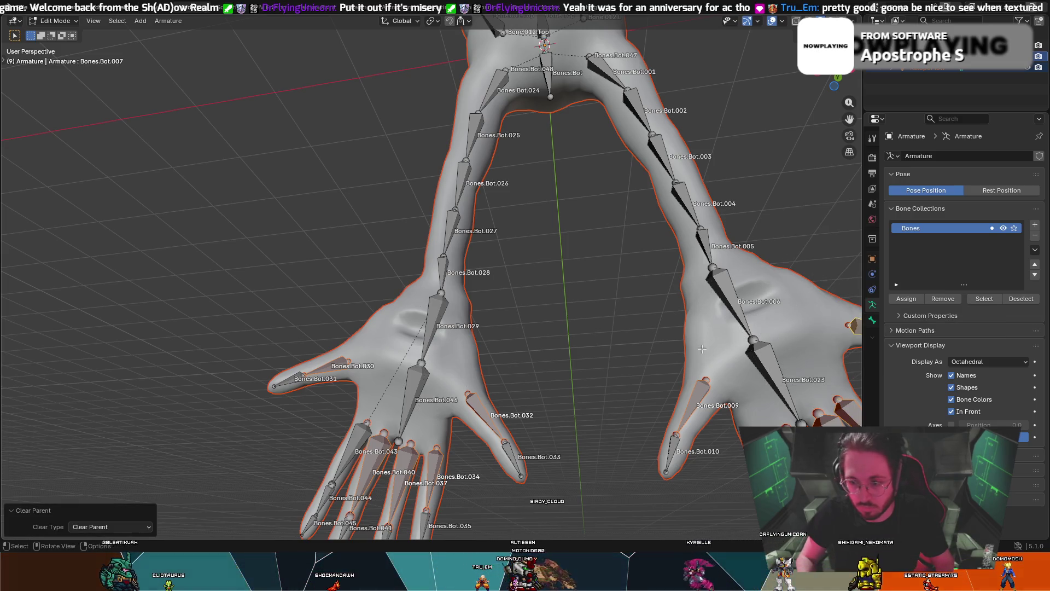
pyautogui.keyDown('shift'); pyautogui.click(424, 465); pyautogui.keyUp('shift')
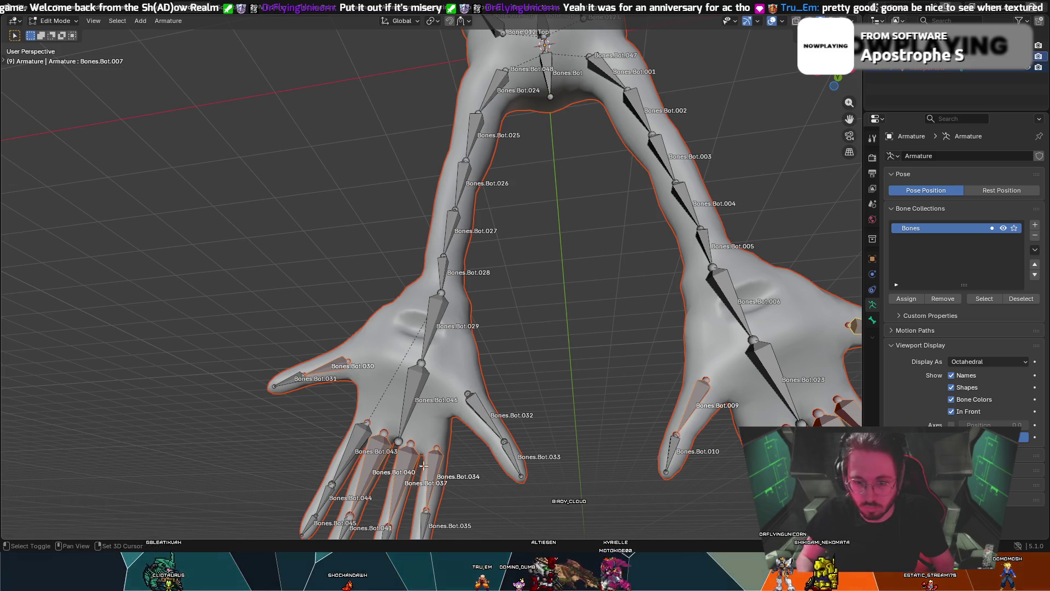
# - Parent the selected left-hand bones with Bones.Bot.043, keeping offset
pyautogui.keyDown('shift'); pyautogui.click(366, 431); pyautogui.keyUp('shift')
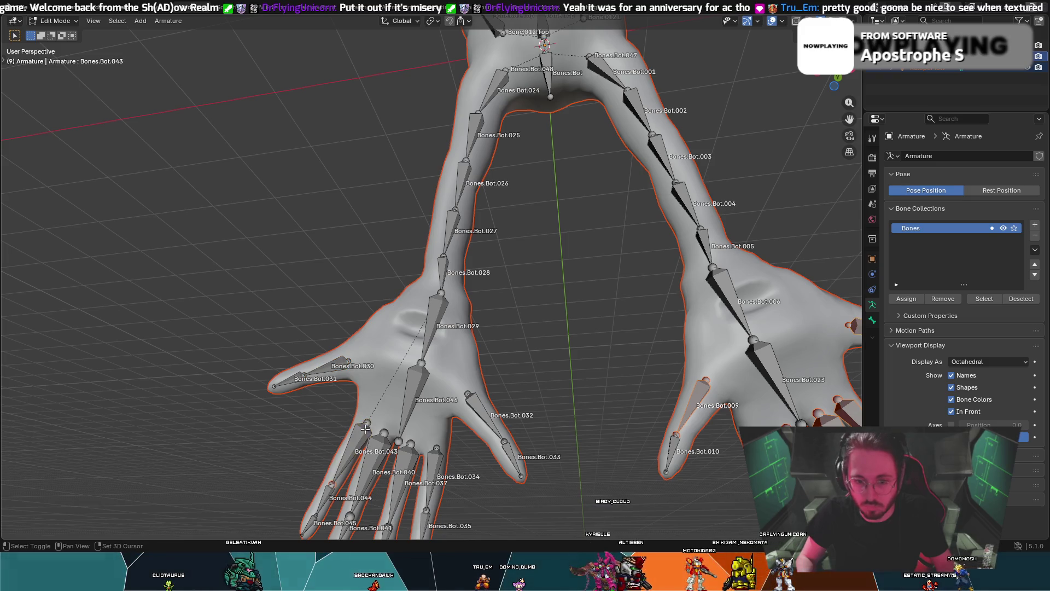
pyautogui.rightClick(771, 357)
pyautogui.moveTo(777, 357)
pyautogui.click(826, 360)
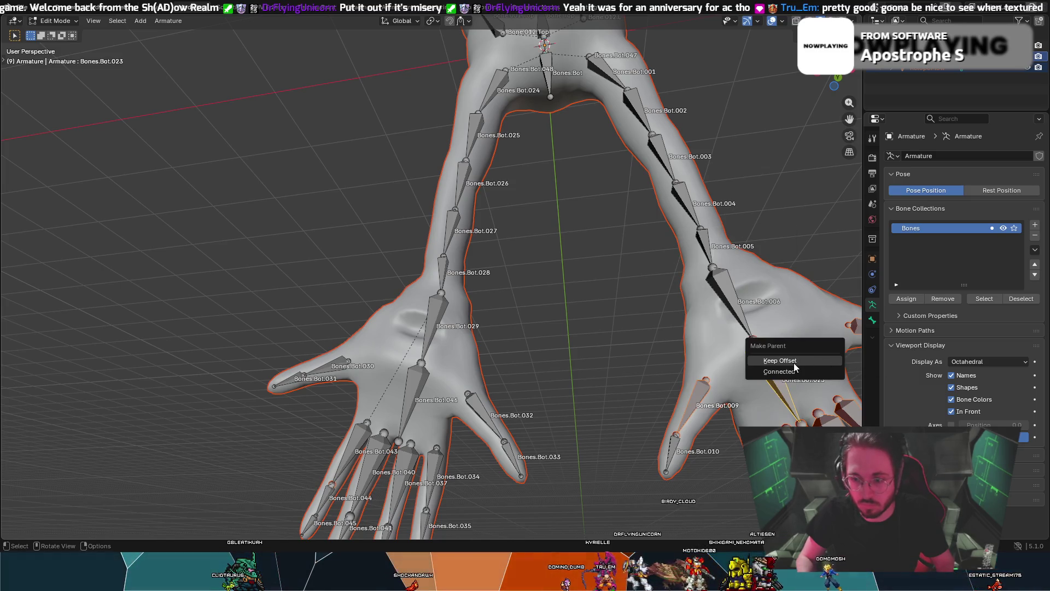
pyautogui.click(797, 370)
pyautogui.click(631, 371)
pyautogui.click(441, 311)
# - Clear the parent of Bones.Bot.043 again
pyautogui.click(363, 432)
pyautogui.rightClick(362, 431)
pyautogui.moveTo(362, 432)
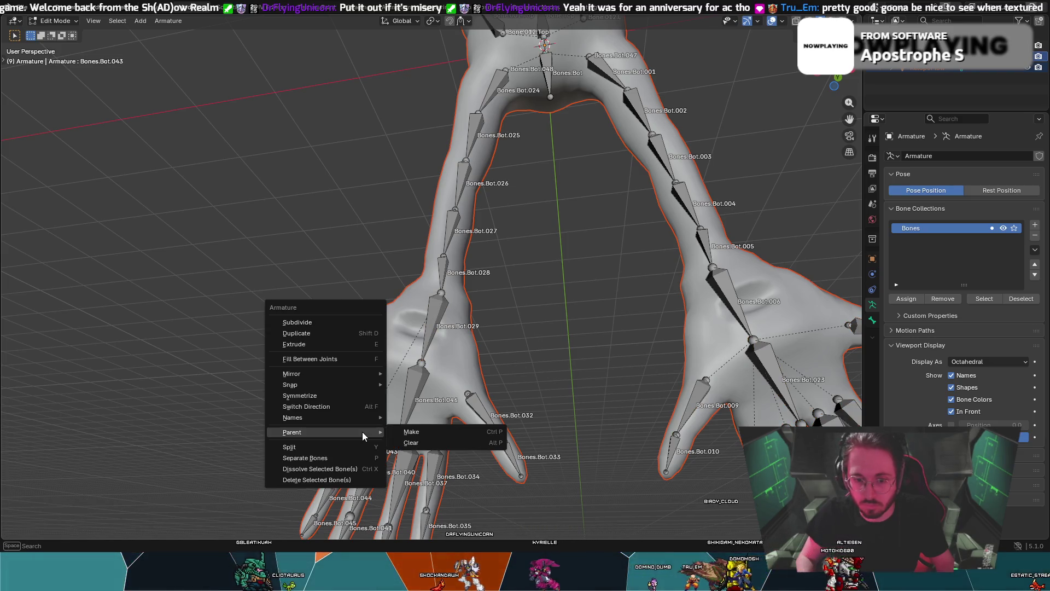
pyautogui.click(428, 444)
pyautogui.click(383, 446)
# - Parent Bones.Bot.032 to Bones.Bot.046 with Keep Offset
pyautogui.keyDown('shift'); pyautogui.click(386, 453); pyautogui.keyUp('shift')
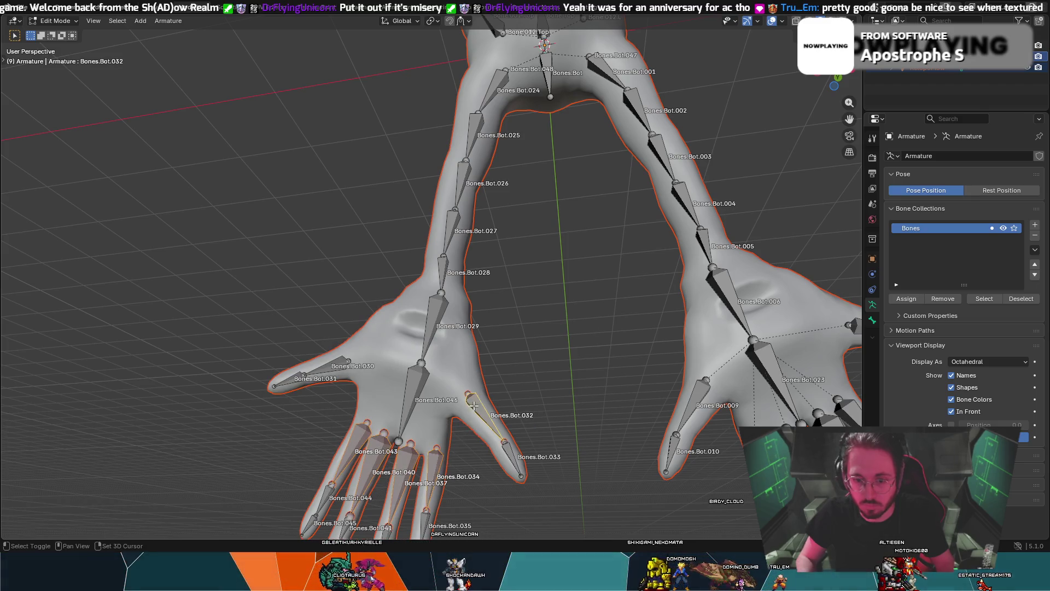
pyautogui.click(412, 380)
pyautogui.rightClick(412, 380)
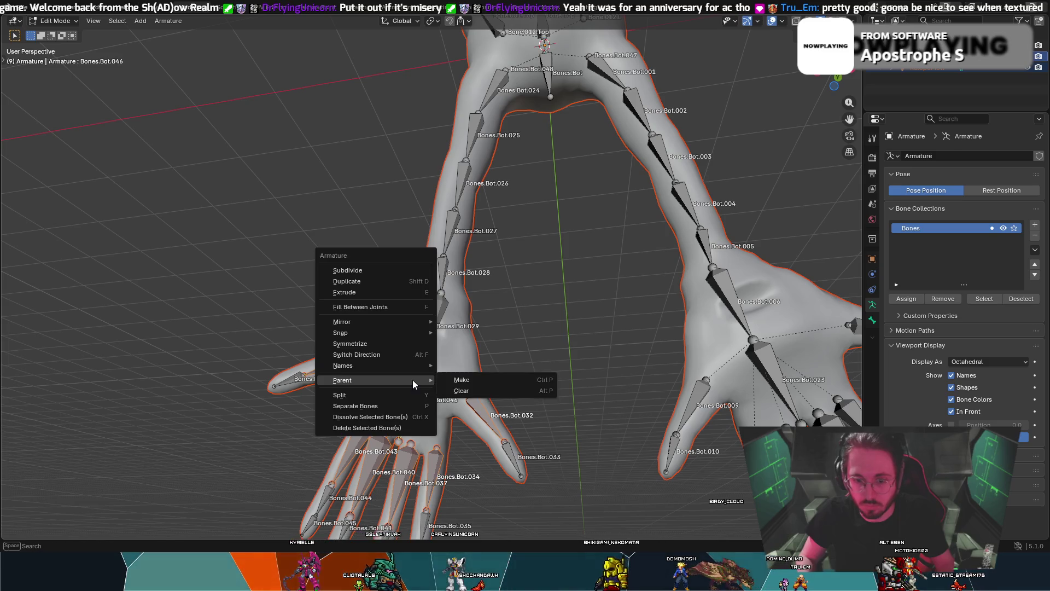
pyautogui.moveTo(383, 380)
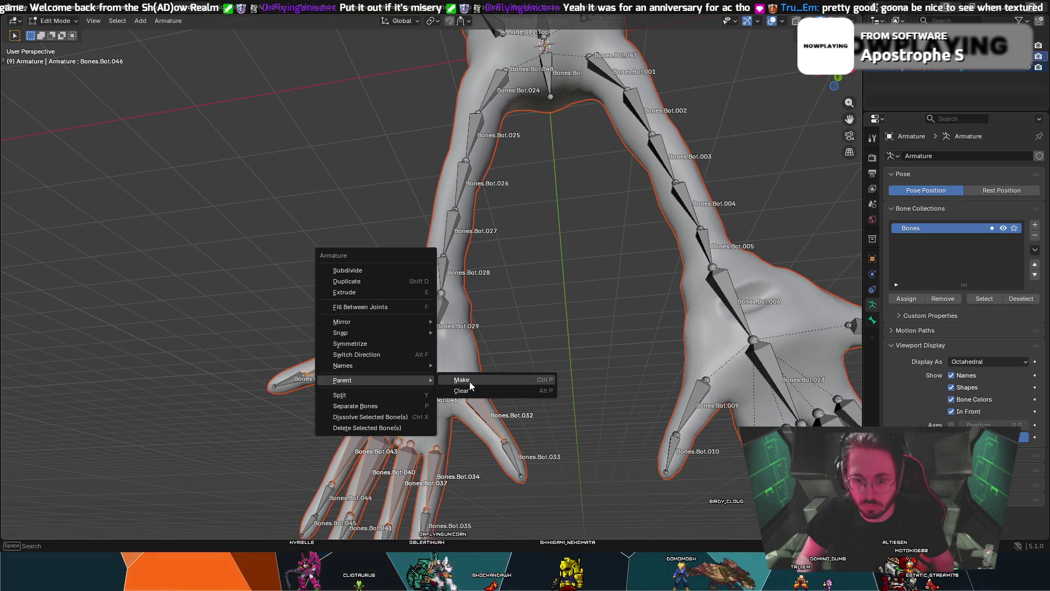
pyautogui.click(469, 382)
pyautogui.click(457, 381)
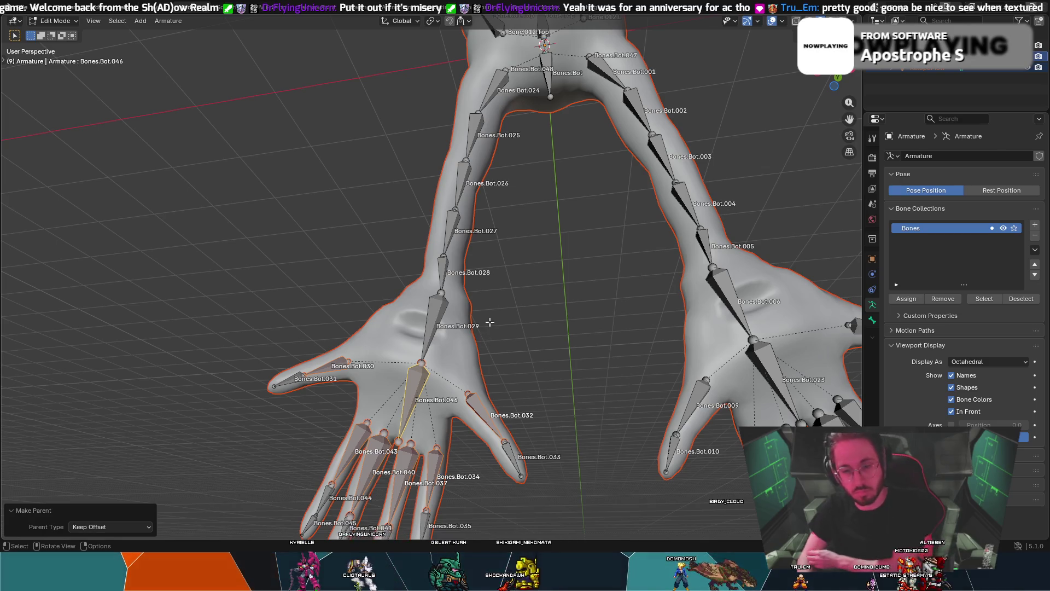
# - Parent Bone.Top to Bones.Bot at the body centre with Keep Offset
pyautogui.moveTo(551, 252); pyautogui.dragTo(521, 277, button='middle')
pyautogui.click(521, 277)
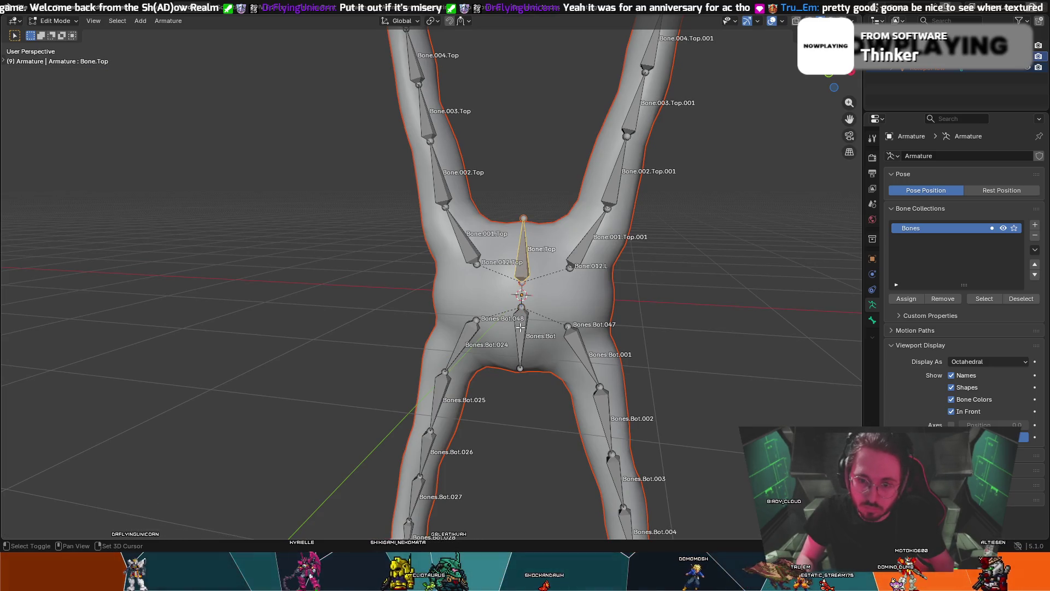
pyautogui.rightClick(527, 275)
pyautogui.moveTo(542, 274)
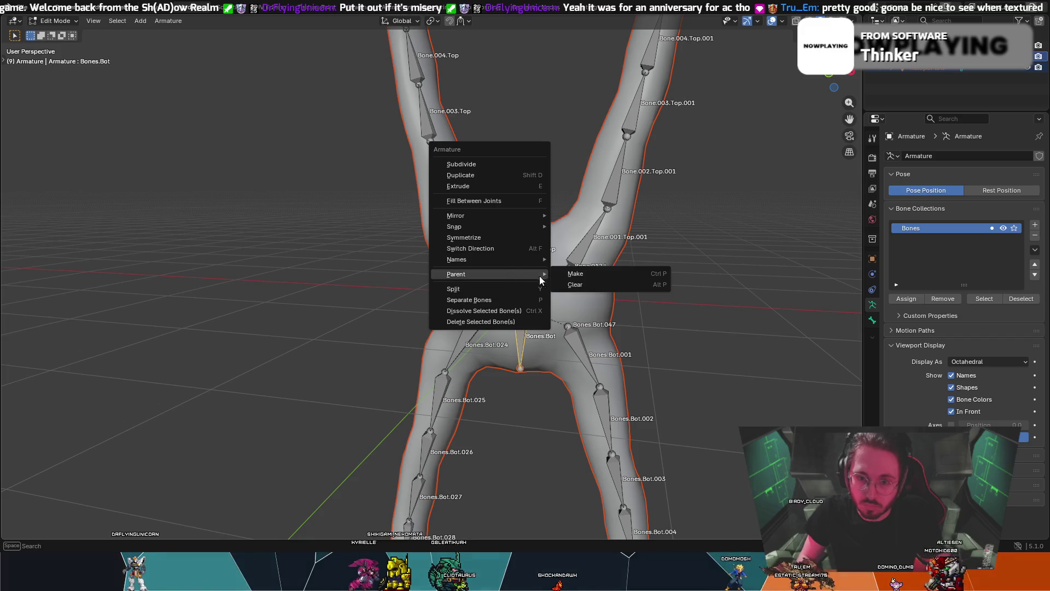
pyautogui.click(580, 275)
pyautogui.click(568, 275)
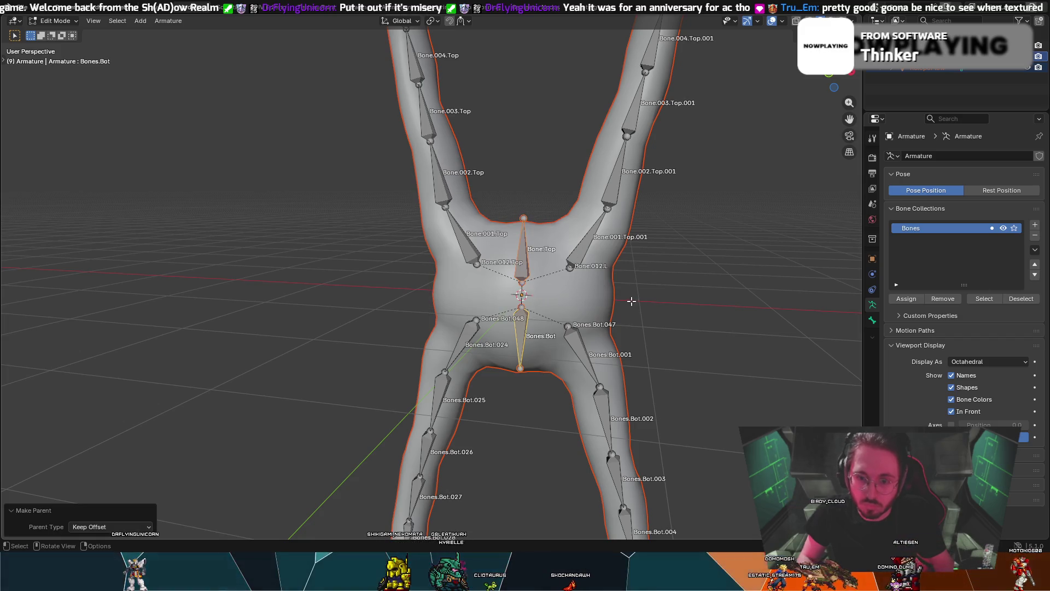
pyautogui.moveTo(637, 315)
pyautogui.mouseDown(button='middle')
pyautogui.moveTo(655, 305)
pyautogui.moveTo(633, 305)
pyautogui.moveTo(645, 254)
pyautogui.moveTo(605, 260)
pyautogui.moveTo(710, 260)
pyautogui.mouseUp(button='middle')
# - In Object Mode, parent the creature mesh to the armature With Automatic Weights
pyautogui.click(48, 21)
pyautogui.click(54, 33)
pyautogui.scroll(-5, 538, 227)
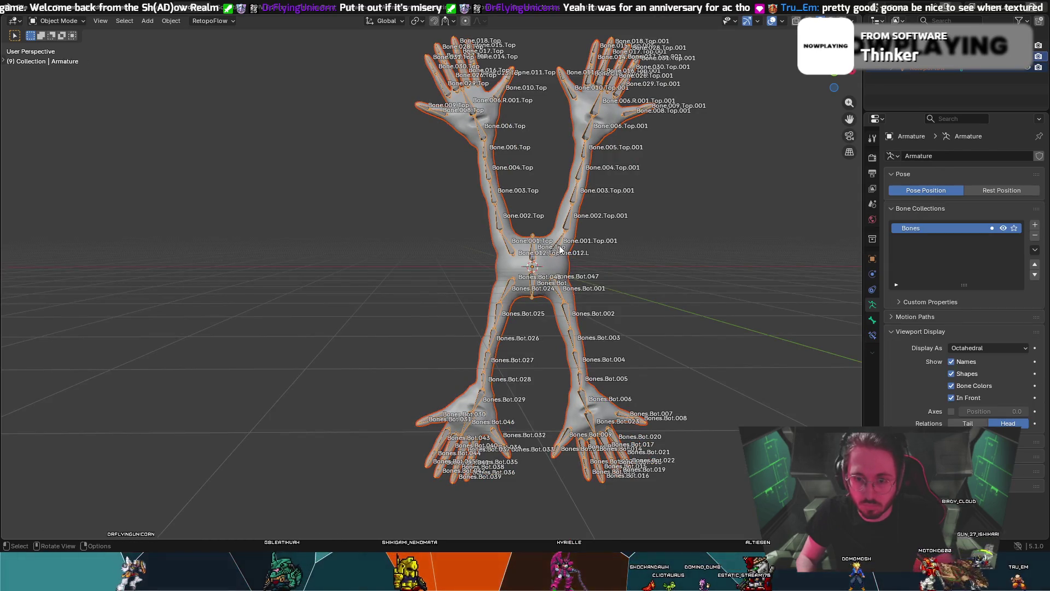
pyautogui.hotkey('ctrl', 'p')
pyautogui.click(569, 172)
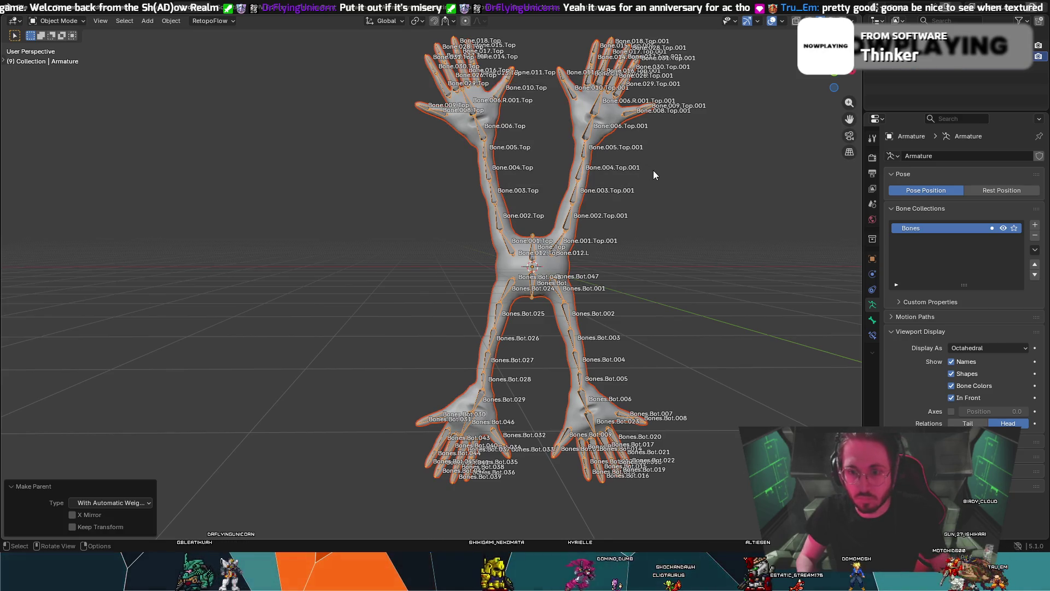
pyautogui.scroll(1, 263, 374)
pyautogui.moveTo(586, 230); pyautogui.dragTo(697, 166, button='middle')
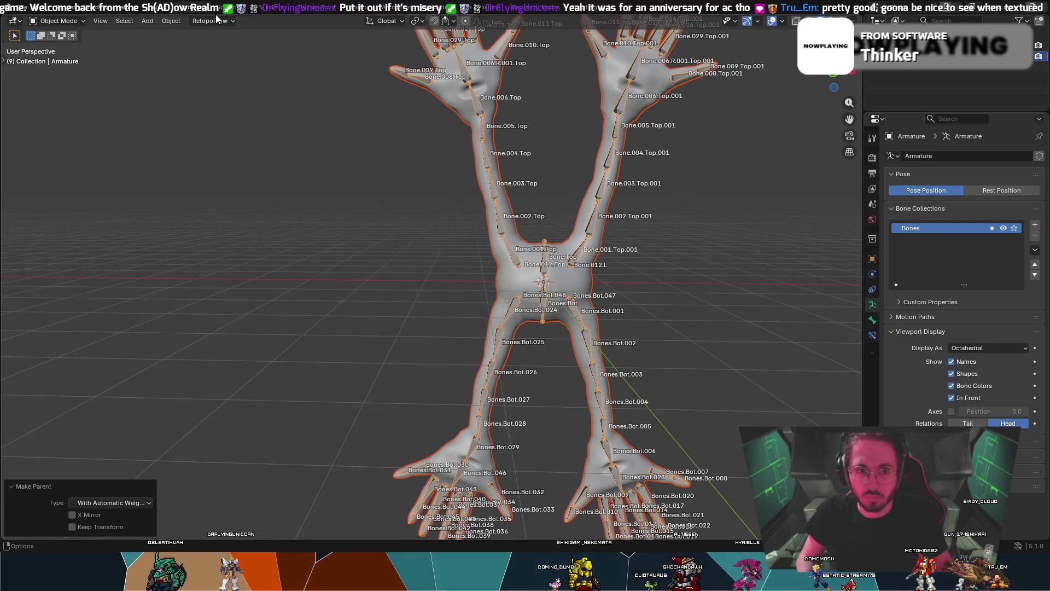
# - Switch the armature into Pose Mode
pyautogui.click(77, 20)
pyautogui.click(78, 60)
pyautogui.moveTo(464, 133)
pyautogui.mouseDown(button='middle')
pyautogui.moveTo(523, 126)
pyautogui.moveTo(511, 140)
pyautogui.moveTo(576, 124)
pyautogui.moveTo(493, 131)
pyautogui.moveTo(547, 142)
pyautogui.moveTo(526, 164)
pyautogui.mouseUp(button='middle')
# - Rotate Bone.006.R.001.Top about 20.7° around the global Y axis
pyautogui.click(617, 122)
pyautogui.press('r')
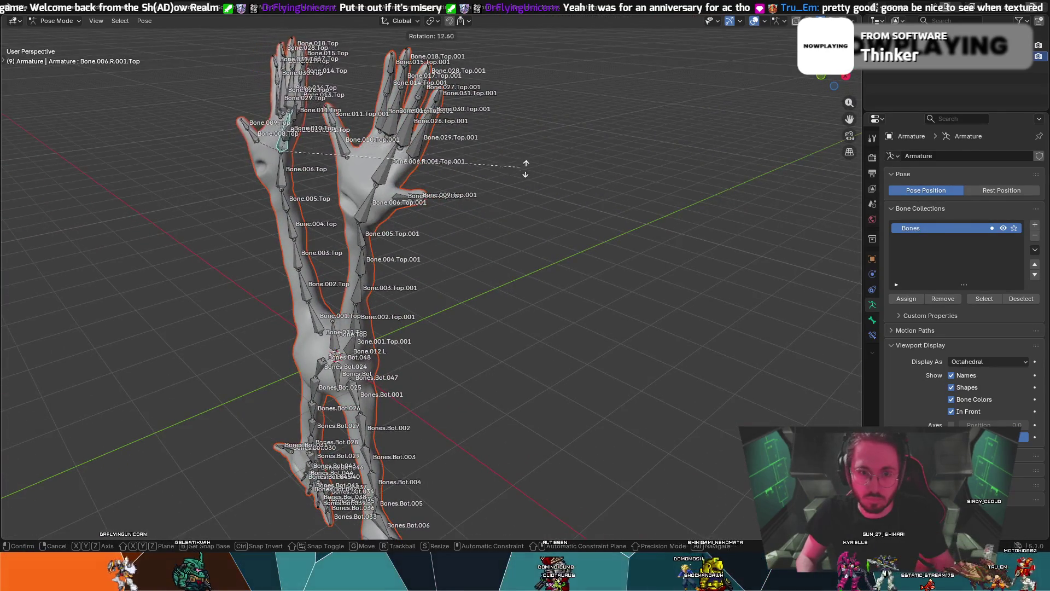
pyautogui.press('x')
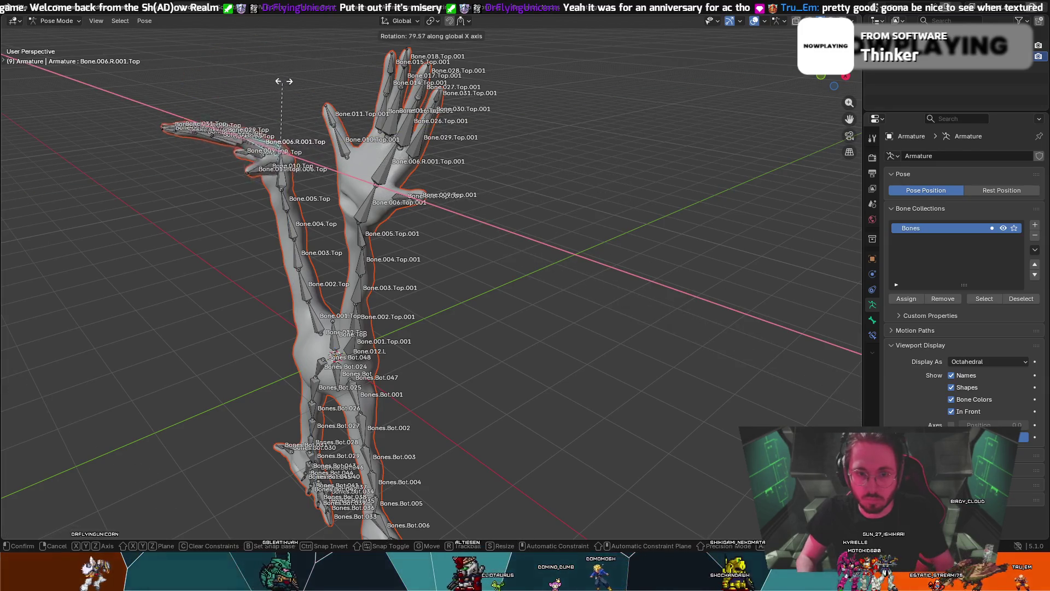
pyautogui.press('x')
pyautogui.press('x')
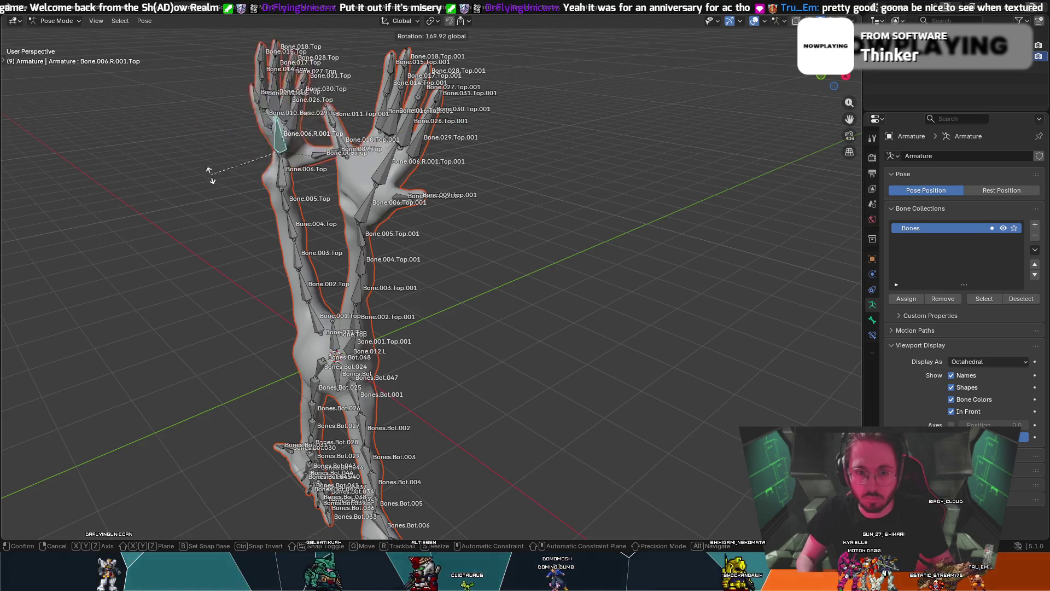
pyautogui.press('y')
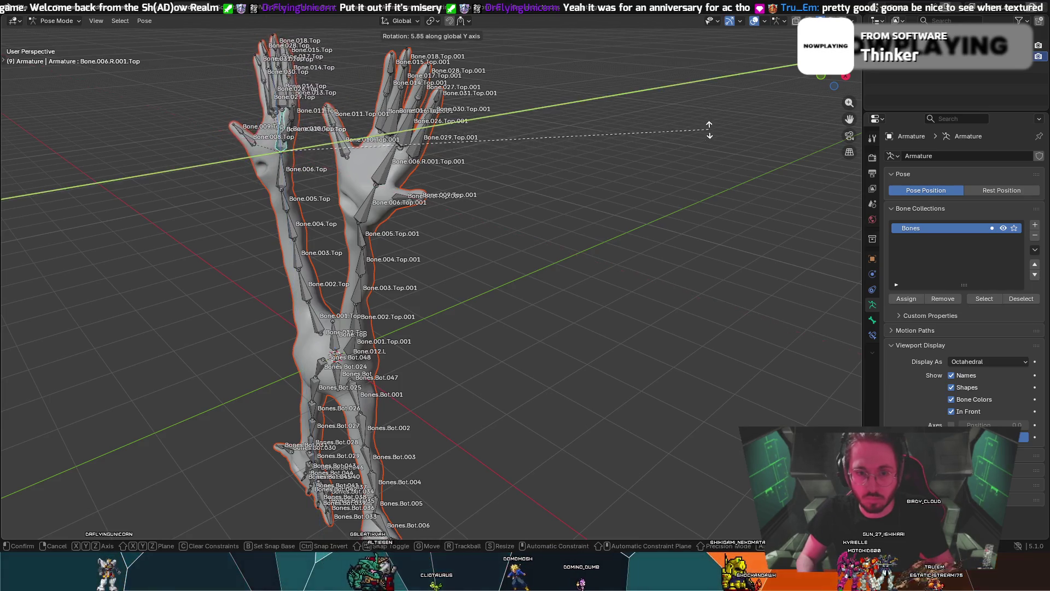
pyautogui.click(344, 157)
pyautogui.moveTo(344, 157)
pyautogui.mouseDown(button='middle')
pyautogui.moveTo(417, 159)
pyautogui.moveTo(356, 146)
pyautogui.mouseUp(button='middle')
# - Start a second hand rotation, then cancel and undo it
pyautogui.press('r')
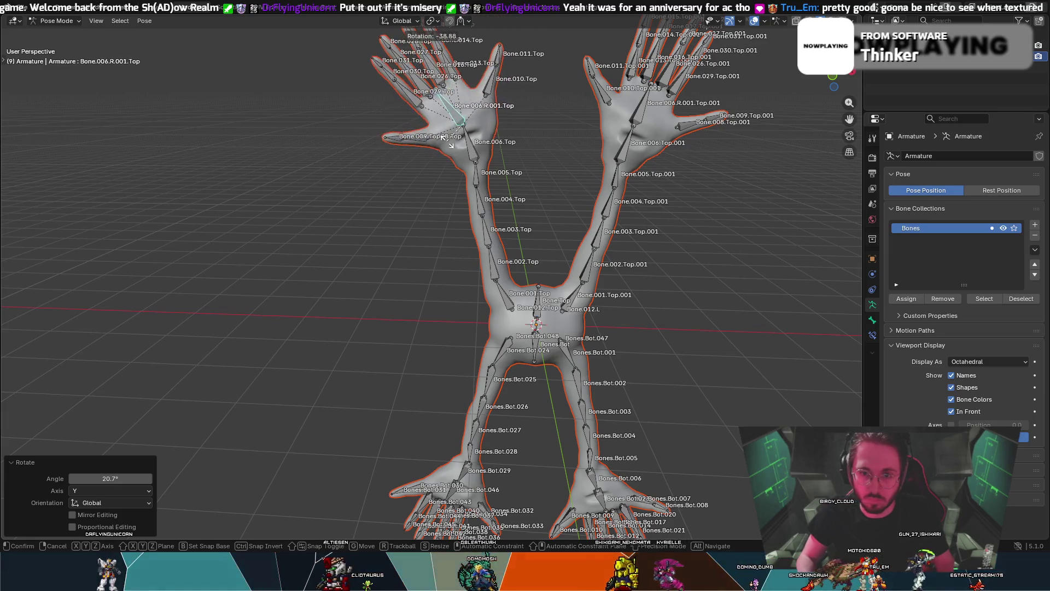
pyautogui.rightClick(431, 141)
pyautogui.rightClick(458, 130)
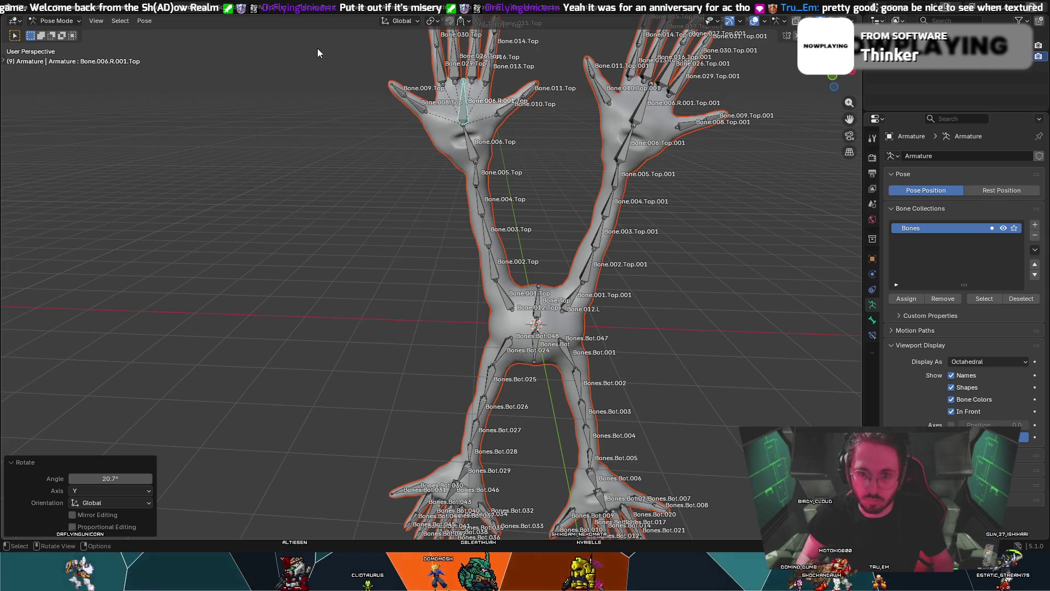
pyautogui.hotkey('ctrl', 'z')
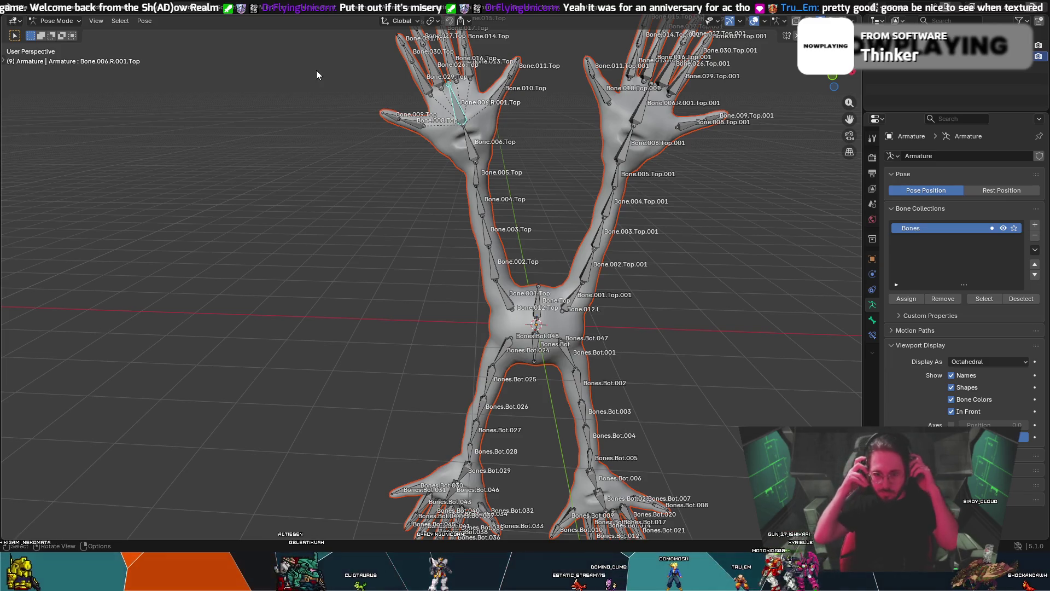
pyautogui.click(73, 21)
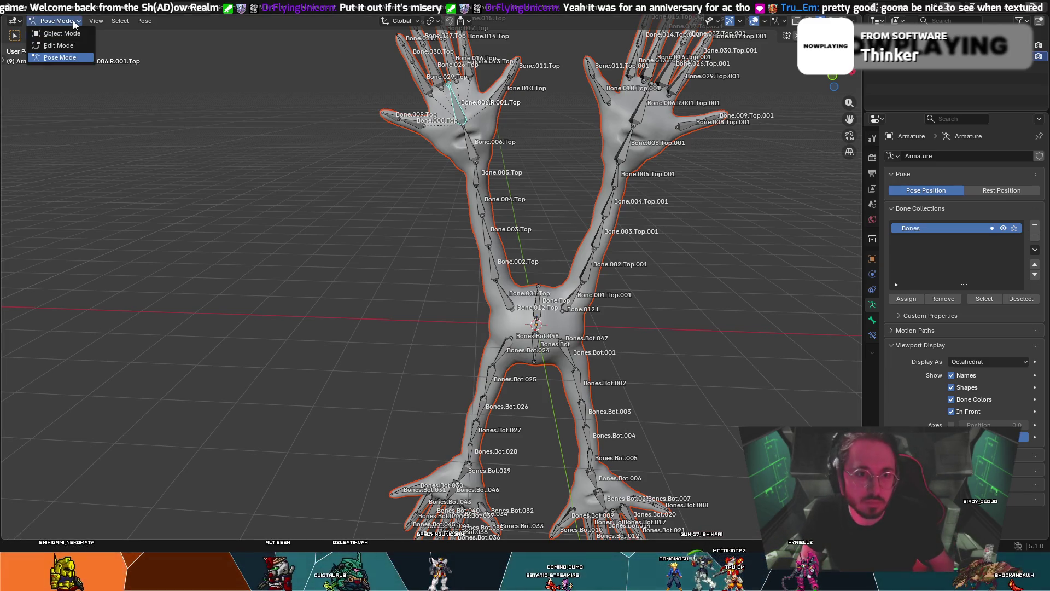
# - In Object Mode, raise the armature 3.8309 m along Z
pyautogui.click(76, 31)
pyautogui.moveTo(492, 213)
pyautogui.mouseDown(button='middle')
pyautogui.moveTo(586, 210)
pyautogui.moveTo(574, 225)
pyautogui.mouseUp(button='middle')
pyautogui.press('g')
pyautogui.press('z')
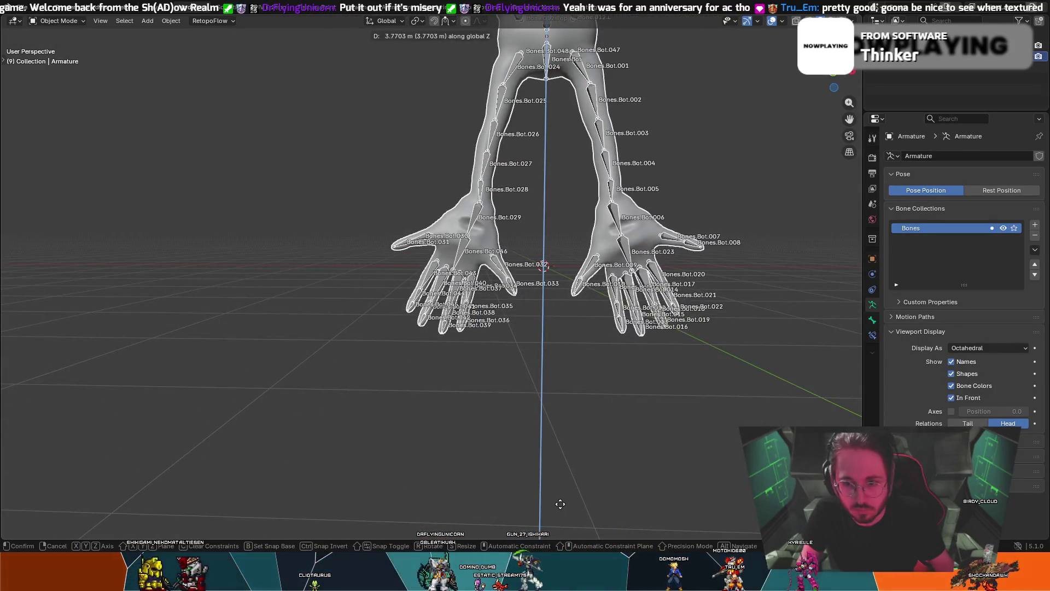
pyautogui.click(562, 506)
pyautogui.moveTo(713, 369)
pyautogui.mouseDown(button='middle')
pyautogui.moveTo(704, 365)
pyautogui.moveTo(715, 385)
pyautogui.mouseUp(button='middle')
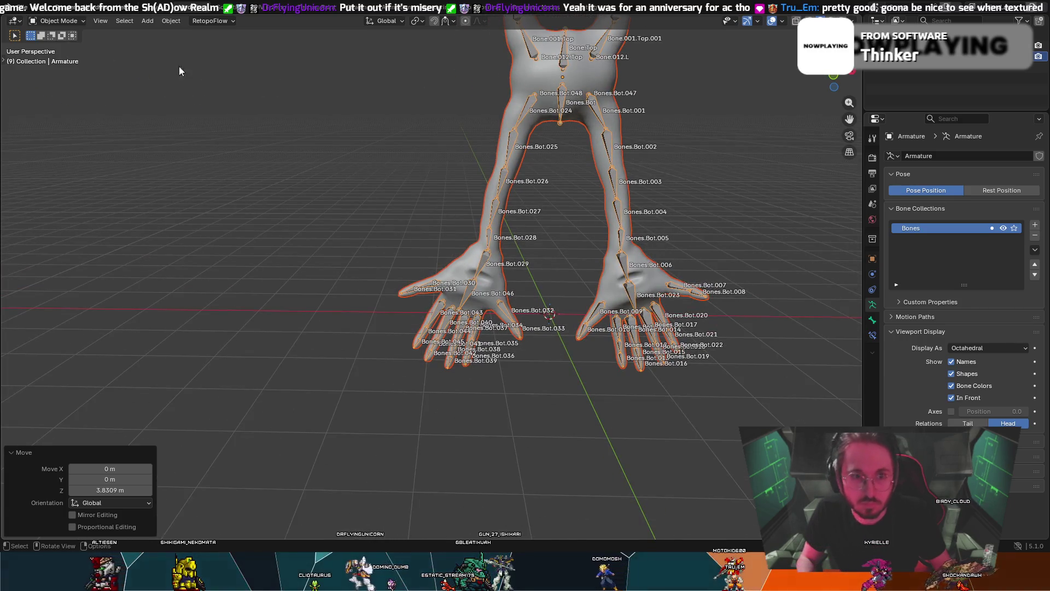
pyautogui.moveTo(659, 235)
pyautogui.mouseDown(button='middle')
pyautogui.moveTo(533, 224)
pyautogui.moveTo(446, 249)
pyautogui.moveTo(347, 147)
pyautogui.mouseUp(button='middle')
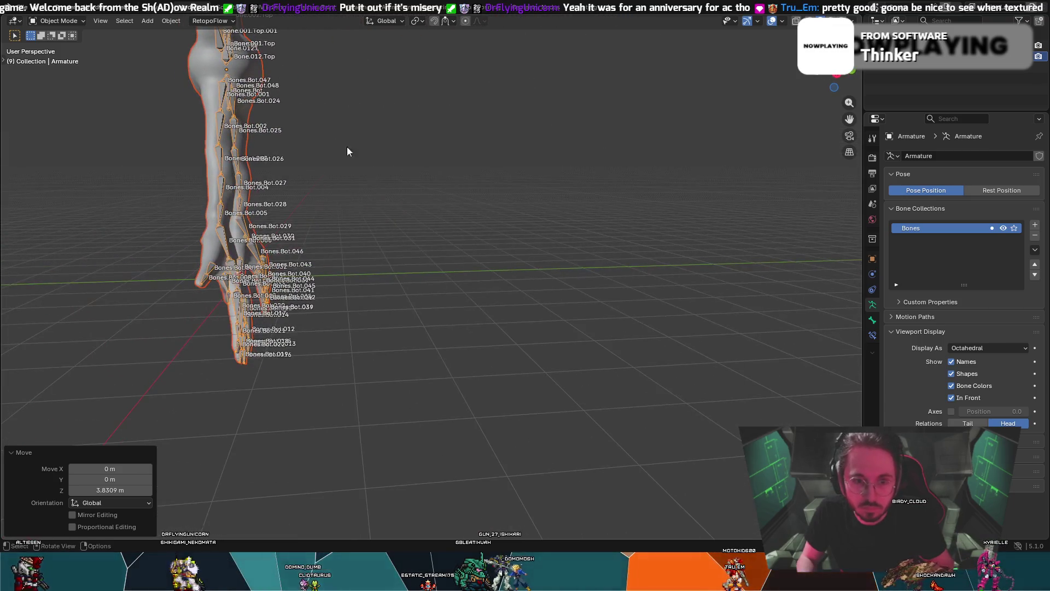
# - In Edit Mode, try extruding and moving Bones.Bot.006, undoing both changes
pyautogui.click(47, 21)
pyautogui.click(60, 45)
pyautogui.moveTo(287, 180)
pyautogui.mouseDown(button='middle')
pyautogui.moveTo(329, 192)
pyautogui.moveTo(496, 301)
pyautogui.mouseUp(button='middle')
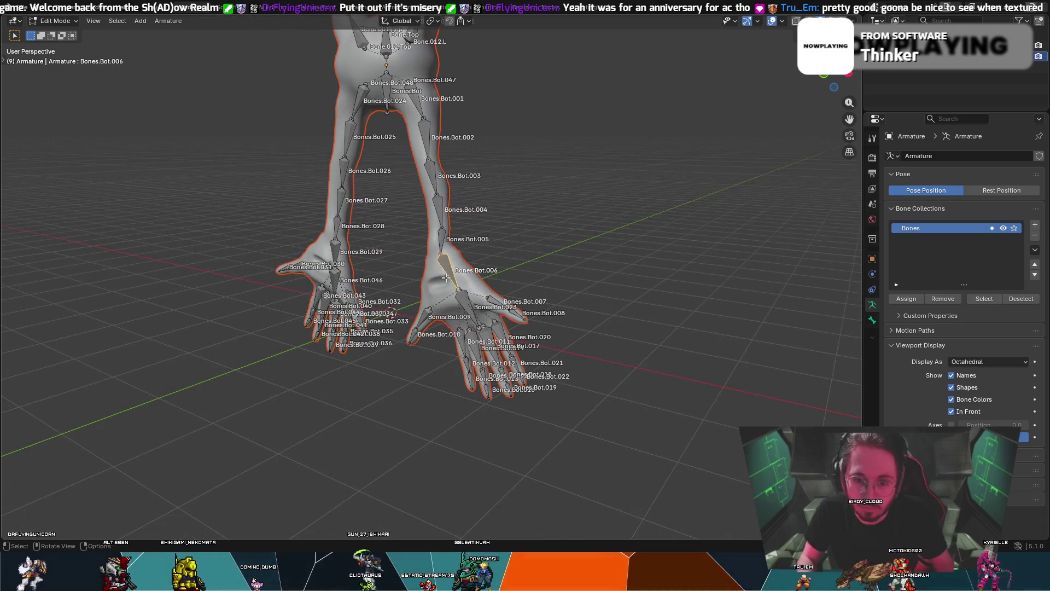
pyautogui.press('e')
pyautogui.rightClick(469, 245)
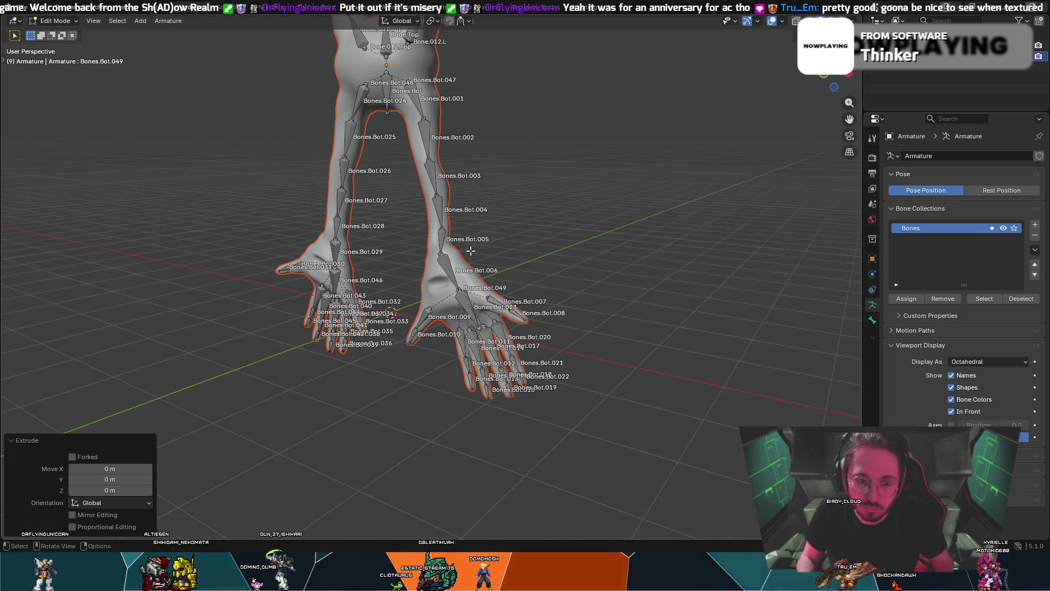
pyautogui.hotkey('ctrl', 'z')
pyautogui.press('g')
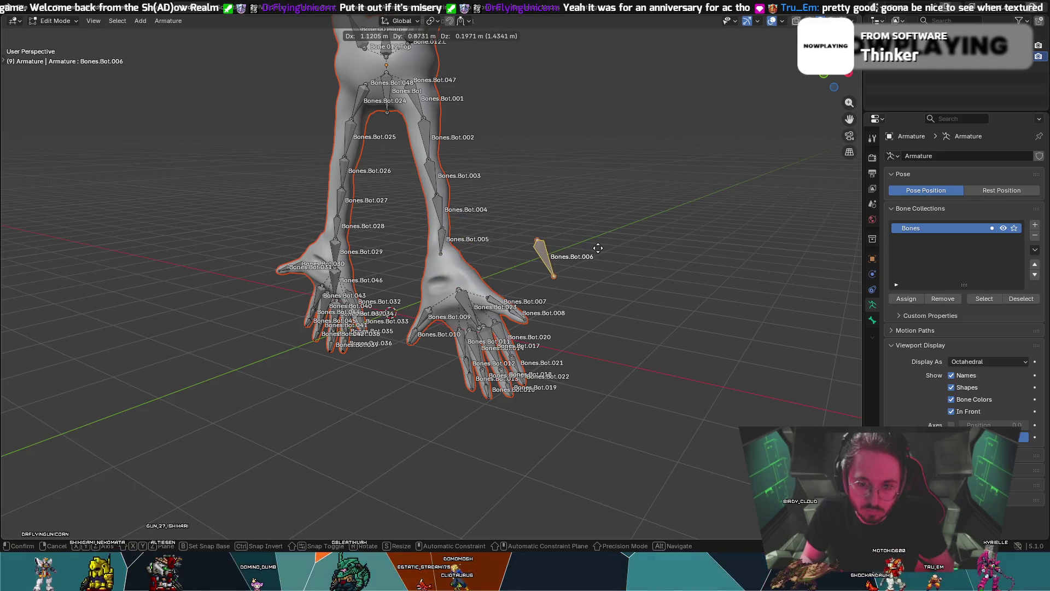
pyautogui.click(562, 238)
pyautogui.rightClick(635, 224)
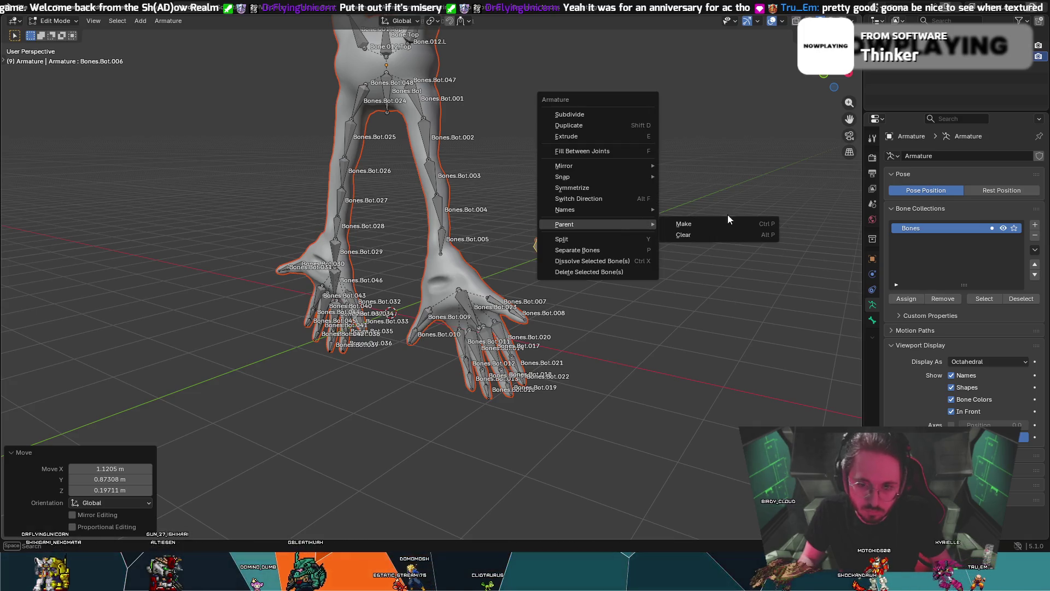
pyautogui.hotkey('ctrl', 'z')
# - Back in Object Mode, try a small armature move and undo it, keeping the raised position
pyautogui.press('Tab')
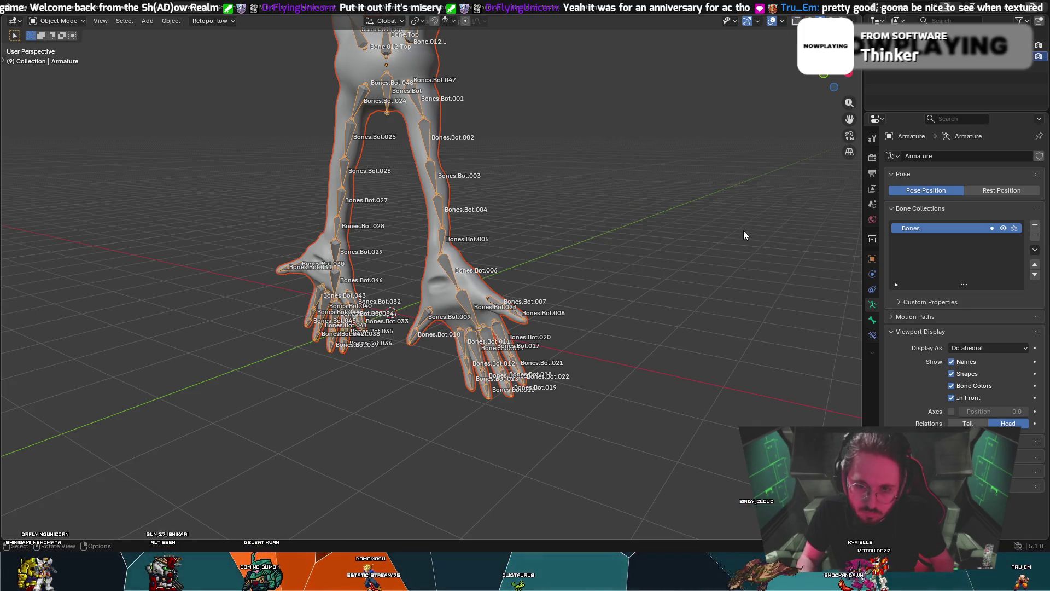
pyautogui.press('g')
pyautogui.click(462, 270)
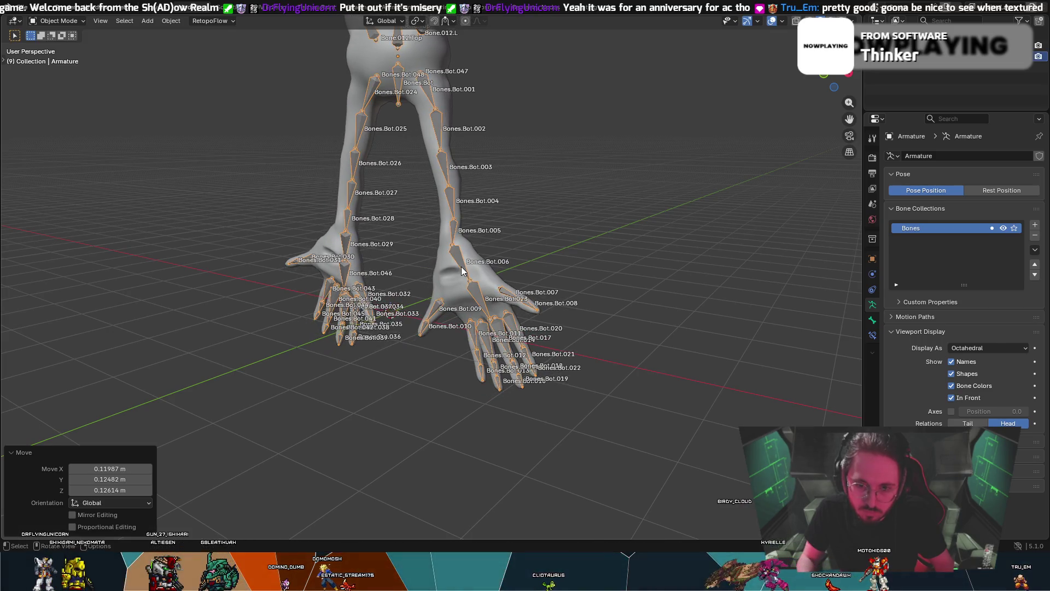
pyautogui.hotkey('ctrl', 'z')
pyautogui.hotkey('ctrl', 'shift', 'z')
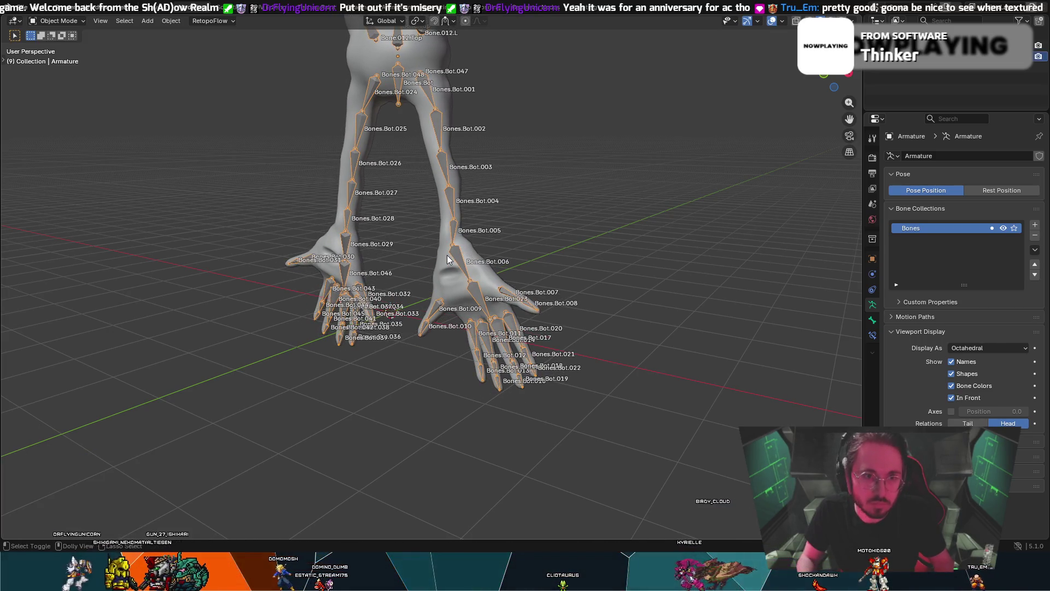
pyautogui.hotkey('ctrl', 'z')
pyautogui.hotkey('ctrl', 'z')
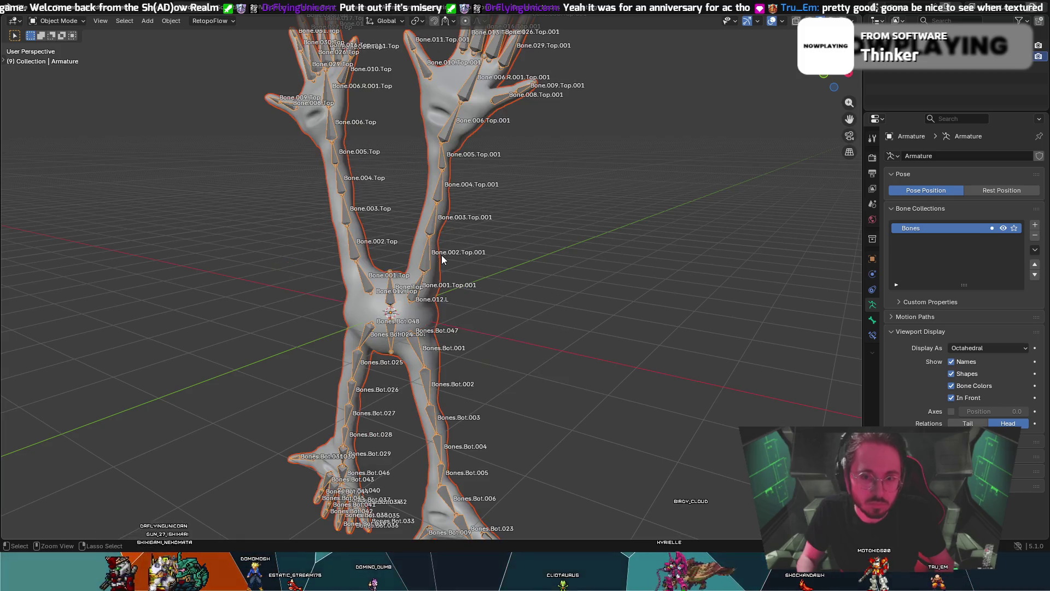
pyautogui.hotkey('ctrl', 'z')
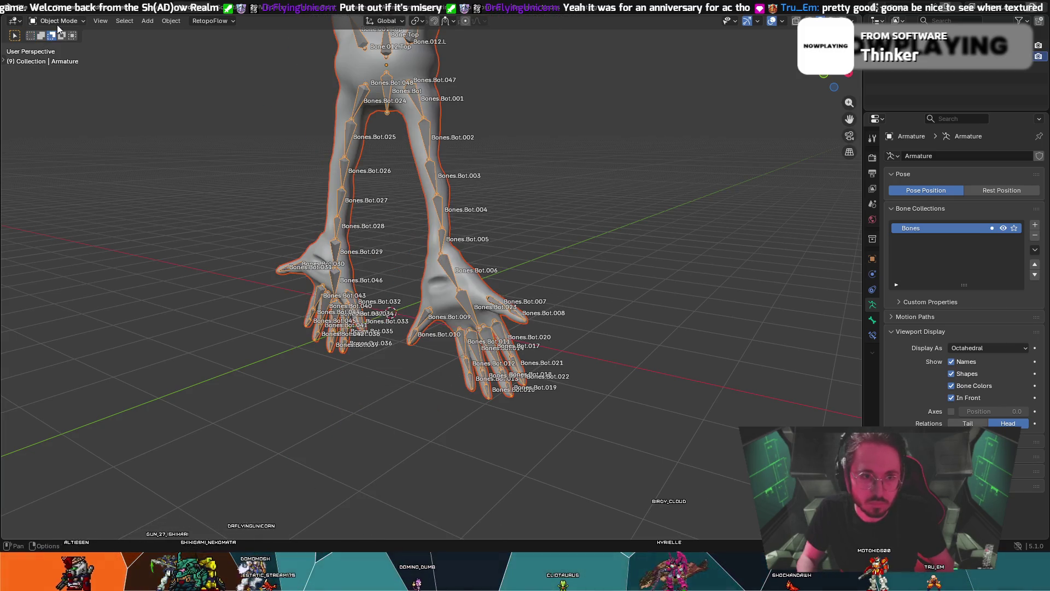
# - Enable extend selection, re-enter Edit Mode and select Bones.Bot.023 at the right wrist
pyautogui.click(45, 35)
pyautogui.click(57, 22)
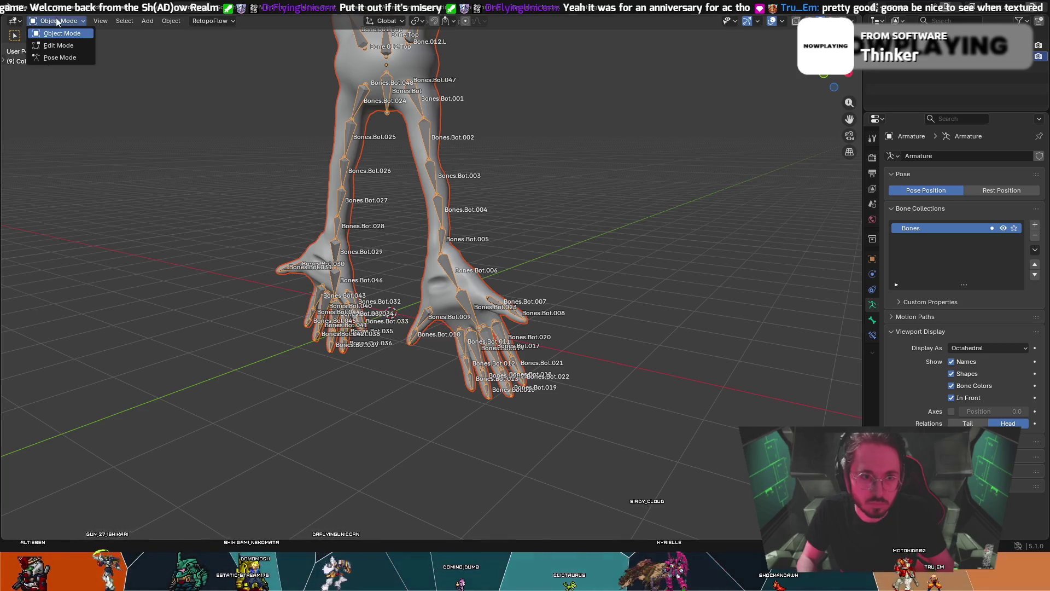
pyautogui.click(67, 46)
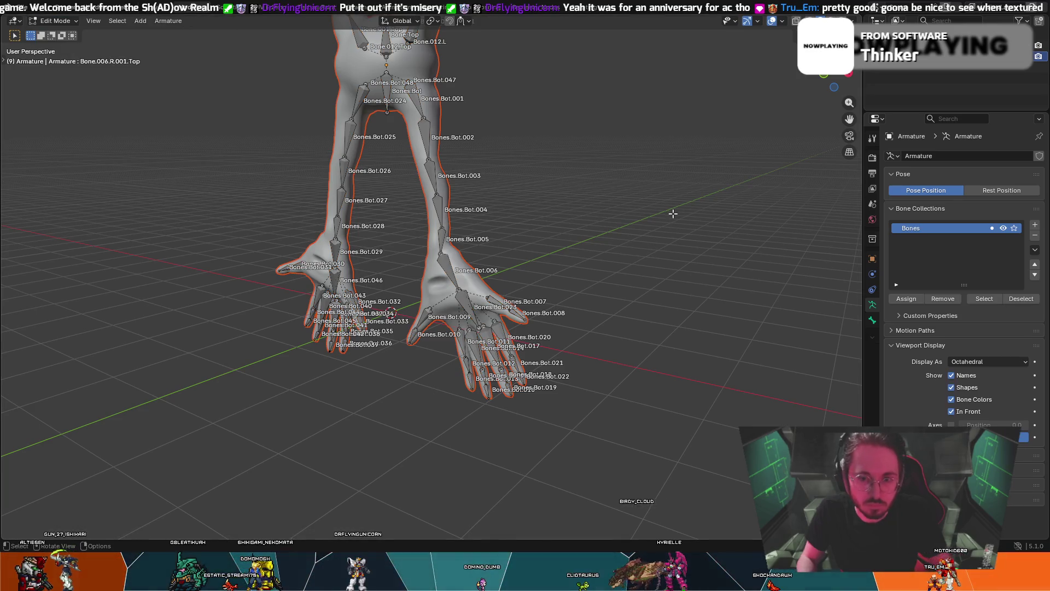
pyautogui.click(443, 270)
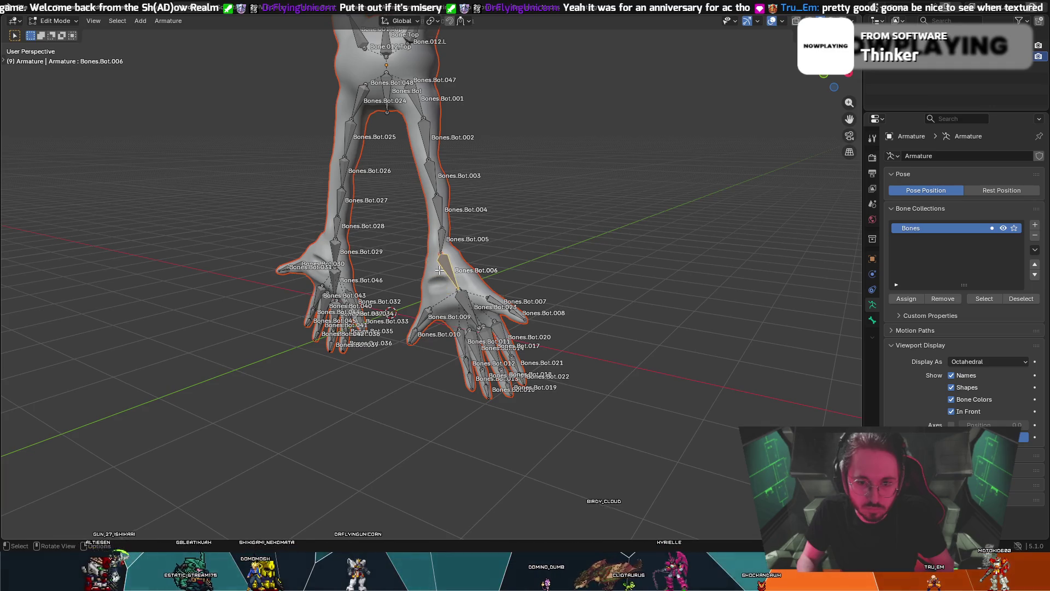
pyautogui.click(466, 296)
pyautogui.moveTo(466, 296)
pyautogui.mouseDown(button='middle')
pyautogui.moveTo(467, 247)
pyautogui.moveTo(508, 257)
pyautogui.mouseUp(button='middle')
pyautogui.moveTo(502, 173)
pyautogui.mouseDown(button='middle')
pyautogui.moveTo(687, 175)
pyautogui.moveTo(582, 163)
pyautogui.moveTo(558, 173)
pyautogui.moveTo(570, 162)
pyautogui.moveTo(504, 145)
pyautogui.moveTo(563, 202)
pyautogui.moveTo(592, 209)
pyautogui.moveTo(457, 211)
pyautogui.moveTo(378, 182)
pyautogui.mouseUp(button='middle')
# - Take the armature from Edit through Object Mode into Pose Mode, then Tab back to Edit Mode
pyautogui.click(55, 21)
pyautogui.click(54, 34)
pyautogui.moveTo(207, 80)
pyautogui.mouseDown(button='middle')
pyautogui.moveTo(471, 61)
pyautogui.moveTo(392, 56)
pyautogui.mouseUp(button='middle')
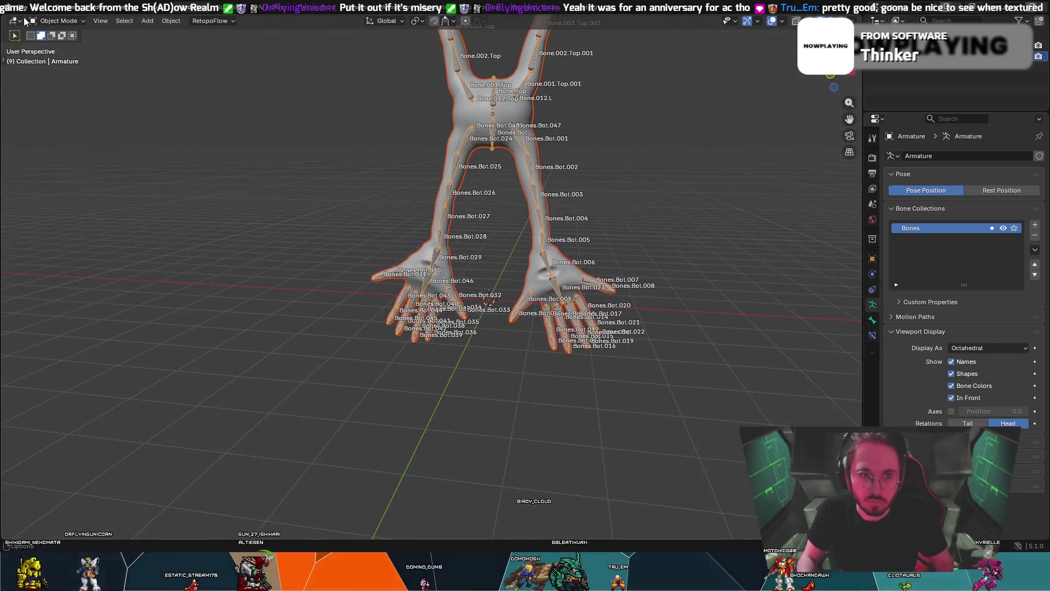
pyautogui.click(55, 21)
pyautogui.click(56, 58)
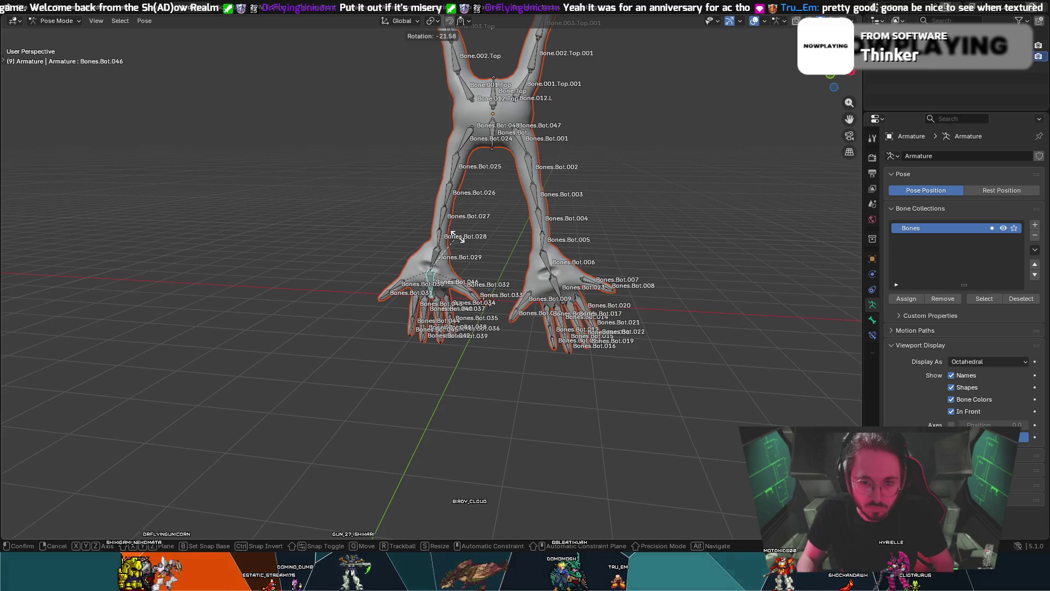
pyautogui.moveTo(465, 242); pyautogui.dragTo(612, 258, button='middle')
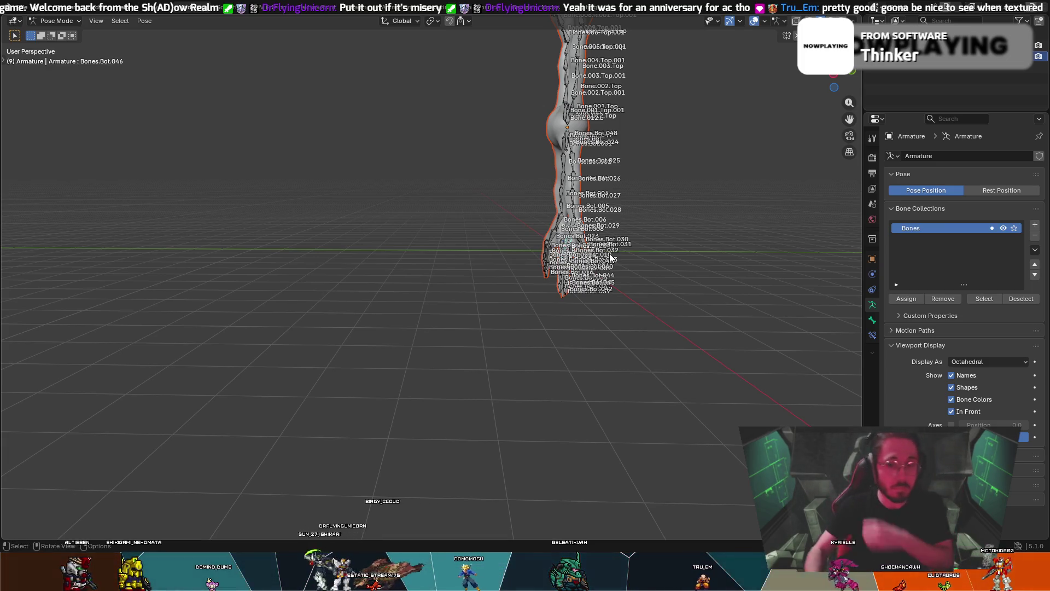
pyautogui.moveTo(708, 277); pyautogui.dragTo(461, 163, button='middle')
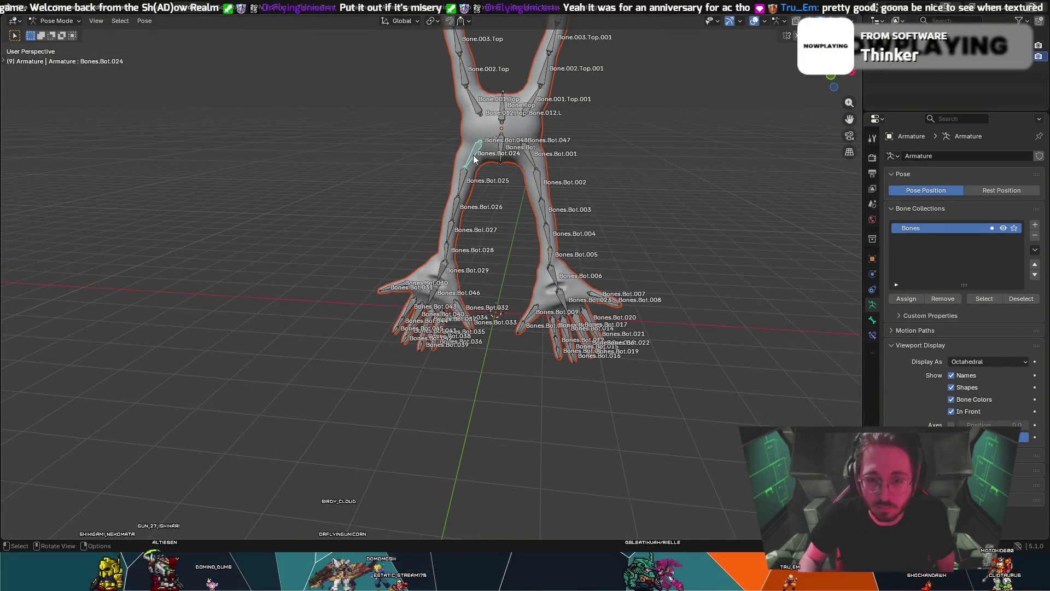
pyautogui.press('Tab')
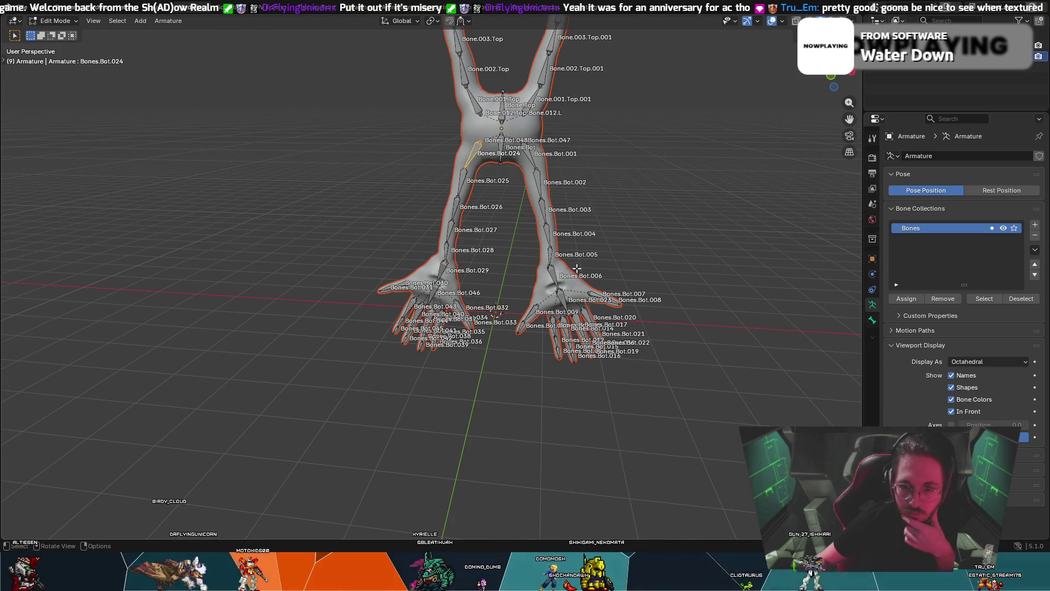
# - Return to Object Mode and make the RetopoFlow mesh the active object
pyautogui.moveTo(584, 491); pyautogui.dragTo(608, 199, button='middle')
pyautogui.moveTo(677, 136)
pyautogui.mouseDown(button='middle')
pyautogui.moveTo(603, 134)
pyautogui.moveTo(662, 139)
pyautogui.mouseUp(button='middle')
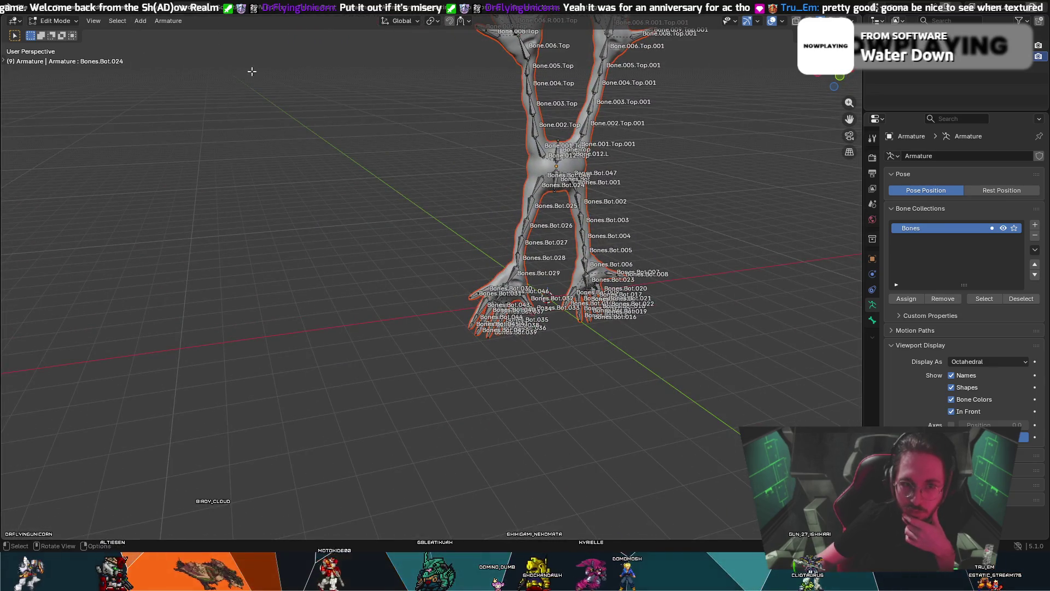
pyautogui.moveTo(321, 143)
pyautogui.mouseDown(button='middle')
pyautogui.moveTo(322, 116)
pyautogui.moveTo(328, 129)
pyautogui.moveTo(253, 178)
pyautogui.mouseUp(button='middle')
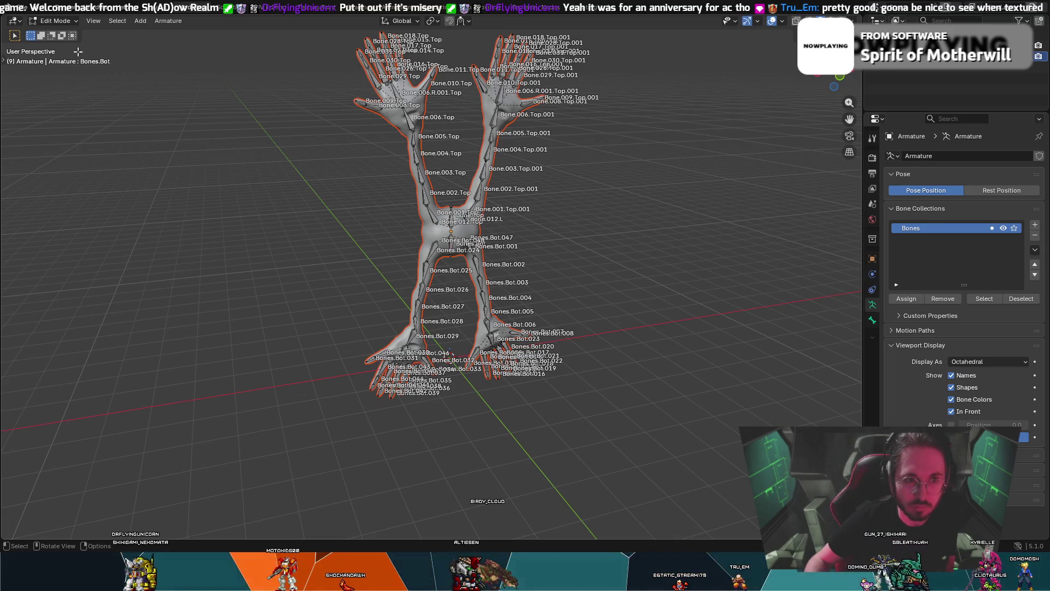
pyautogui.click(57, 21)
pyautogui.click(62, 34)
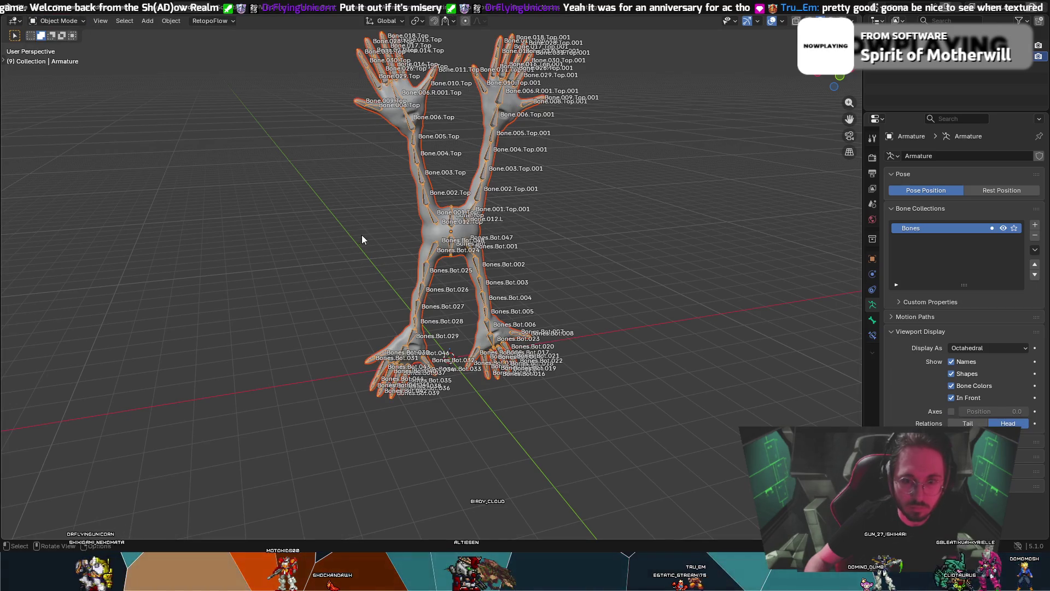
pyautogui.click(437, 236)
# - Dismiss the Z shading pie unchanged, and undo then redo the RetopoFlow mesh selection
pyautogui.moveTo(404, 246); pyautogui.dragTo(362, 235, button='middle')
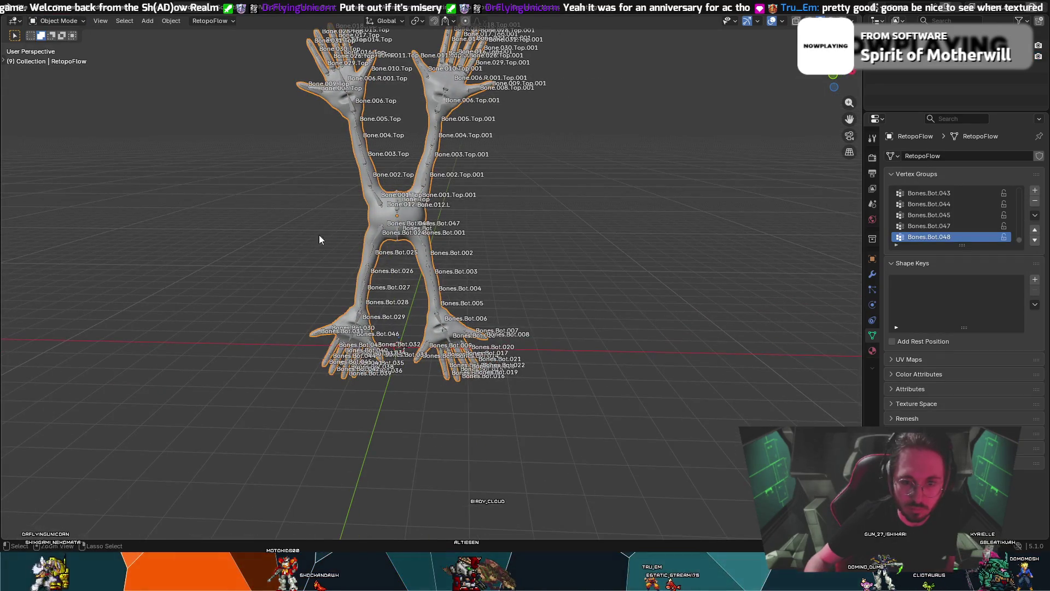
pyautogui.press('z')
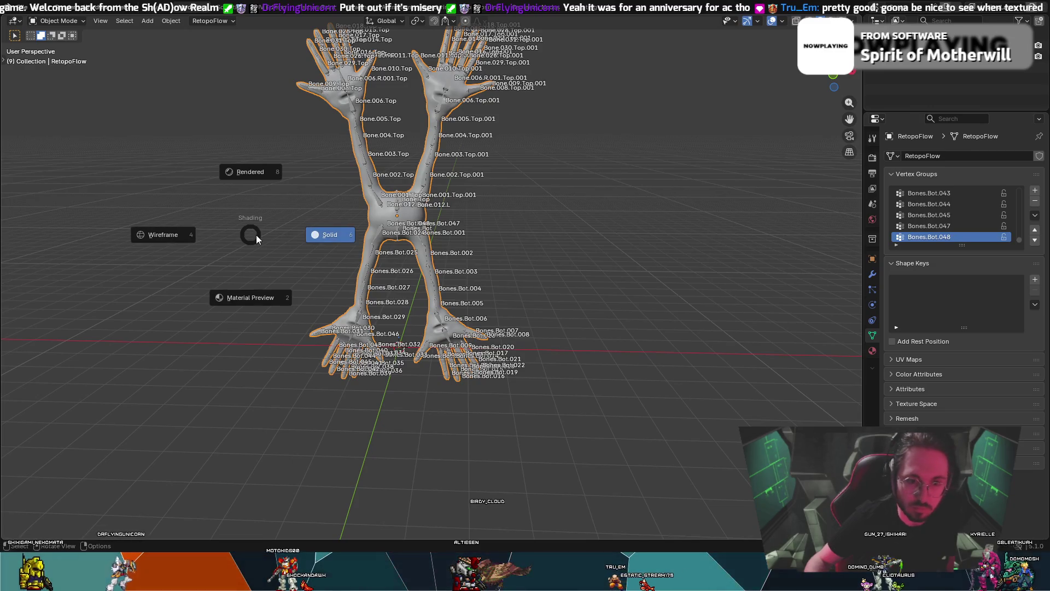
pyautogui.press('Escape')
pyautogui.hotkey('ctrl', 'z')
pyautogui.hotkey('ctrl', 'z')
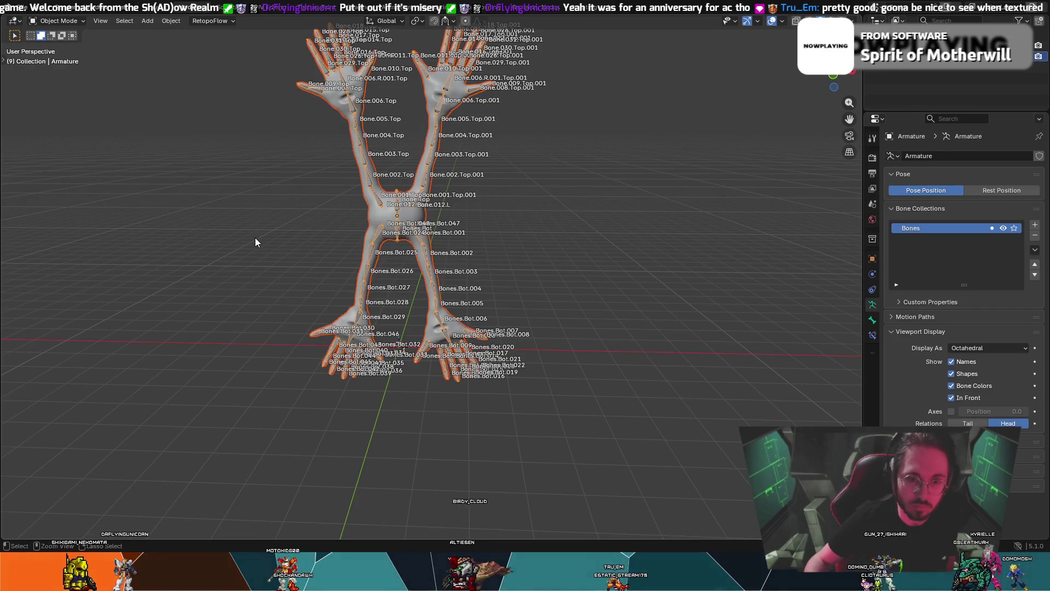
pyautogui.hotkey('ctrl', 'shift', 'z')
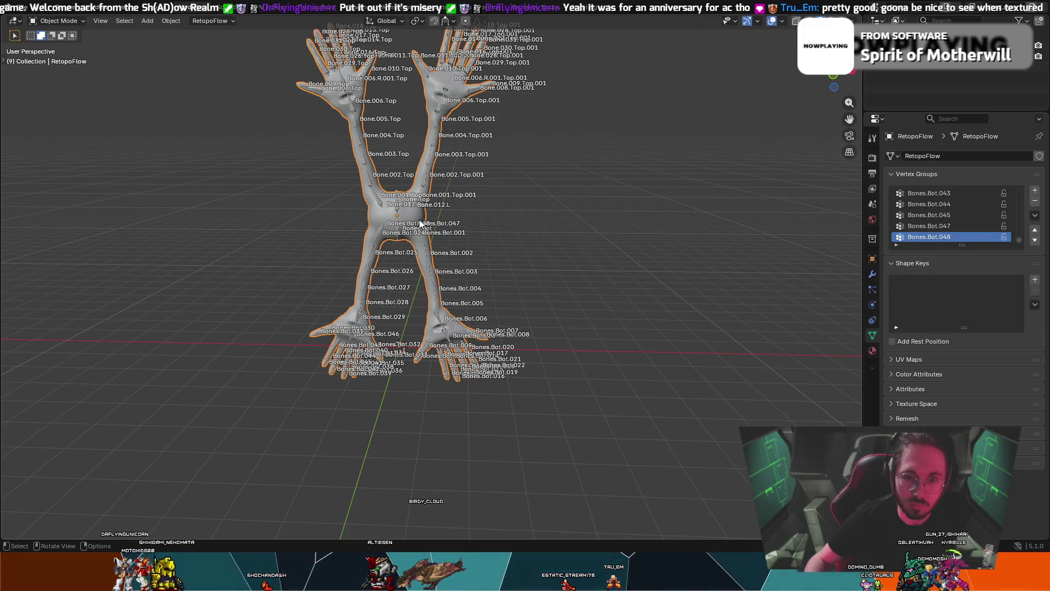
pyautogui.moveTo(298, 66)
pyautogui.mouseDown(button='middle')
pyautogui.moveTo(215, 99)
pyautogui.moveTo(237, 103)
pyautogui.mouseUp(button='middle')
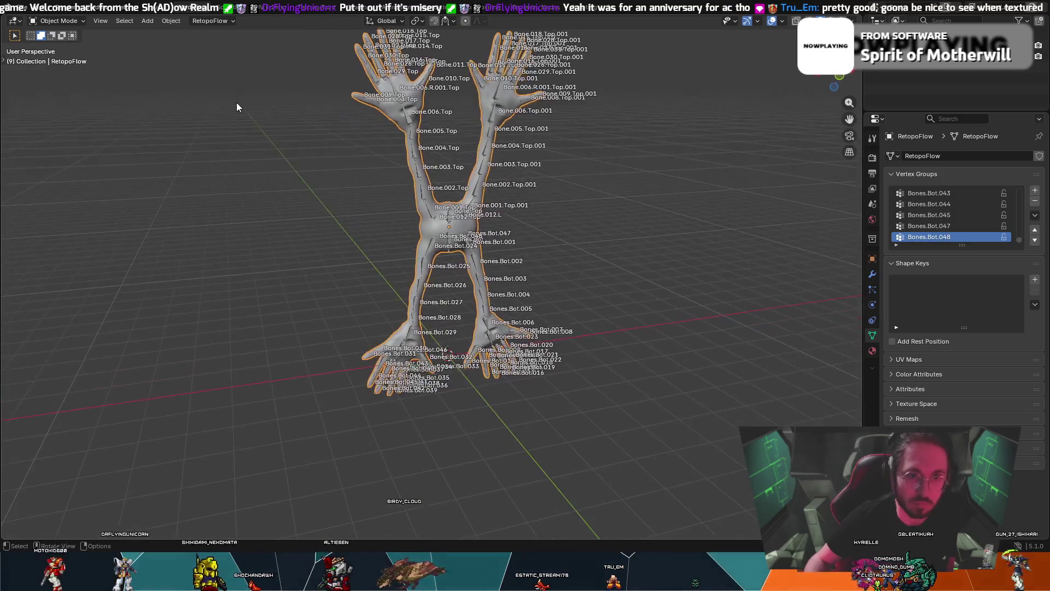
pyautogui.click(59, 21)
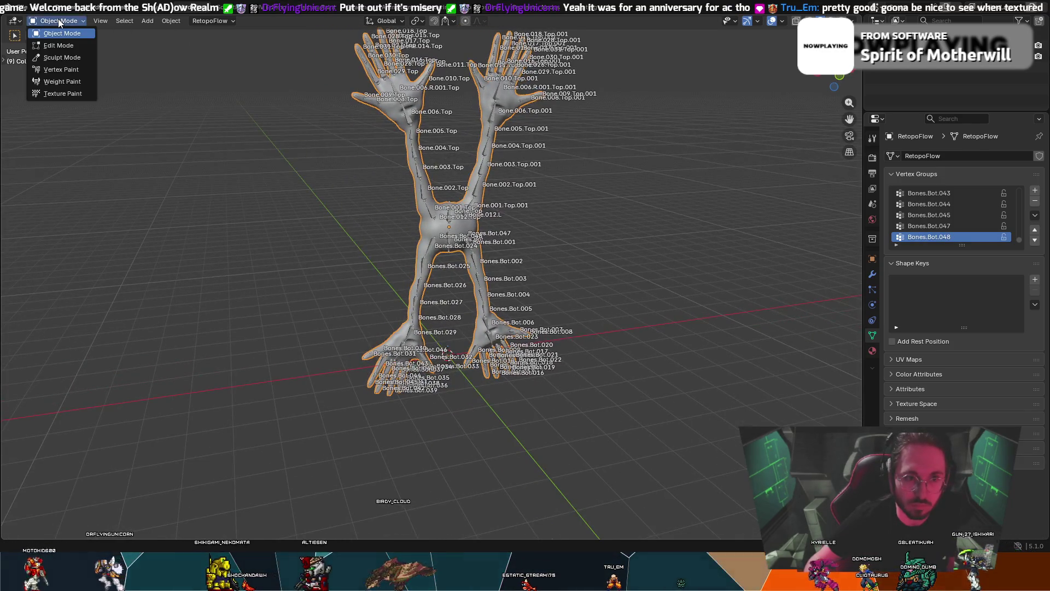
pyautogui.click(50, 81)
pyautogui.scroll(3, 357, 243)
pyautogui.moveTo(357, 243); pyautogui.dragTo(357, 149, button='middle')
pyautogui.moveTo(362, 147); pyautogui.dragTo(380, 162)
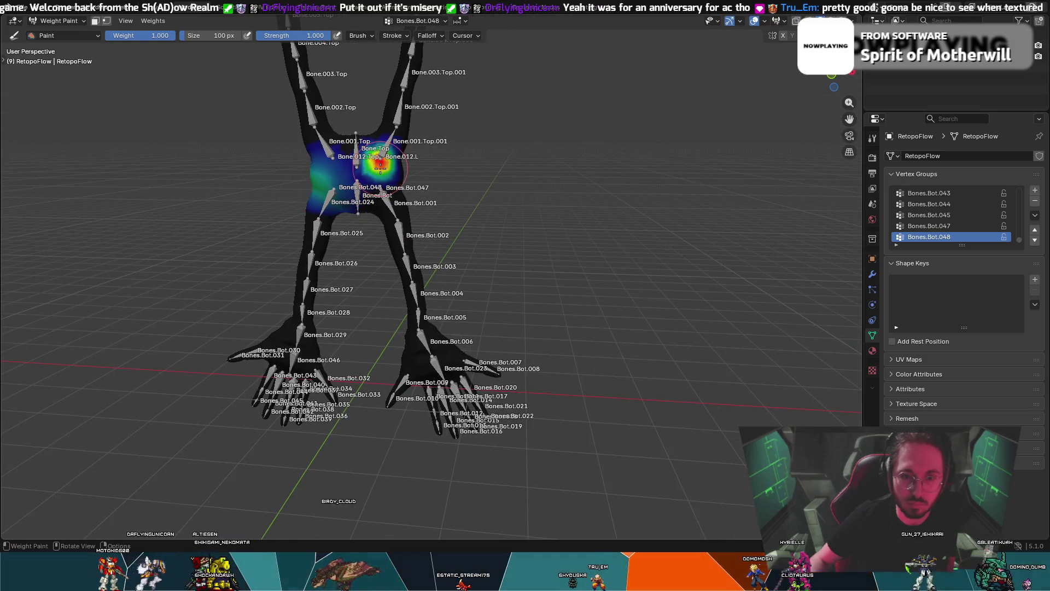
pyautogui.hotkey('ctrl', 'z')
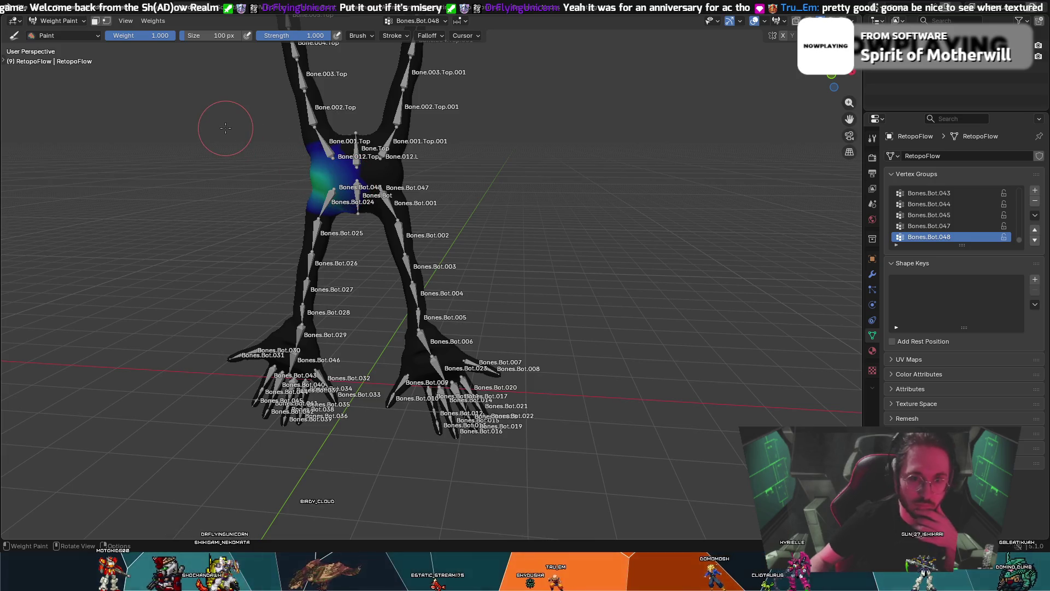
pyautogui.hotkey('ctrl', 'Tab')
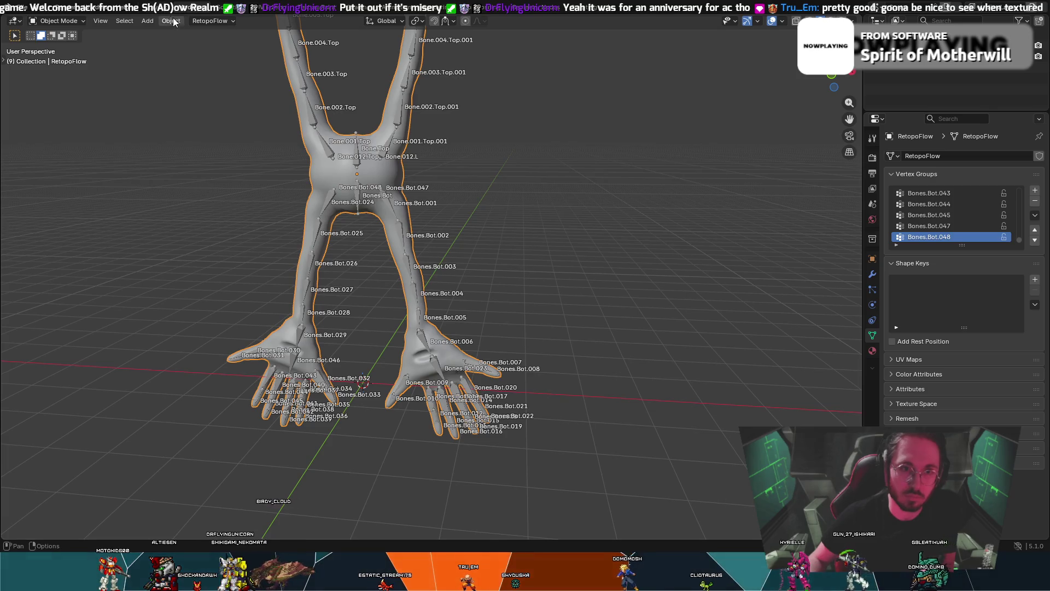
pyautogui.click(54, 21)
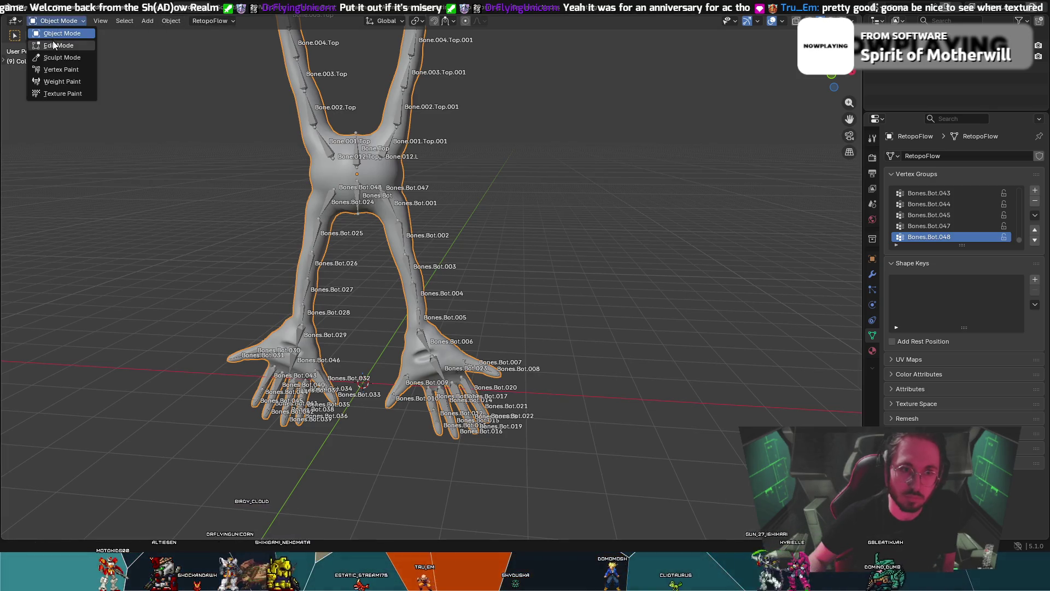
# - Box-select all RetopoFlow mesh vertices in Edit Mode, then switch to Weight Paint mode
pyautogui.click(56, 50)
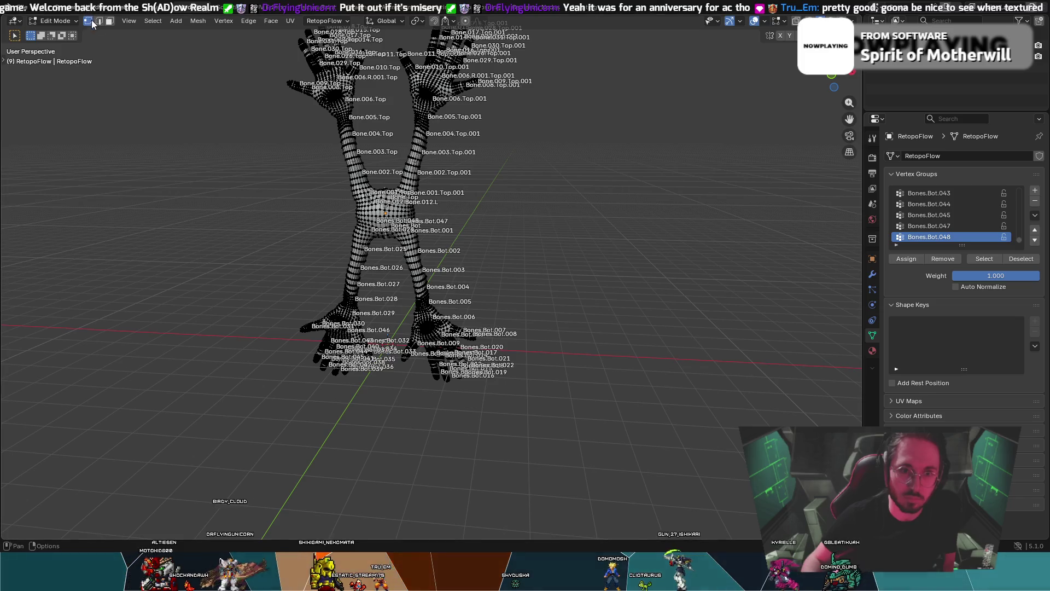
pyautogui.moveTo(253, 152); pyautogui.dragTo(298, 173, button='middle')
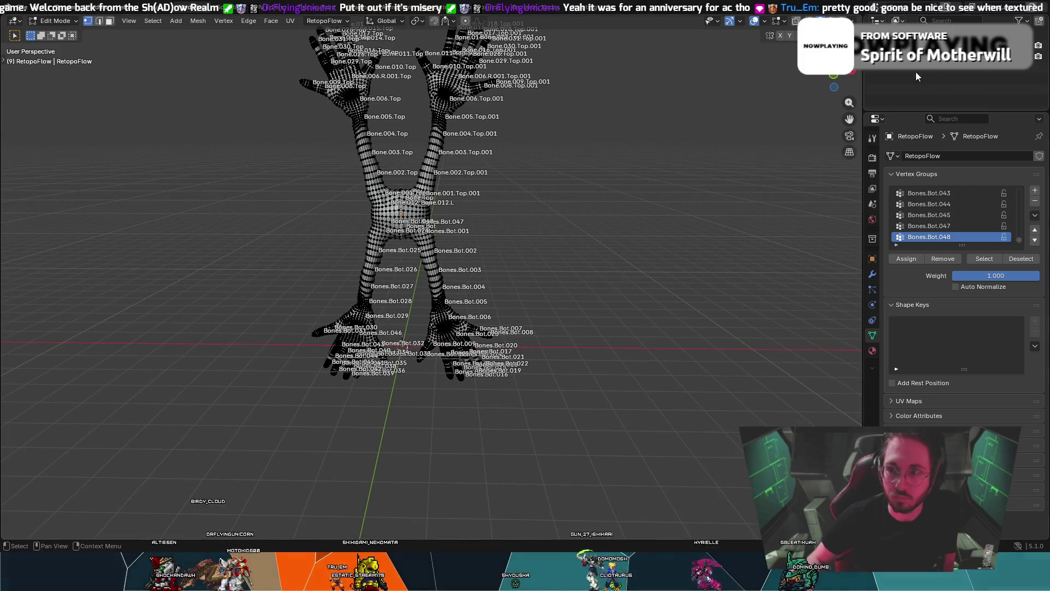
pyautogui.moveTo(599, 415)
pyautogui.mouseDown()
pyautogui.moveTo(462, 363)
pyautogui.moveTo(223, 51)
pyautogui.moveTo(224, 13)
pyautogui.mouseUp()
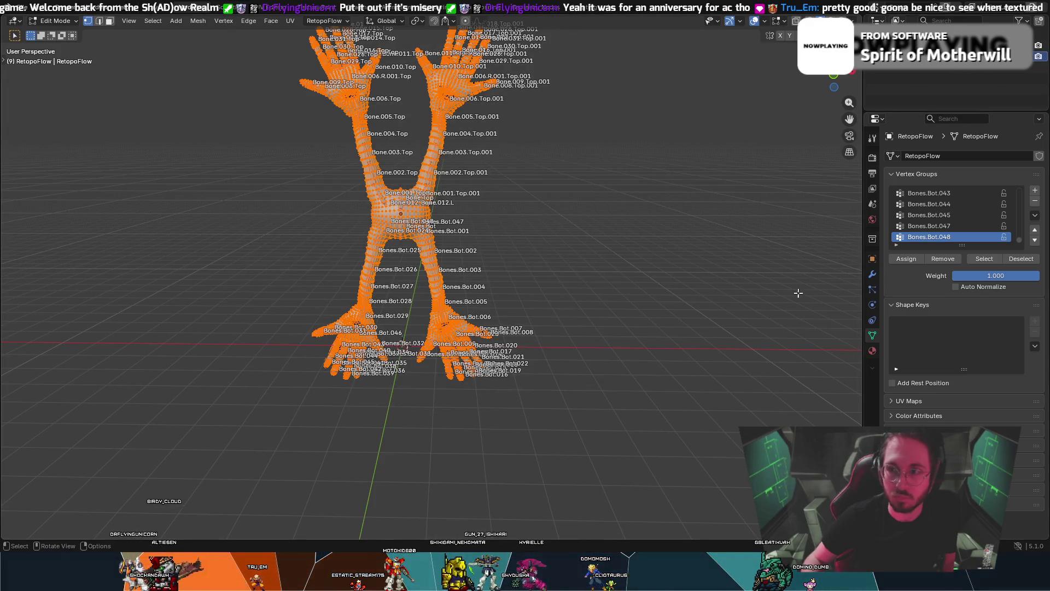
pyautogui.click(55, 21)
pyautogui.click(50, 35)
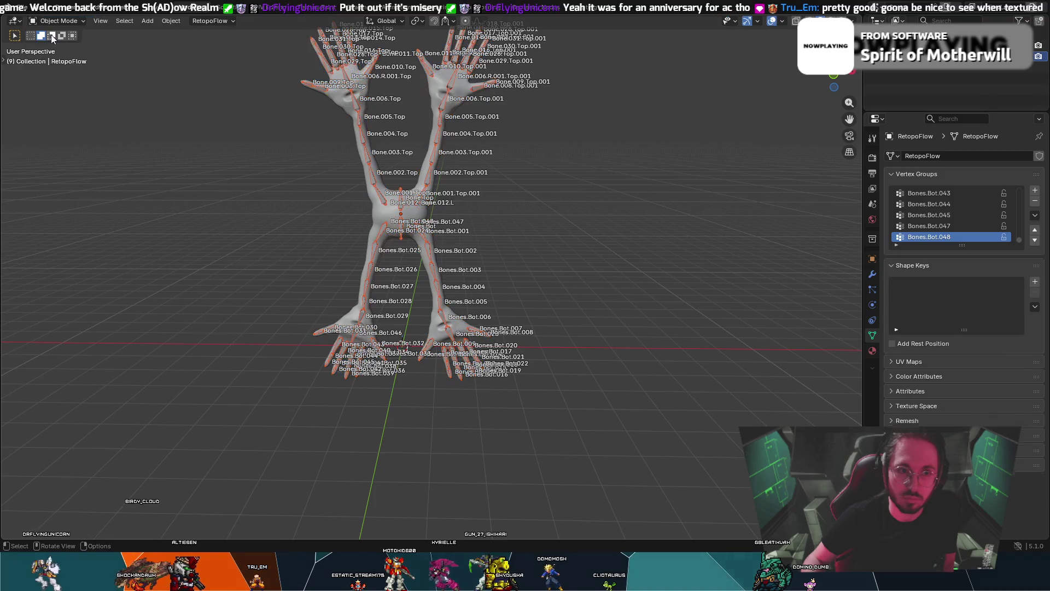
pyautogui.click(73, 22)
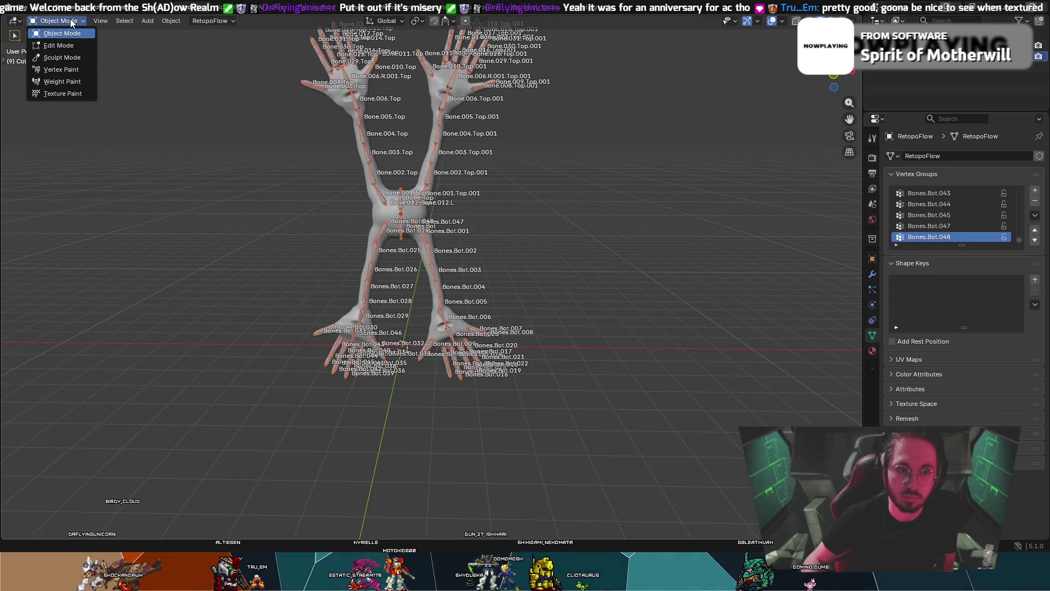
pyautogui.click(65, 81)
# - Paint Bones.Bot.048 weight up the upper-left arm from Bone.003 to the top, then return to Object Mode
pyautogui.moveTo(124, 146)
pyautogui.mouseDown(button='middle')
pyautogui.moveTo(247, 169)
pyautogui.moveTo(163, 160)
pyautogui.moveTo(175, 164)
pyautogui.mouseUp(button='middle')
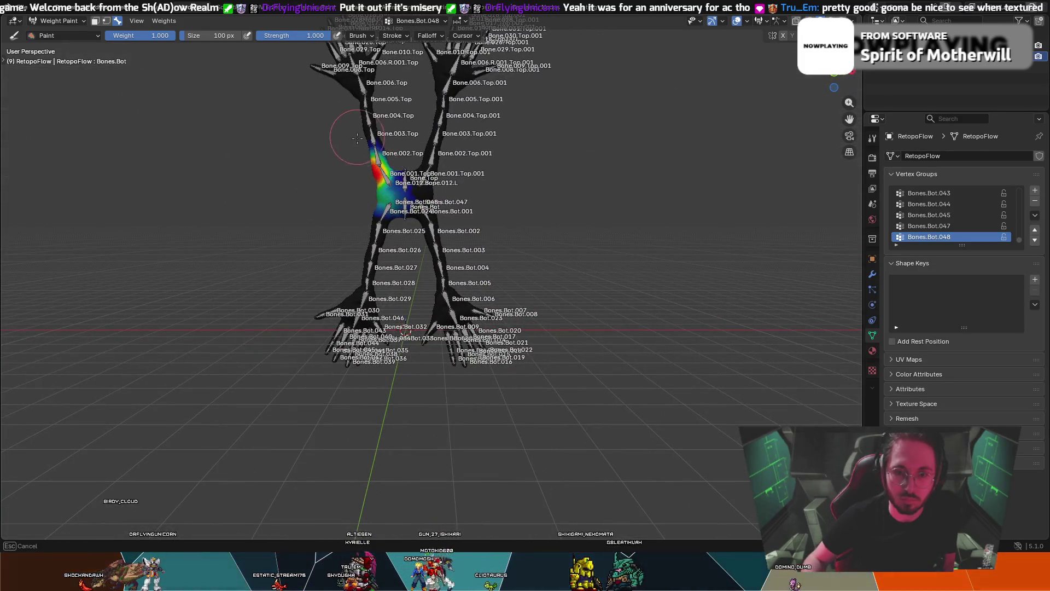
pyautogui.moveTo(357, 138); pyautogui.dragTo(356, 88)
pyautogui.moveTo(369, 152); pyautogui.dragTo(330, 52)
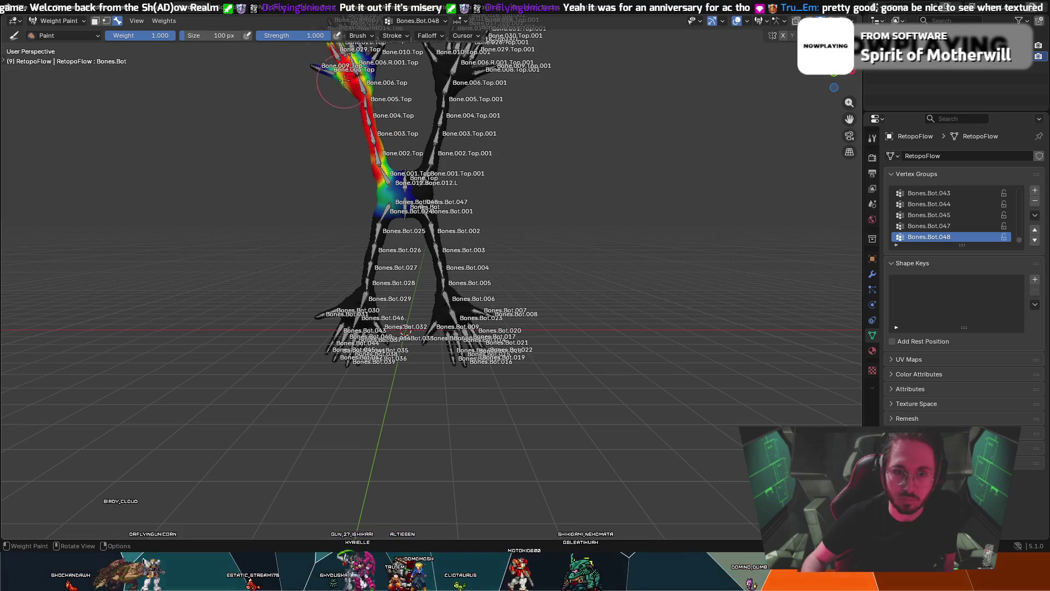
pyautogui.hotkey('ctrl', 'Tab')
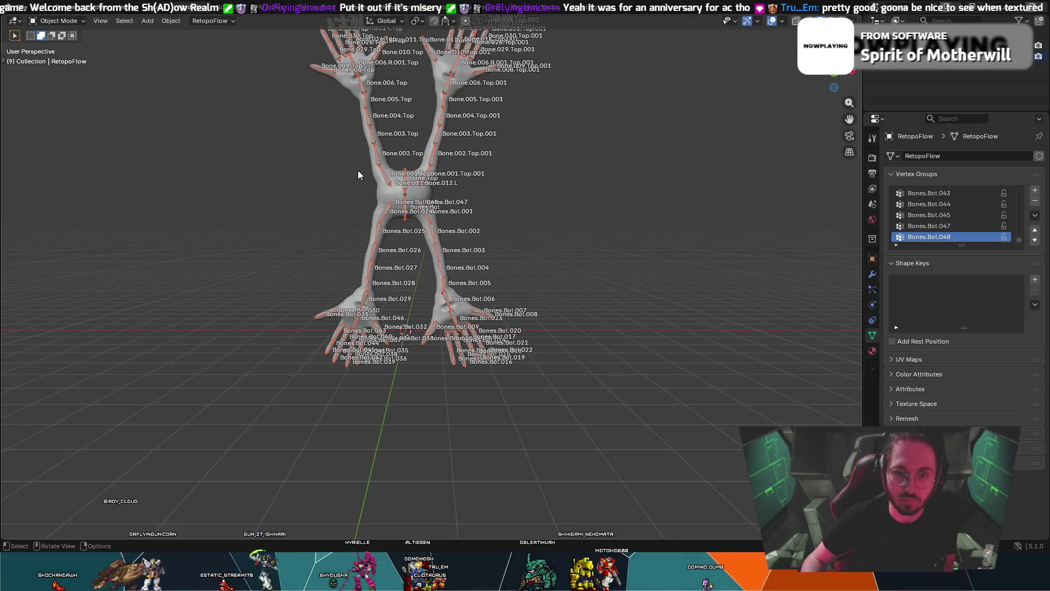
pyautogui.press('Tab')
pyautogui.press('Tab')
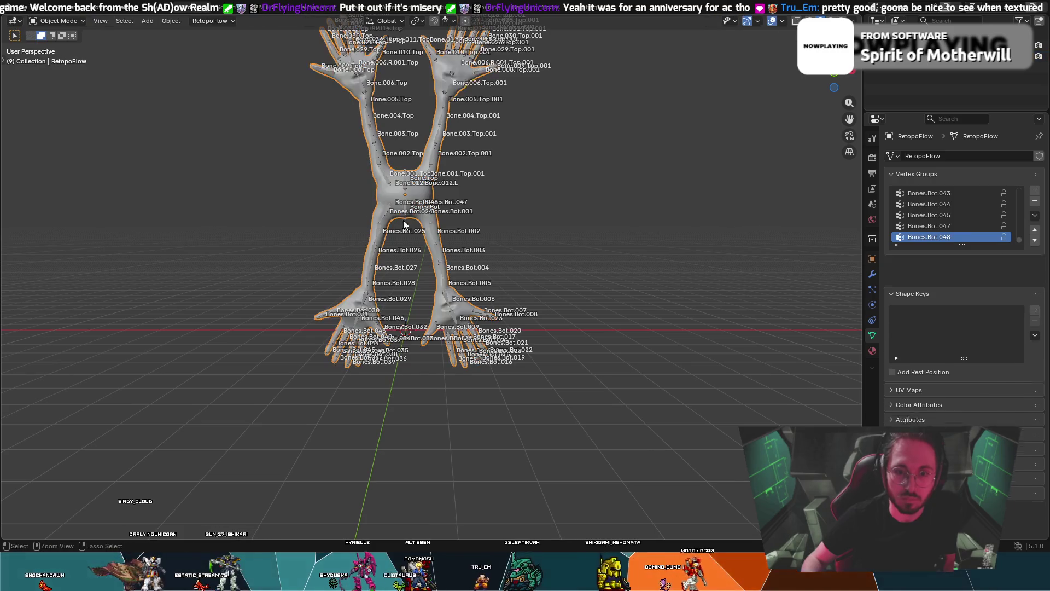
# - Make the armature active and cycle it through Edit and Pose Mode back to Object Mode
pyautogui.rightClick(424, 203)
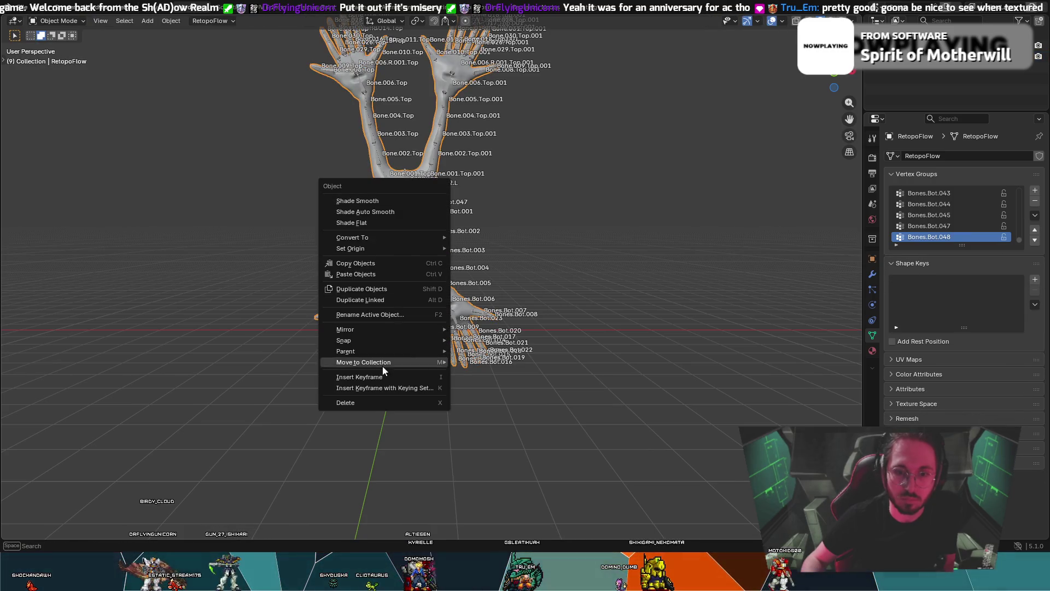
pyautogui.click(367, 453)
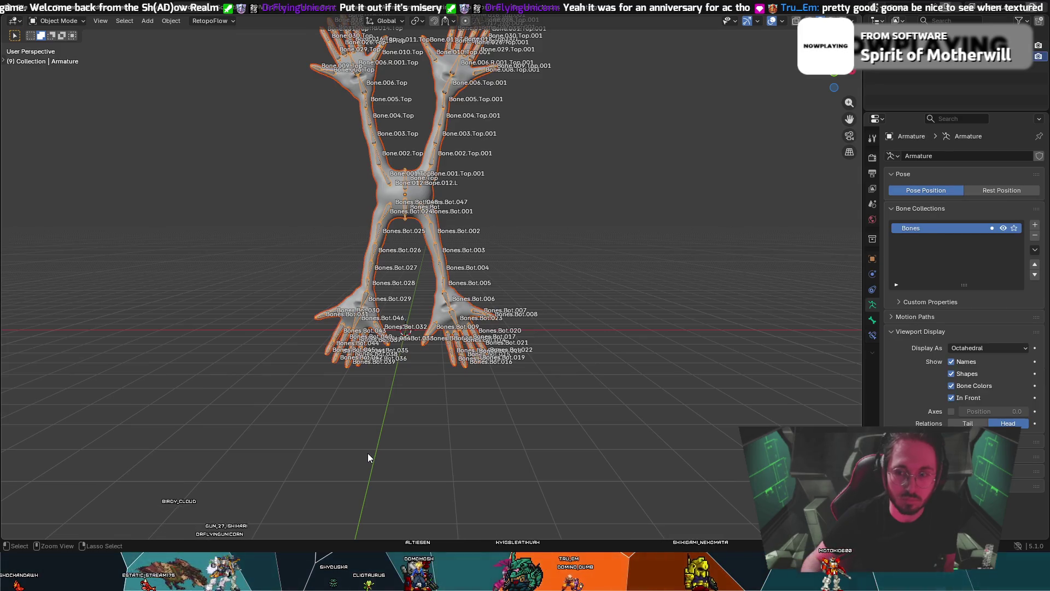
pyautogui.press('Tab')
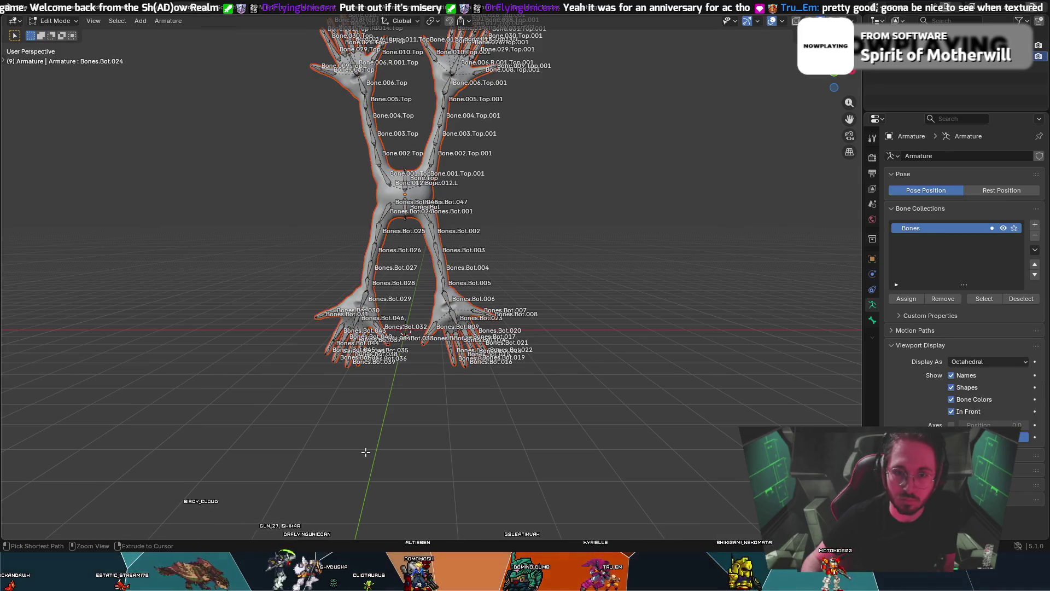
pyautogui.hotkey('ctrl', 'Tab')
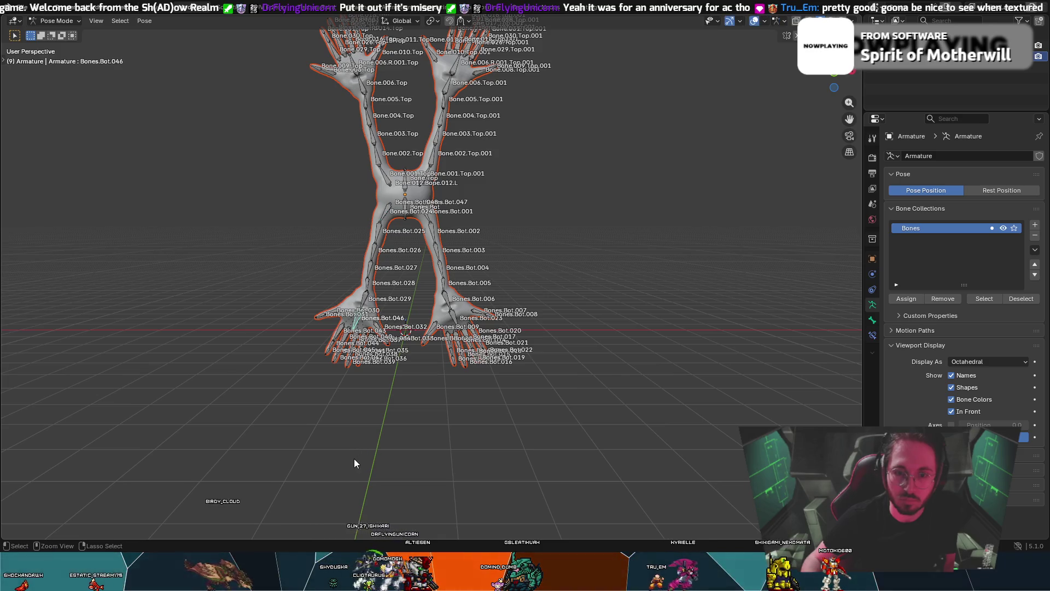
pyautogui.hotkey('ctrl', 'Tab')
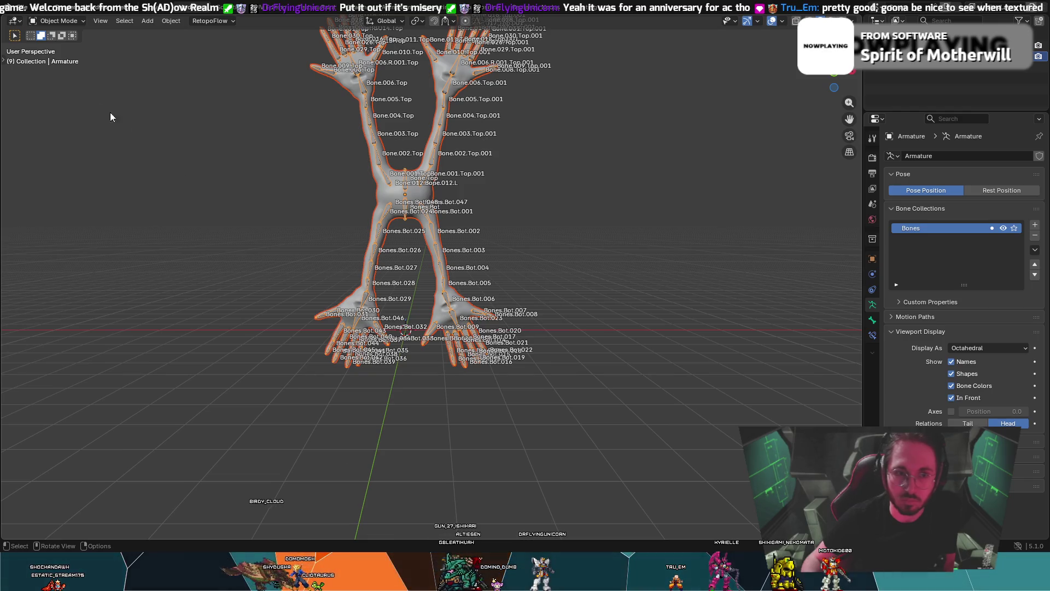
# - Zoom in on the rig, make the creature mesh active, and switch it to Weight Paint
pyautogui.click(72, 24)
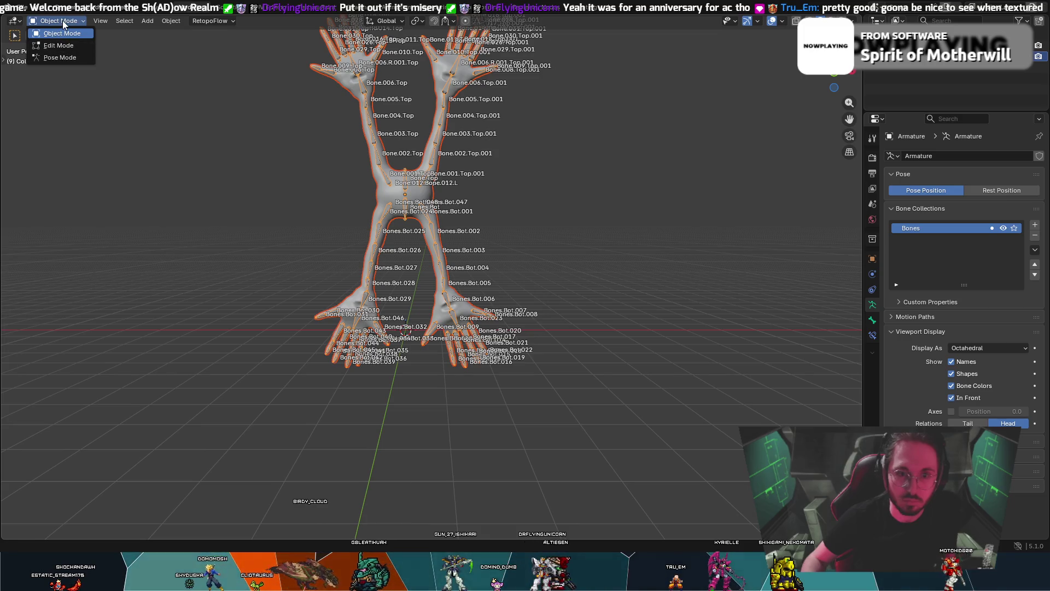
pyautogui.click(62, 21)
pyautogui.click(71, 22)
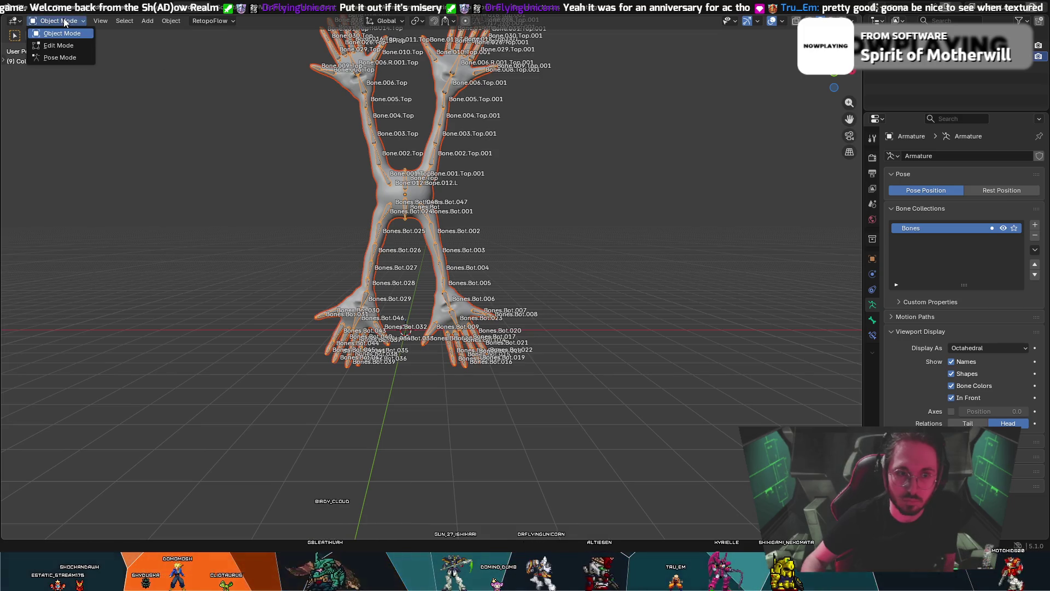
pyautogui.click(71, 22)
pyautogui.click(104, 21)
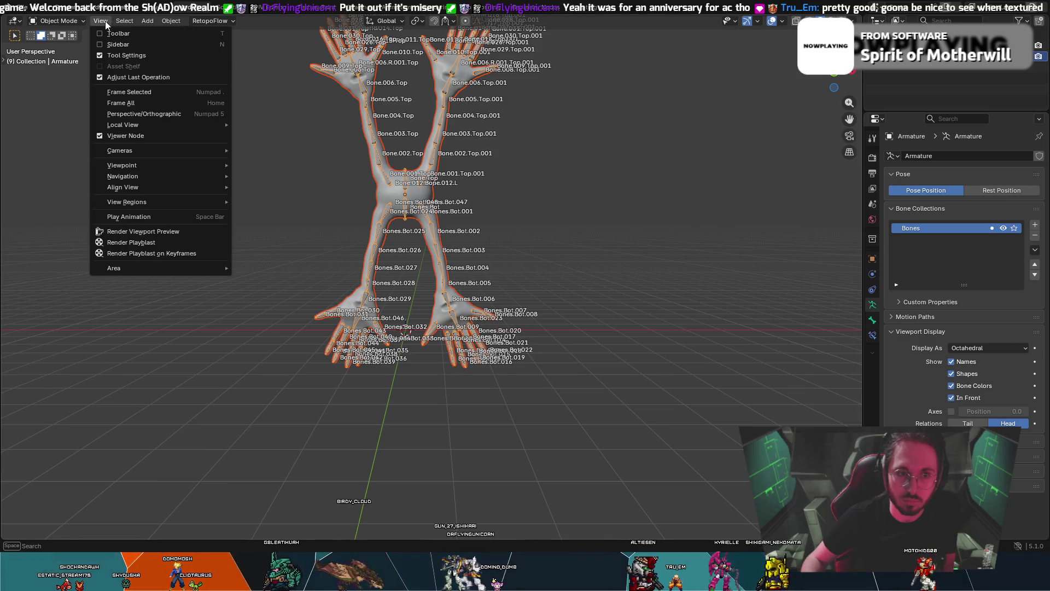
pyautogui.click(101, 19)
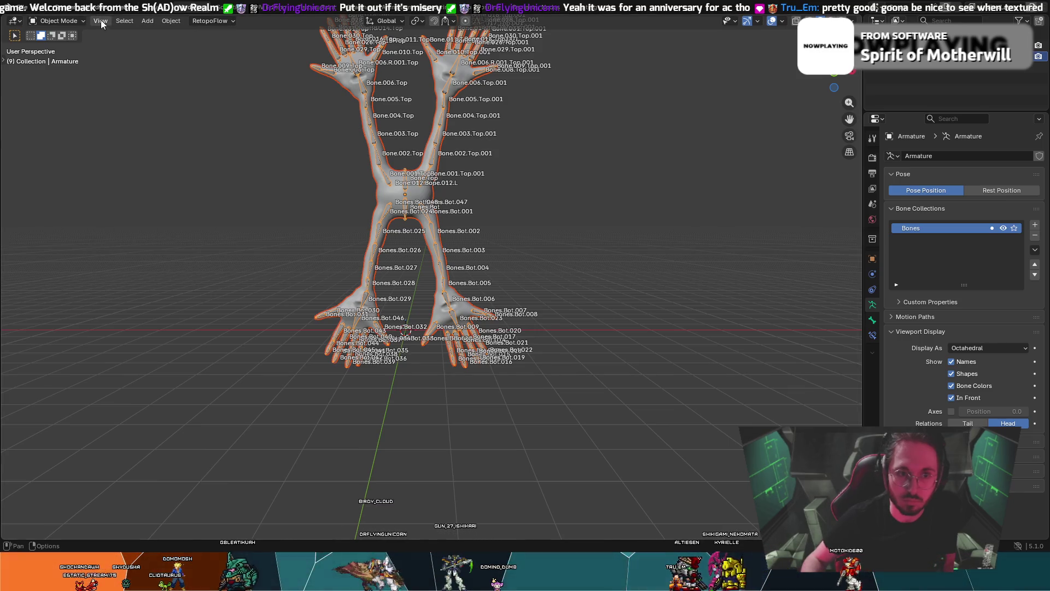
pyautogui.moveTo(159, 101)
pyautogui.keyDown('ctrl'); pyautogui.mouseDown(button='middle')
pyautogui.moveTo(310, 224)
pyautogui.moveTo(364, 146)
pyautogui.mouseUp(button='middle'); pyautogui.keyUp('ctrl')
pyautogui.click(415, 142)
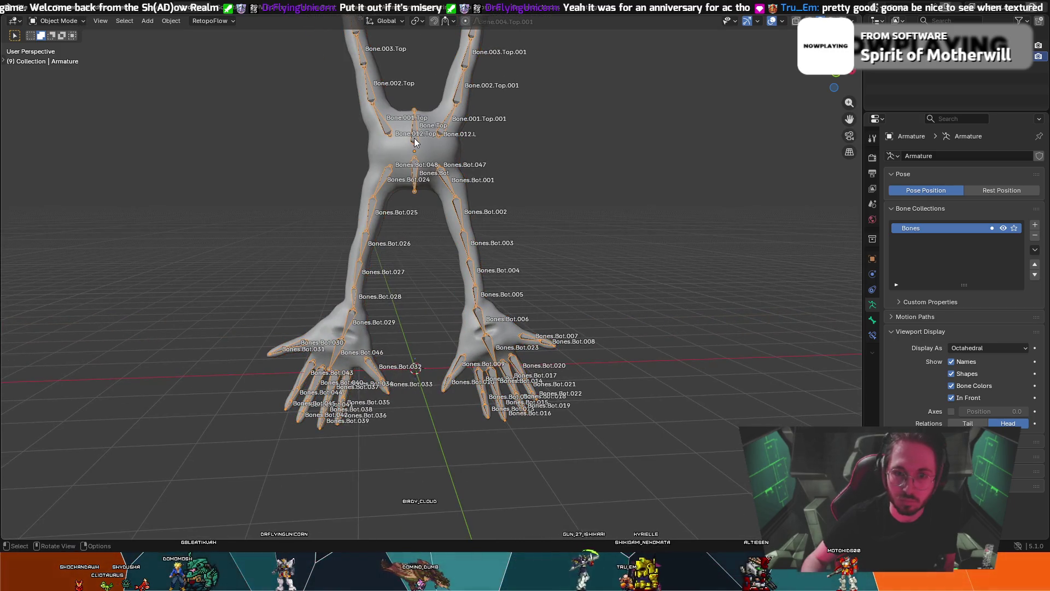
pyautogui.click(375, 145)
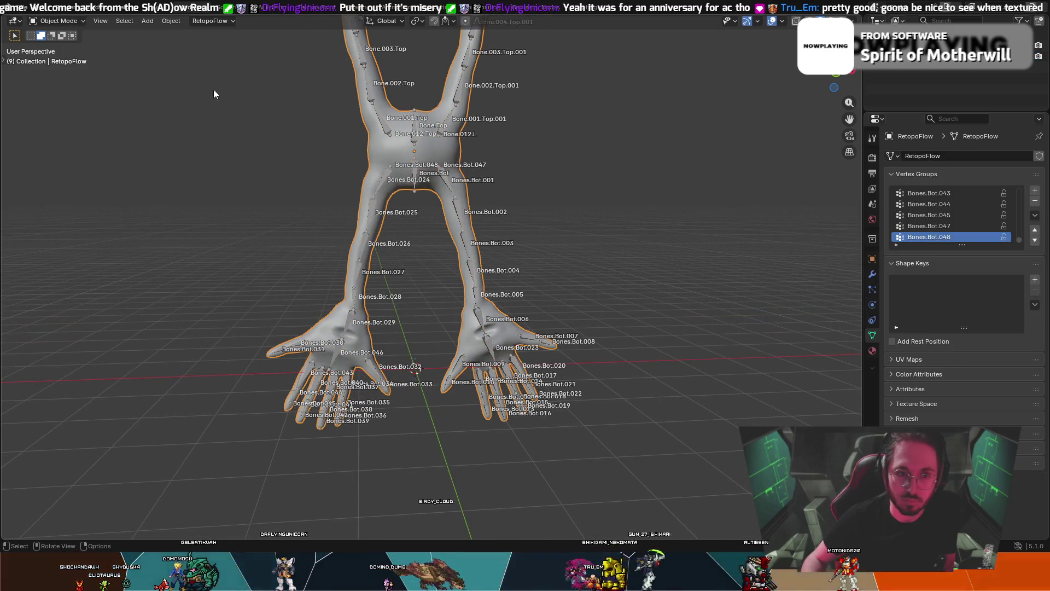
pyautogui.click(75, 22)
pyautogui.click(57, 84)
# - Orbit around the rig while checking the weight brush settings and available brushes
pyautogui.moveTo(130, 100); pyautogui.dragTo(193, 113, button='middle')
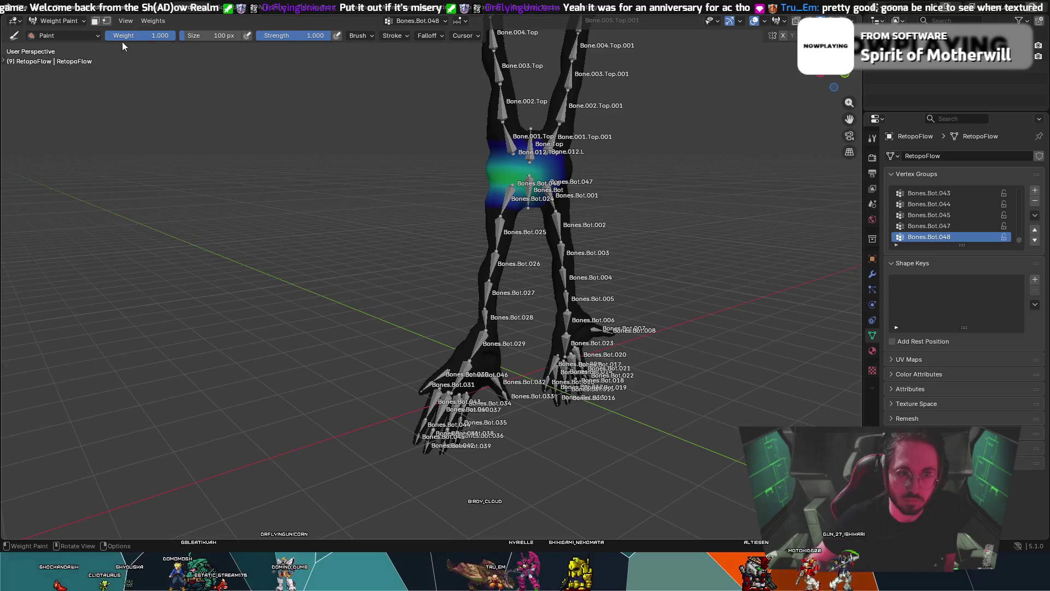
pyautogui.rightClick(498, 178)
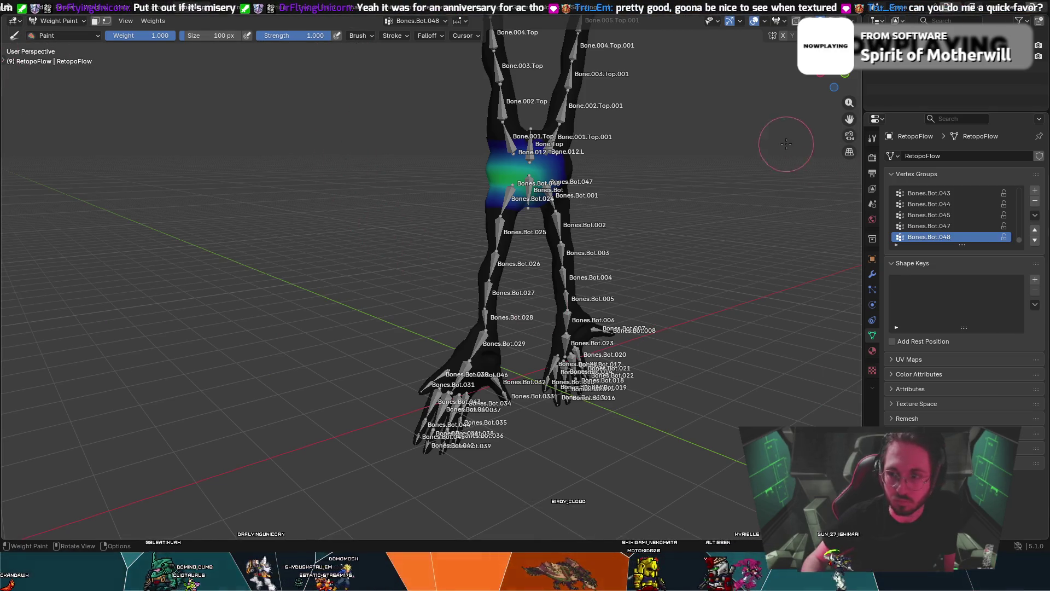
pyautogui.click(57, 36)
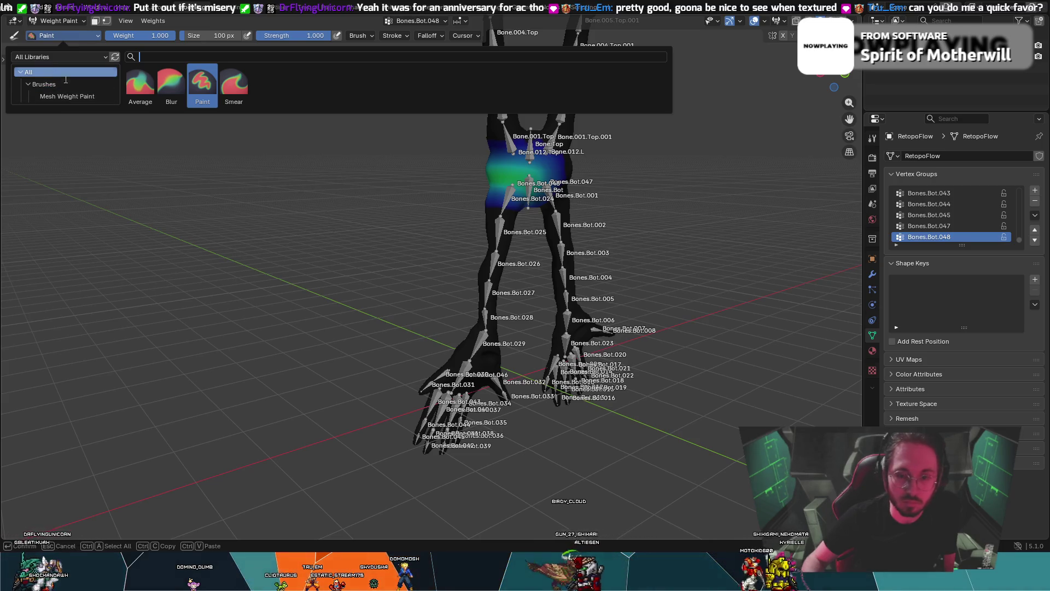
pyautogui.moveTo(178, 218); pyautogui.dragTo(198, 219, button='middle')
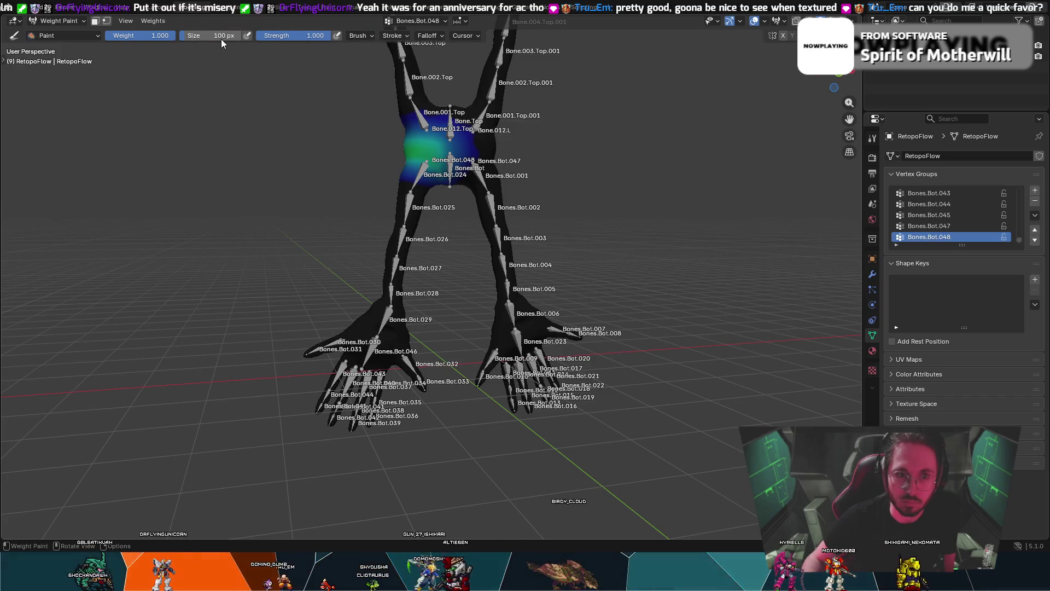
# - Return the creature mesh to Object Mode from the mode list
pyautogui.click(76, 22)
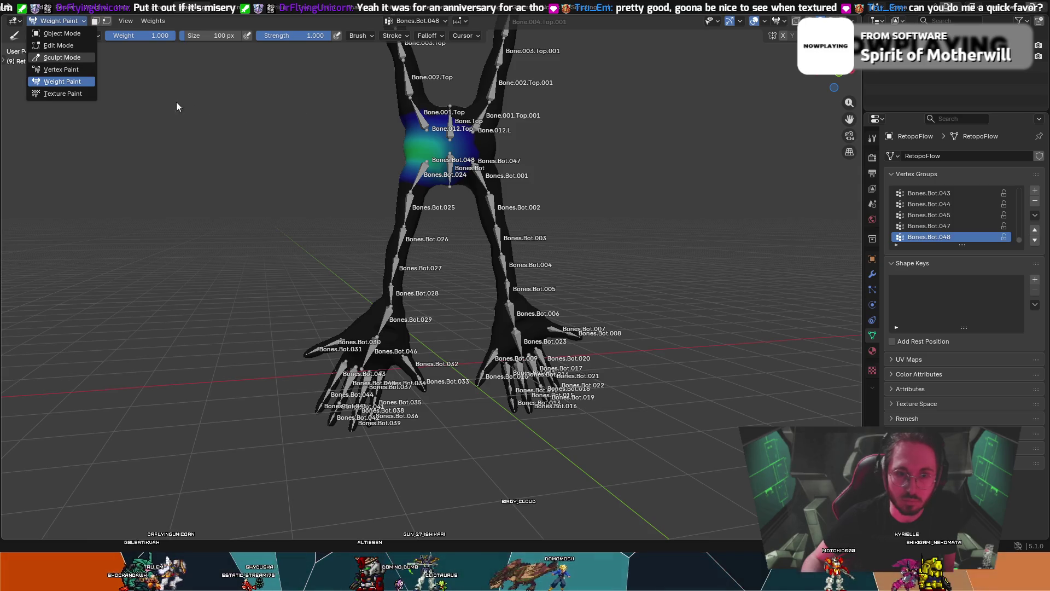
pyautogui.click(61, 34)
pyautogui.press('KP_6')
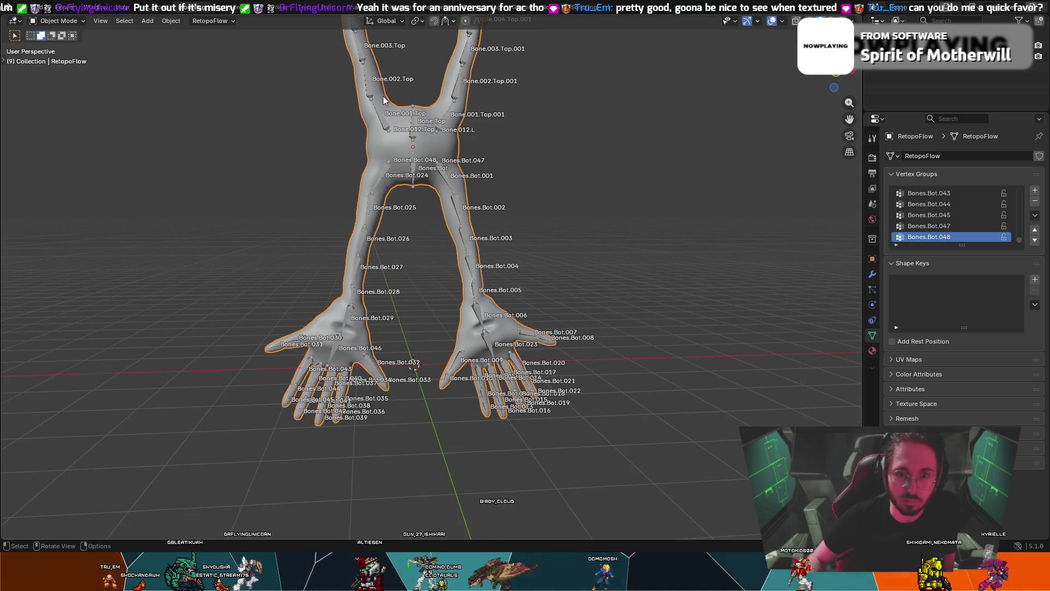
# - Briefly show the mesh's weight colours, then make the armature active in Object Mode
pyautogui.click(383, 100)
pyautogui.hotkey('ctrl', 'Tab')
pyautogui.hotkey('ctrl', 'Tab')
pyautogui.click(489, 161)
pyautogui.press('KP_Decimal')
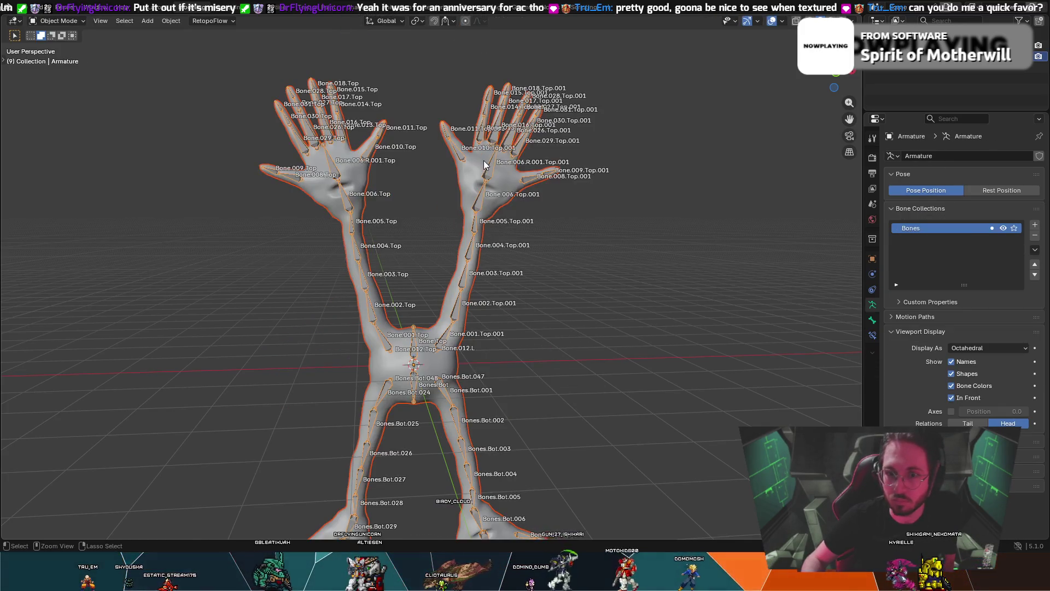
pyautogui.hotkey('ctrl', 'Tab')
pyautogui.hotkey('ctrl', 'Tab')
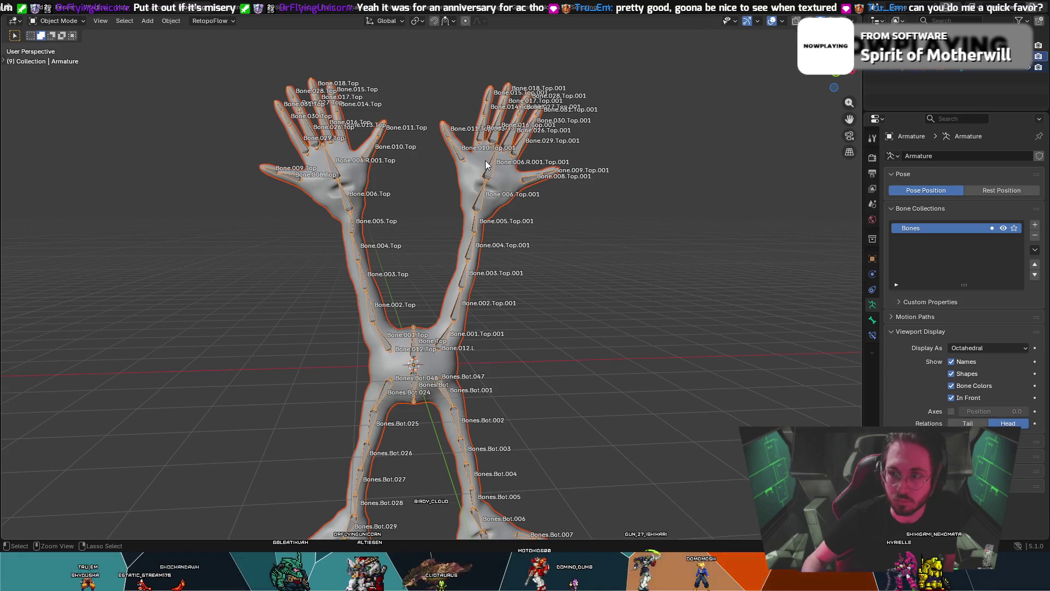
# - Parent the mesh to the armature with Armature Deform With Automatic Weights, then reselect the mesh
pyautogui.click(438, 347)
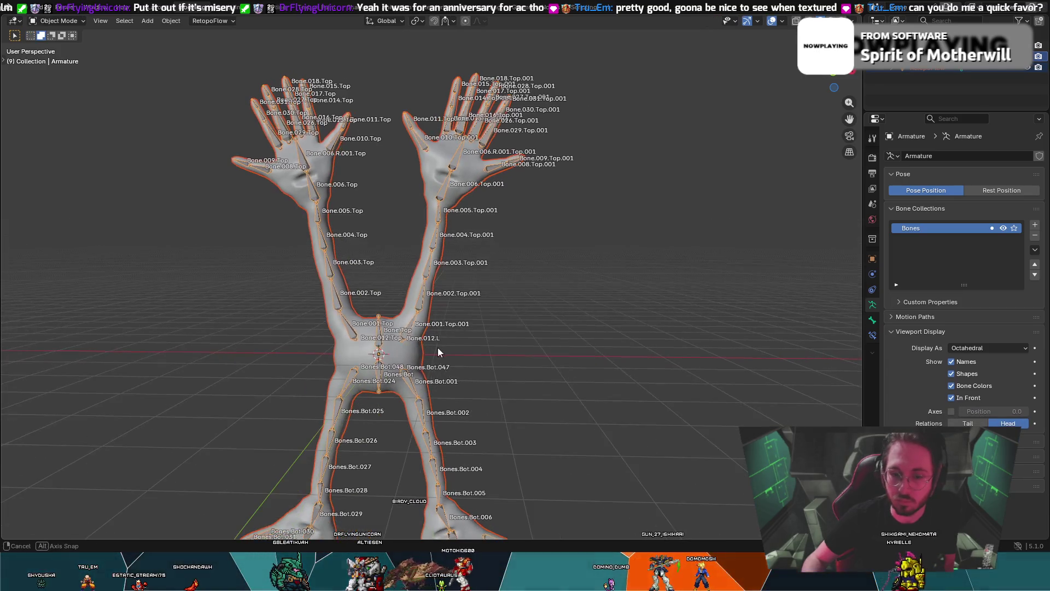
pyautogui.keyDown('shift'); pyautogui.click(378, 341); pyautogui.keyUp('shift')
pyautogui.rightClick(378, 339)
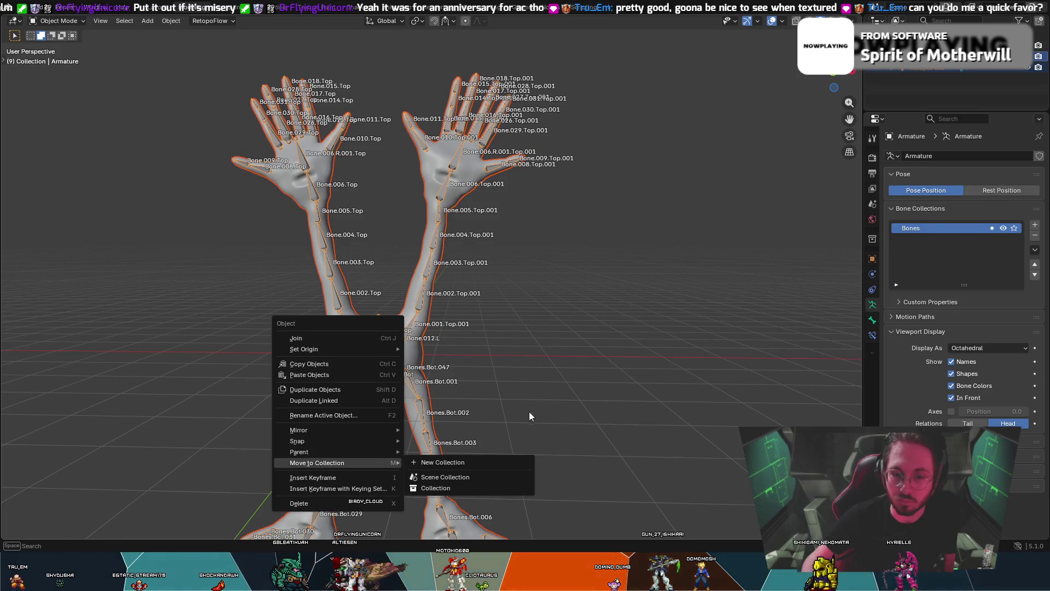
pyautogui.hotkey('ctrl', 'p')
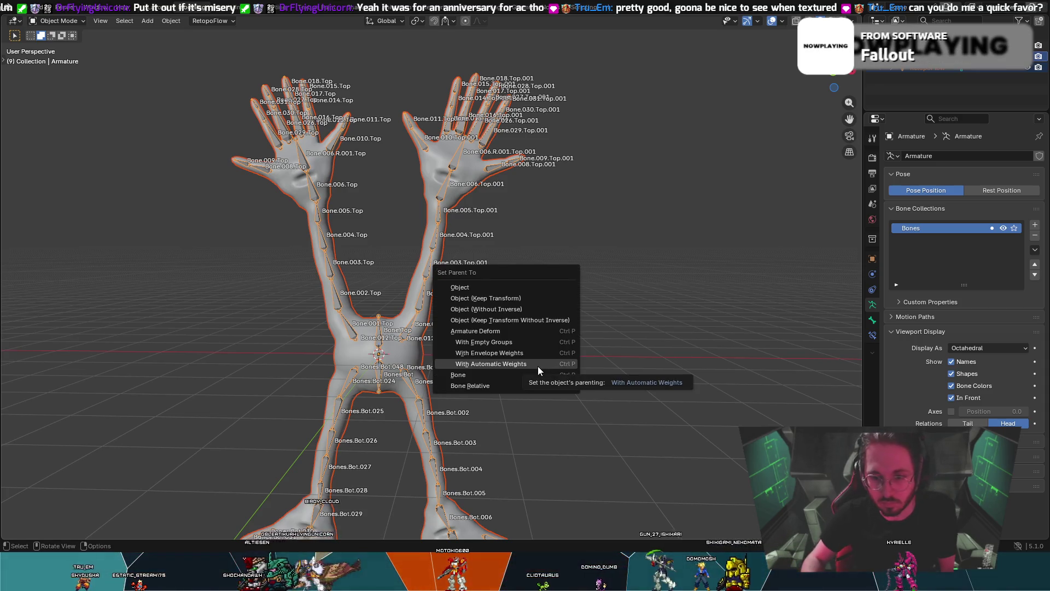
pyautogui.click(539, 365)
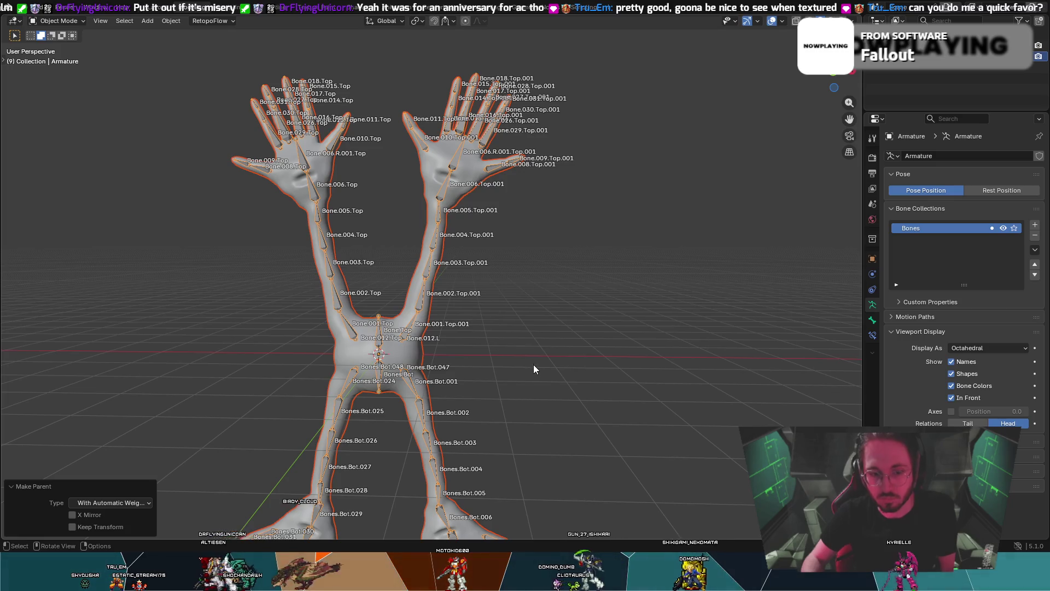
pyautogui.click(313, 166)
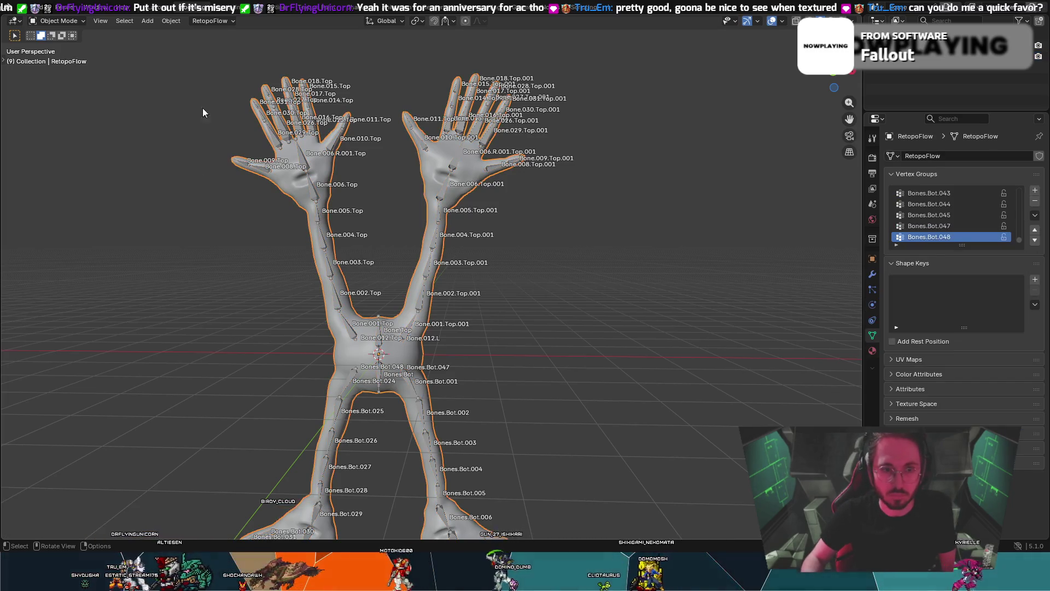
pyautogui.click(61, 22)
# - Put the mesh in Weight Paint, orbit around it and check the brush settings
pyautogui.click(63, 66)
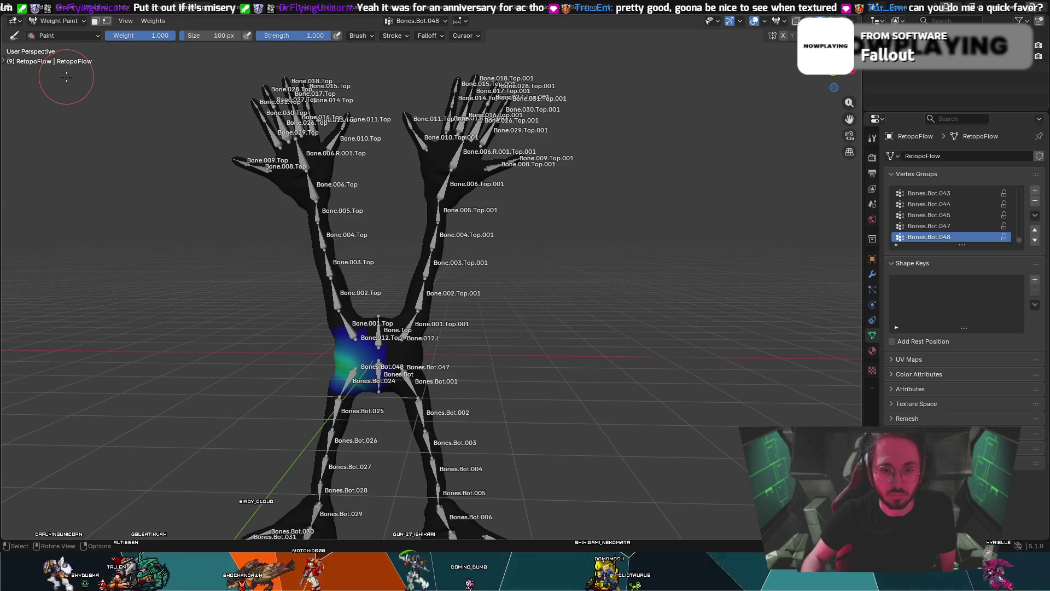
pyautogui.moveTo(66, 76); pyautogui.dragTo(383, 82, button='middle')
pyautogui.moveTo(529, 237)
pyautogui.mouseDown(button='middle')
pyautogui.moveTo(315, 208)
pyautogui.moveTo(336, 231)
pyautogui.mouseUp(button='middle')
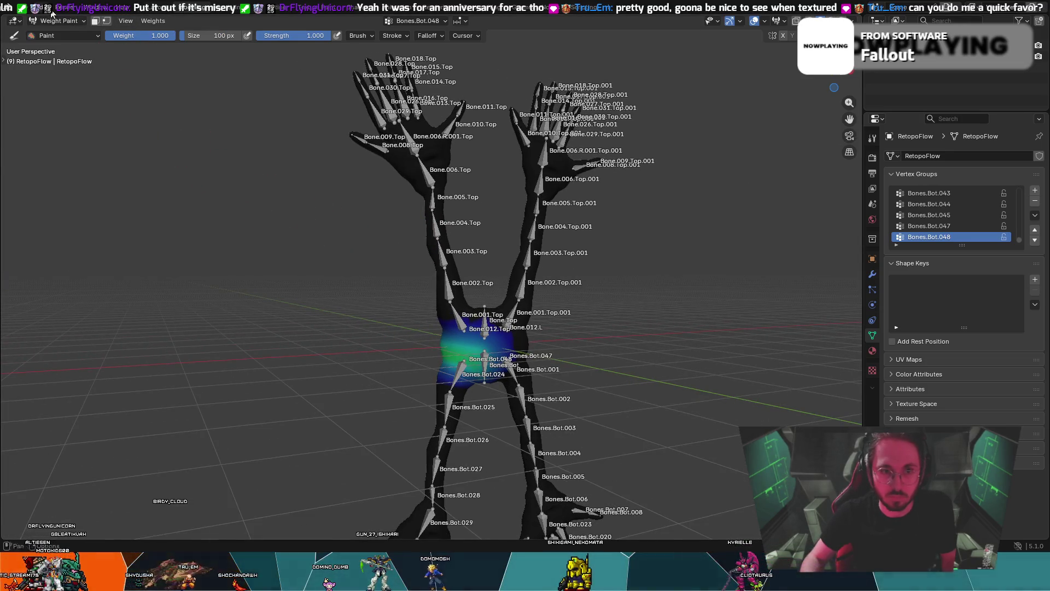
pyautogui.click(69, 11)
pyautogui.click(57, 21)
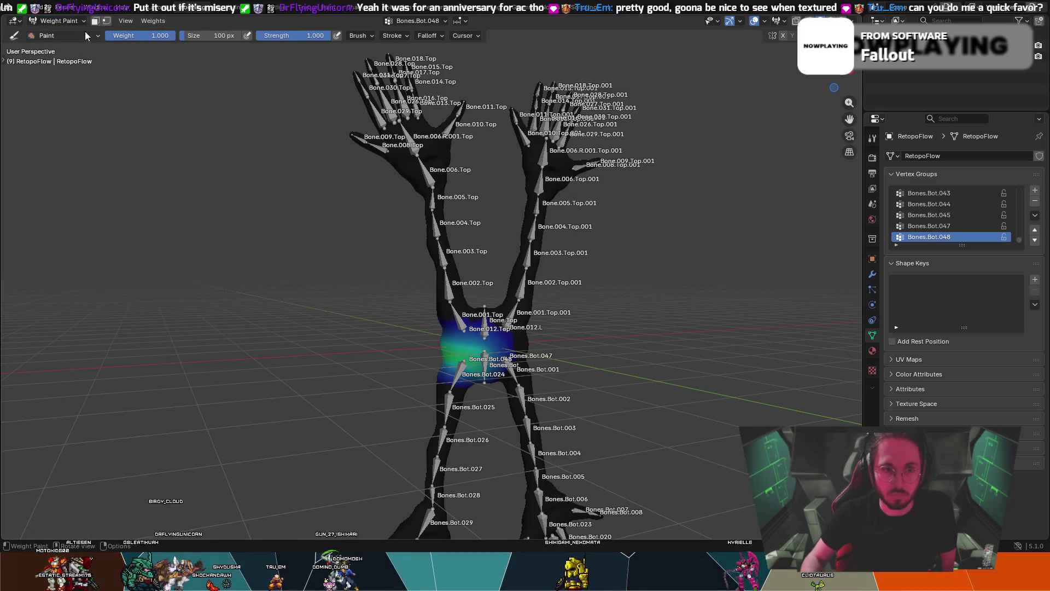
pyautogui.rightClick(372, 309)
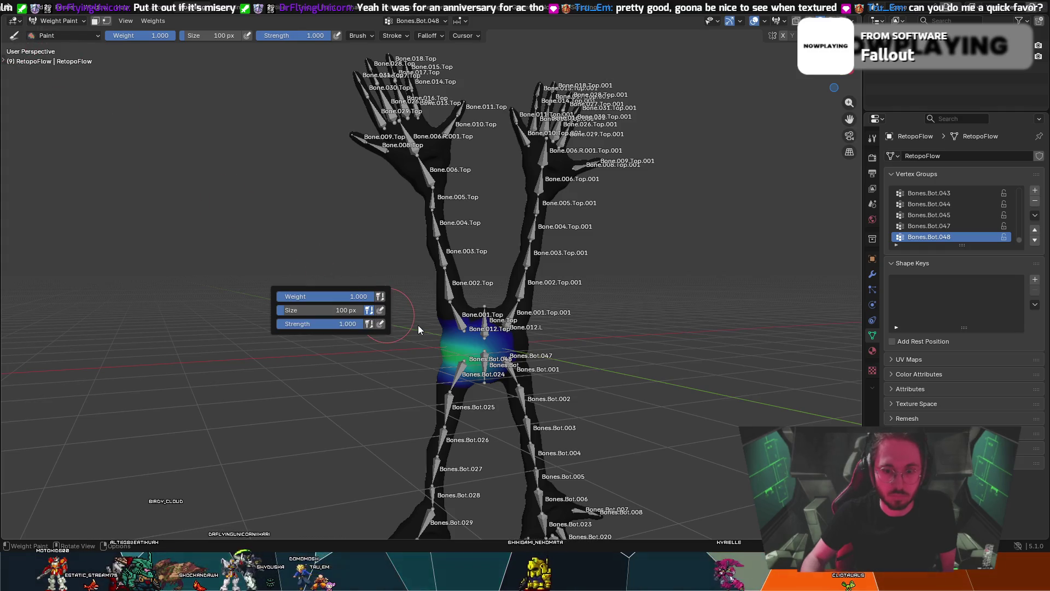
# - Paint test strokes of full weight on the hip, undo each, and bring up the weight brushes
pyautogui.moveTo(444, 344)
pyautogui.mouseDown()
pyautogui.moveTo(462, 365)
pyautogui.moveTo(438, 360)
pyautogui.mouseUp()
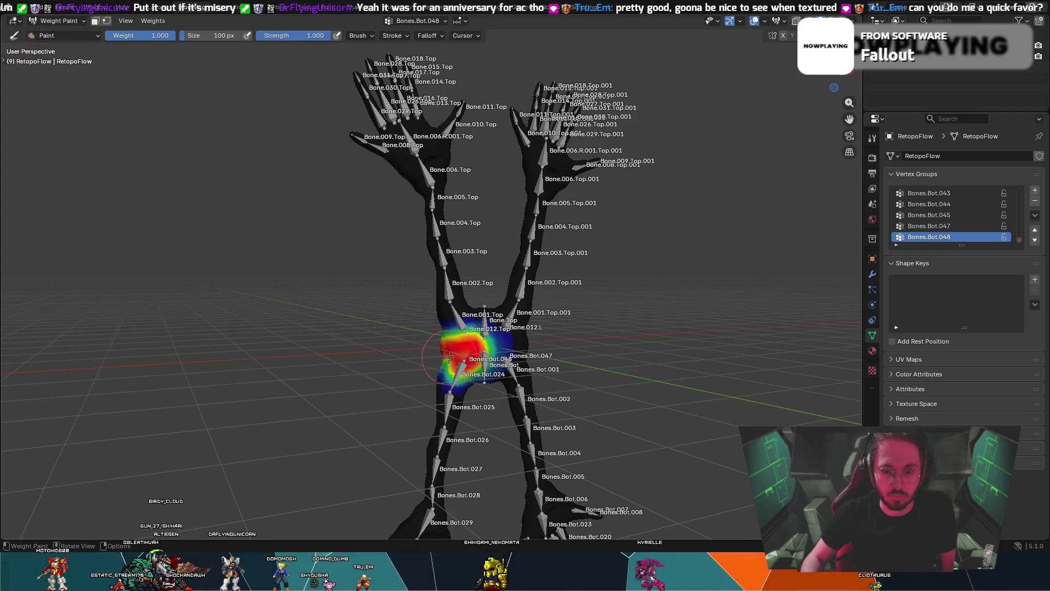
pyautogui.hotkey('ctrl', 'z')
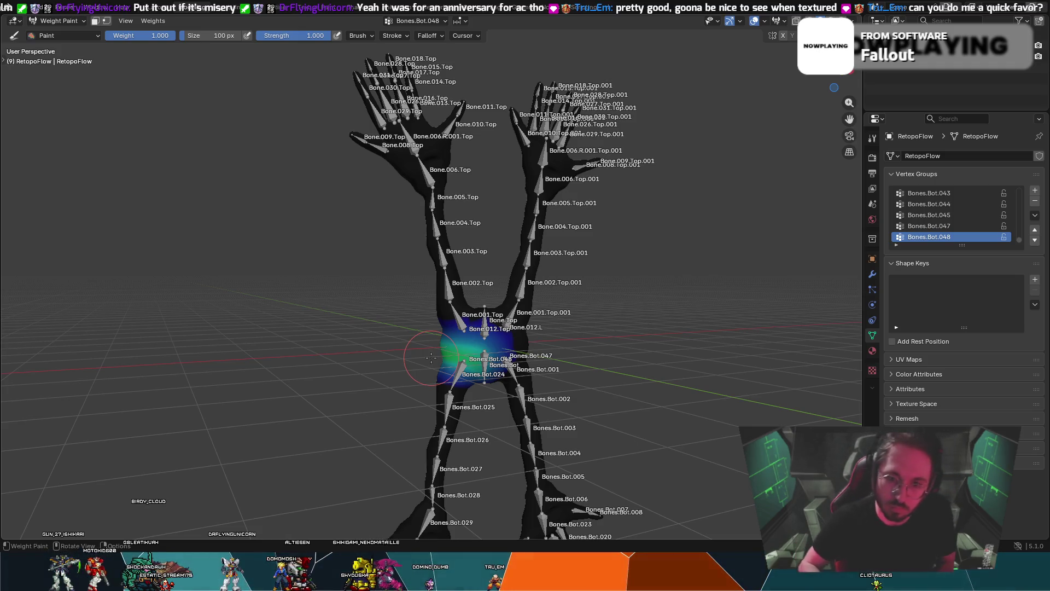
pyautogui.moveTo(499, 338); pyautogui.dragTo(489, 353)
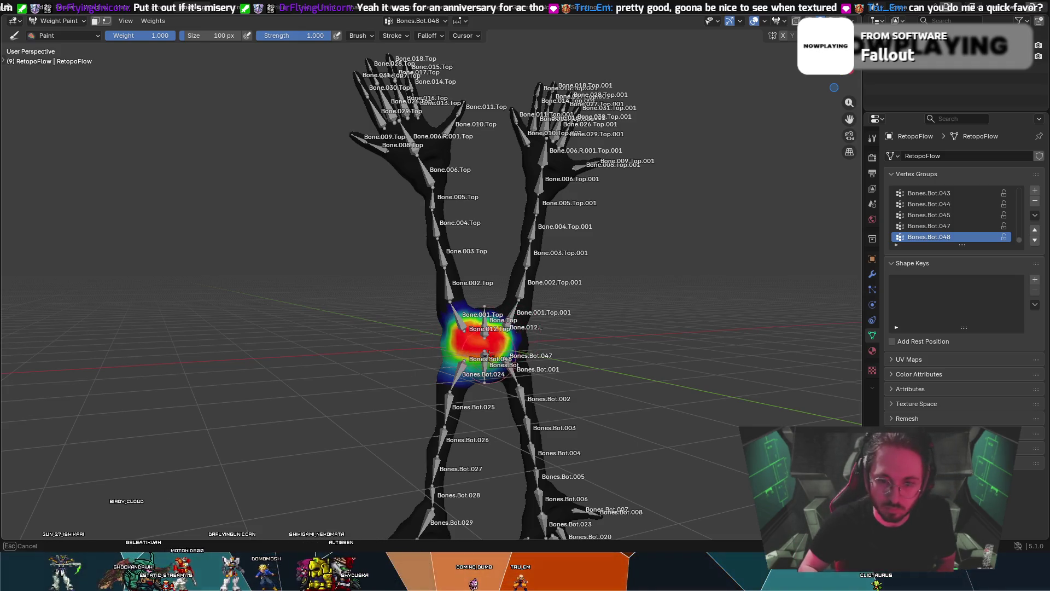
pyautogui.keyDown('ctrl'); pyautogui.click(463, 341); pyautogui.keyUp('ctrl')
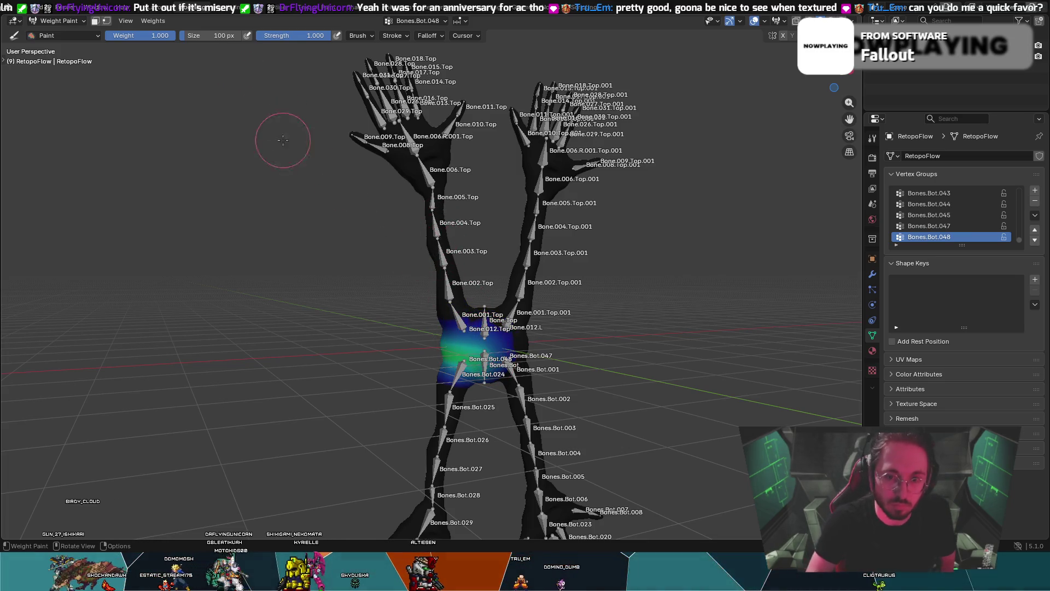
pyautogui.click(458, 326)
pyautogui.hotkey('ctrl', 'z')
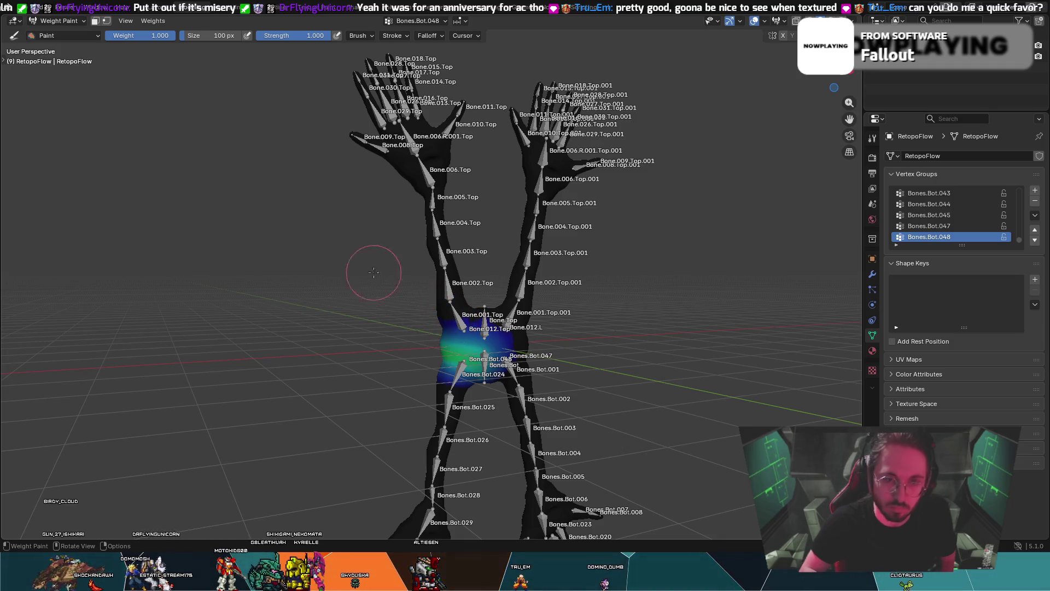
pyautogui.click(74, 21)
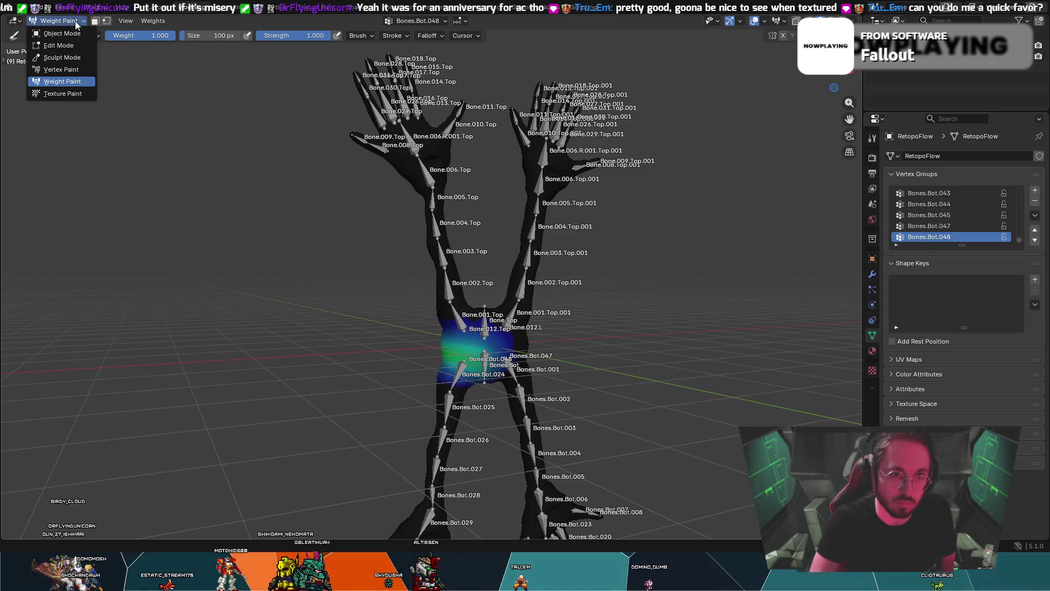
pyautogui.click(63, 35)
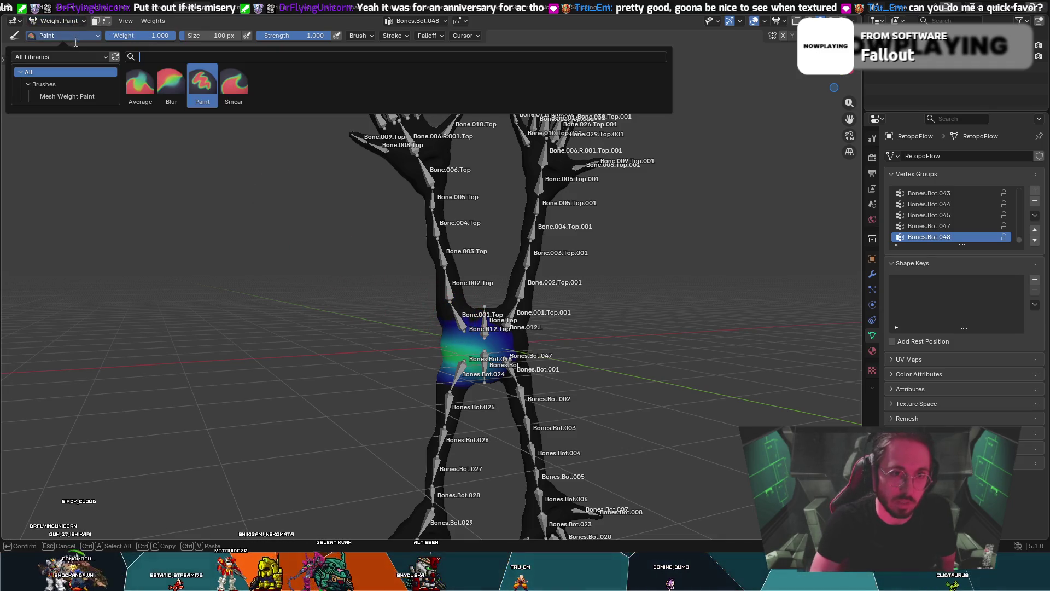
# - Blur Bones.Bot.048 weights over the hip, left arm, hips-to-chest and right chest
pyautogui.click(172, 90)
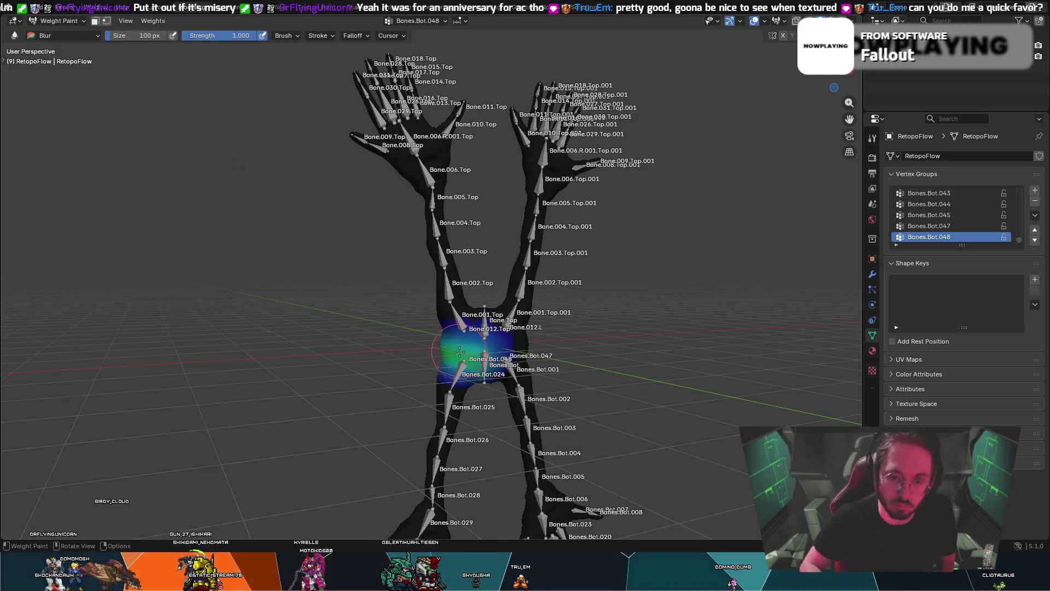
pyautogui.moveTo(459, 351); pyautogui.dragTo(454, 364)
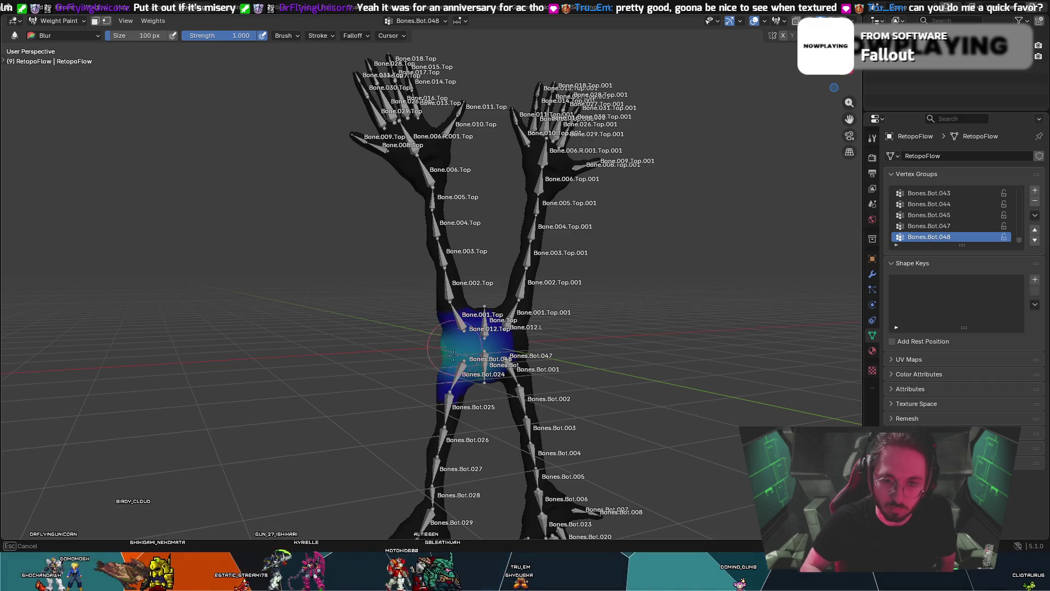
pyautogui.moveTo(462, 323)
pyautogui.mouseDown()
pyautogui.moveTo(434, 208)
pyautogui.moveTo(432, 262)
pyautogui.moveTo(454, 333)
pyautogui.moveTo(464, 323)
pyautogui.moveTo(435, 251)
pyautogui.moveTo(424, 266)
pyautogui.mouseUp()
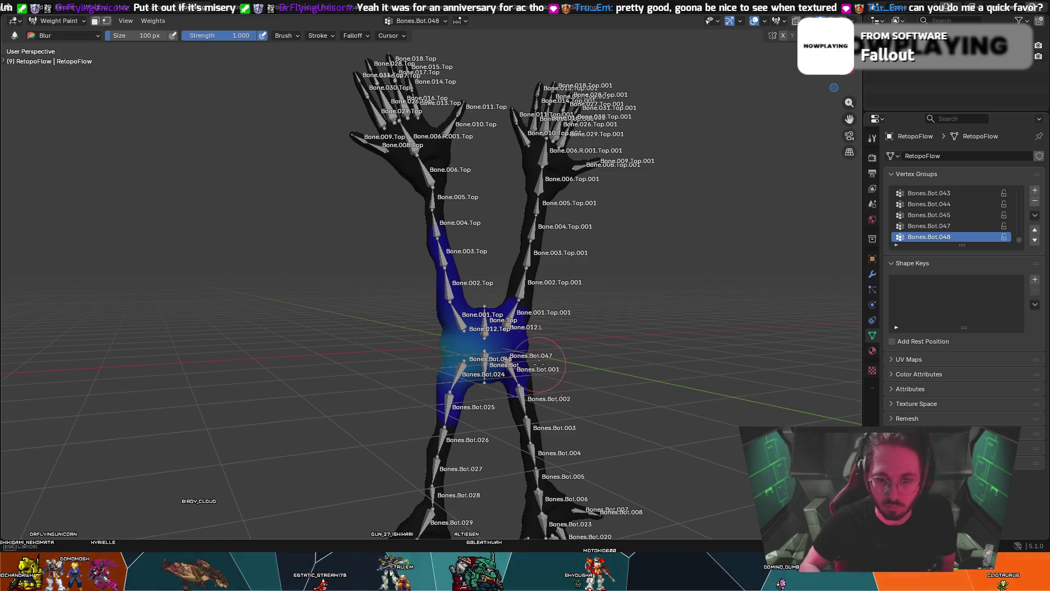
pyautogui.moveTo(553, 383); pyautogui.dragTo(518, 324, button='middle')
pyautogui.moveTo(414, 314)
pyautogui.mouseDown()
pyautogui.moveTo(410, 241)
pyautogui.moveTo(435, 224)
pyautogui.mouseUp()
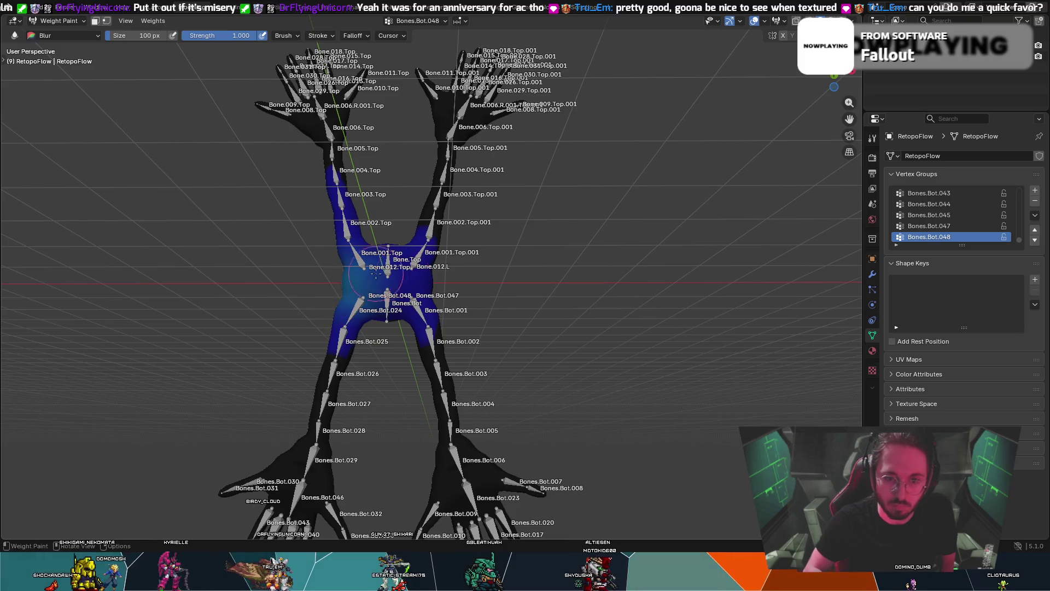
pyautogui.moveTo(389, 246); pyautogui.dragTo(416, 279)
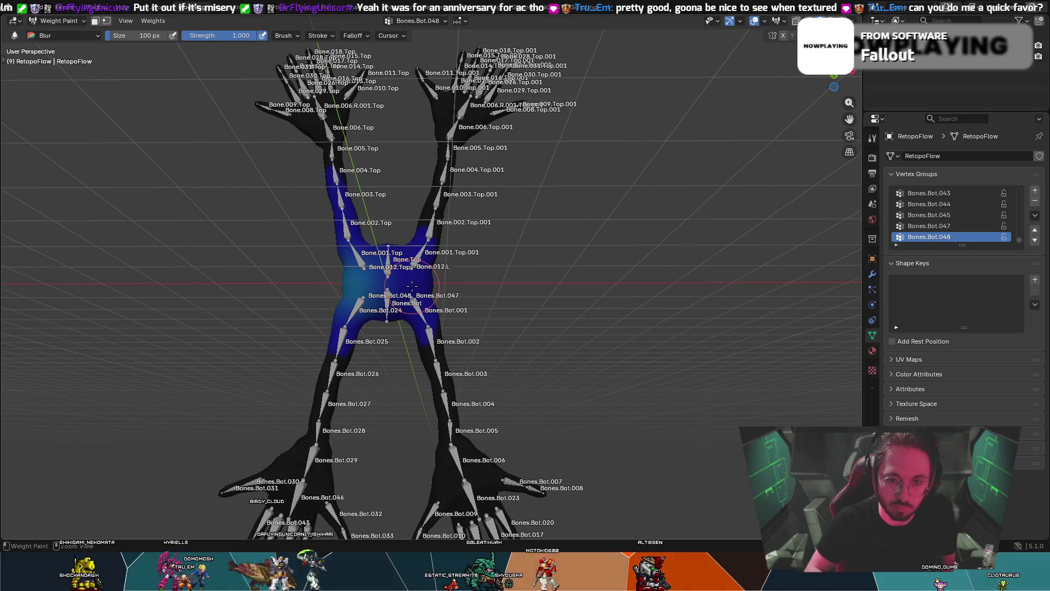
# - Toggle out of and back into Weight Paint, then reopen the weight brush list
pyautogui.hotkey('ctrl', 'Tab')
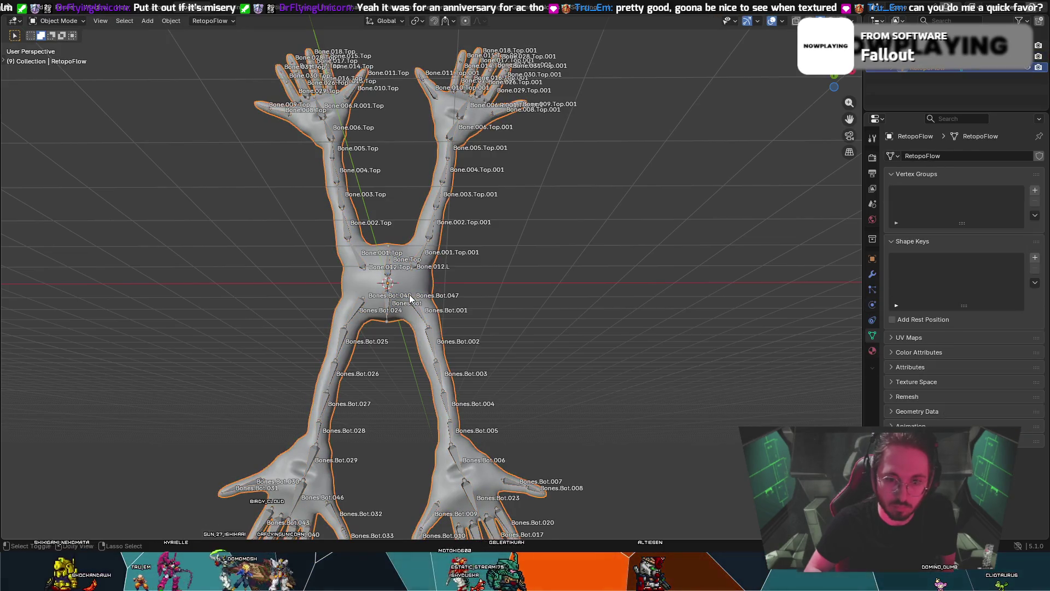
pyautogui.hotkey('ctrl', 'Tab')
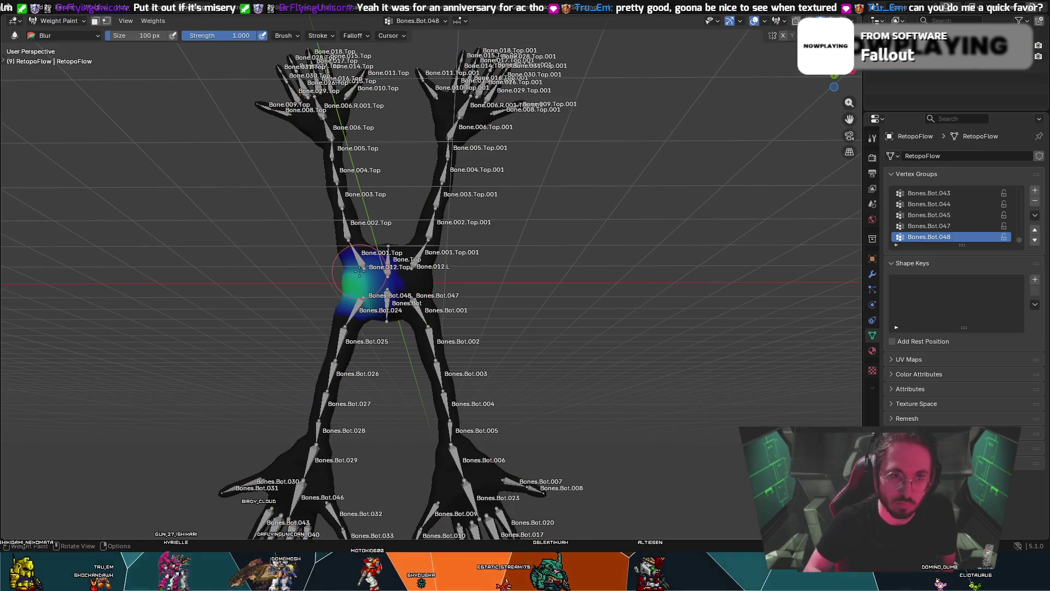
pyautogui.click(91, 35)
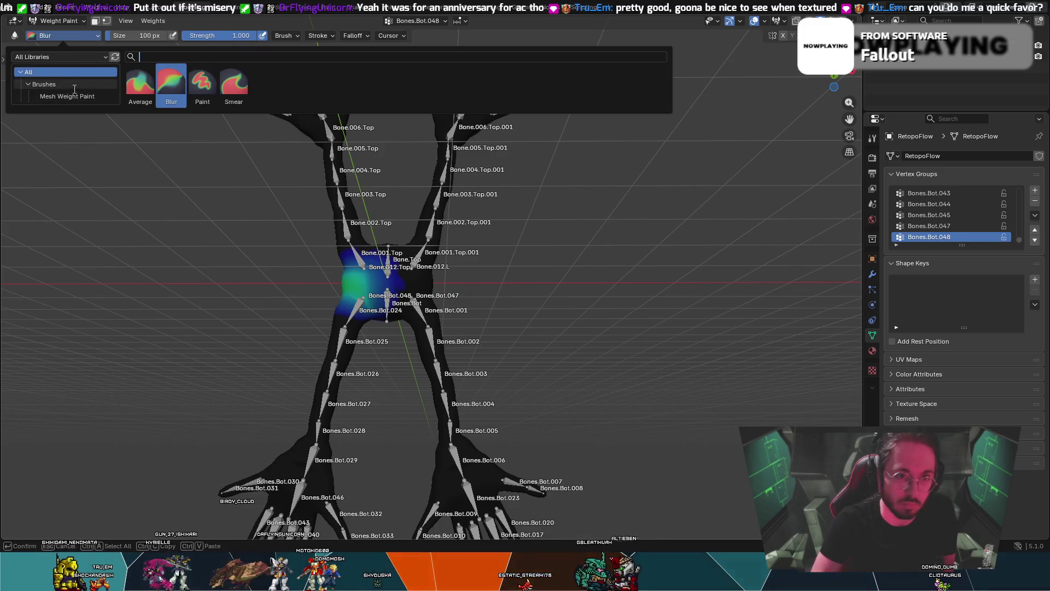
# - Even out the weights with the Average brush across torso, legs and arms, then return to Object Mode
pyautogui.click(140, 85)
pyautogui.moveTo(351, 298)
pyautogui.mouseDown()
pyautogui.moveTo(391, 287)
pyautogui.moveTo(372, 282)
pyautogui.moveTo(407, 261)
pyautogui.mouseUp()
pyautogui.moveTo(415, 319)
pyautogui.mouseDown()
pyautogui.moveTo(432, 339)
pyautogui.moveTo(317, 371)
pyautogui.moveTo(350, 219)
pyautogui.moveTo(345, 180)
pyautogui.mouseUp()
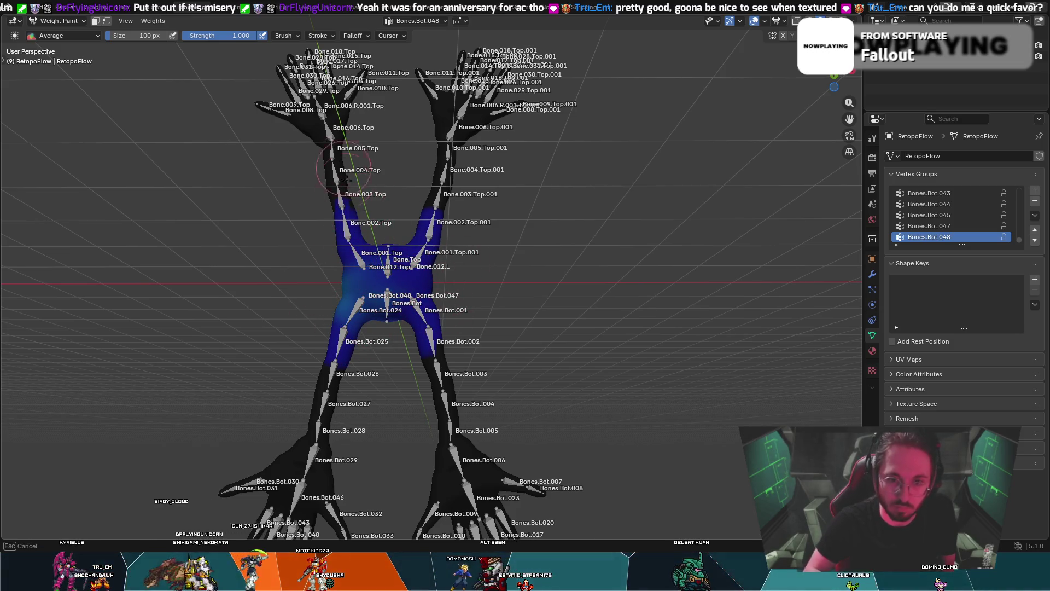
pyautogui.moveTo(380, 276); pyautogui.dragTo(476, 306, button='middle')
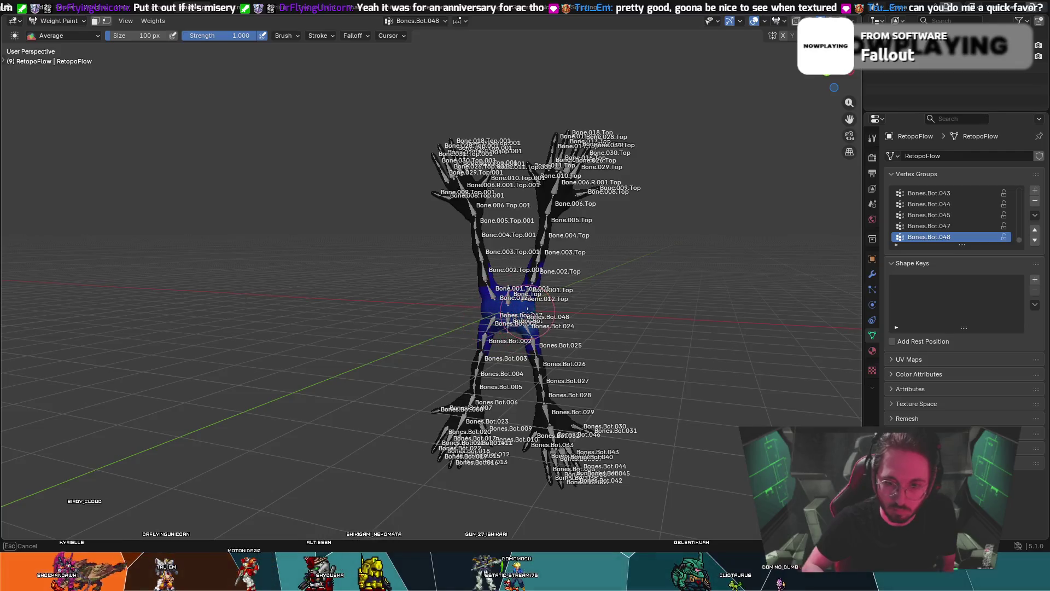
pyautogui.moveTo(558, 303); pyautogui.dragTo(385, 324, button='middle')
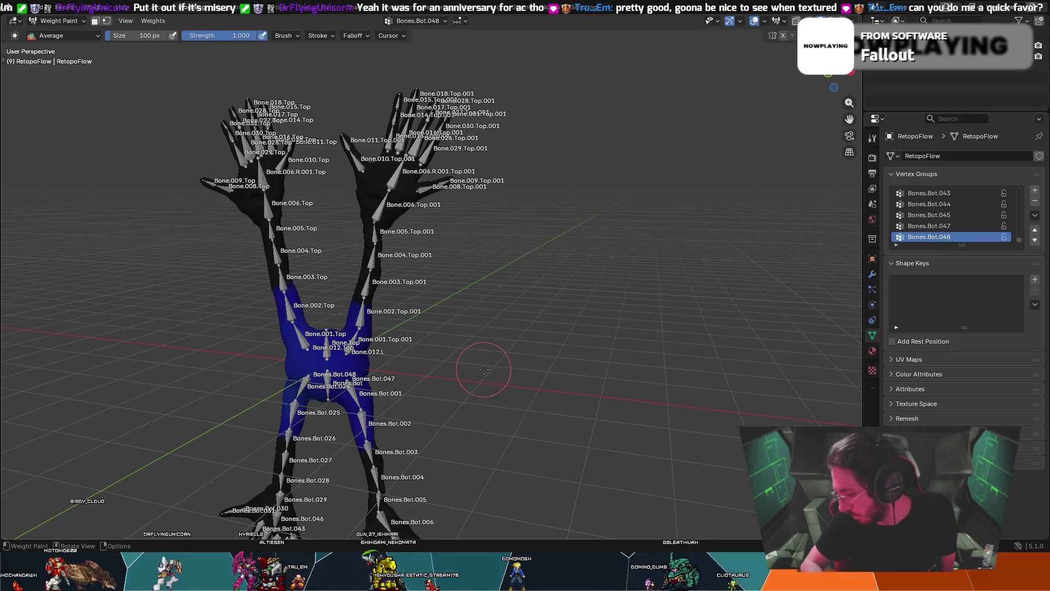
pyautogui.moveTo(490, 357)
pyautogui.mouseDown(button='middle')
pyautogui.moveTo(515, 326)
pyautogui.moveTo(543, 323)
pyautogui.moveTo(523, 368)
pyautogui.moveTo(521, 343)
pyautogui.mouseUp(button='middle')
pyautogui.hotkey('ctrl', 'Tab')
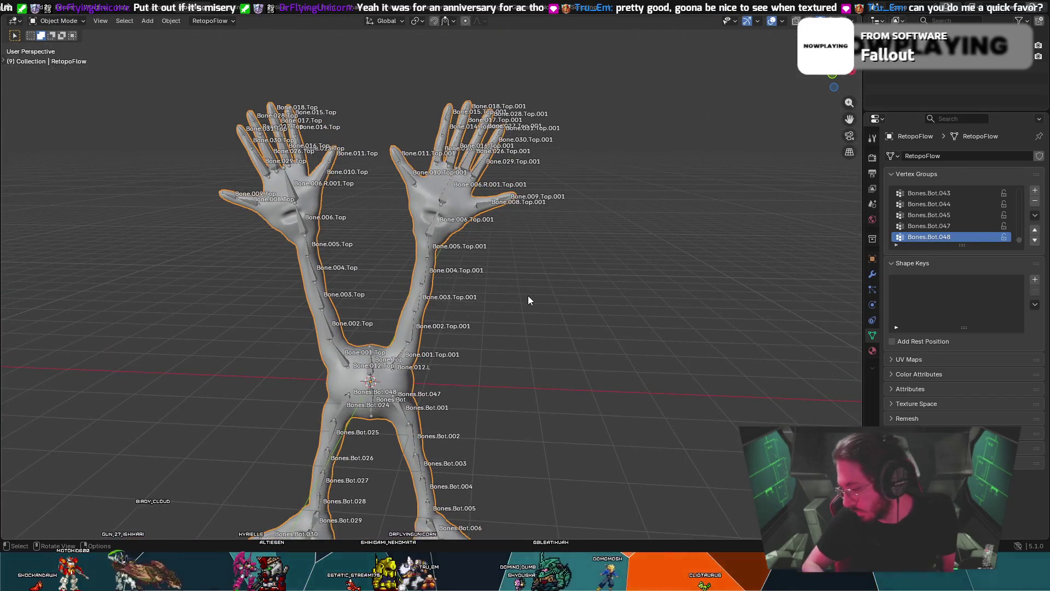
# - Select only the creature mesh, check it in Weight Paint, and return to Object Mode
pyautogui.hotkey('shift', '[')
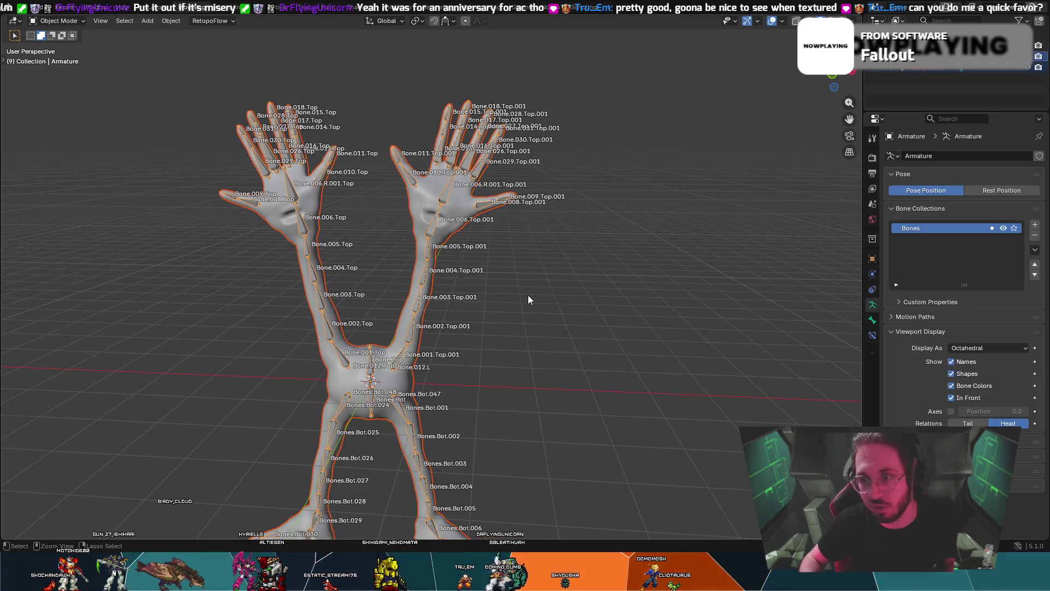
pyautogui.click(654, 356)
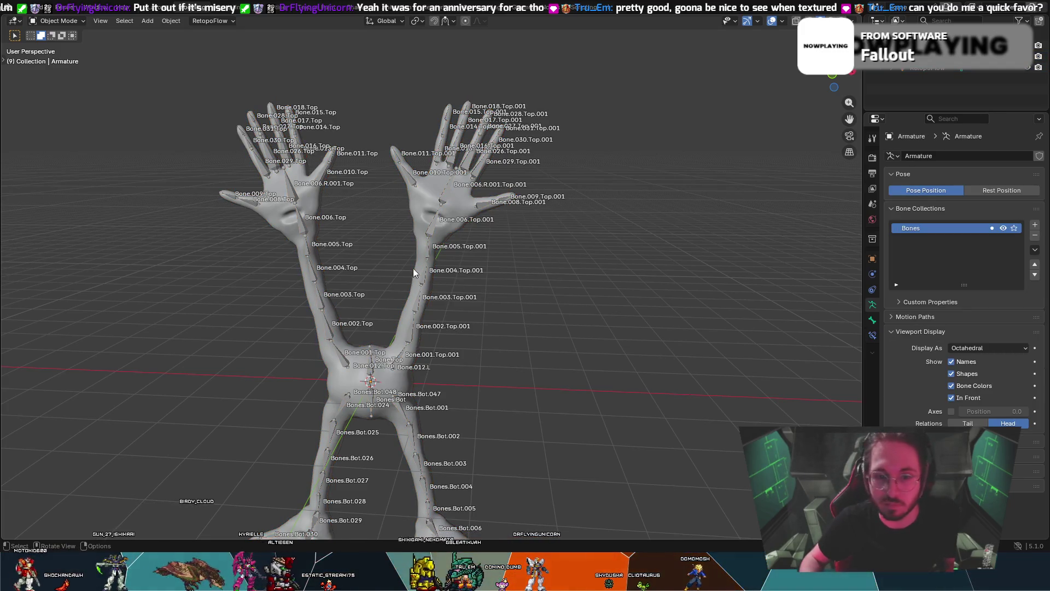
pyautogui.click(273, 218)
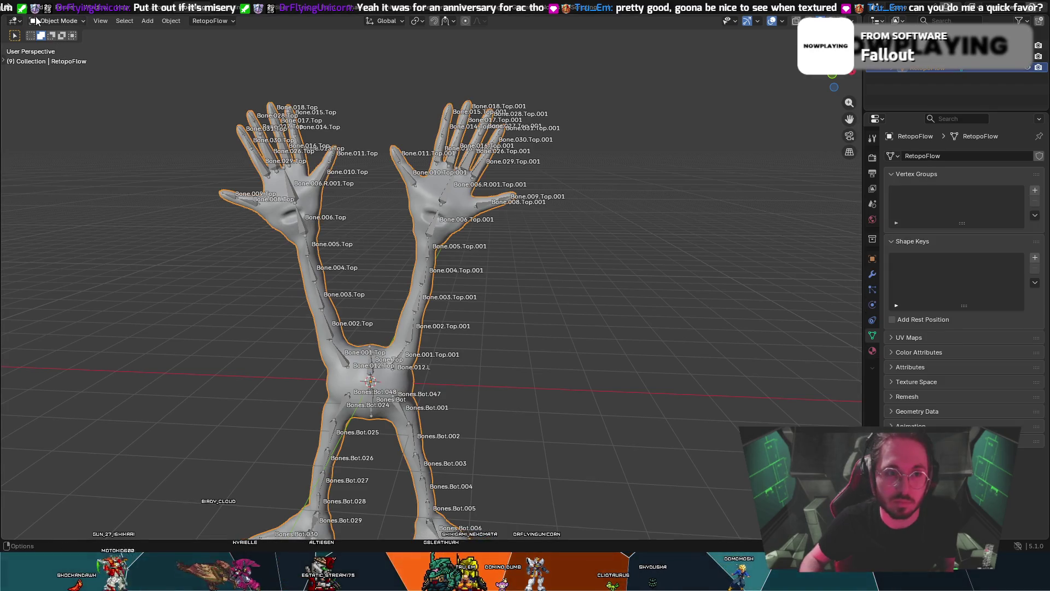
pyautogui.click(58, 21)
pyautogui.click(61, 81)
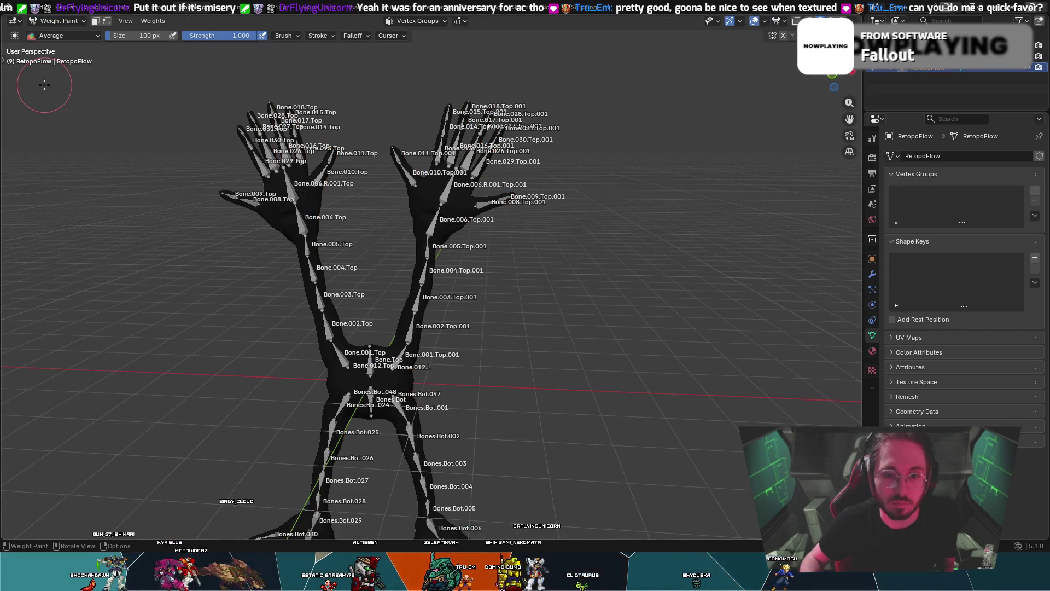
pyautogui.moveTo(186, 386)
pyautogui.mouseDown(button='middle')
pyautogui.moveTo(394, 354)
pyautogui.moveTo(361, 168)
pyautogui.mouseUp(button='middle')
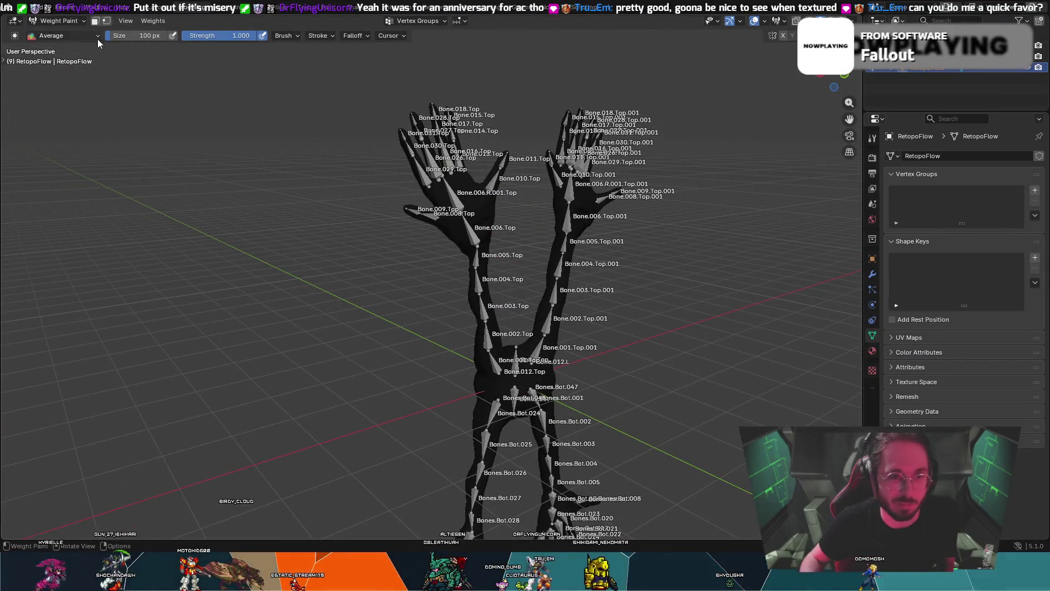
pyautogui.click(71, 23)
pyautogui.click(68, 35)
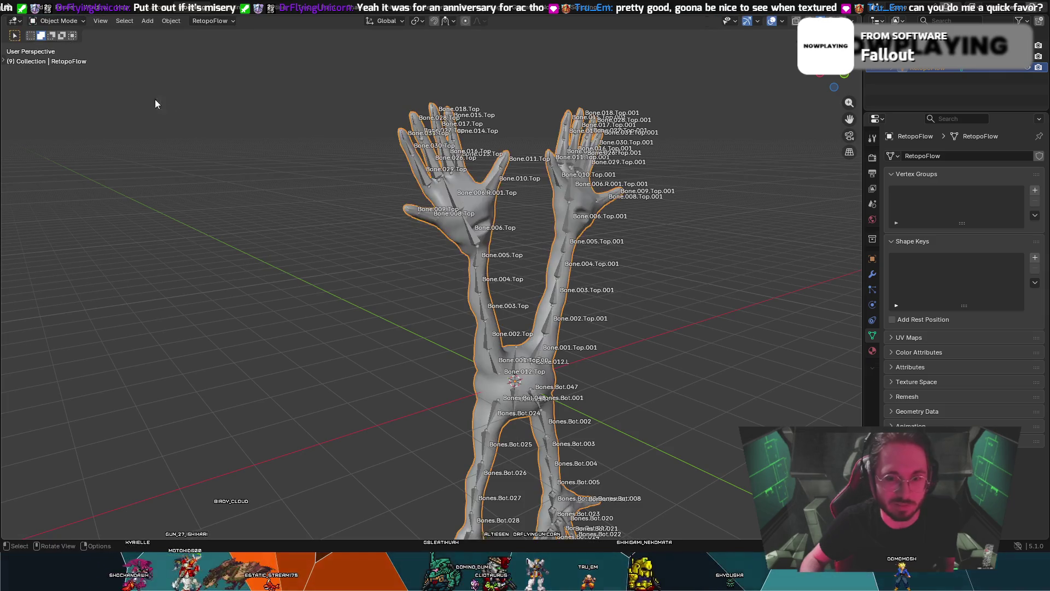
# - Parent the mesh to the armature with envelope weights via Ctrl+P, then make the mesh active
pyautogui.click(497, 205)
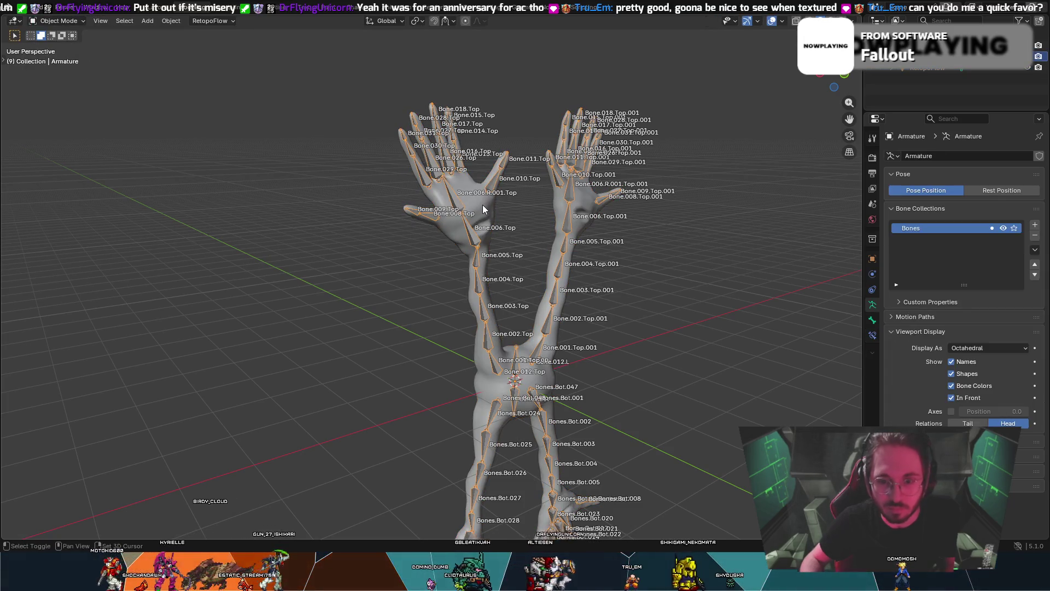
pyautogui.click(483, 204)
pyautogui.rightClick(483, 205)
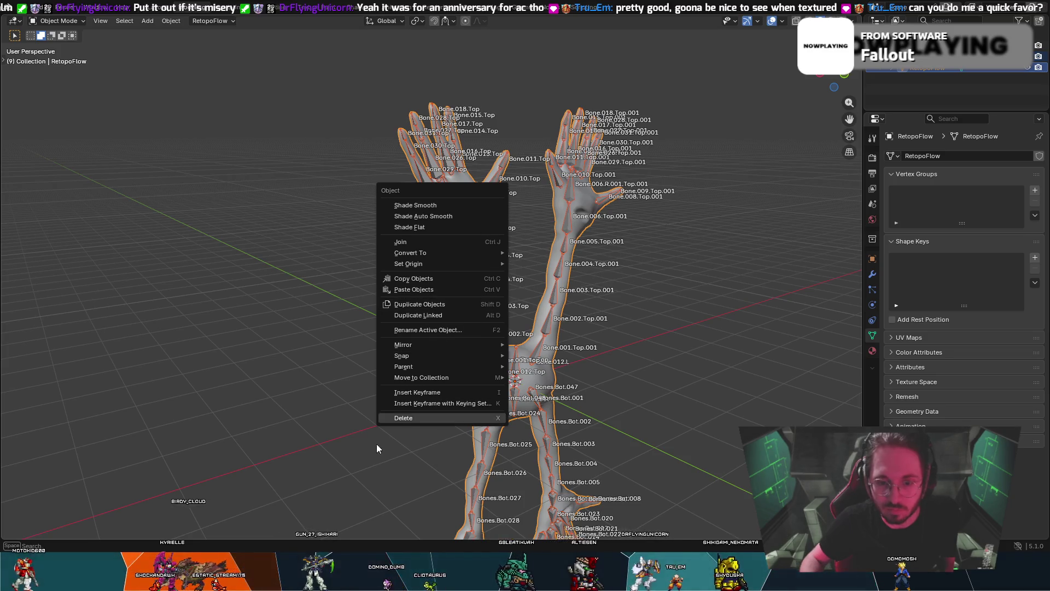
pyautogui.rightClick(264, 460)
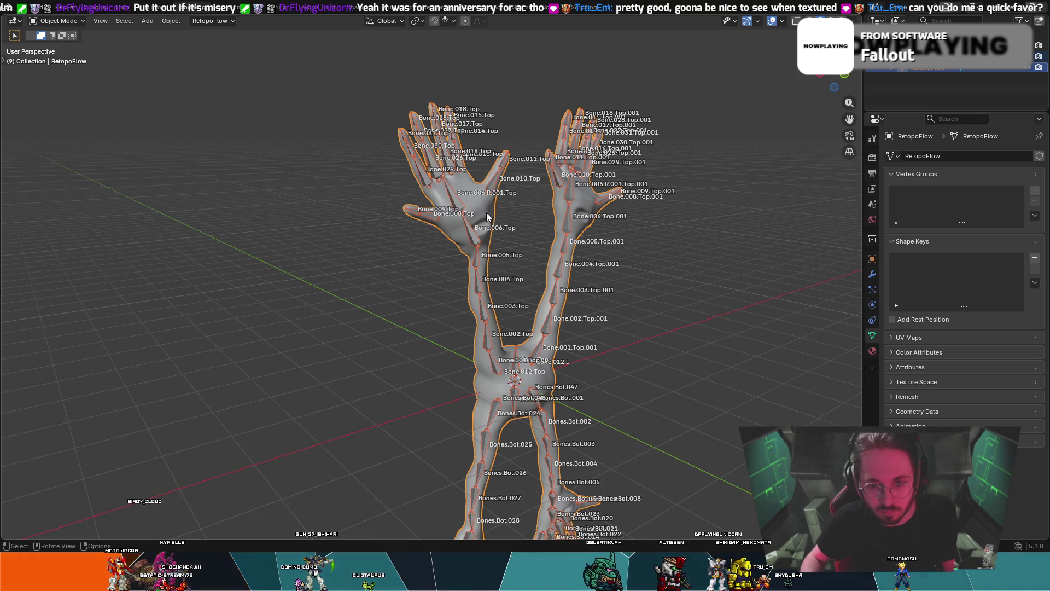
pyautogui.click(458, 202)
pyautogui.keyDown('shift'); pyautogui.click(458, 201); pyautogui.keyUp('shift')
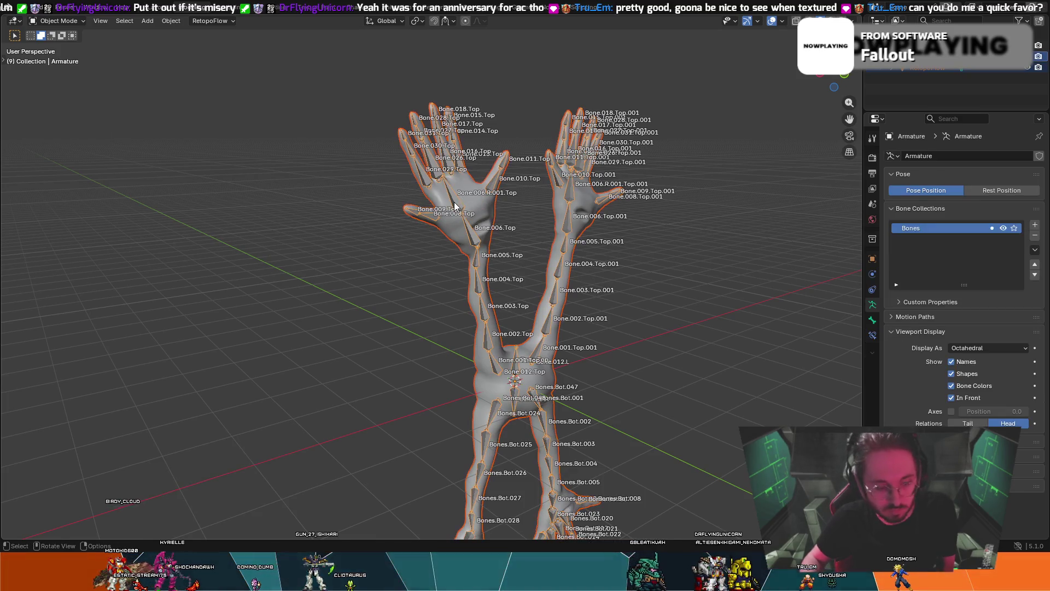
pyautogui.hotkey('ctrl', 'p')
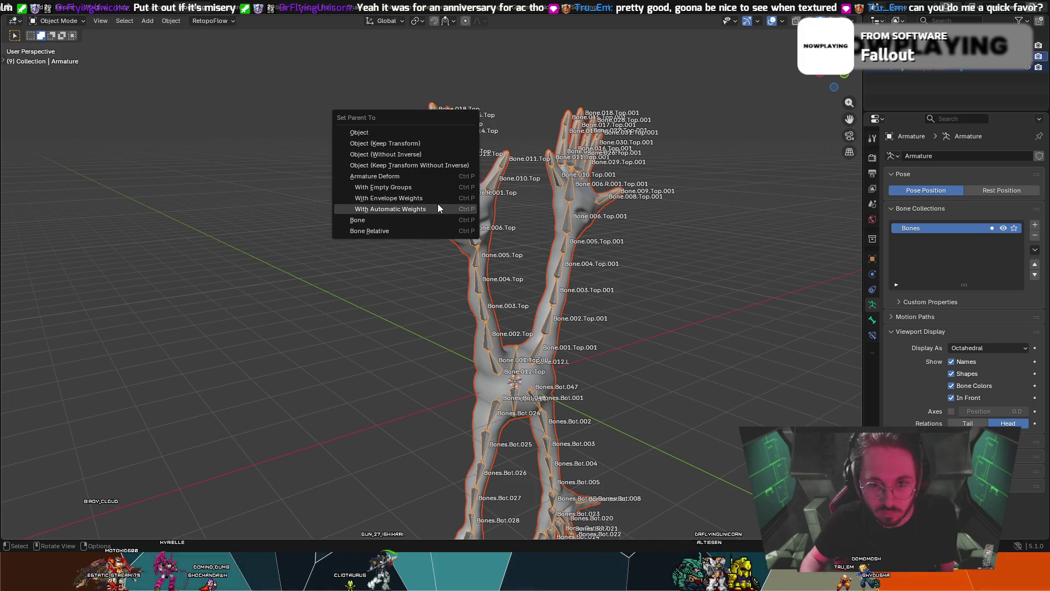
pyautogui.click(438, 199)
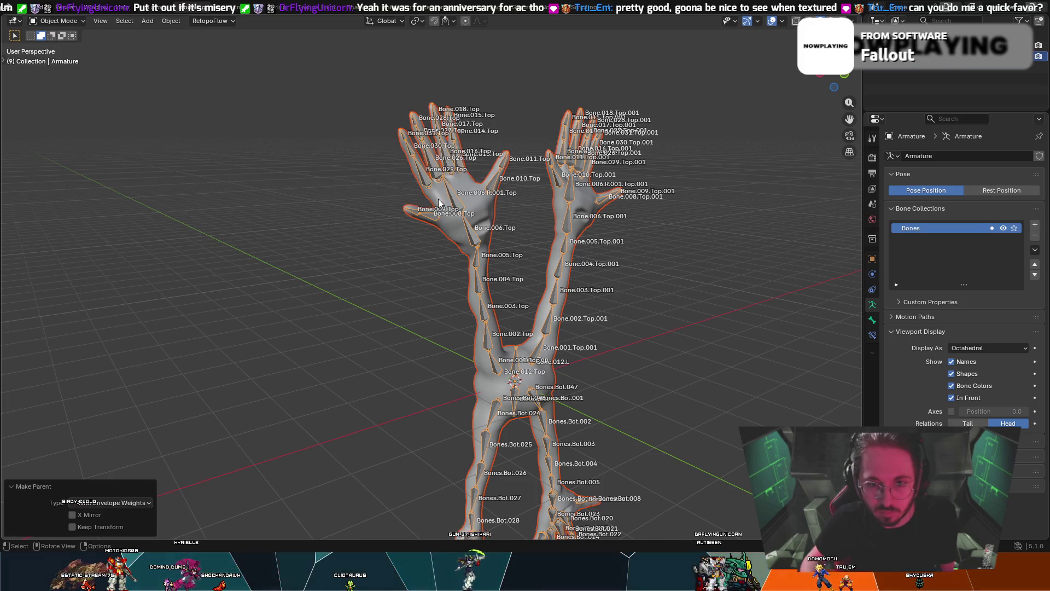
pyautogui.moveTo(609, 274)
pyautogui.mouseDown(button='middle')
pyautogui.moveTo(796, 340)
pyautogui.moveTo(763, 326)
pyautogui.mouseUp(button='middle')
pyautogui.click(57, 20)
pyautogui.click(350, 164)
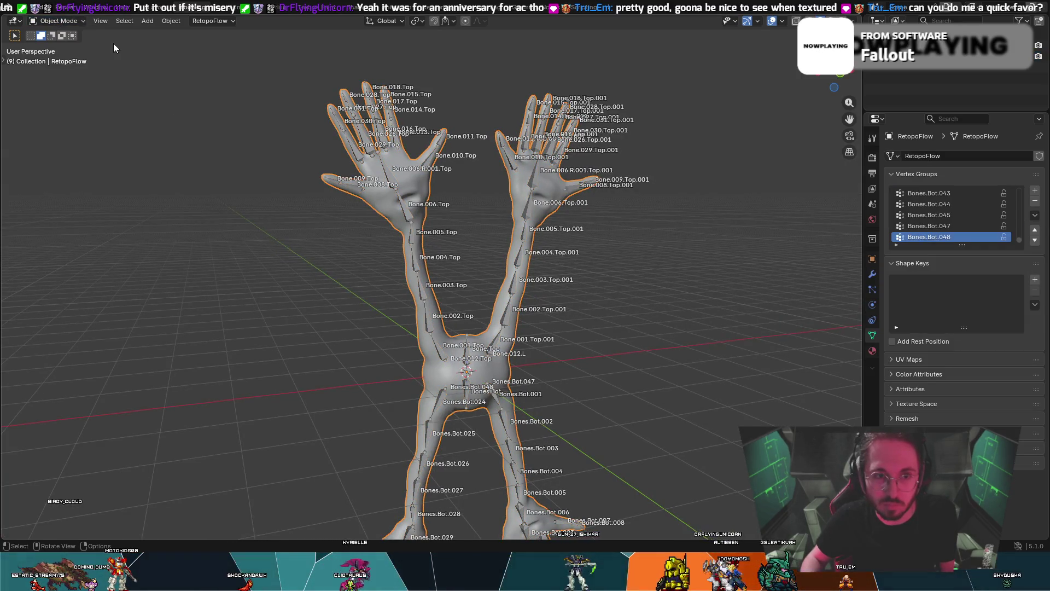
# - Switch the mesh to Weight Paint, choose the Paint brush, and undo a test stroke
pyautogui.click(77, 21)
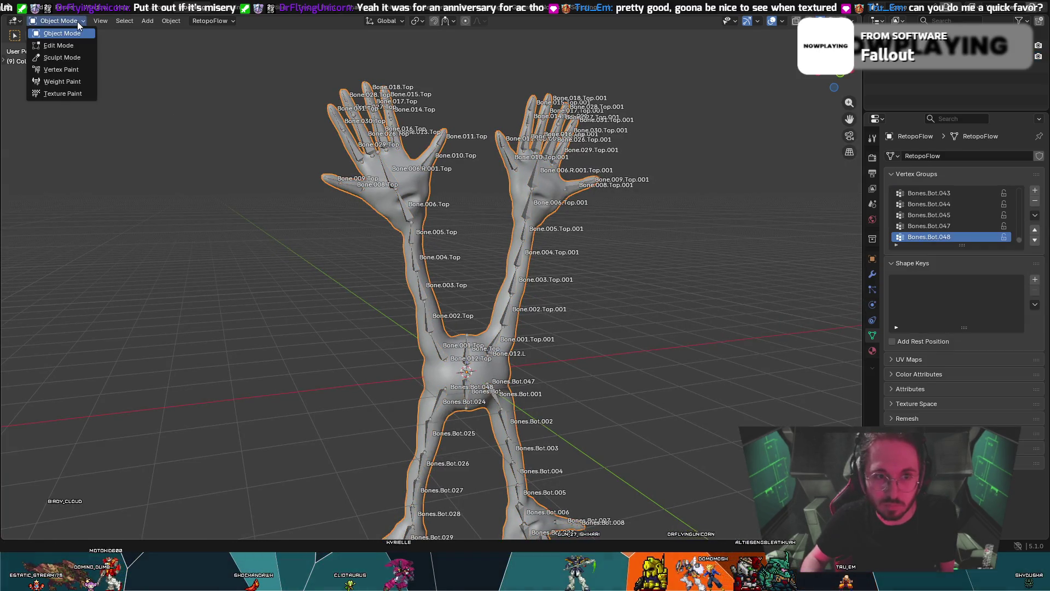
pyautogui.click(61, 82)
pyautogui.moveTo(646, 307); pyautogui.dragTo(261, 271, button='middle')
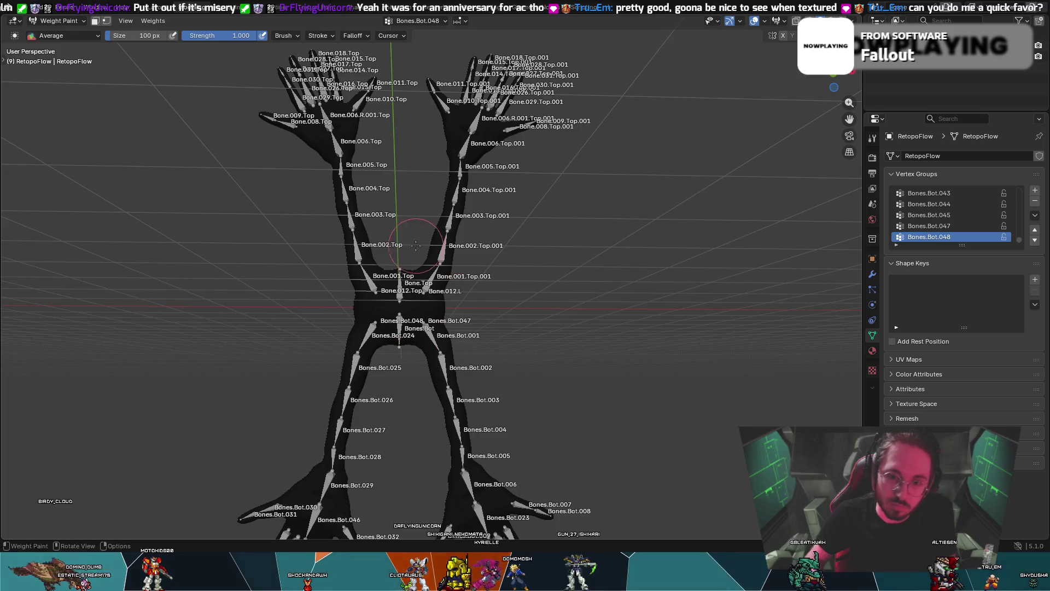
pyautogui.click(68, 40)
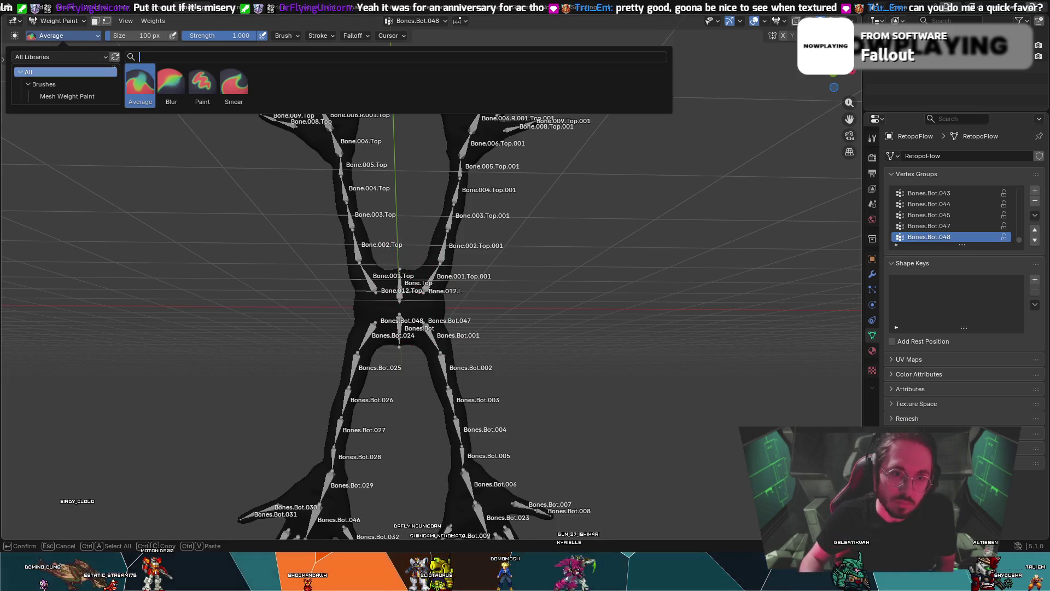
pyautogui.click(201, 95)
pyautogui.moveTo(388, 245)
pyautogui.mouseDown()
pyautogui.moveTo(387, 304)
pyautogui.moveTo(350, 273)
pyautogui.mouseUp()
pyautogui.hotkey('ctrl', 'z')
# - Set the brush weight to 0.076, undoing the test patch painted at the centre
pyautogui.moveTo(135, 34); pyautogui.dragTo(65, 34)
pyautogui.moveTo(365, 285)
pyautogui.mouseDown()
pyautogui.moveTo(389, 323)
pyautogui.moveTo(416, 309)
pyautogui.moveTo(408, 288)
pyautogui.mouseUp()
pyautogui.moveTo(118, 35); pyautogui.dragTo(109, 36)
pyautogui.moveTo(383, 296); pyautogui.dragTo(350, 257)
pyautogui.hotkey('ctrl', 'z')
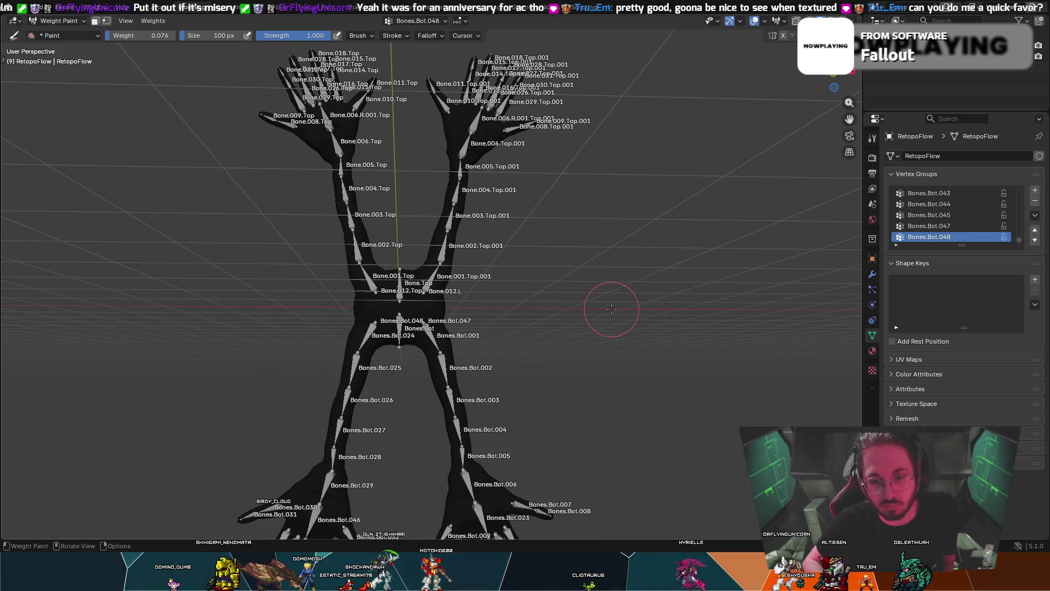
# - Undo a trial forearm stroke and shrink the brush size to 53 px
pyautogui.moveTo(612, 309)
pyautogui.mouseDown(button='middle')
pyautogui.moveTo(656, 329)
pyautogui.moveTo(601, 313)
pyautogui.mouseUp(button='middle')
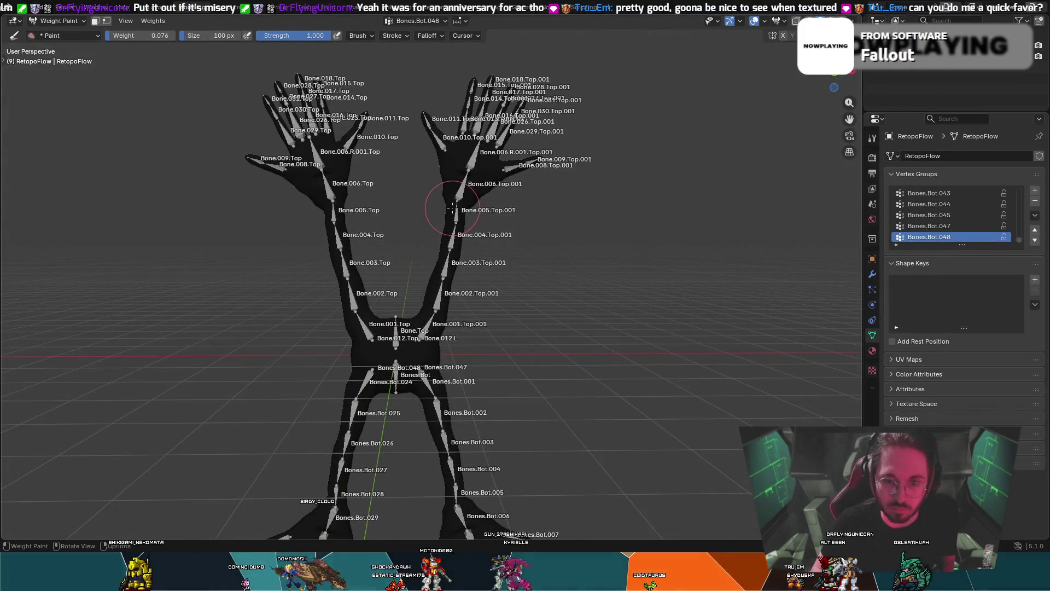
pyautogui.moveTo(446, 200); pyautogui.dragTo(444, 205)
pyautogui.hotkey('ctrl', 'z')
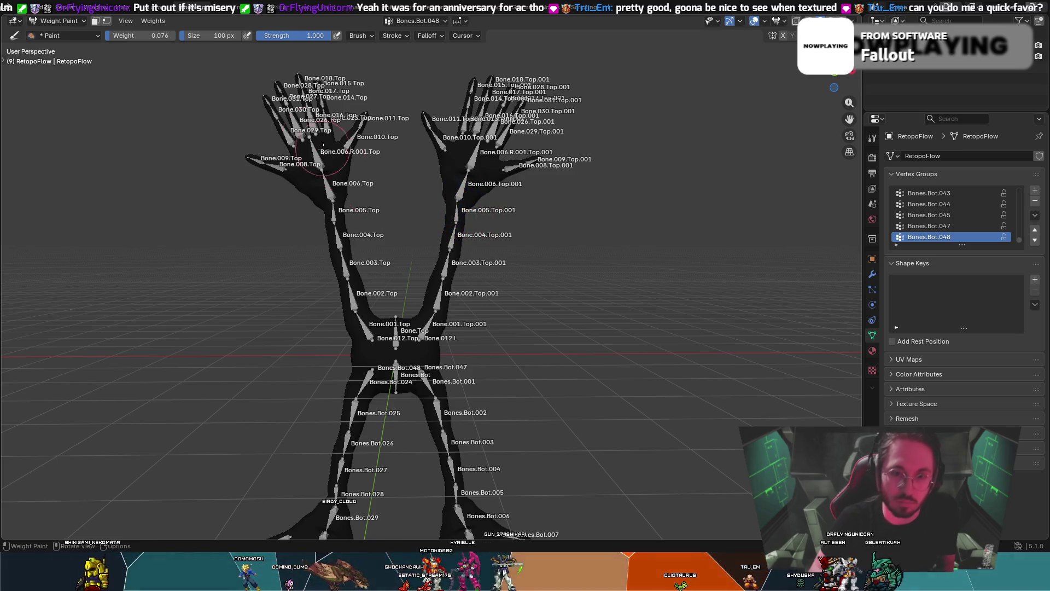
pyautogui.moveTo(205, 36); pyautogui.dragTo(159, 36)
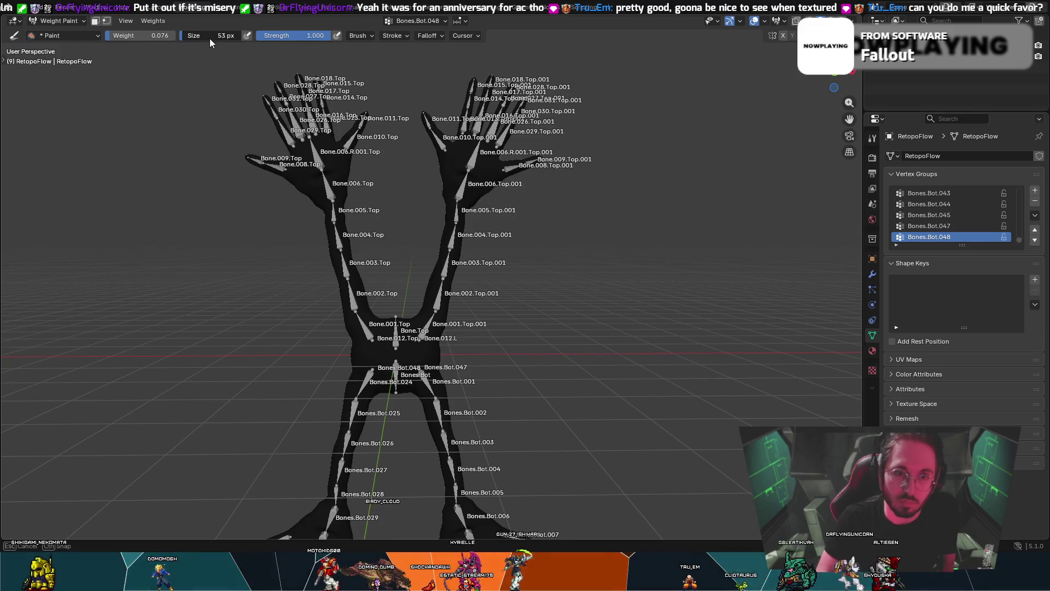
# - Paint low 0.076 weight along the right forearm to pelvis, left upper thigh and upper left limb
pyautogui.moveTo(453, 198); pyautogui.dragTo(457, 207)
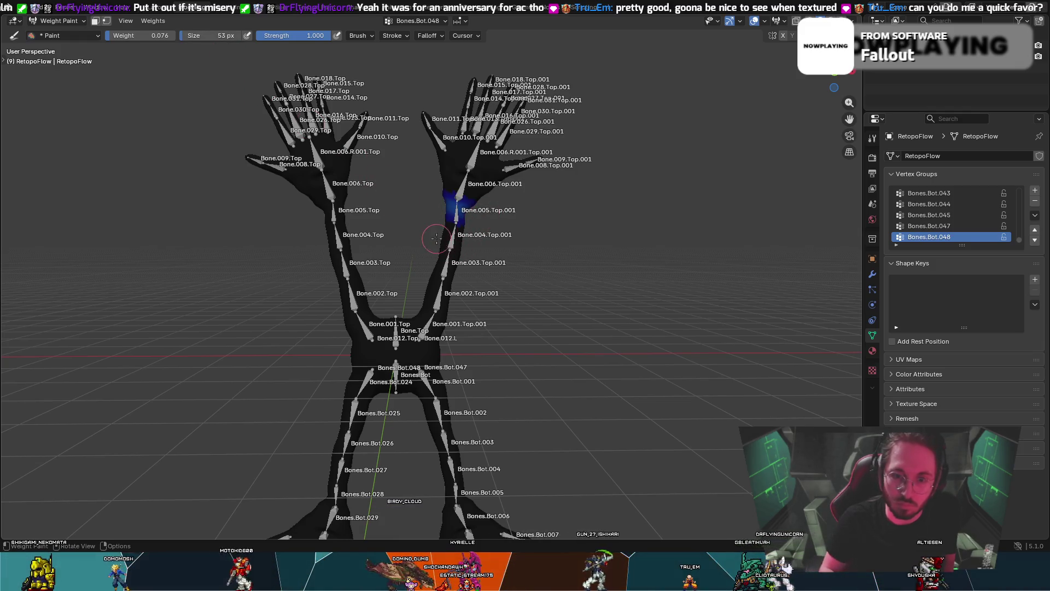
pyautogui.moveTo(437, 262); pyautogui.dragTo(424, 315)
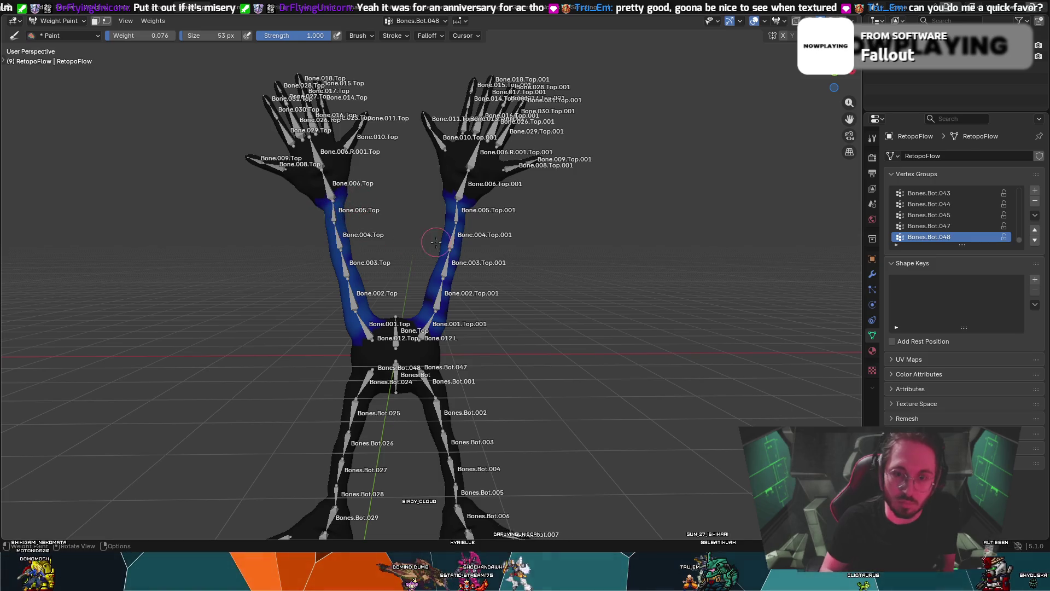
pyautogui.moveTo(367, 373); pyautogui.dragTo(383, 407)
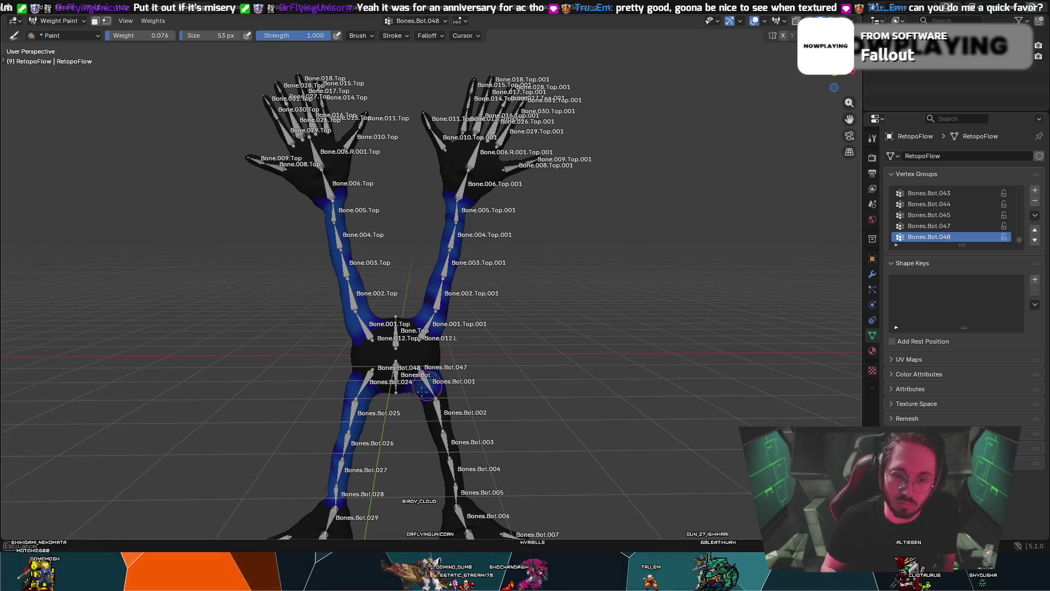
pyautogui.moveTo(460, 475); pyautogui.dragTo(308, 330, button='middle')
pyautogui.moveTo(399, 259)
pyautogui.mouseDown()
pyautogui.moveTo(395, 246)
pyautogui.moveTo(424, 302)
pyautogui.moveTo(448, 310)
pyautogui.moveTo(442, 355)
pyautogui.mouseUp()
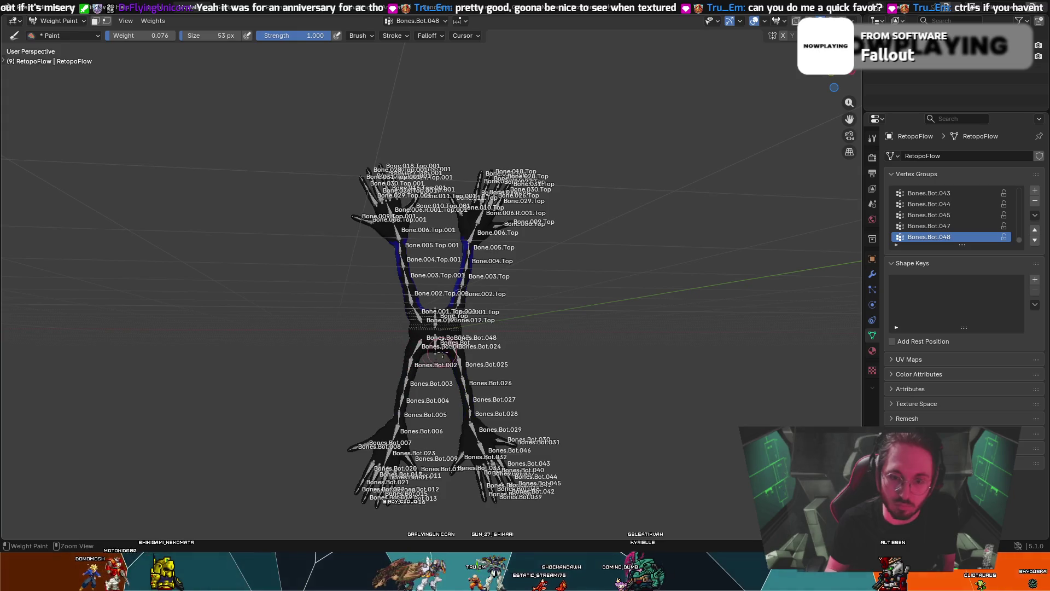
# - Return the mesh to Object Mode and save the file as Optical Magnus BodyRetopoV2.blend
pyautogui.moveTo(454, 334); pyautogui.dragTo(621, 325, button='middle')
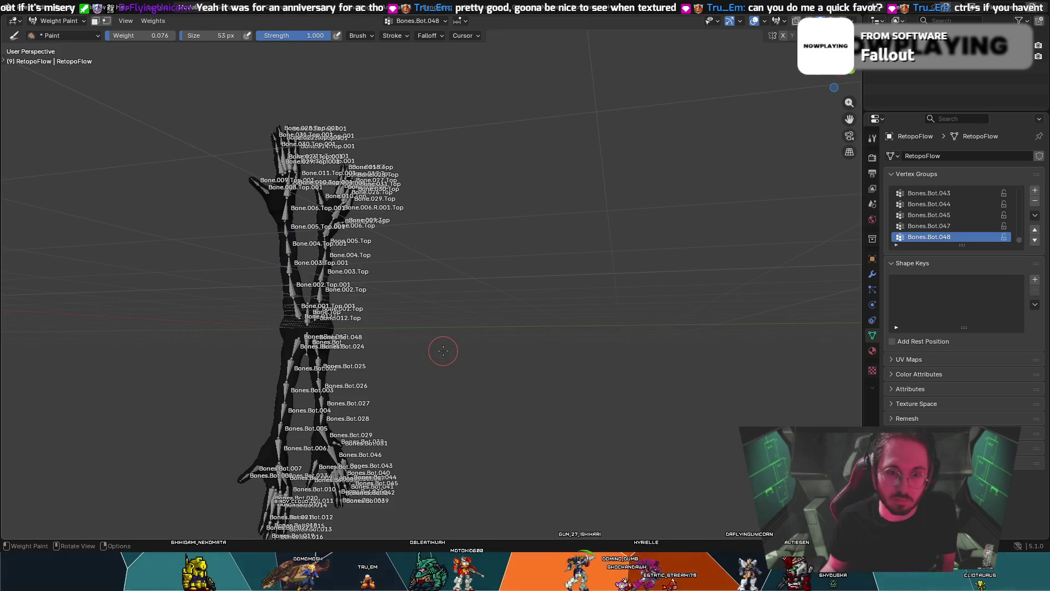
pyautogui.moveTo(443, 351)
pyautogui.mouseDown(button='middle')
pyautogui.moveTo(481, 339)
pyautogui.moveTo(519, 355)
pyautogui.mouseUp(button='middle')
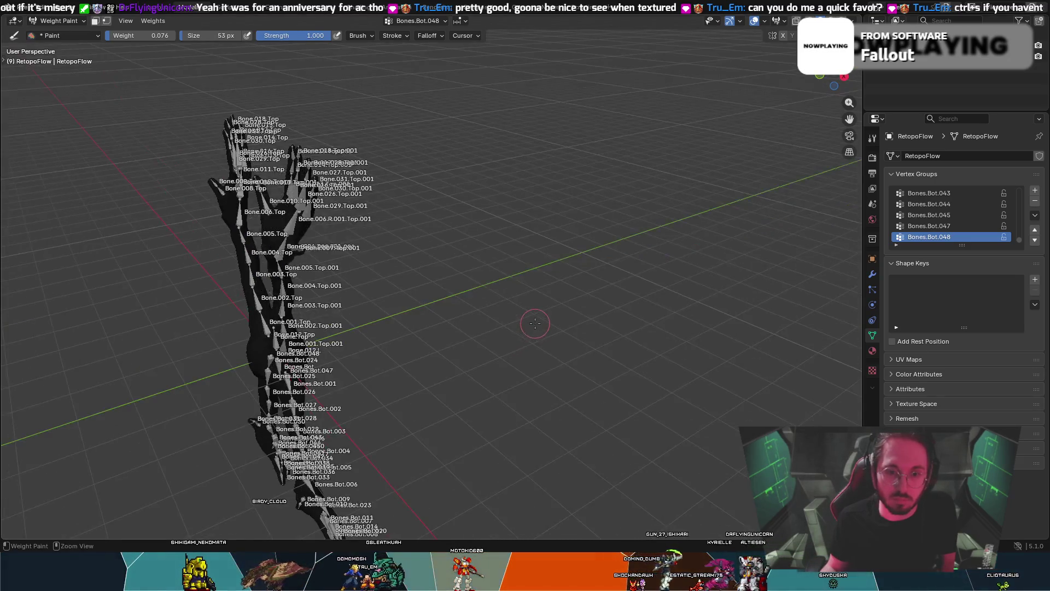
pyautogui.hotkey('ctrl', 'Tab')
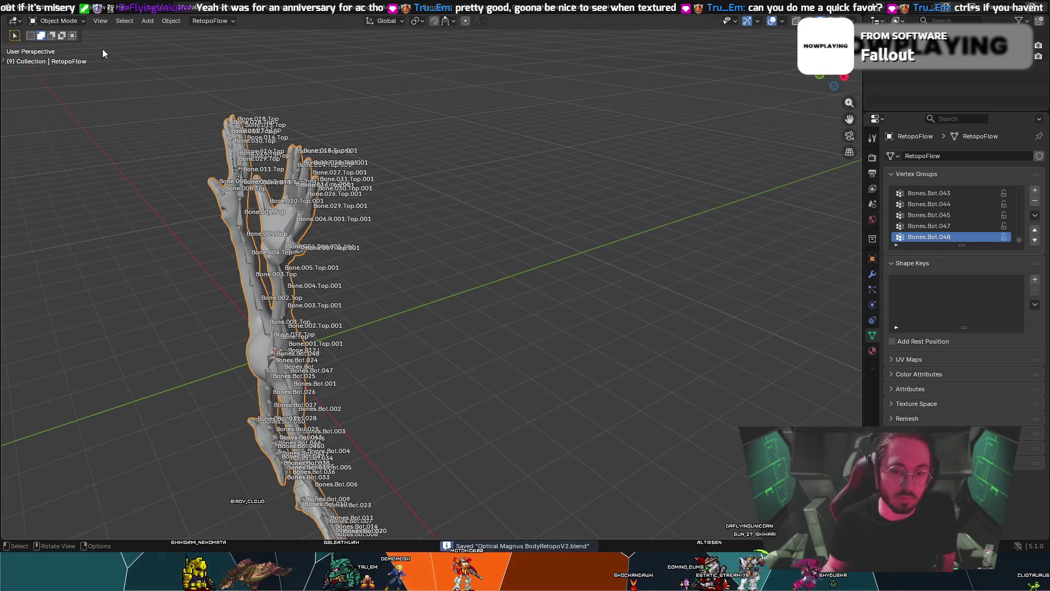
pyautogui.hotkey('ctrl', 's')
pyautogui.click(24, 8)
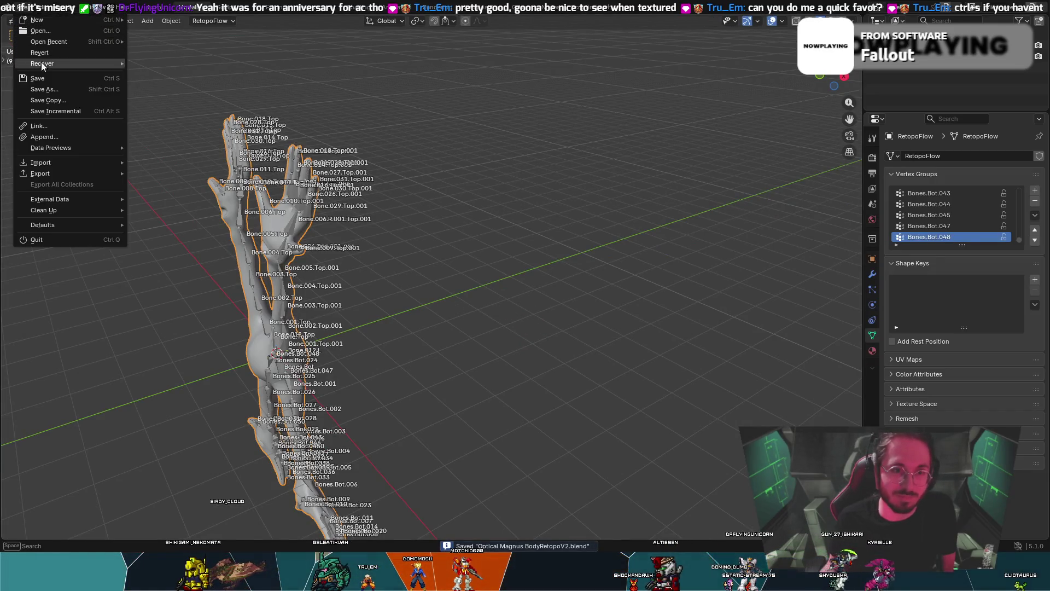
# - Inspect the model from several angles, then switch to the Texture Paint workspace
pyautogui.moveTo(543, 224)
pyautogui.mouseDown(button='middle')
pyautogui.moveTo(648, 203)
pyautogui.moveTo(625, 185)
pyautogui.mouseUp(button='middle')
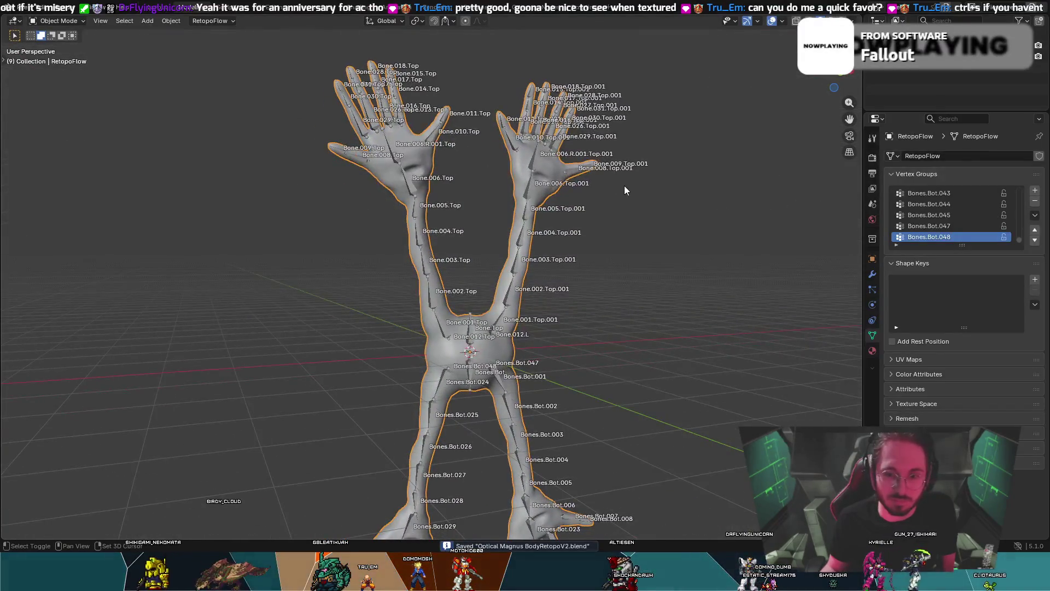
pyautogui.scroll(-4, 607, 229)
pyautogui.moveTo(612, 223)
pyautogui.mouseDown(button='middle')
pyautogui.moveTo(575, 227)
pyautogui.moveTo(591, 227)
pyautogui.moveTo(321, 45)
pyautogui.mouseUp(button='middle')
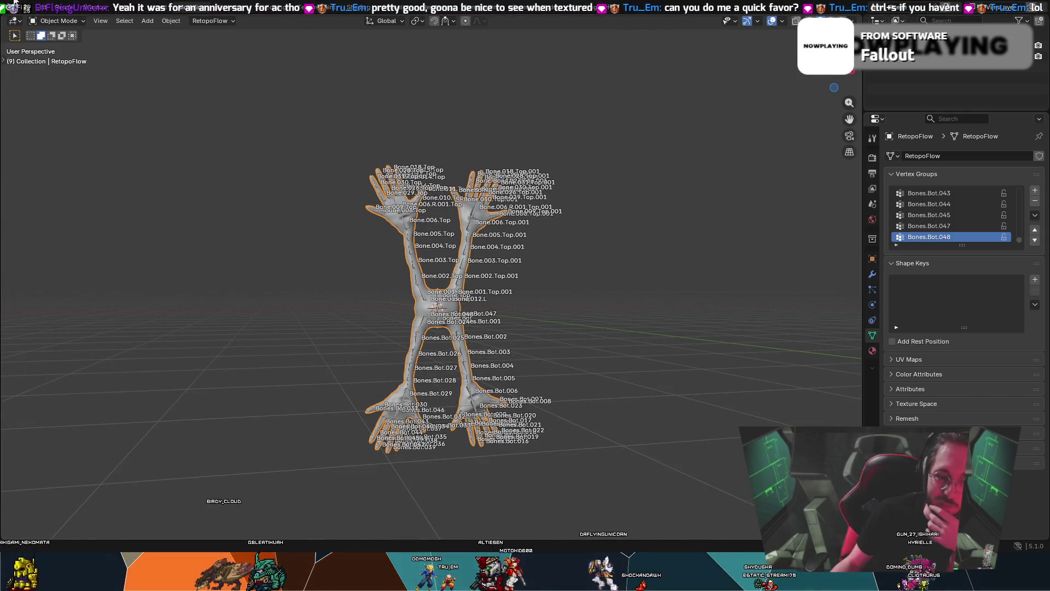
pyautogui.scroll(4, 296, 276)
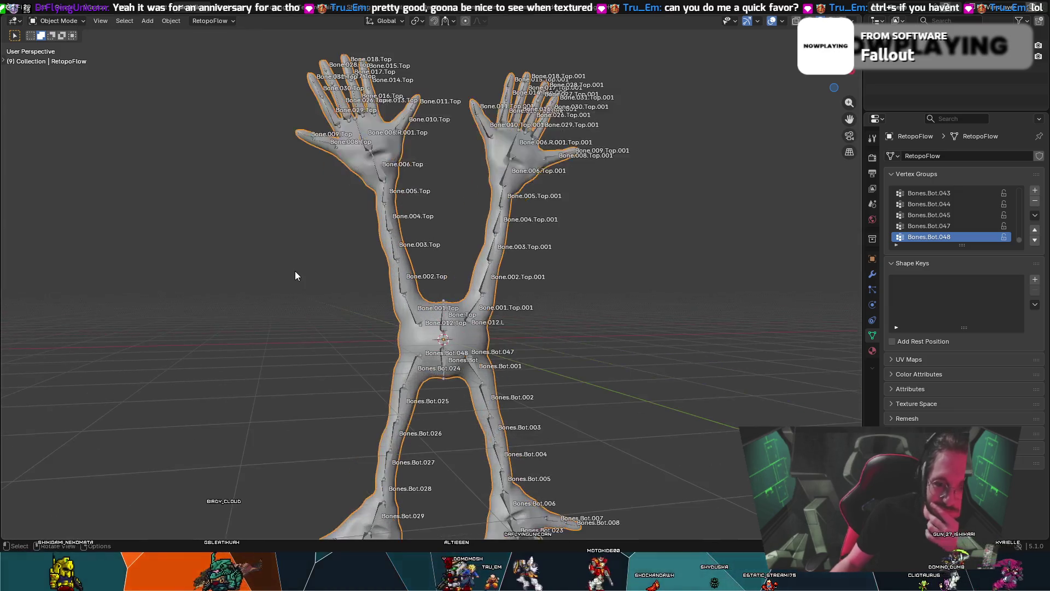
pyautogui.moveTo(709, 339); pyautogui.dragTo(686, 338, button='middle')
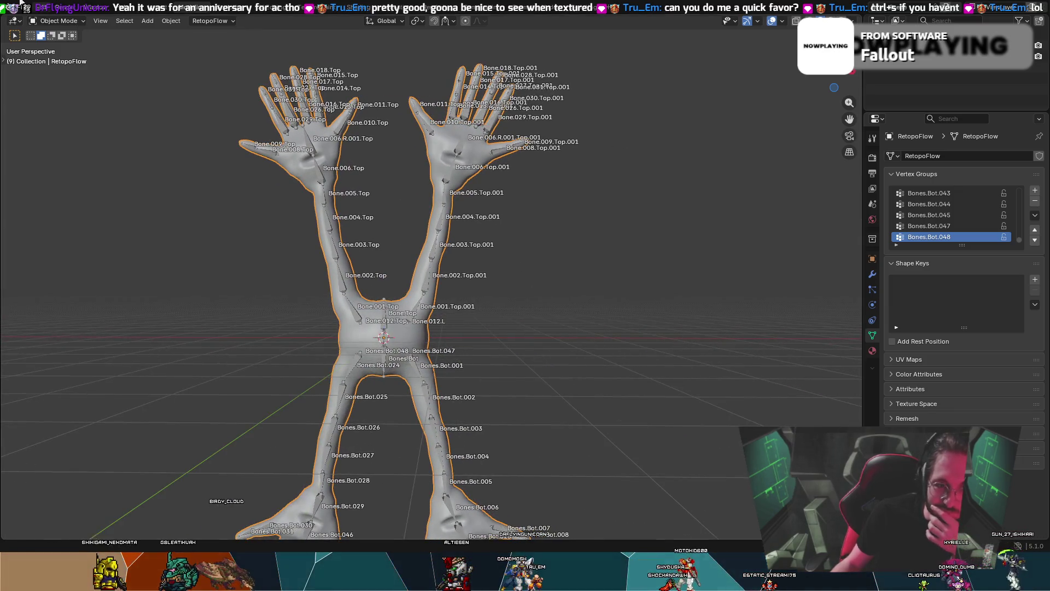
pyautogui.scroll(-3, 492, 324)
pyautogui.moveTo(494, 323)
pyautogui.mouseDown(button='middle')
pyautogui.moveTo(566, 343)
pyautogui.moveTo(521, 322)
pyautogui.moveTo(586, 192)
pyautogui.moveTo(593, 182)
pyautogui.moveTo(639, 217)
pyautogui.moveTo(463, 171)
pyautogui.moveTo(550, 212)
pyautogui.mouseUp(button='middle')
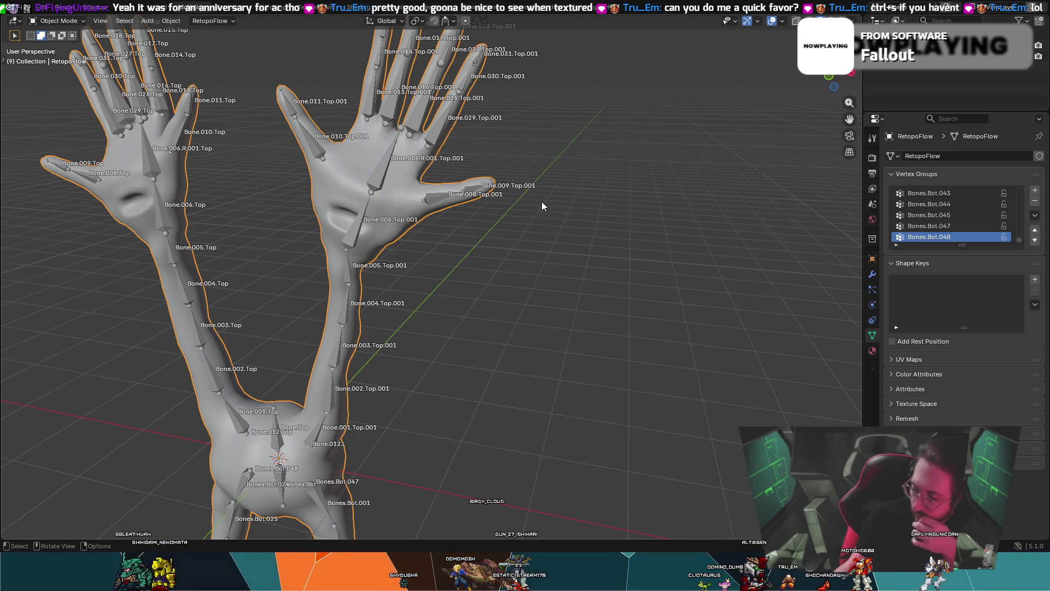
pyautogui.moveTo(521, 179); pyautogui.dragTo(548, 173, button='middle')
pyautogui.scroll(-2, 547, 173)
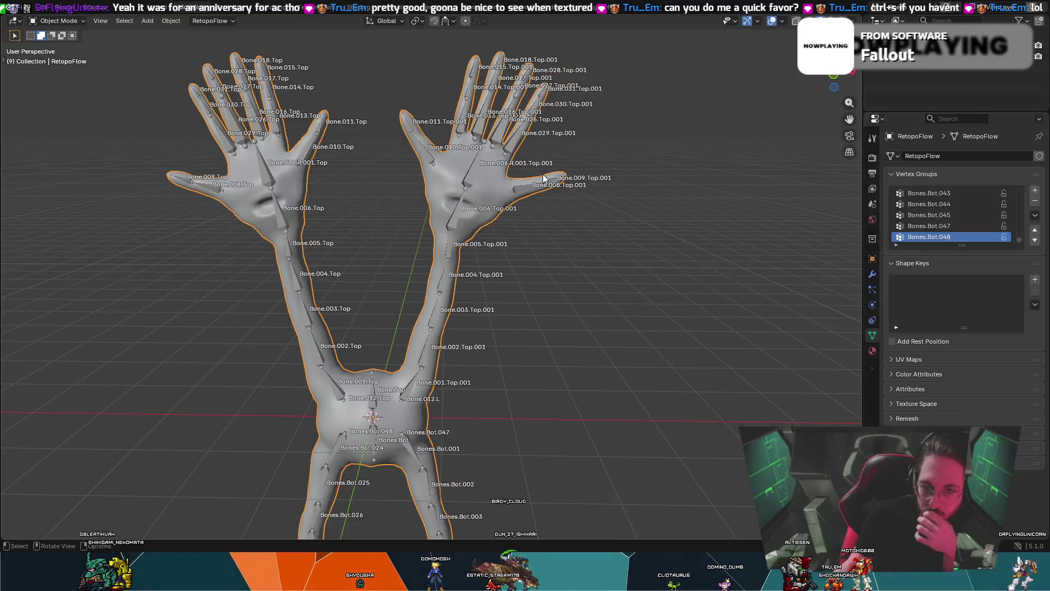
pyautogui.moveTo(461, 244); pyautogui.dragTo(466, 247, button='middle')
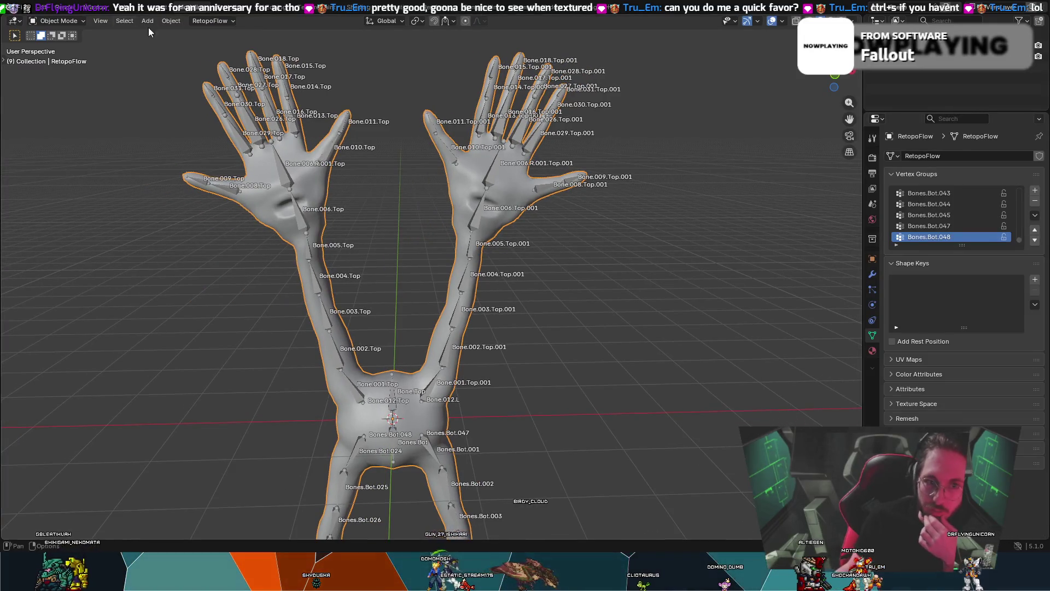
pyautogui.click(339, 4)
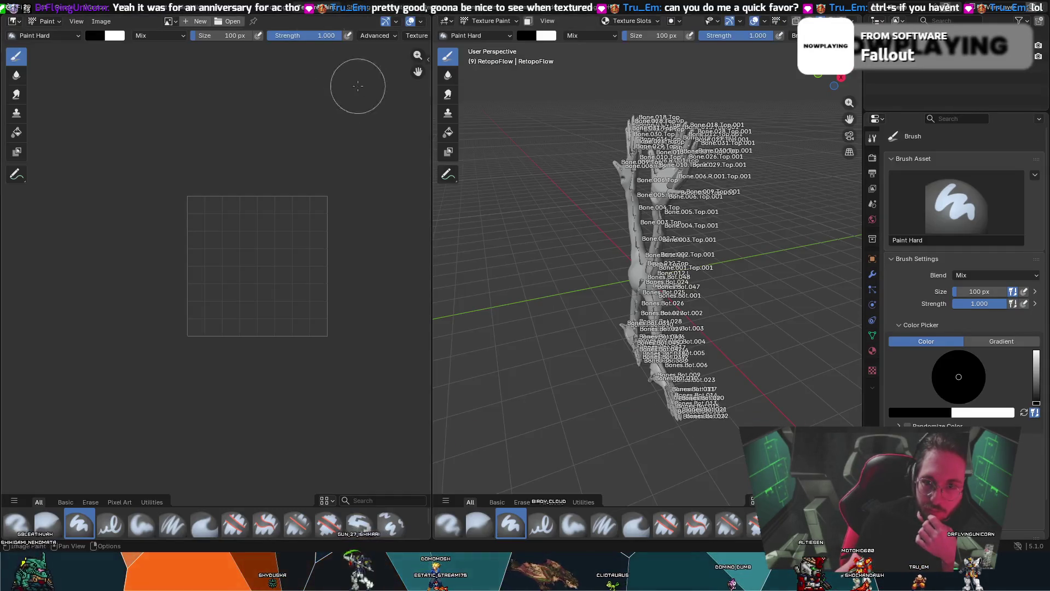
# - Orbit around the model in the paint view and try a test stroke on the image canvas
pyautogui.moveTo(750, 312); pyautogui.dragTo(581, 288, button='middle')
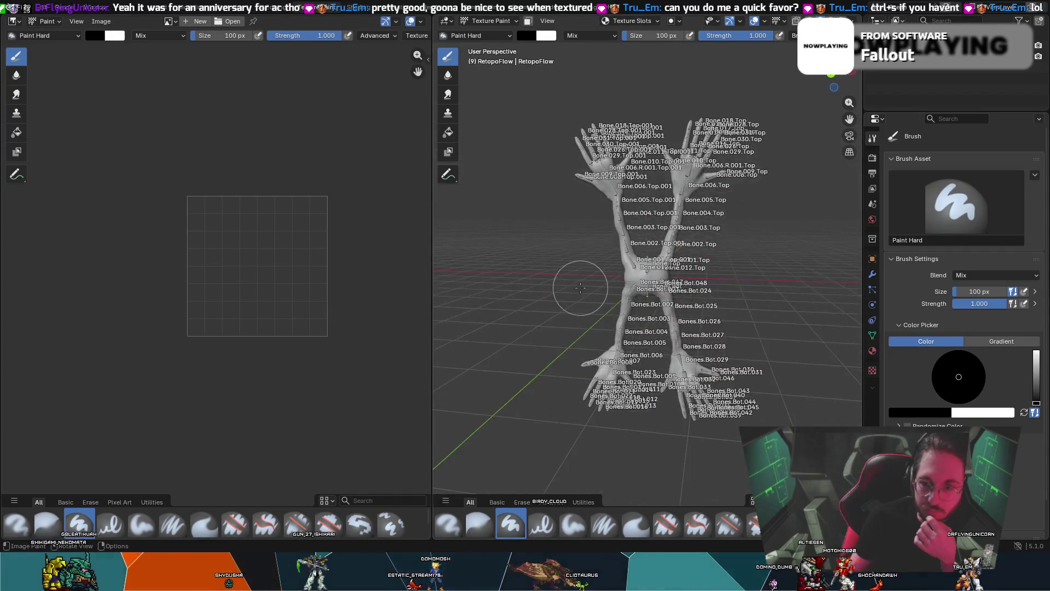
pyautogui.scroll(4, 578, 288)
pyautogui.moveTo(778, 292); pyautogui.dragTo(831, 275, button='middle')
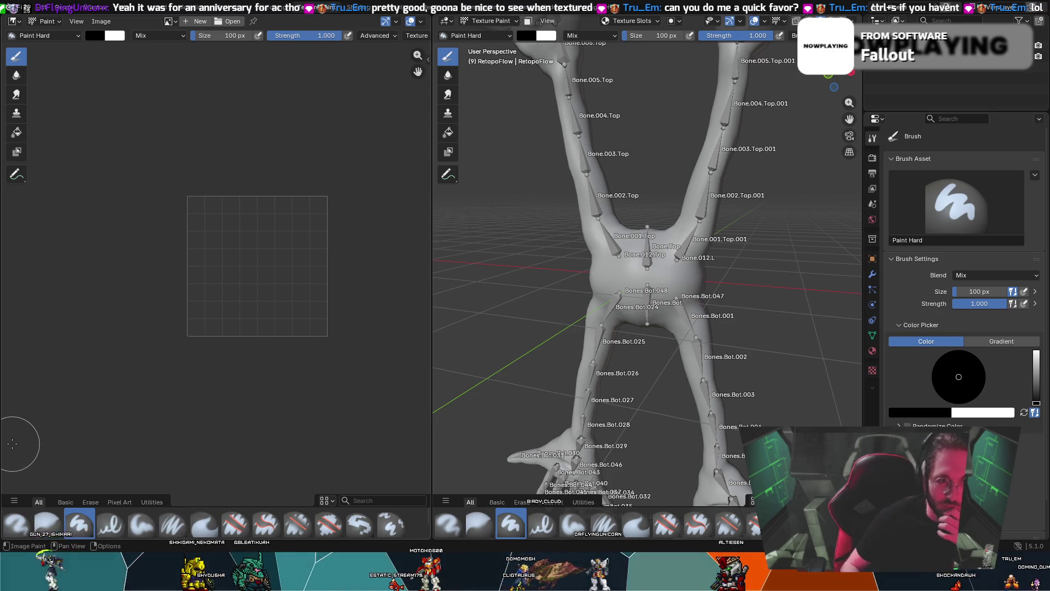
pyautogui.moveTo(347, 235); pyautogui.dragTo(239, 250)
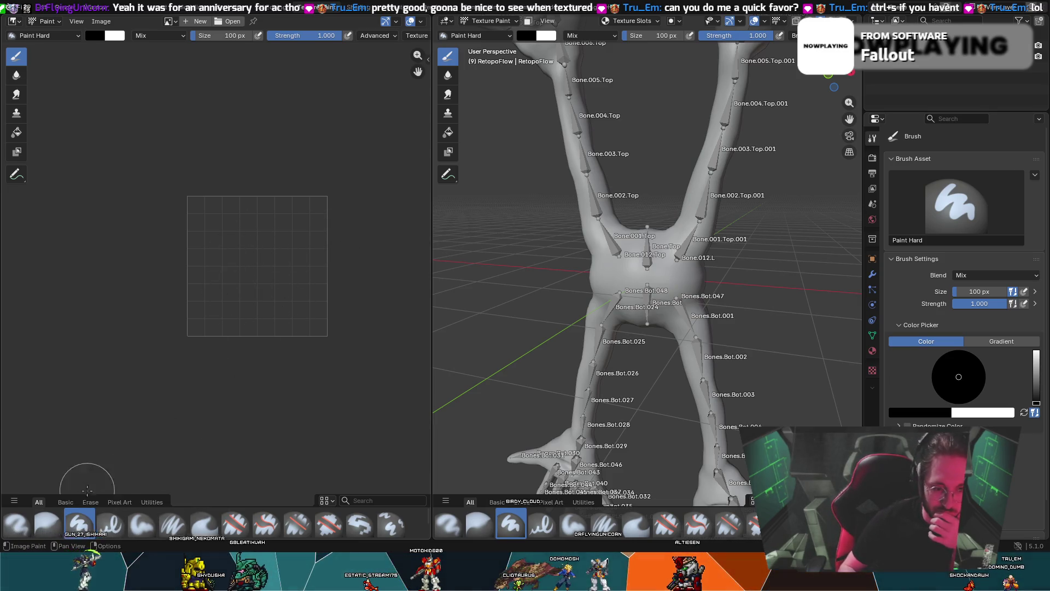
# - Pick Blur, then the Paint Soft Pressure brush, test it on the model, and return to Object Mode
pyautogui.click(48, 523)
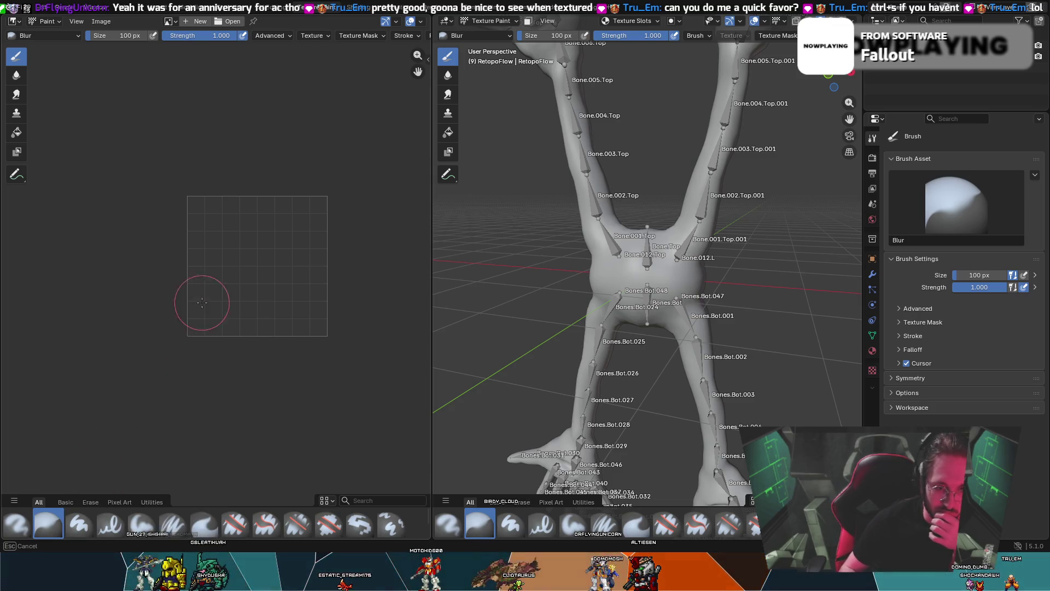
pyautogui.click(179, 526)
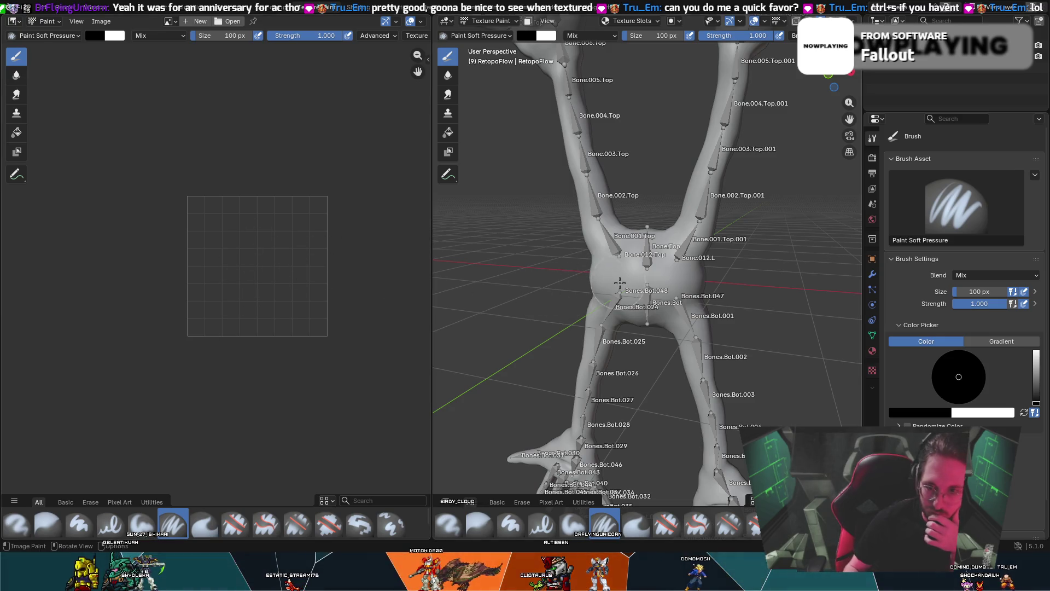
pyautogui.click(582, 246)
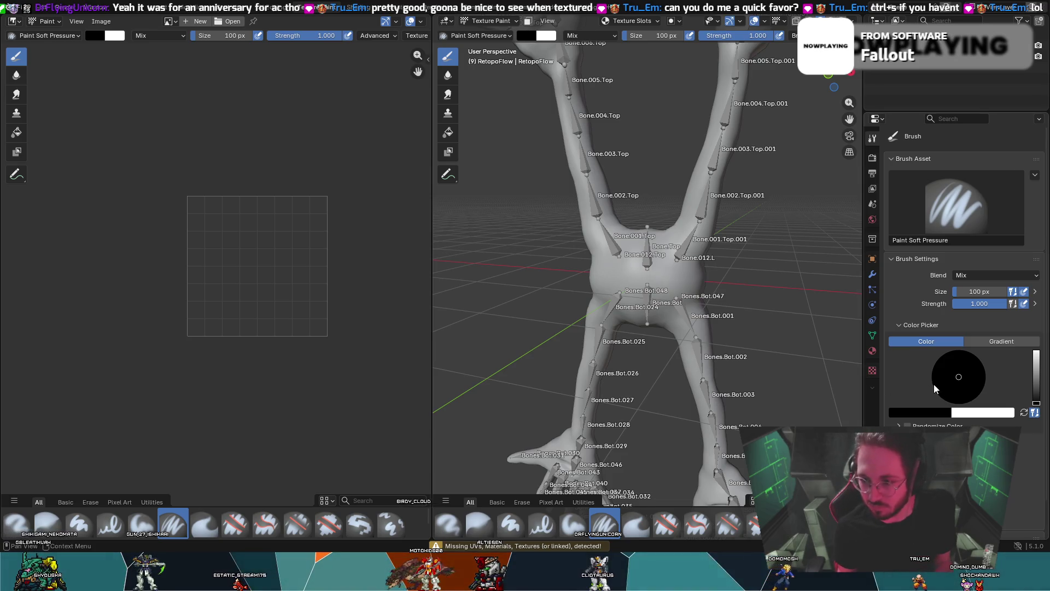
pyautogui.click(898, 87)
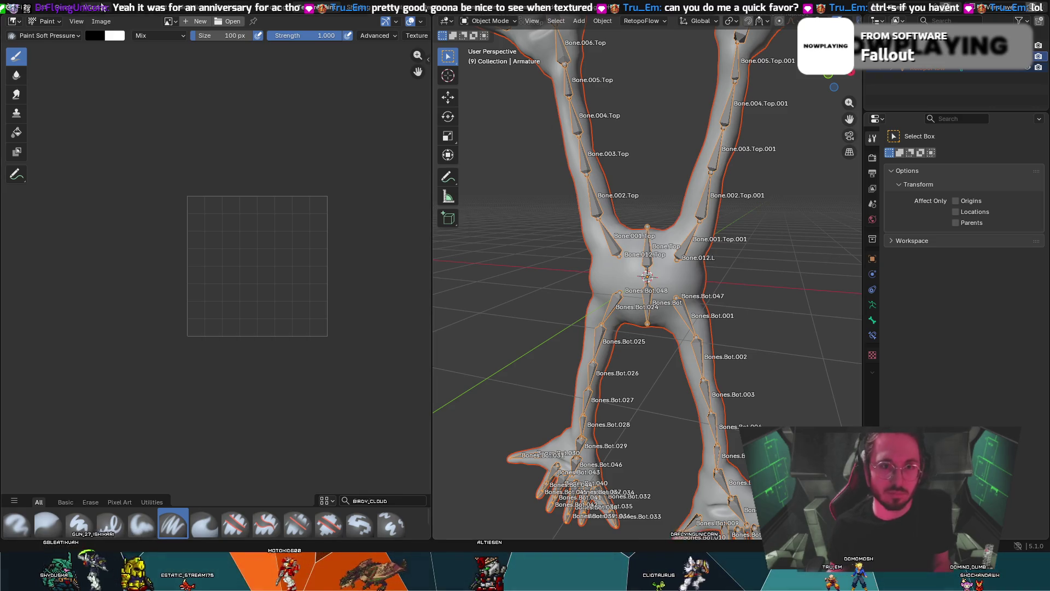
# - Exit the armature's Edit Mode and make the RetopoFlow hand mesh the active object
pyautogui.click(189, 11)
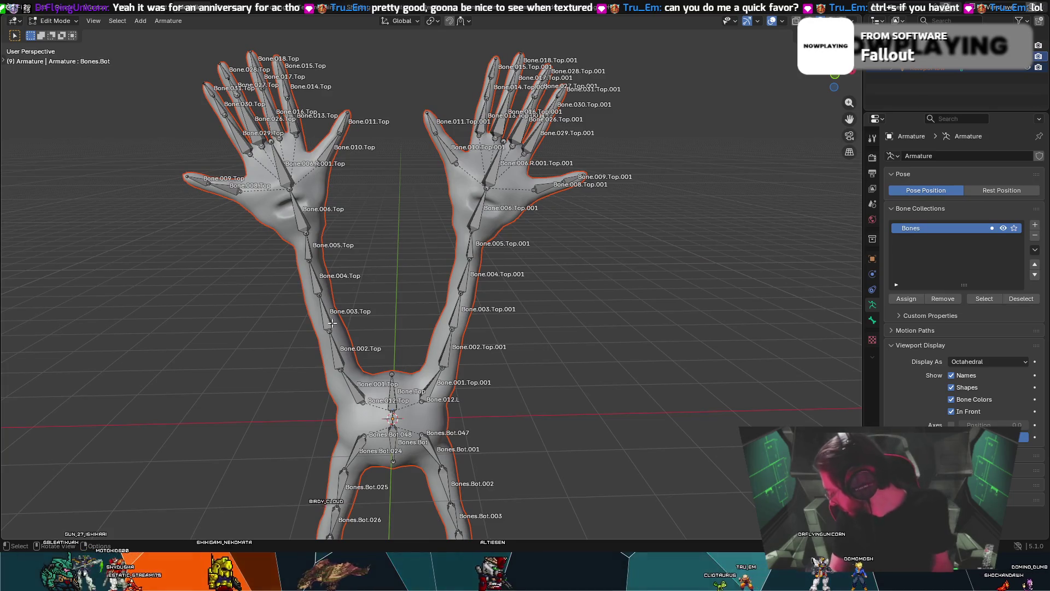
pyautogui.press('Tab')
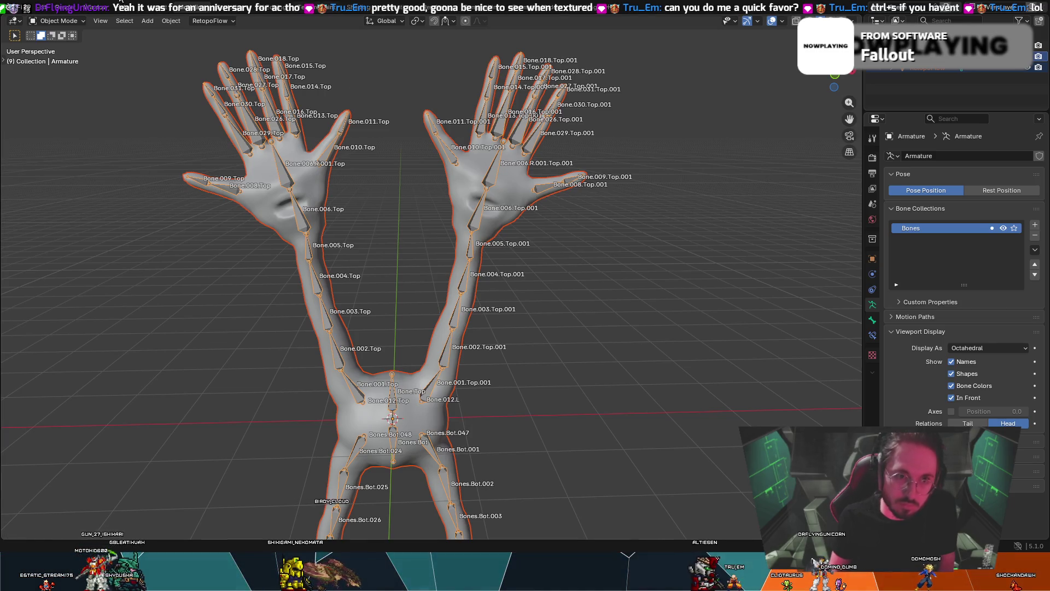
pyautogui.click(47, 19)
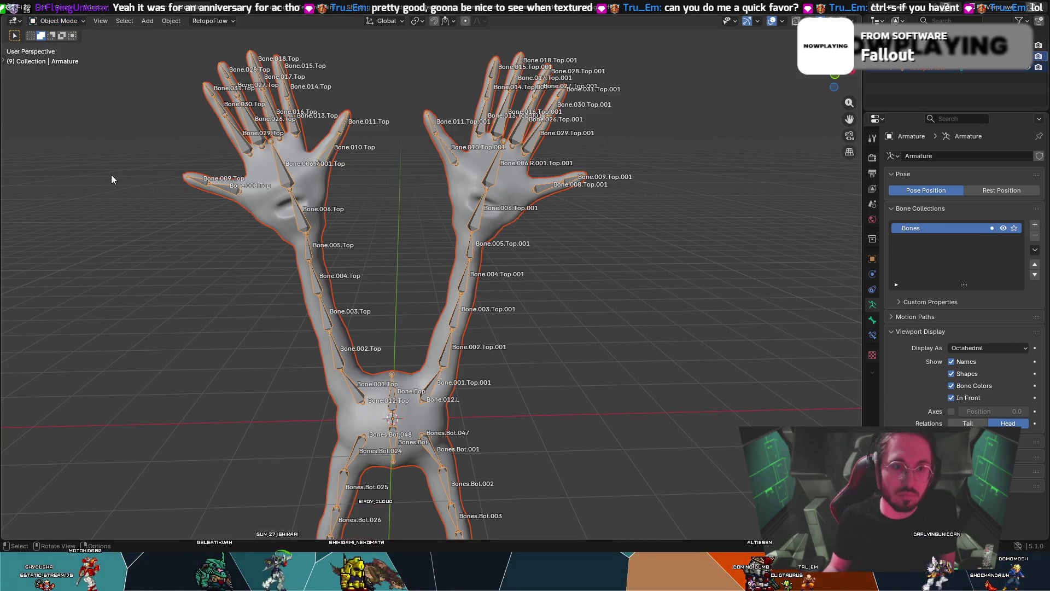
pyautogui.click(238, 163)
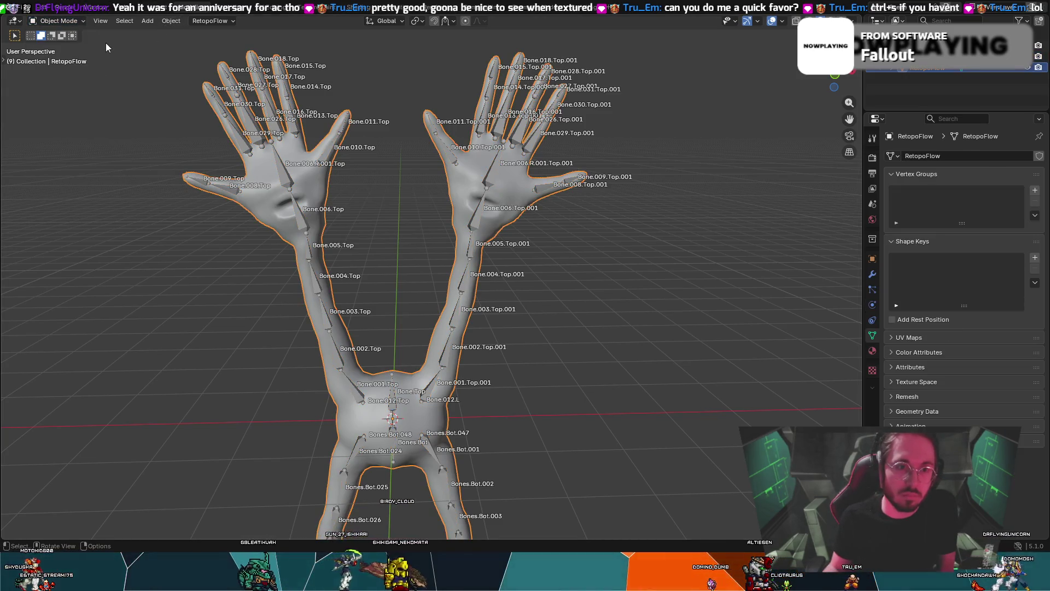
pyautogui.click(81, 23)
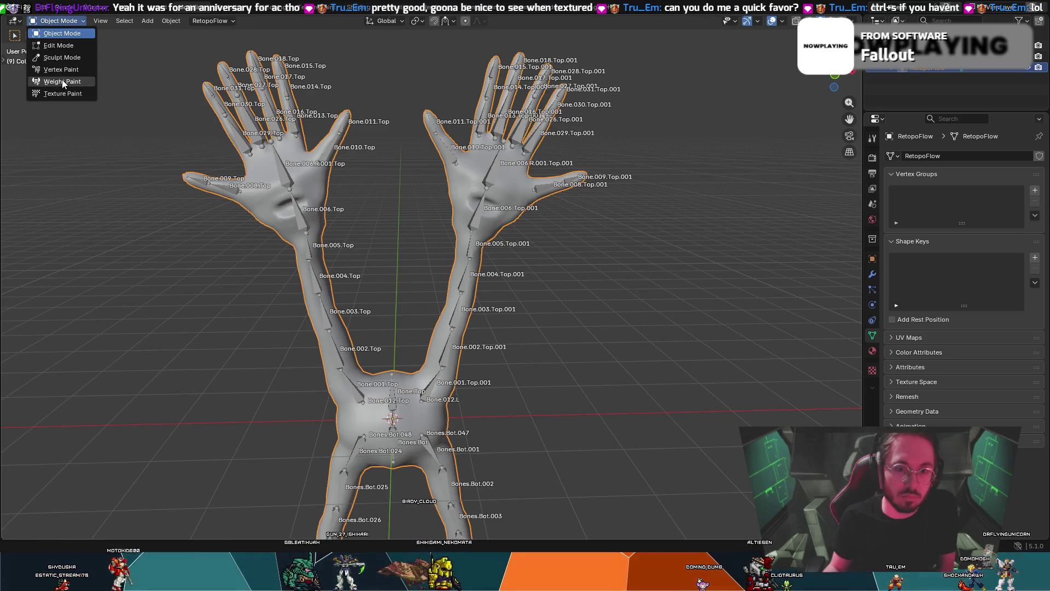
# - Try Assign Automatic from Bones in Weight Paint, then undo it
pyautogui.click(62, 81)
pyautogui.scroll(-3, 85, 175)
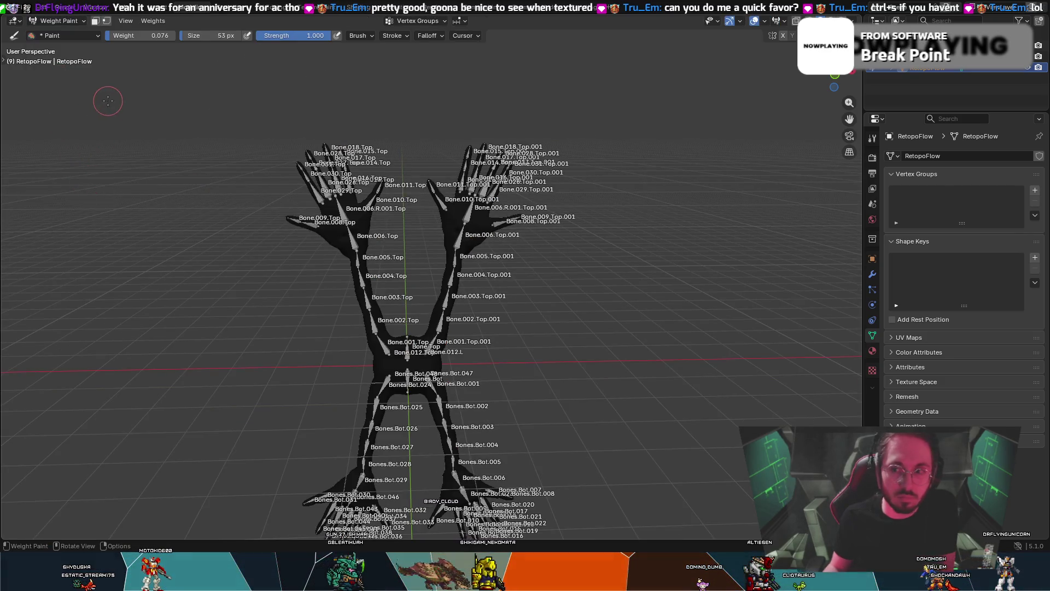
pyautogui.click(158, 22)
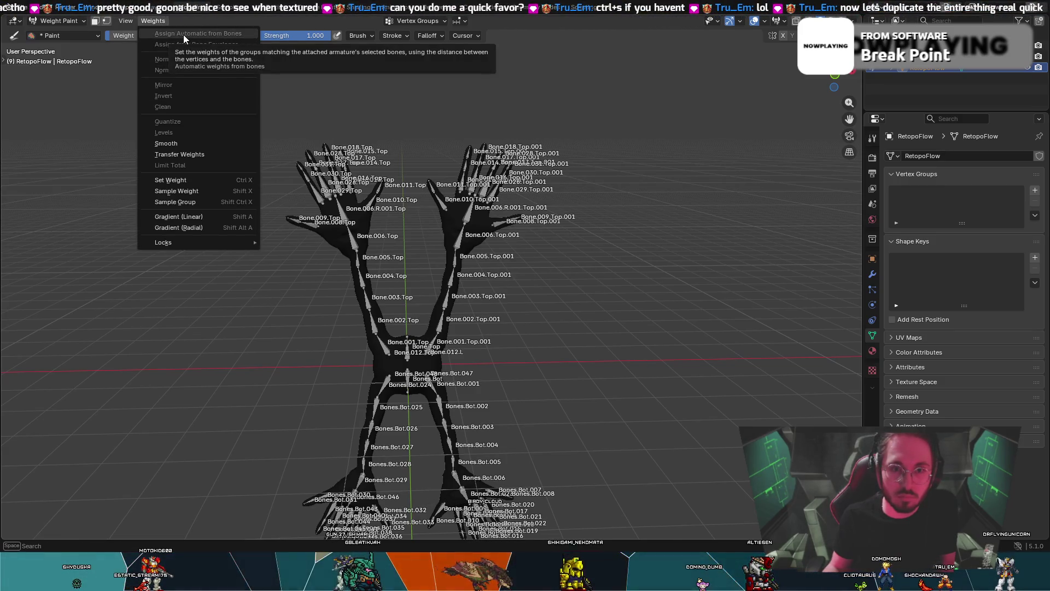
pyautogui.click(163, 144)
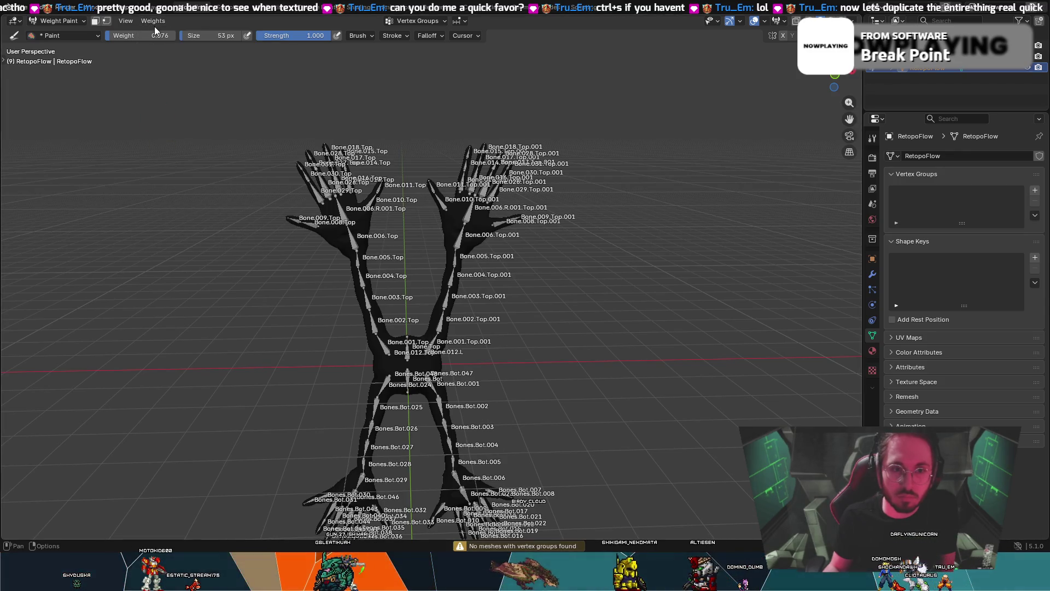
pyautogui.hotkey('ctrl', 'z')
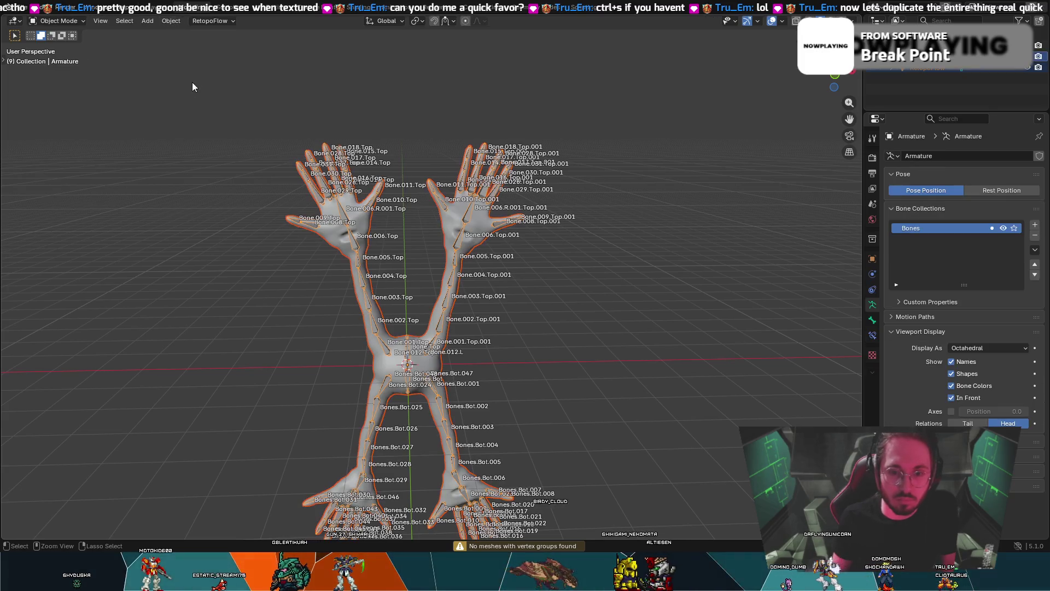
pyautogui.press('Tab')
pyautogui.press('Tab')
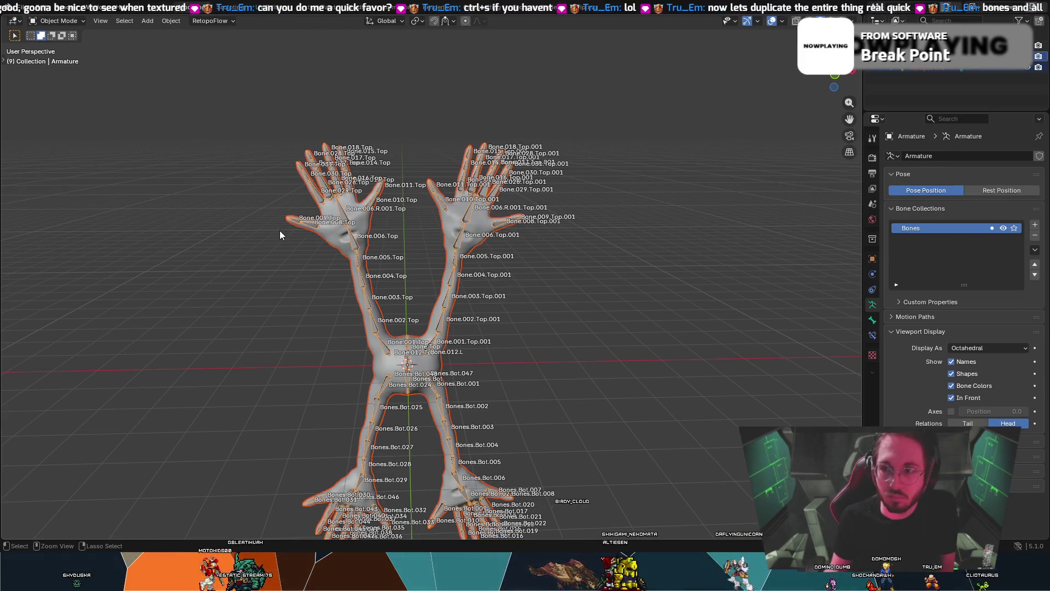
# - Parent the RetopoFlow mesh to the armature with Armature Deform, then reselect the mesh
pyautogui.click(369, 217)
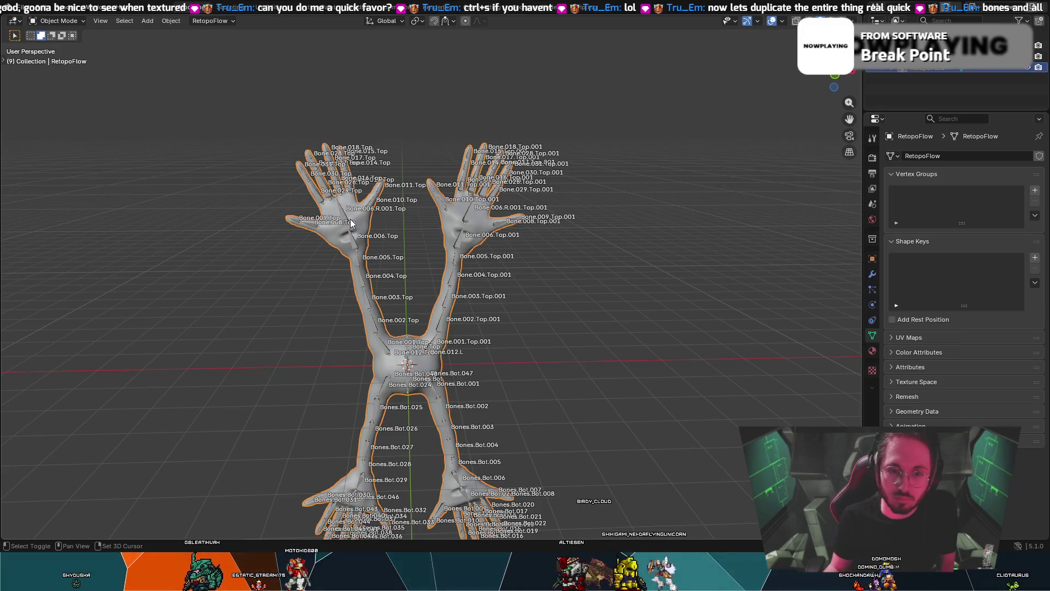
pyautogui.keyDown('shift'); pyautogui.click(343, 222); pyautogui.keyUp('shift')
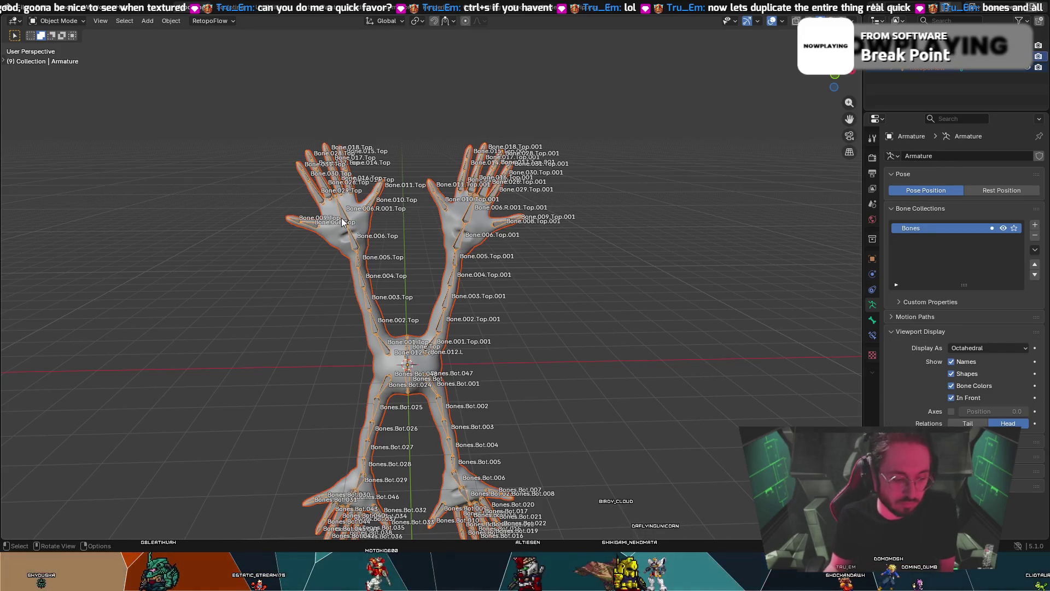
pyautogui.hotkey('ctrl', 'p')
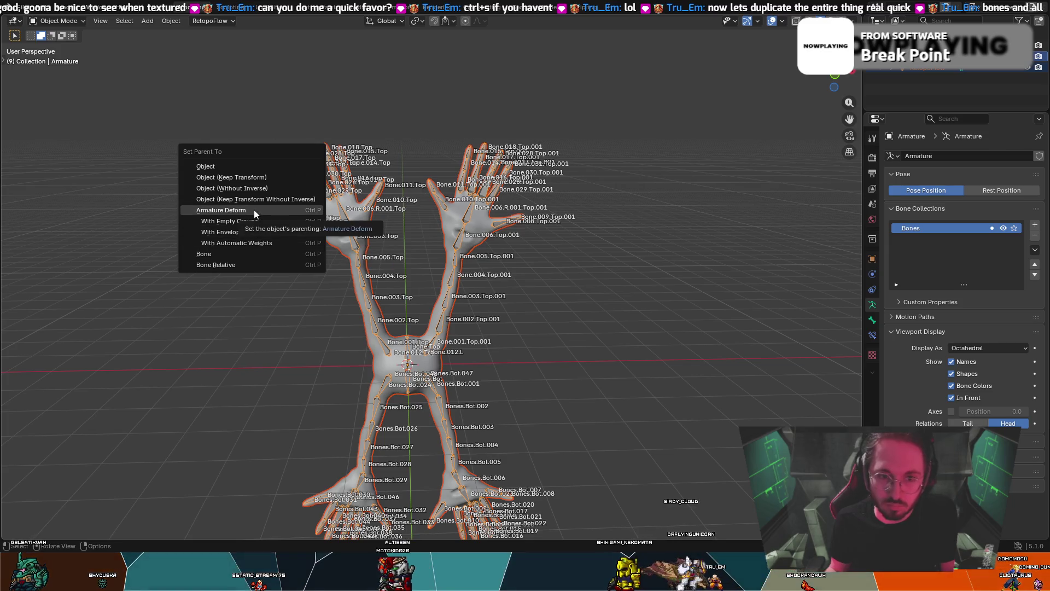
pyautogui.click(254, 211)
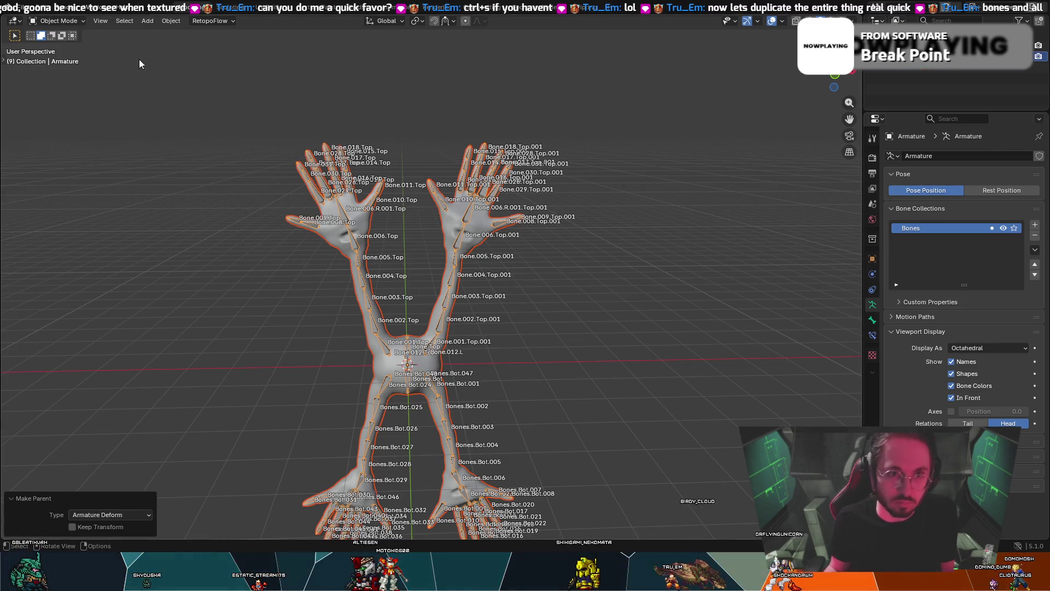
pyautogui.click(382, 230)
pyautogui.click(84, 22)
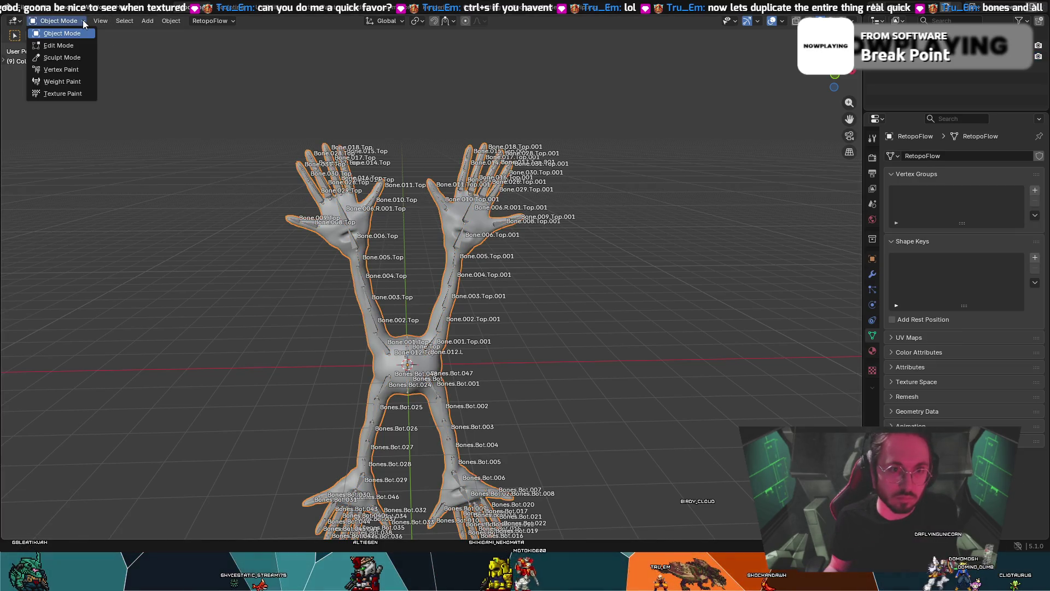
# - In Weight Paint, run Automatic from Bones, then Bone Envelopes, then Automatic from Bones again
pyautogui.click(57, 82)
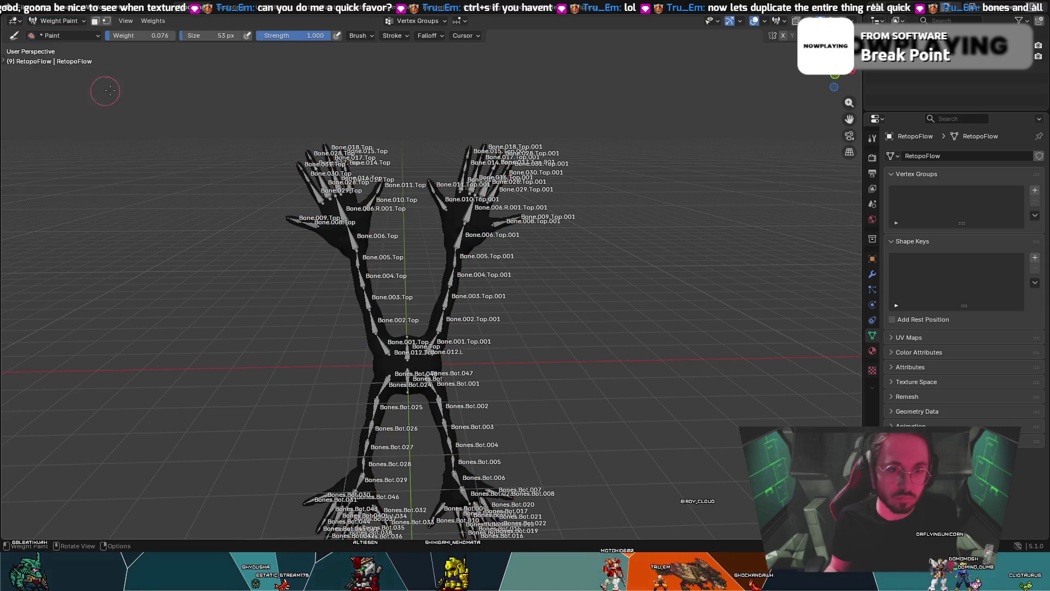
pyautogui.click(160, 22)
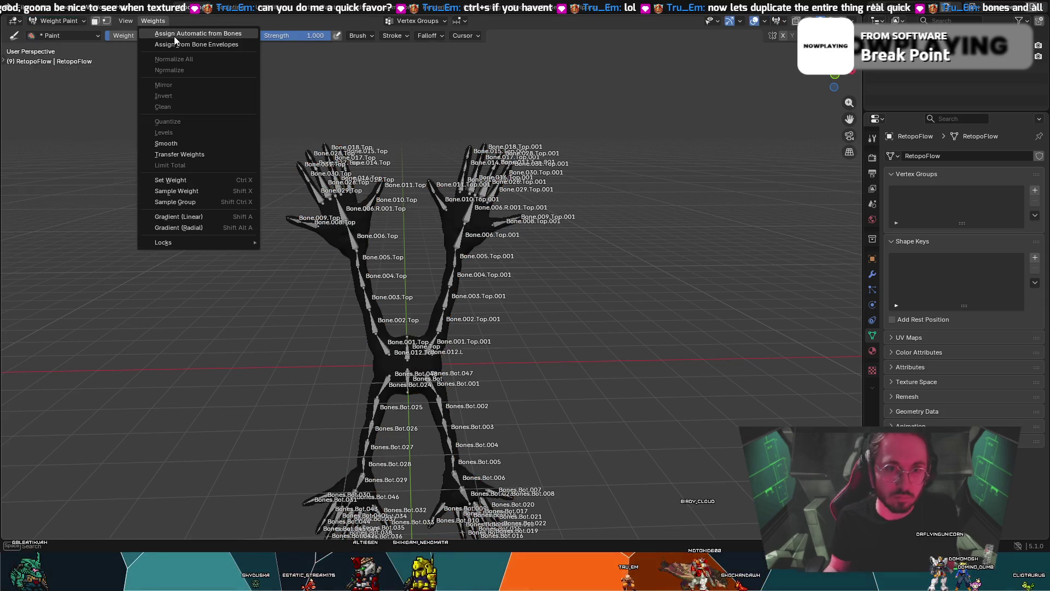
pyautogui.click(174, 35)
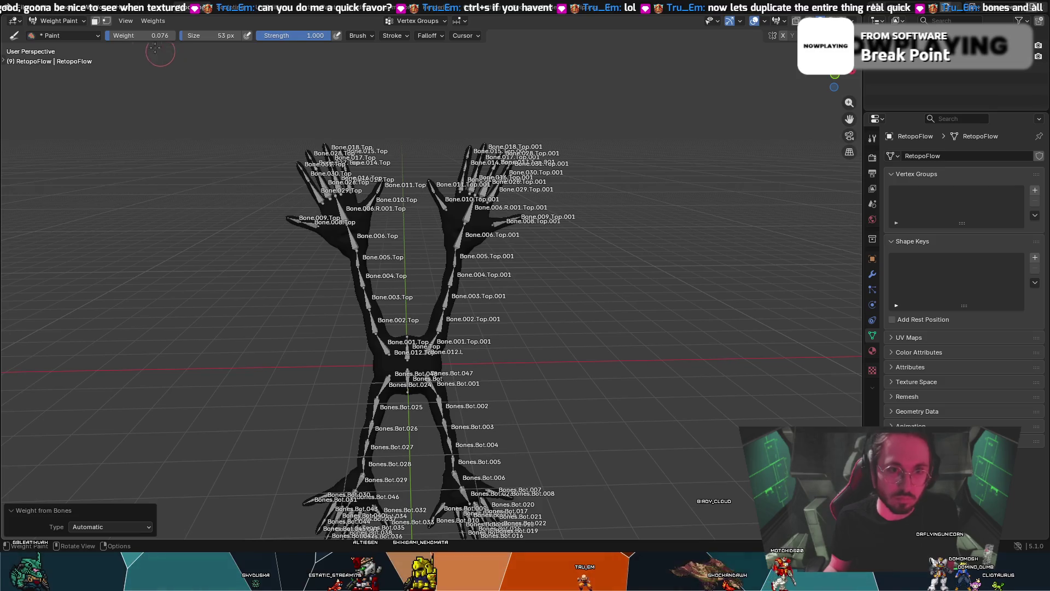
pyautogui.click(156, 26)
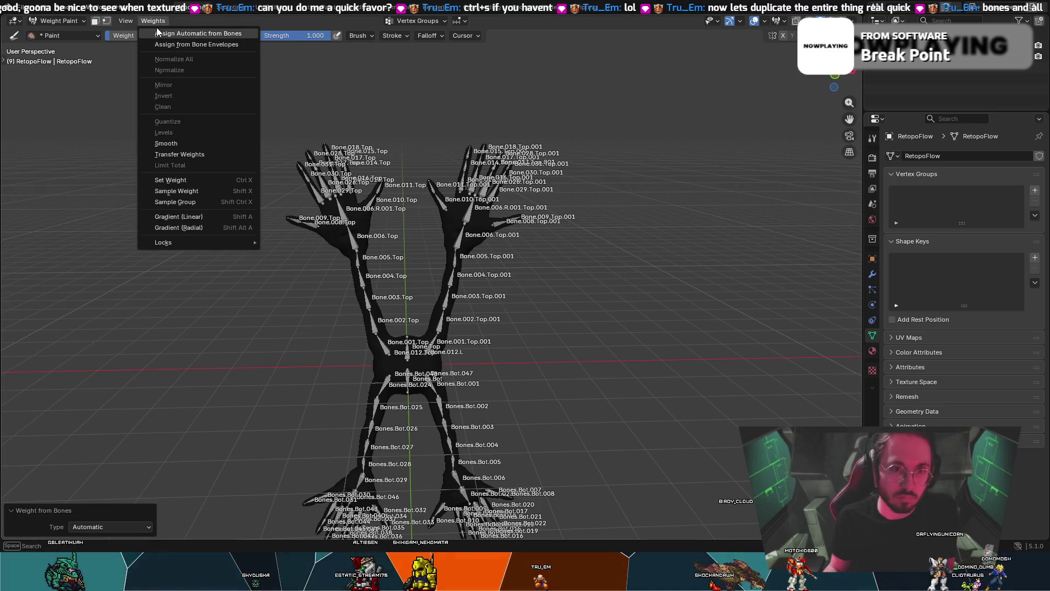
pyautogui.click(168, 44)
pyautogui.click(157, 21)
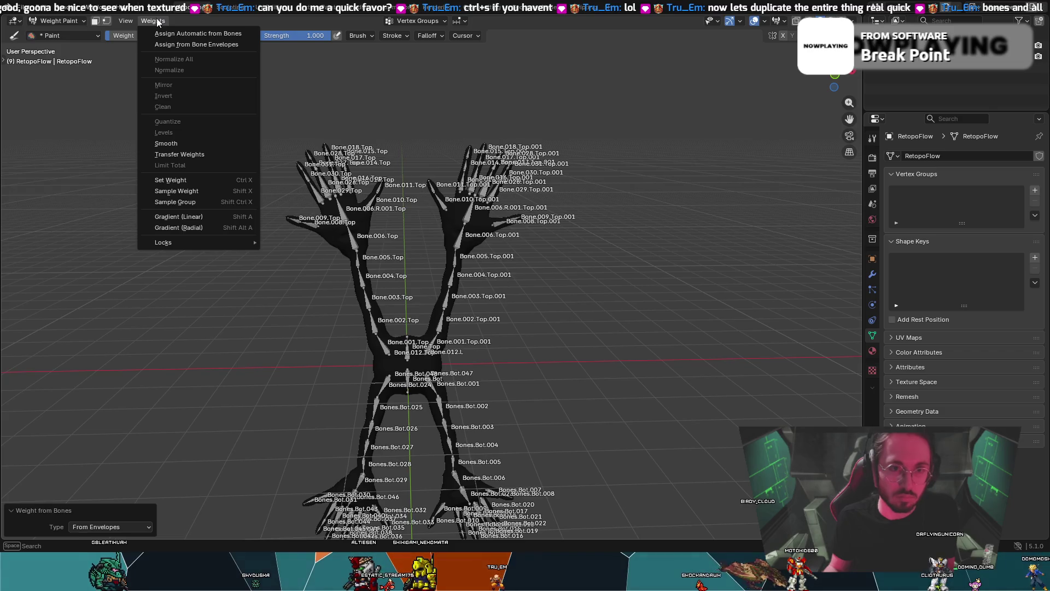
pyautogui.click(174, 34)
pyautogui.moveTo(197, 219)
pyautogui.mouseDown(button='middle')
pyautogui.moveTo(223, 241)
pyautogui.moveTo(267, 237)
pyautogui.moveTo(230, 235)
pyautogui.mouseUp(button='middle')
pyautogui.scroll(10, 424, 234)
pyautogui.scroll(-3, 218, 232)
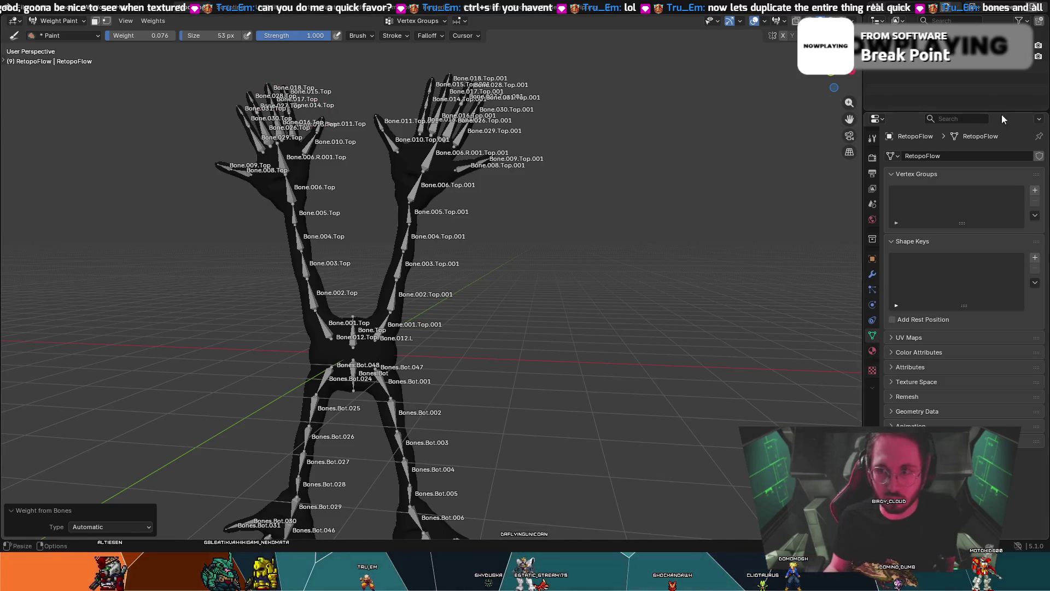
# - Select all bones, show the Material settings, and paint then undo a test stroke on the left arm
pyautogui.press('a')
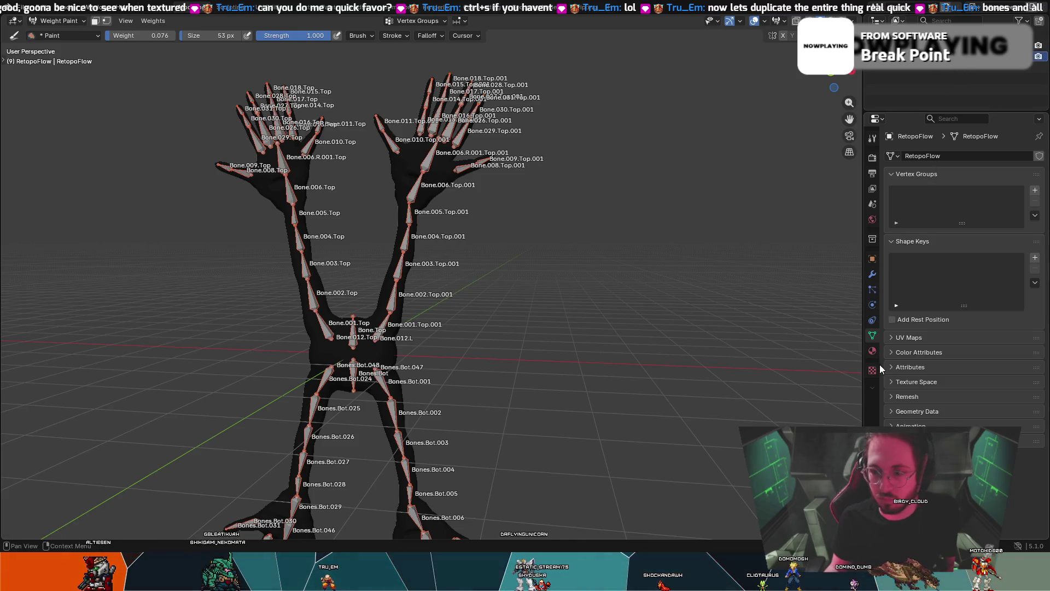
pyautogui.click(873, 352)
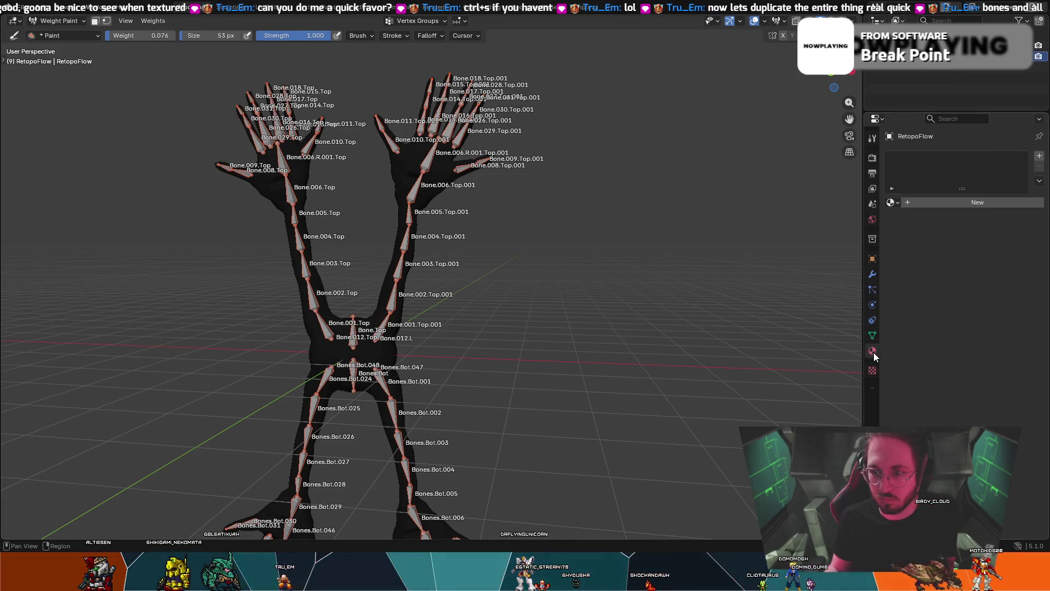
pyautogui.moveTo(289, 197); pyautogui.dragTo(322, 320)
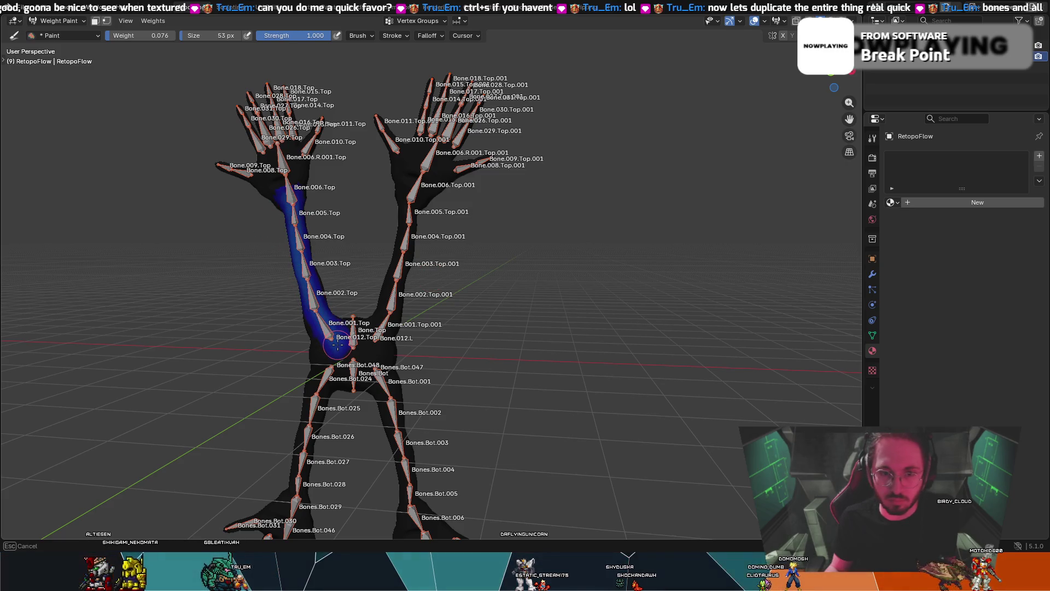
pyautogui.hotkey('ctrl', 'z')
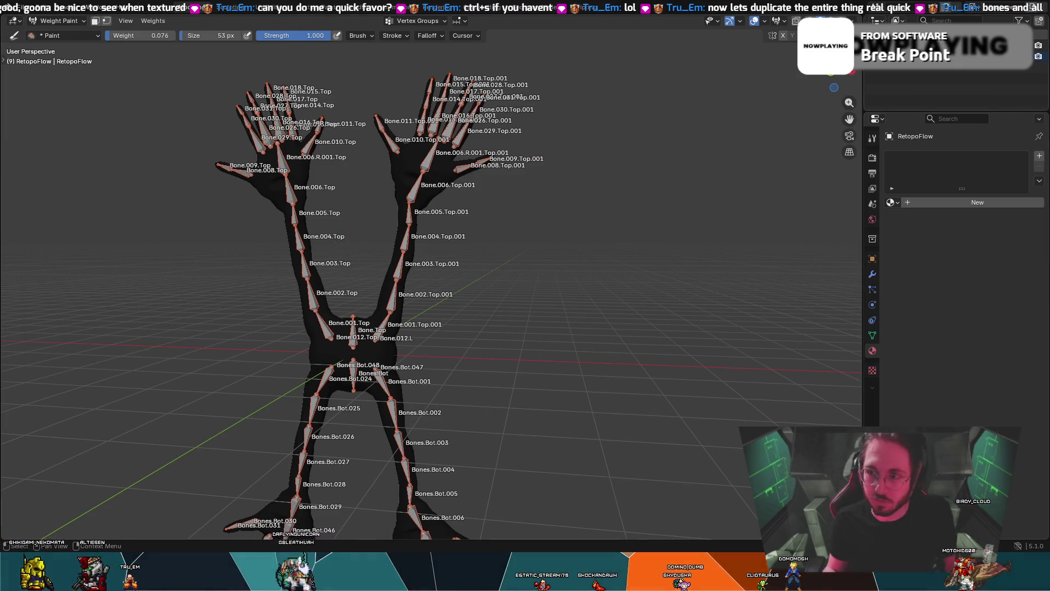
# - Deselect the bones, return to Object Mode, and make the RetopoFlow mesh active
pyautogui.click(904, 97)
pyautogui.moveTo(854, 164)
pyautogui.mouseDown(button='middle')
pyautogui.moveTo(475, 369)
pyautogui.moveTo(538, 280)
pyautogui.mouseUp(button='middle')
pyautogui.hotkey('ctrl', 'Tab')
pyautogui.keyDown('shift'); pyautogui.click(537, 280); pyautogui.keyUp('shift')
pyautogui.moveTo(658, 239); pyautogui.dragTo(627, 231, button='middle')
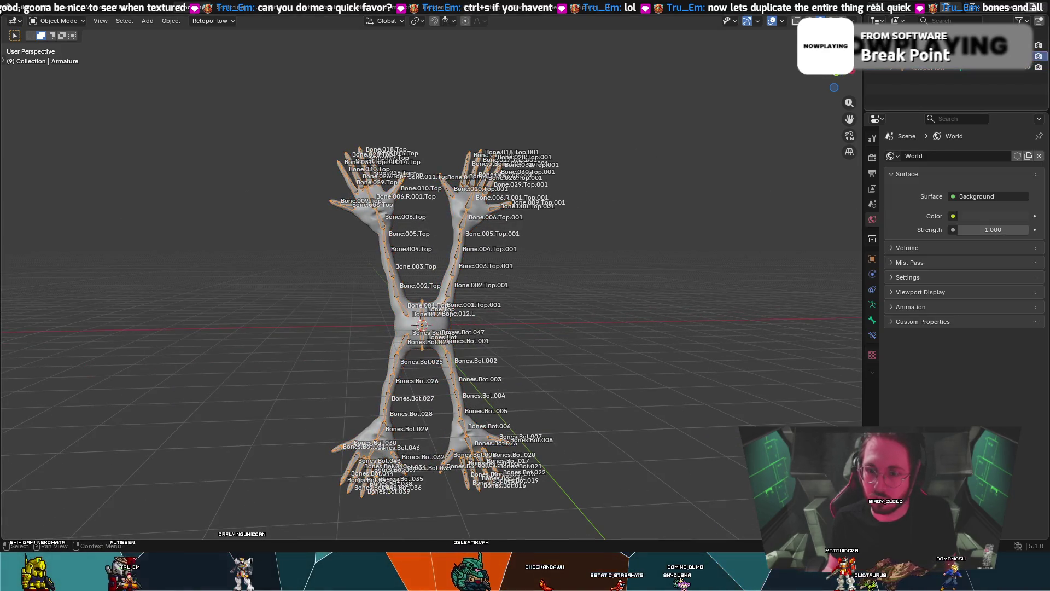
pyautogui.click(923, 69)
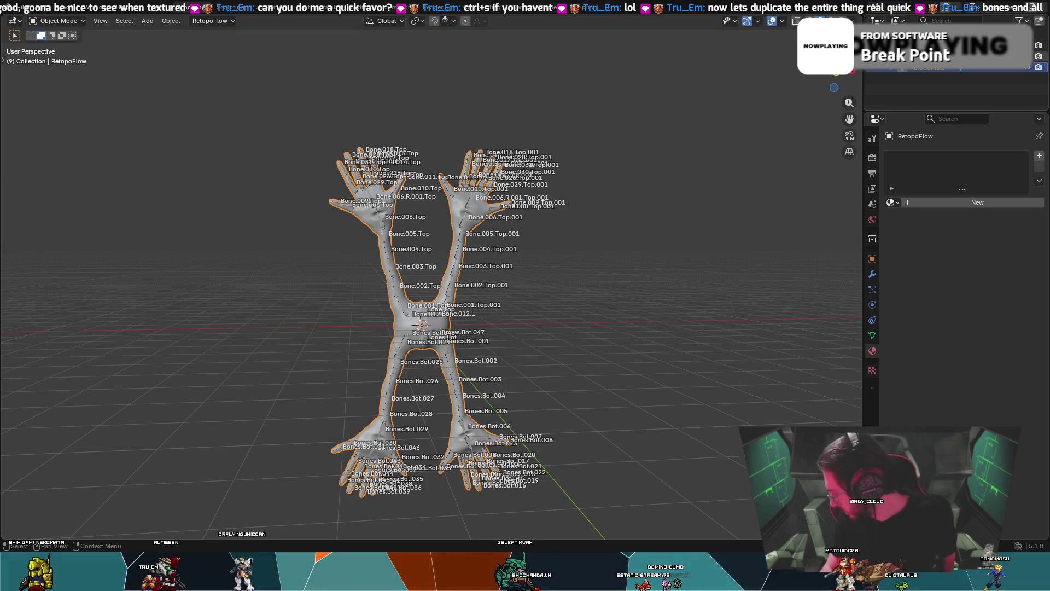
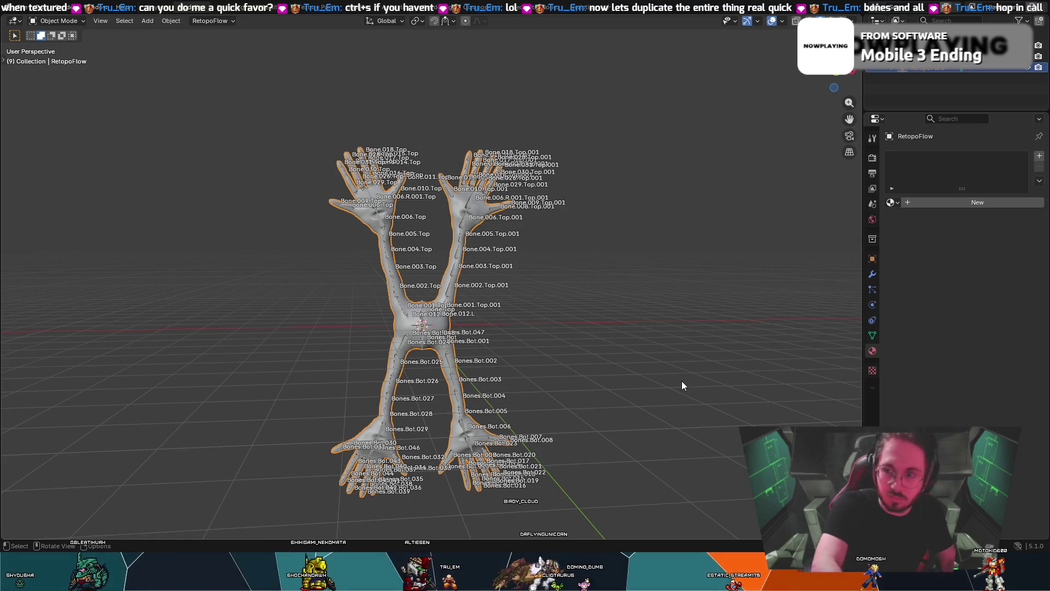
# - Duplicate the armature with its mesh, move the copy -8.7089 m along X, and frame both creatures
pyautogui.keyDown('shift'); pyautogui.click(463, 225); pyautogui.keyUp('shift')
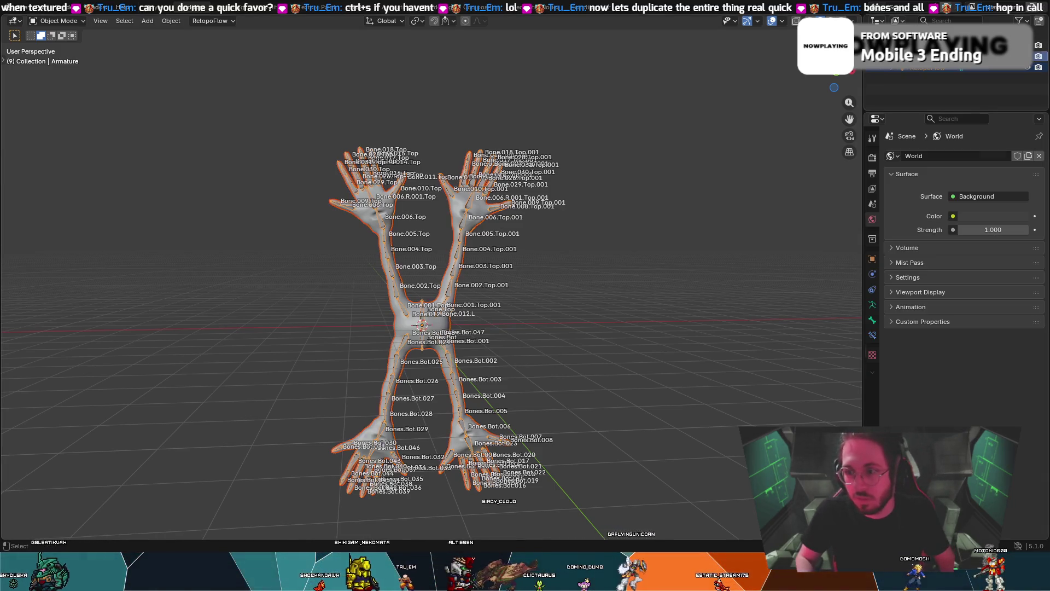
pyautogui.hotkey('shift', 'd')
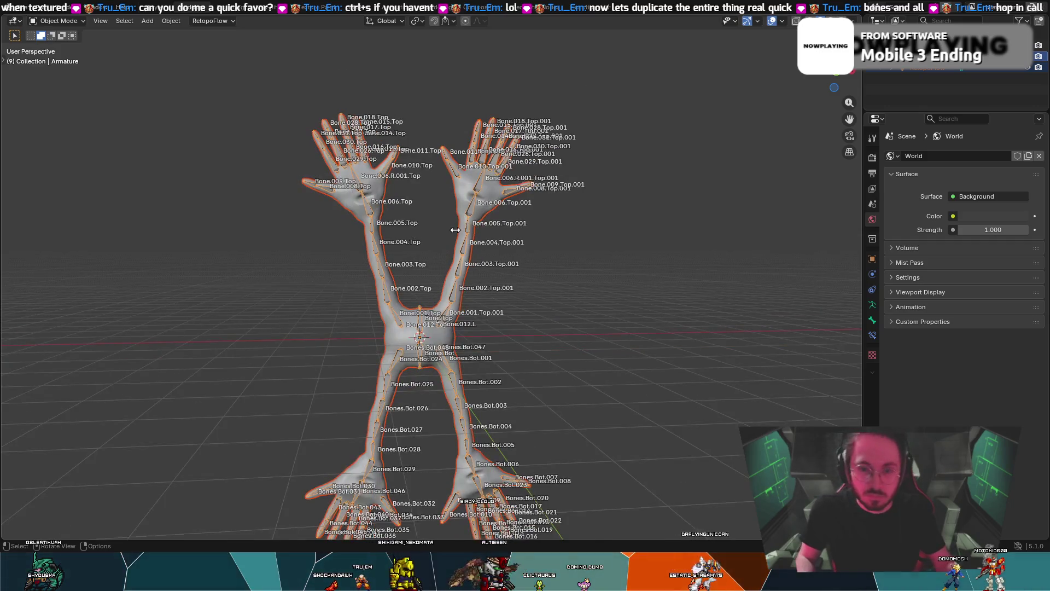
pyautogui.press('Escape')
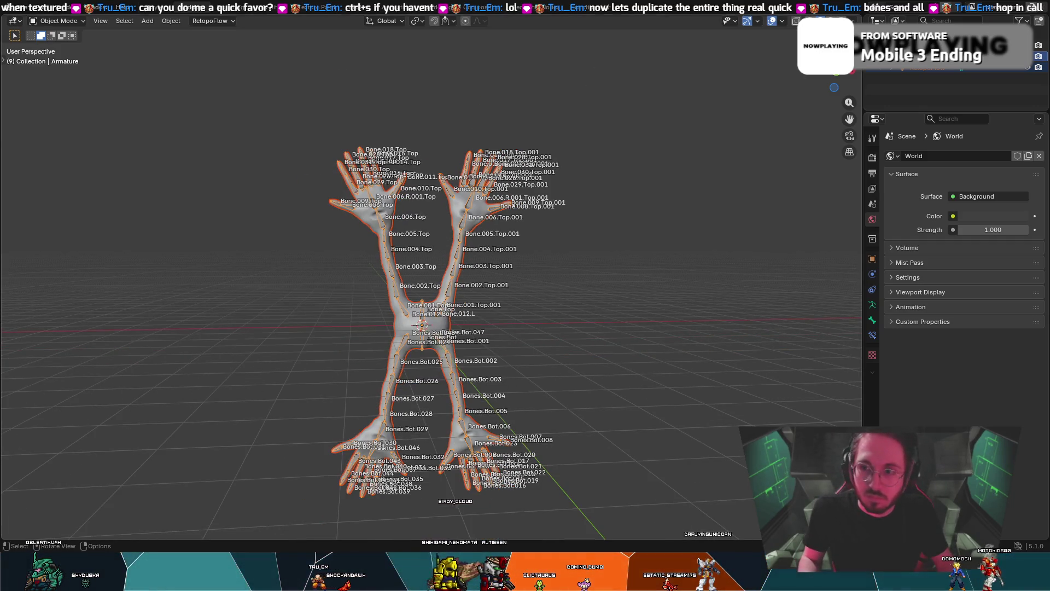
pyautogui.click(835, 76)
pyautogui.press('g')
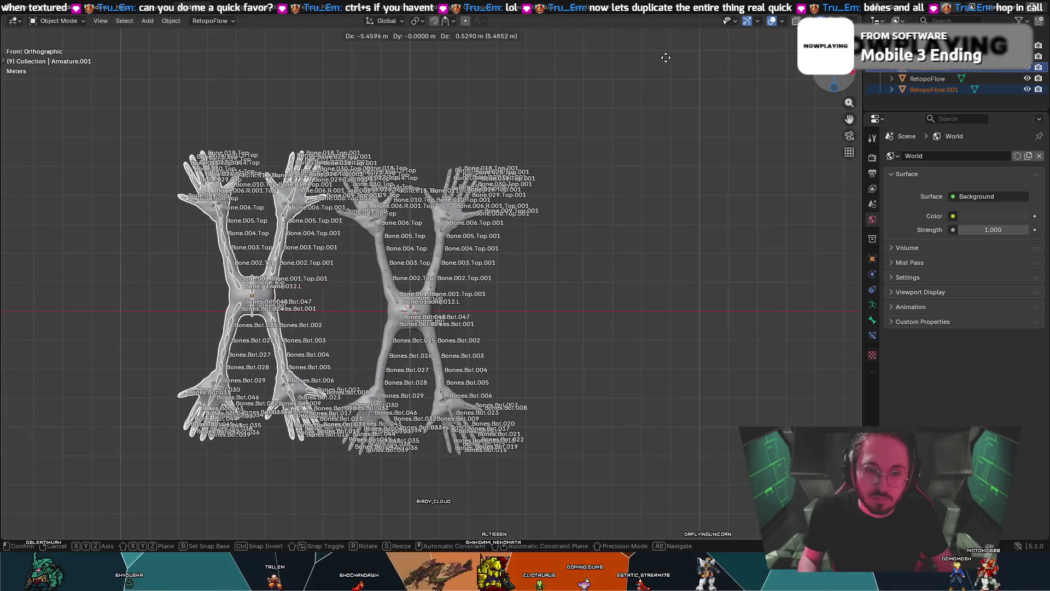
pyautogui.press('x')
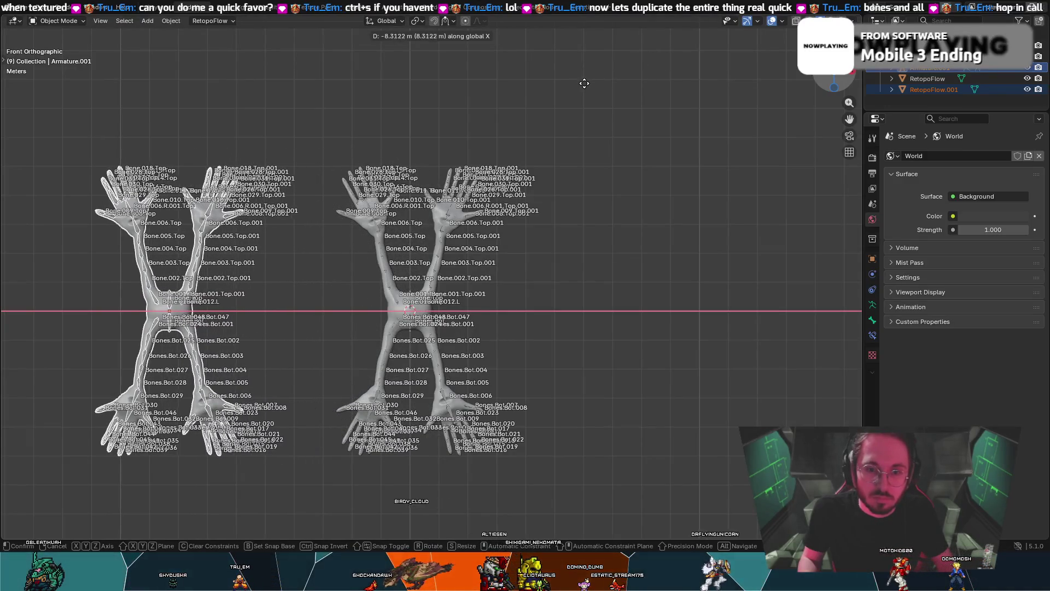
pyautogui.click(573, 83)
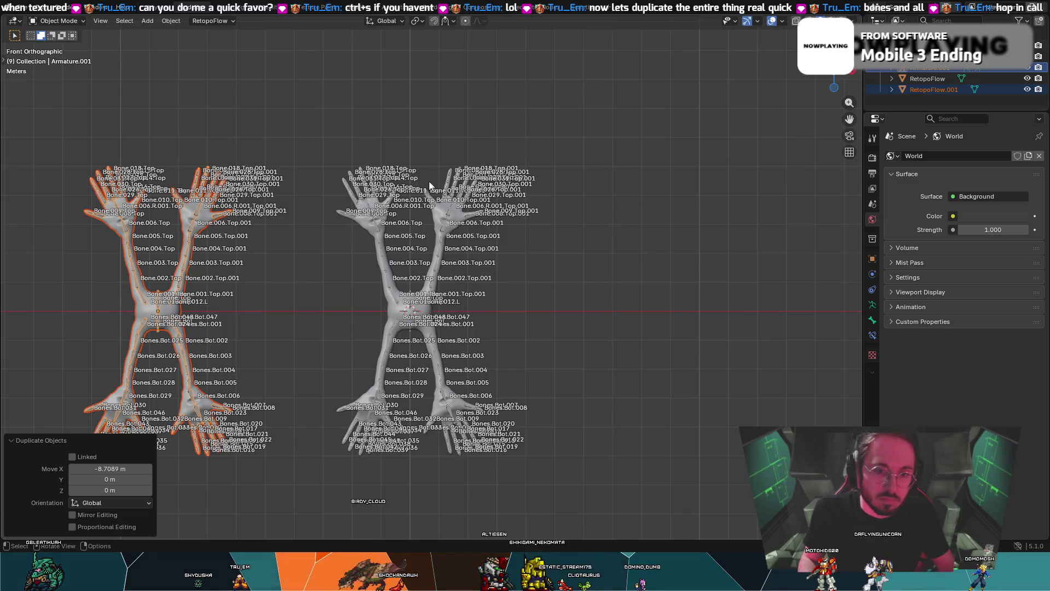
pyautogui.scroll(2, 218, 140)
pyautogui.moveTo(218, 140)
pyautogui.keyDown('shift'); pyautogui.mouseDown(button='middle')
pyautogui.moveTo(543, 91)
pyautogui.moveTo(482, 100)
pyautogui.moveTo(494, 102)
pyautogui.moveTo(445, 120)
pyautogui.mouseUp(button='middle'); pyautogui.keyUp('shift')
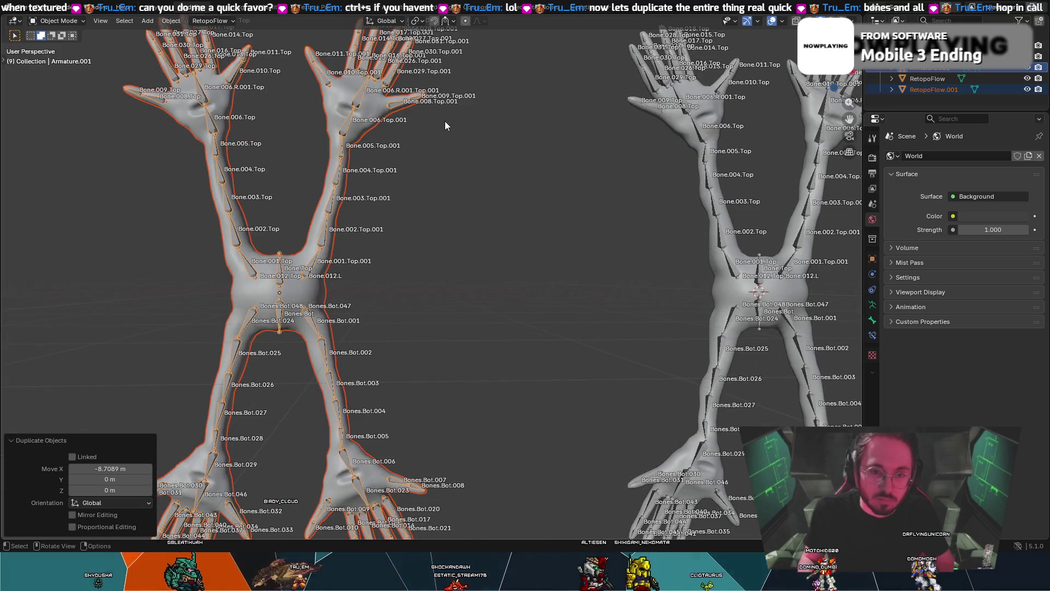
# - In front orthographic view, deselect everything and select only the duplicated mesh RetopoFlow.001
pyautogui.press('KP_1')
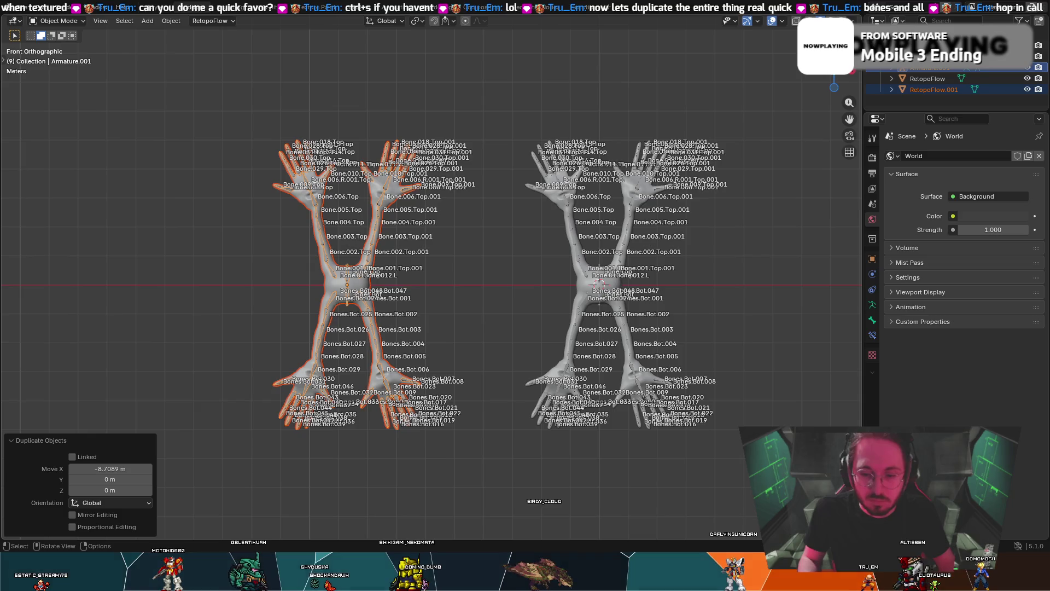
pyautogui.scroll(3, 374, 280)
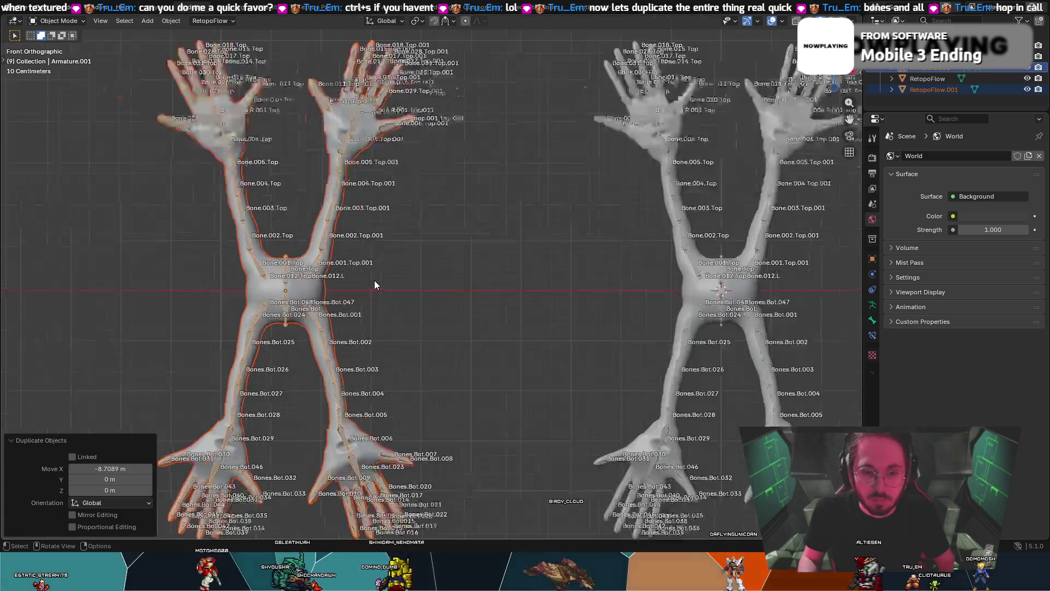
pyautogui.scroll(-1, 374, 280)
pyautogui.keyDown('shift'); pyautogui.moveTo(375, 279); pyautogui.dragTo(538, 264, button='middle'); pyautogui.keyUp('shift')
pyautogui.scroll(-1, 493, 274)
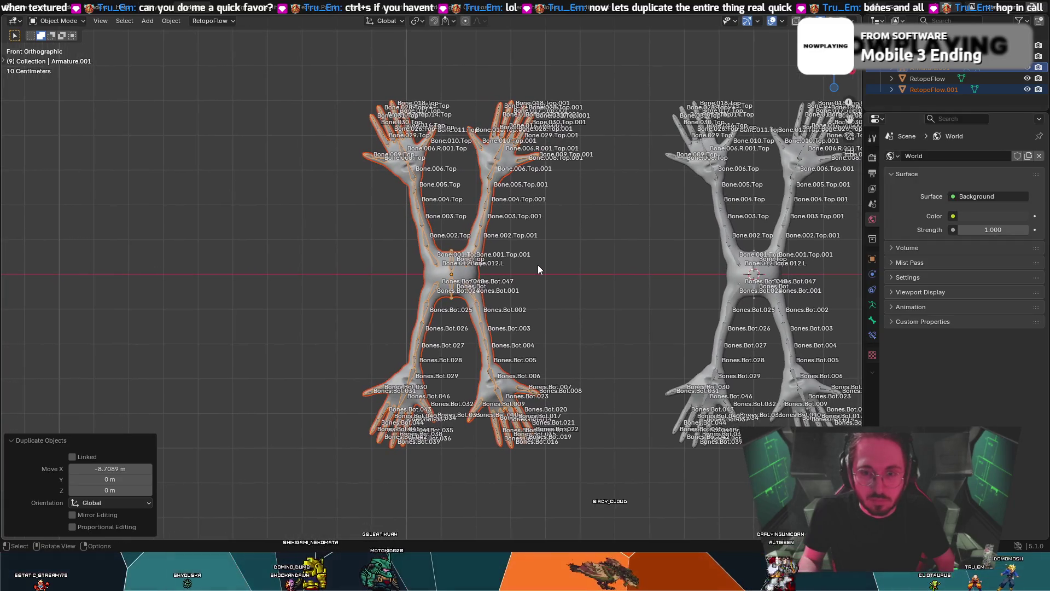
pyautogui.scroll(1, 537, 265)
pyautogui.click(596, 237)
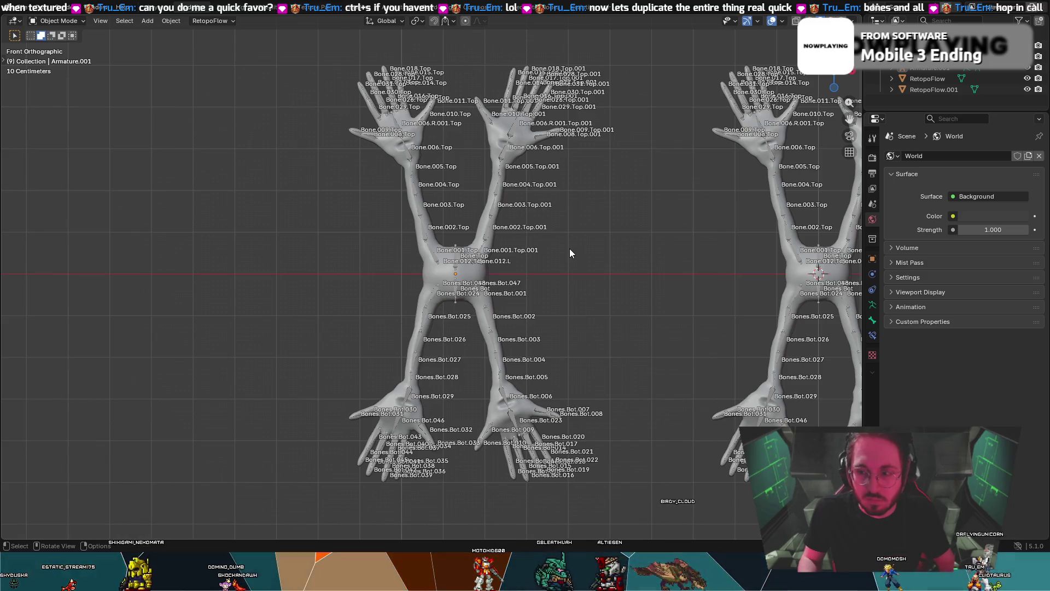
pyautogui.click(412, 135)
pyautogui.scroll(1, 467, 170)
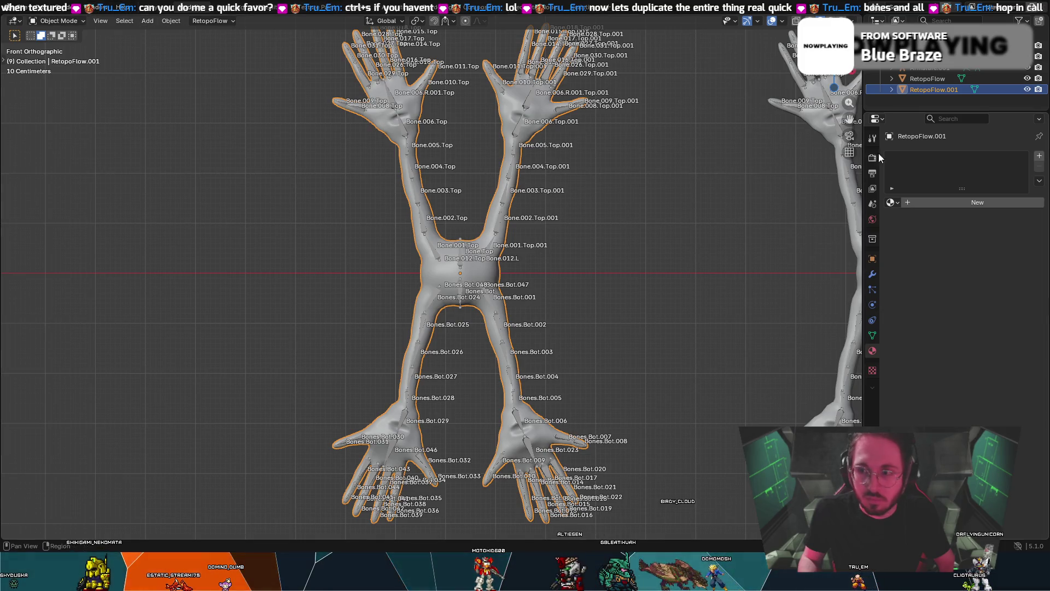
# - Browse the mesh's Add Modifier menu in the Modifier properties without adding anything
pyautogui.click(873, 274)
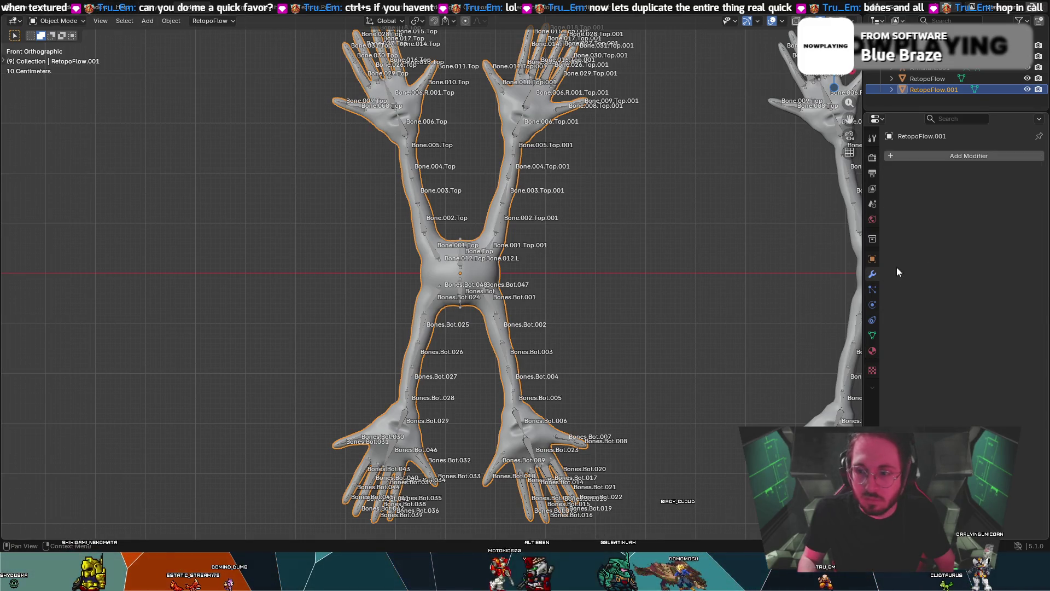
pyautogui.click(972, 156)
pyautogui.moveTo(934, 182)
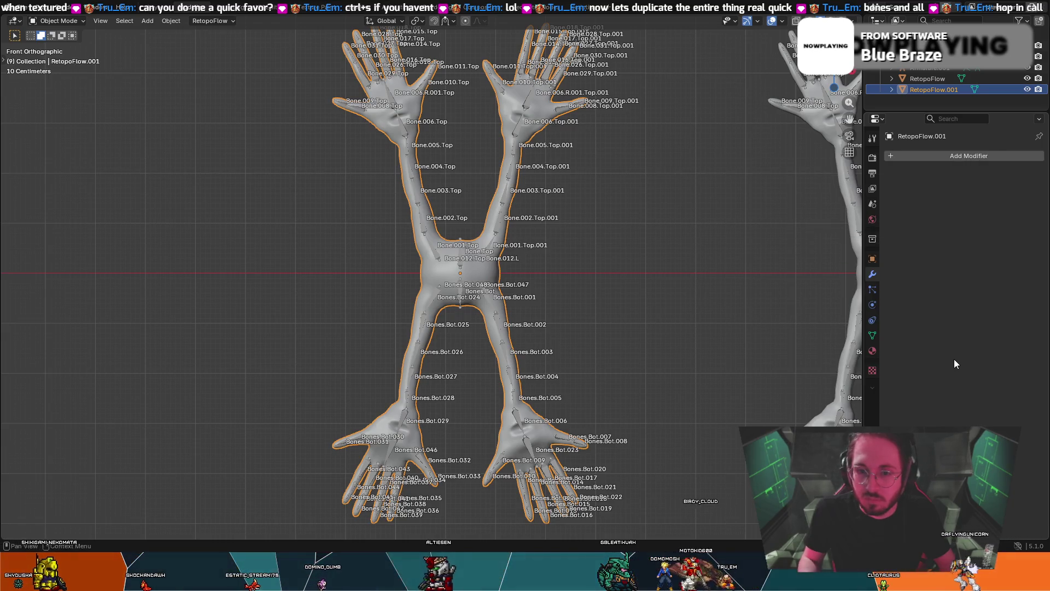
pyautogui.scroll(3, 517, 266)
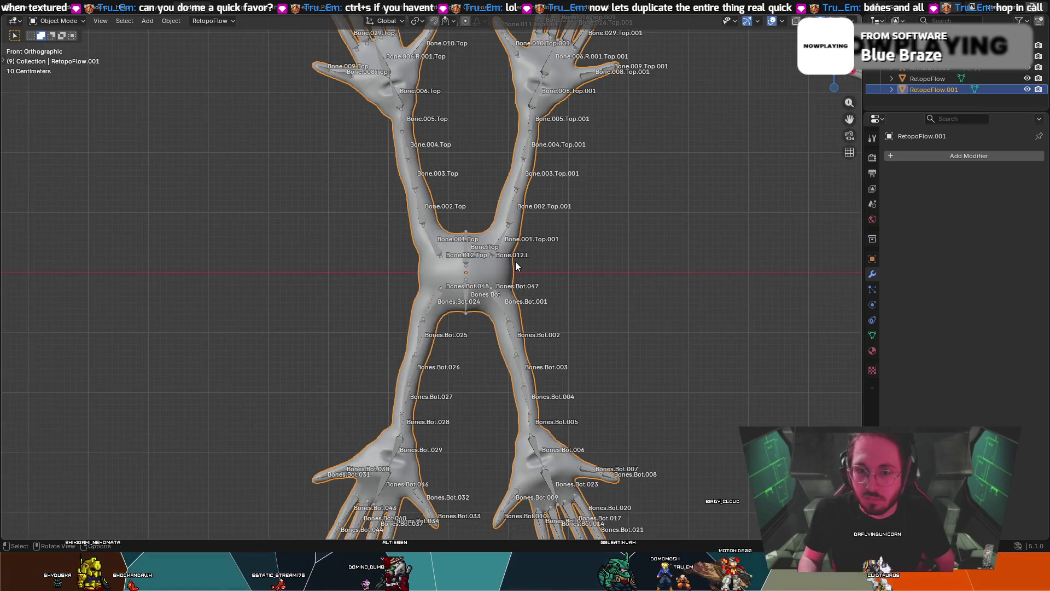
pyautogui.scroll(-3, 522, 255)
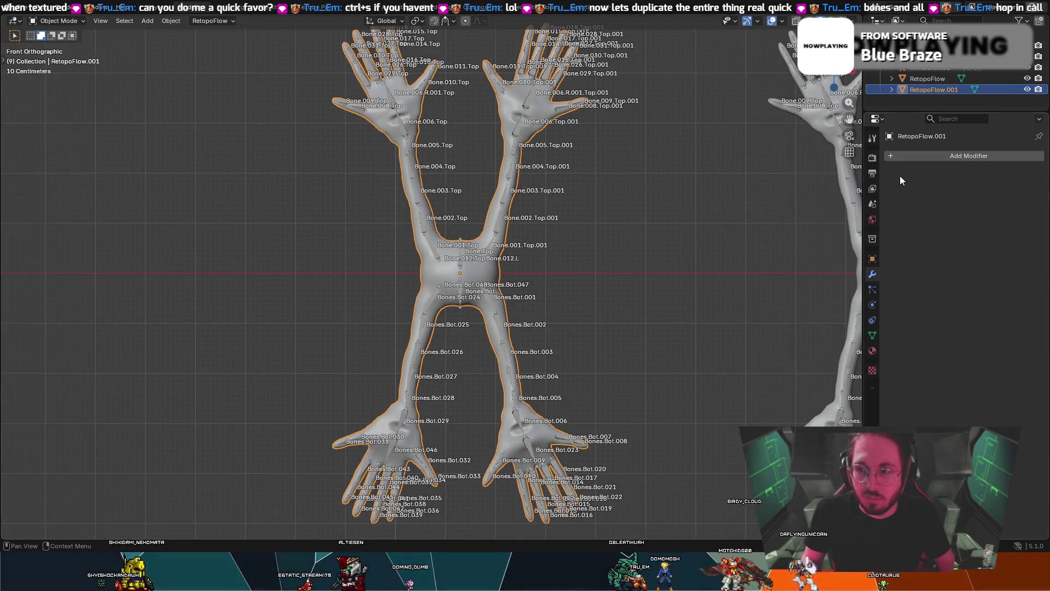
pyautogui.click(930, 157)
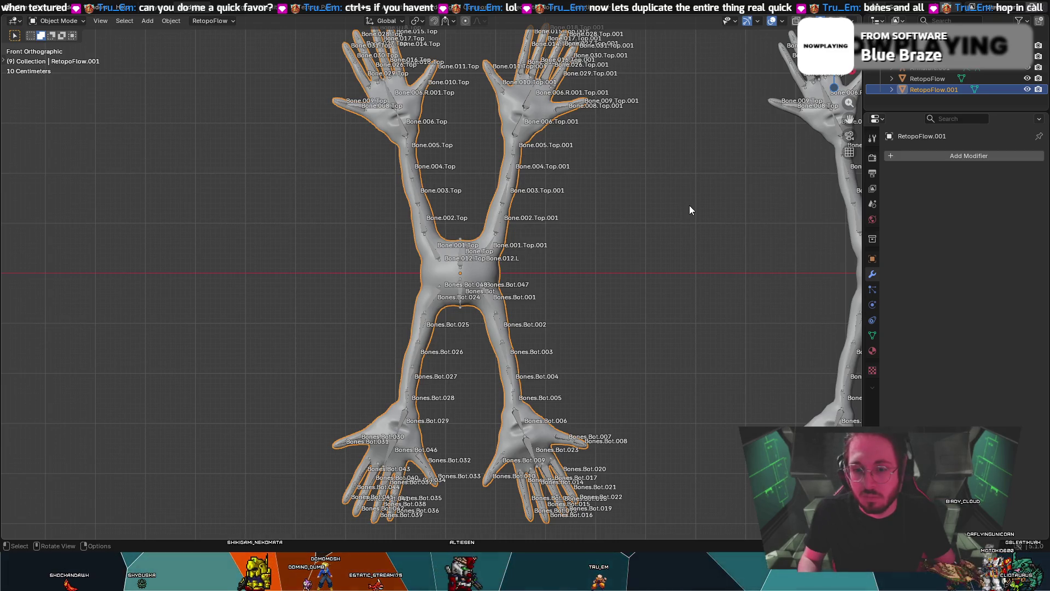
pyautogui.click(934, 156)
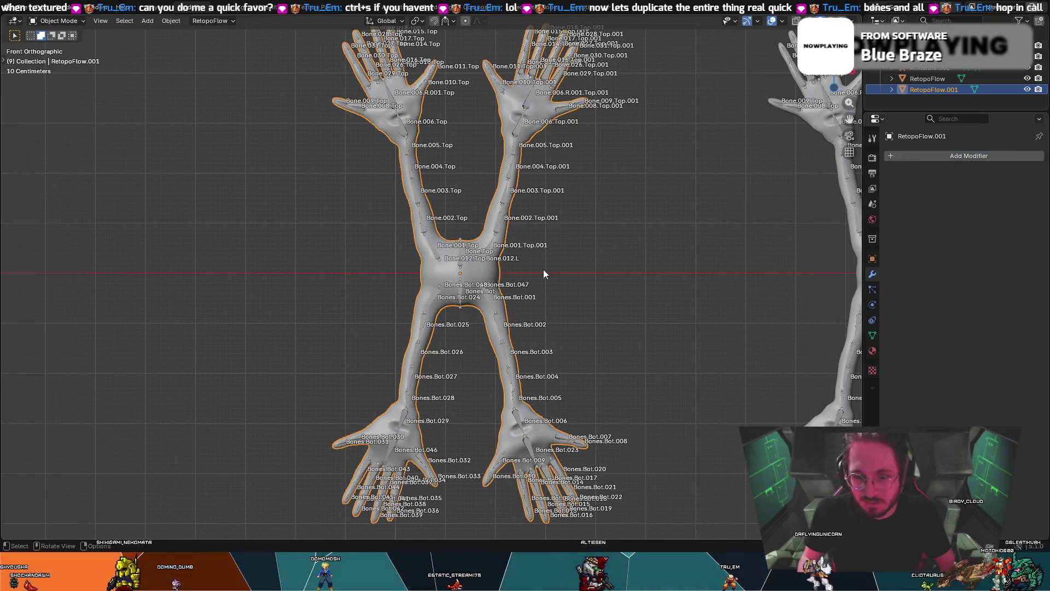
# - Select RetopoFlow.001 and add Armature.001 to the selection as the active object
pyautogui.click(481, 289)
pyautogui.click(480, 267)
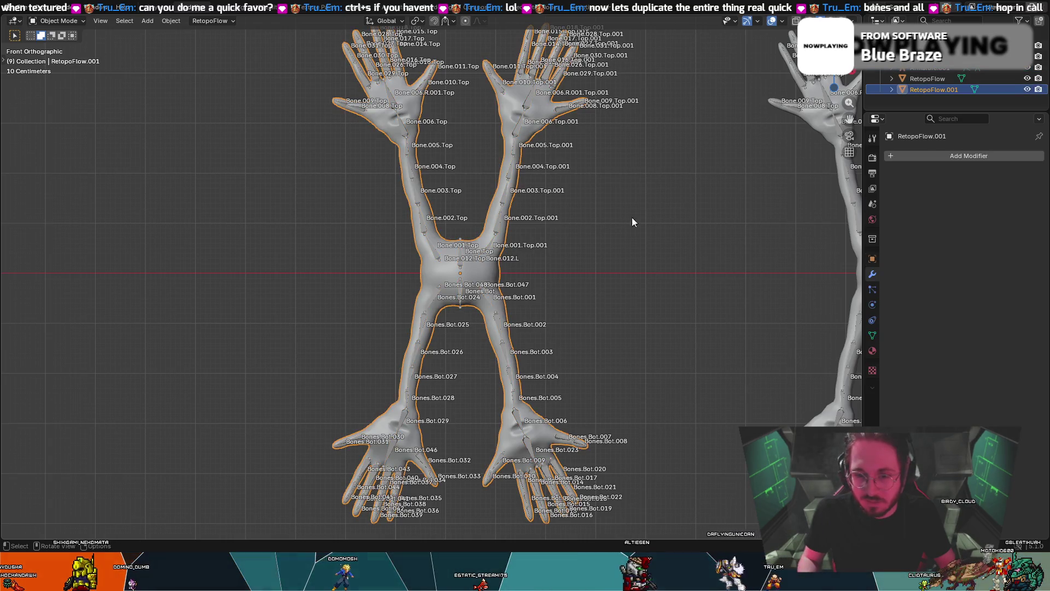
pyautogui.press('Tab')
pyautogui.press('Tab')
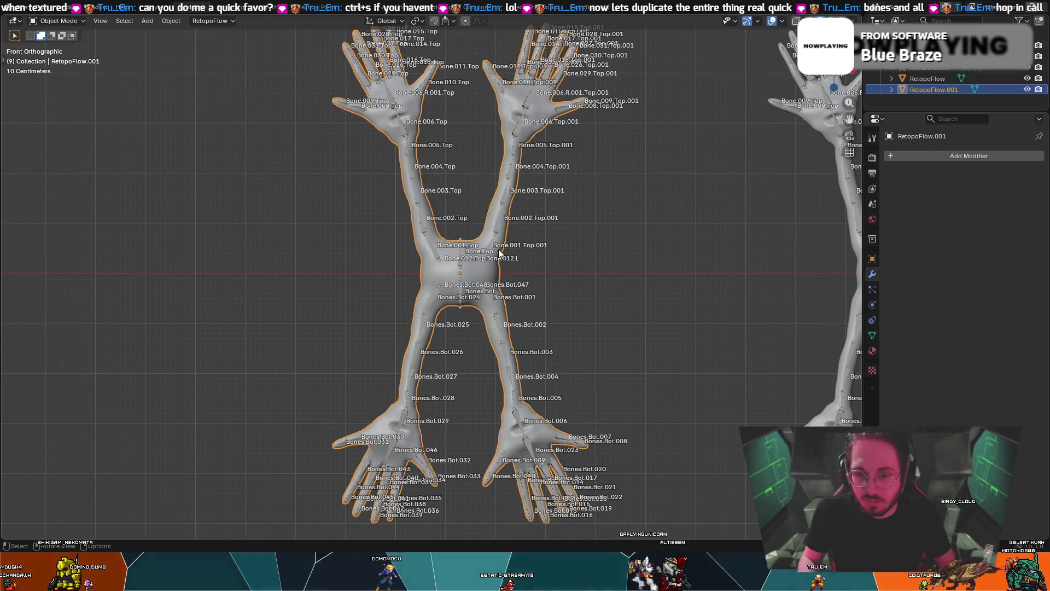
pyautogui.keyDown('shift'); pyautogui.click(461, 264); pyautogui.keyUp('shift')
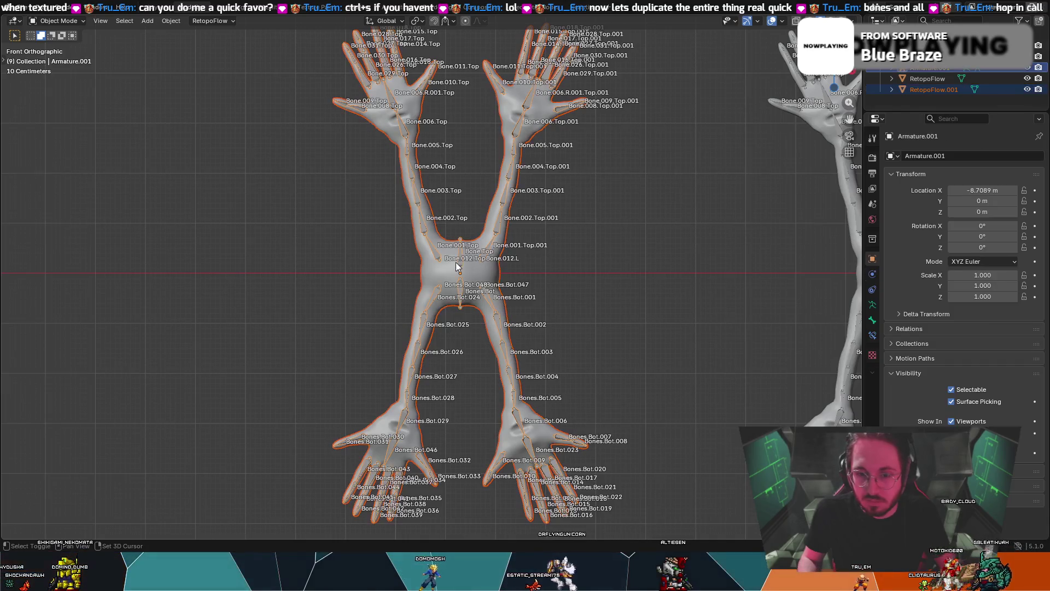
# - Cancel the move and inspect the active bone's Deform, Relations and Bendy Bones panels
pyautogui.press('g')
pyautogui.rightClick(458, 228)
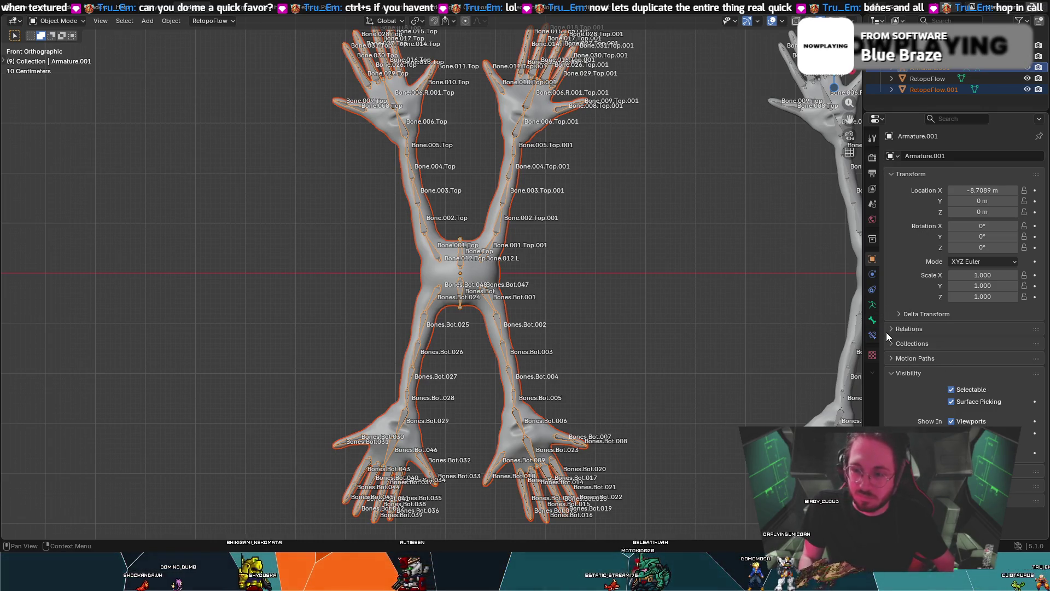
pyautogui.click(872, 321)
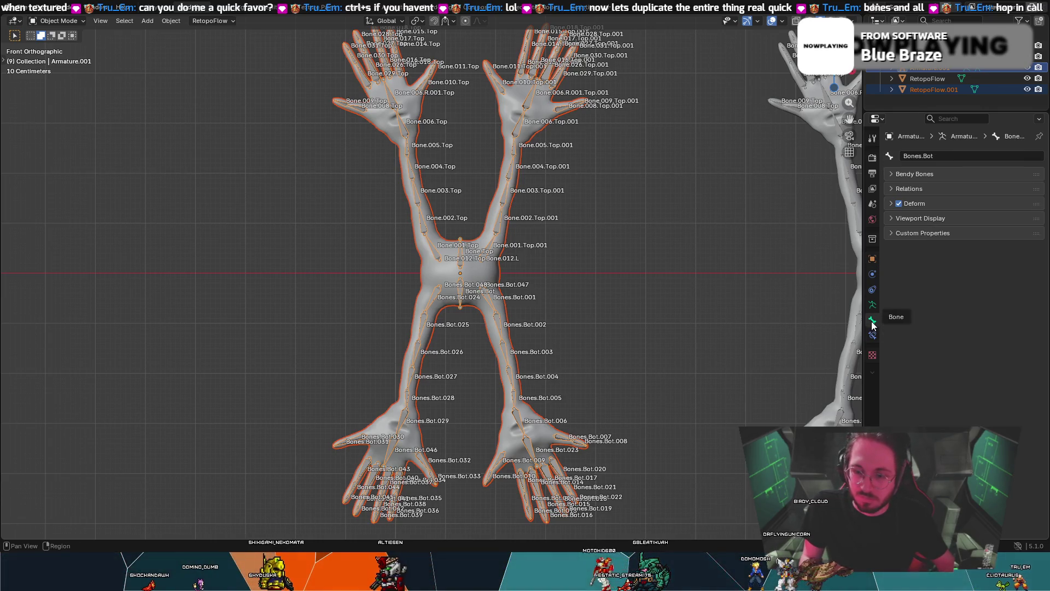
pyautogui.click(889, 204)
pyautogui.click(889, 204)
pyautogui.click(892, 189)
pyautogui.click(891, 189)
pyautogui.click(891, 175)
pyautogui.click(891, 175)
pyautogui.click(890, 176)
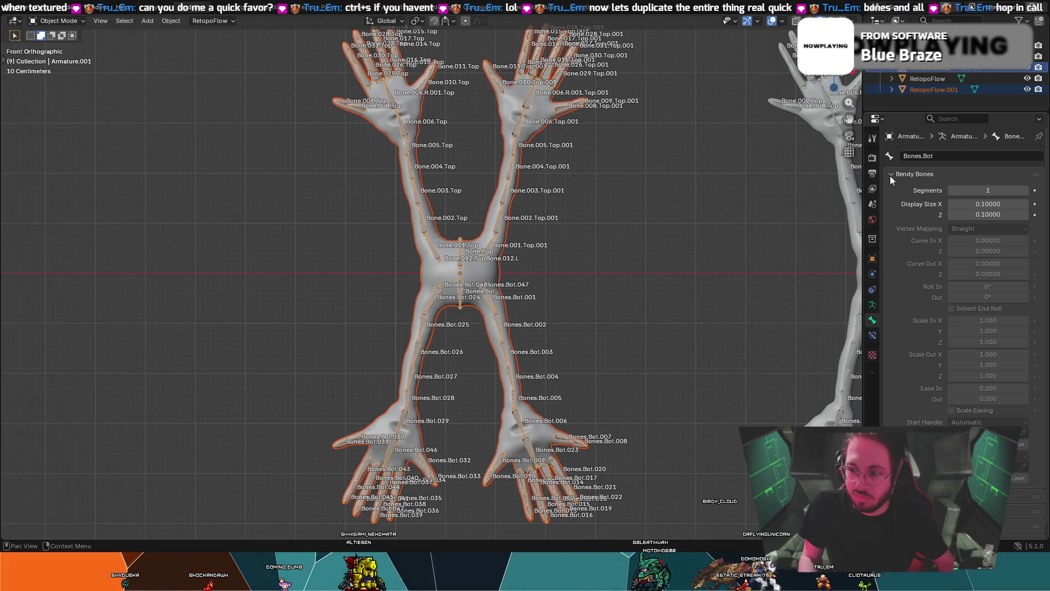
pyautogui.click(891, 176)
pyautogui.click(889, 204)
pyautogui.click(891, 204)
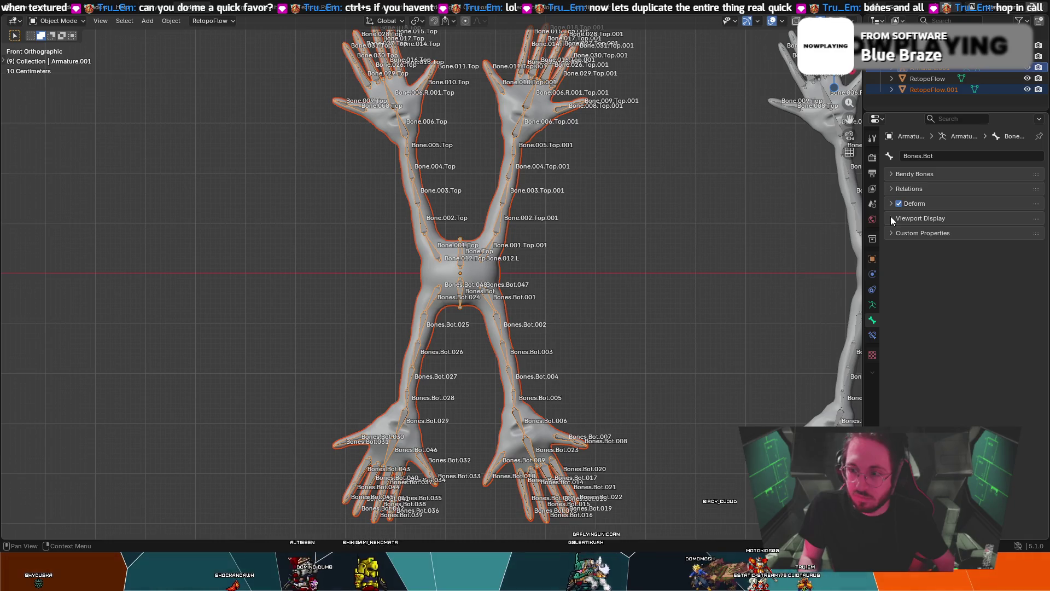
# - Review the armature data, make RetopoFlow.001 active, and open its interaction mode list
pyautogui.click(874, 305)
pyautogui.scroll(1, 717, 300)
pyautogui.scroll(-3, 716, 299)
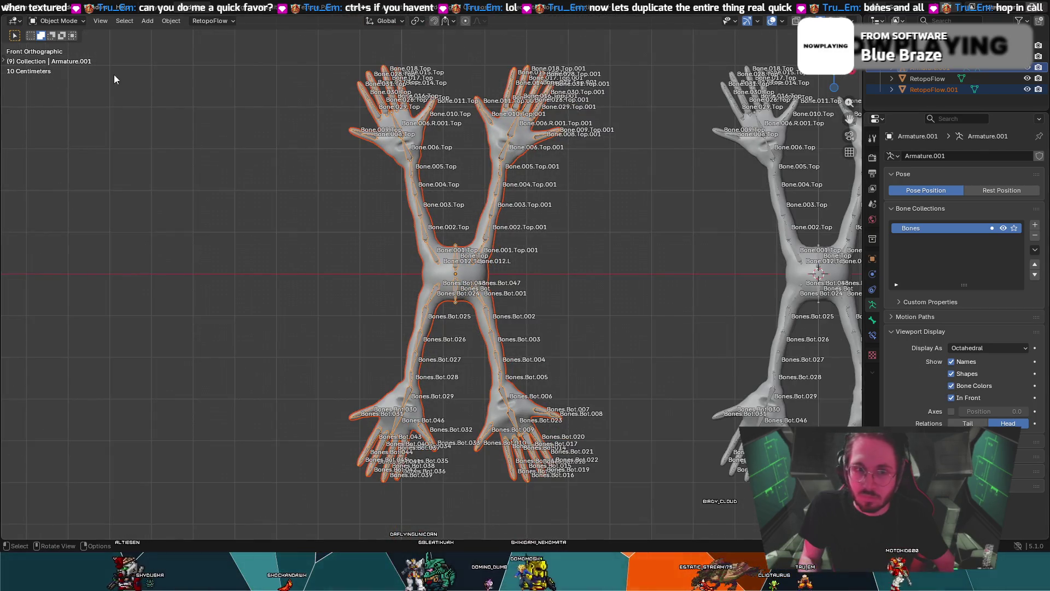
pyautogui.click(53, 21)
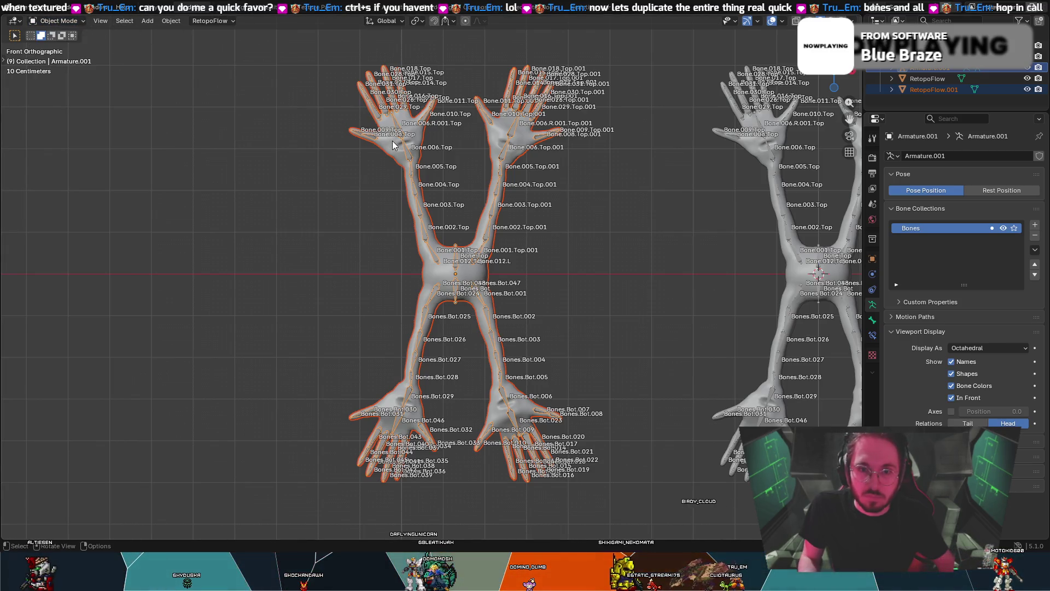
pyautogui.keyDown('shift'); pyautogui.click(393, 145); pyautogui.keyUp('shift')
pyautogui.click(57, 21)
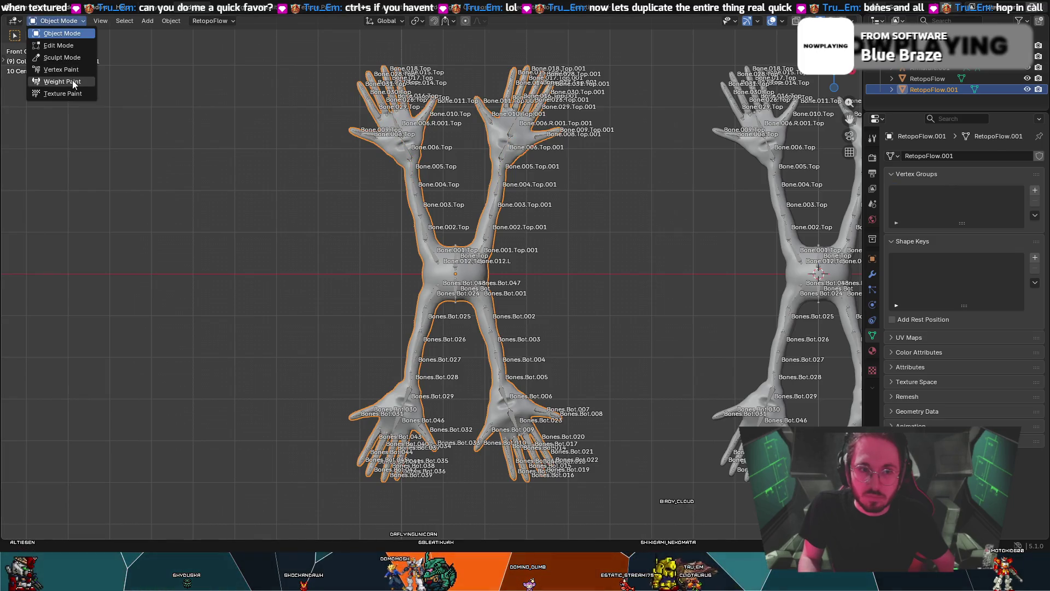
# - Enter Weight Paint on RetopoFlow.001, paint a first stroke in front view creating Group, and zoom to the leg
pyautogui.click(74, 82)
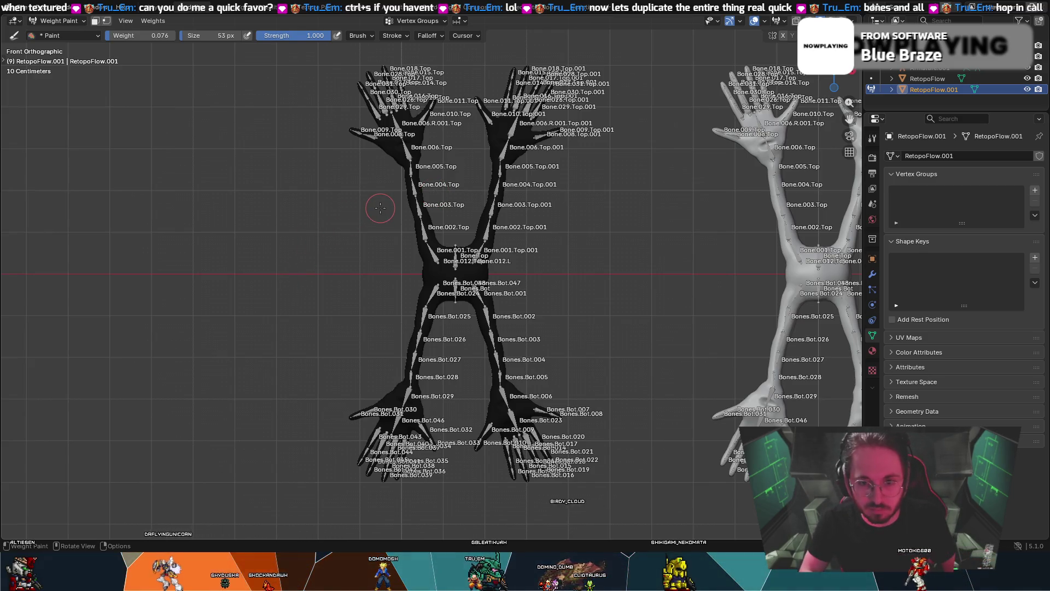
pyautogui.moveTo(406, 178); pyautogui.dragTo(426, 202, button='middle')
pyautogui.click(837, 78)
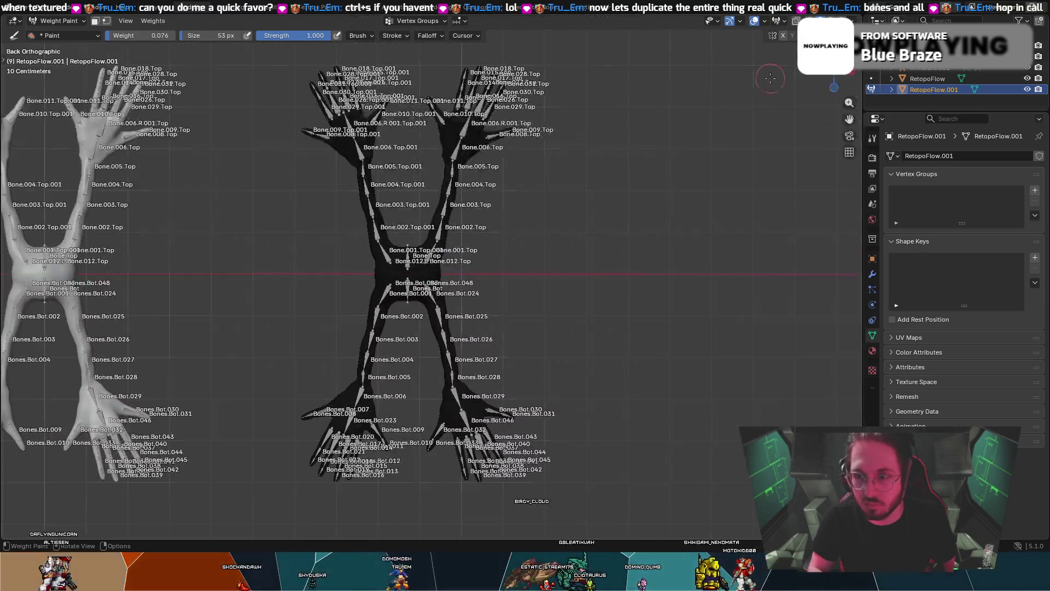
pyautogui.click(834, 65)
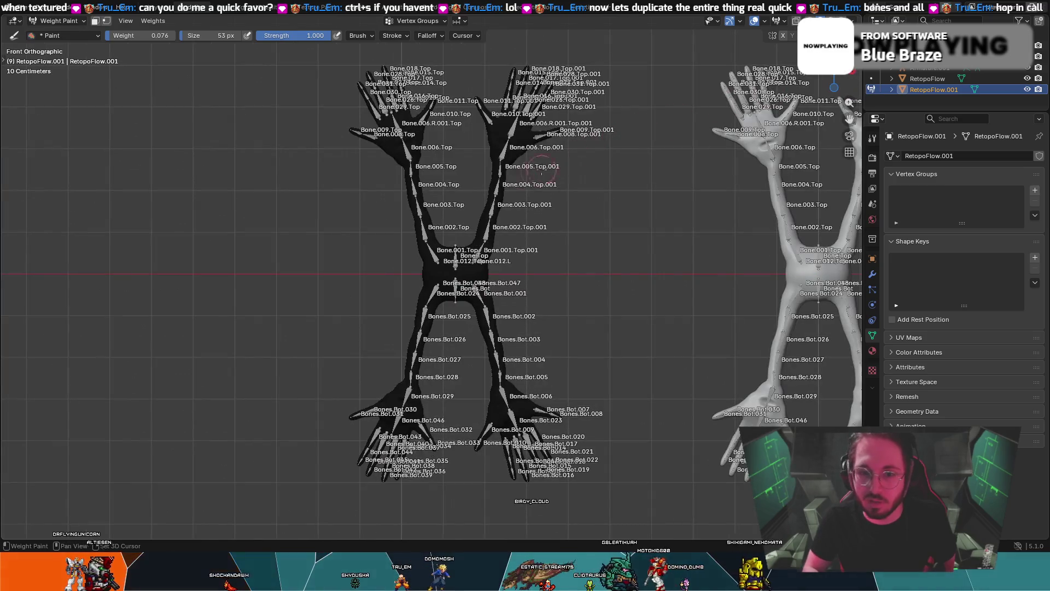
pyautogui.keyDown('shift'); pyautogui.moveTo(414, 191); pyautogui.dragTo(374, 178); pyautogui.keyUp('shift')
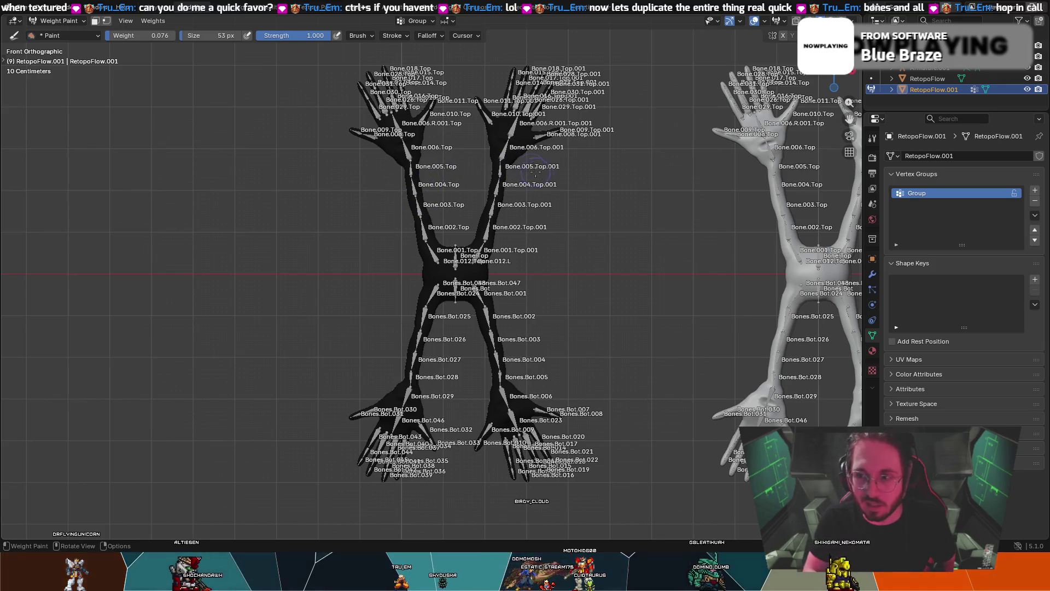
pyautogui.moveTo(458, 197)
pyautogui.keyDown('ctrl'); pyautogui.mouseDown(button='middle')
pyautogui.moveTo(527, 110)
pyautogui.moveTo(383, 226)
pyautogui.moveTo(298, 356)
pyautogui.moveTo(390, 248)
pyautogui.moveTo(375, 246)
pyautogui.moveTo(466, 427)
pyautogui.mouseUp(button='middle'); pyautogui.keyUp('ctrl')
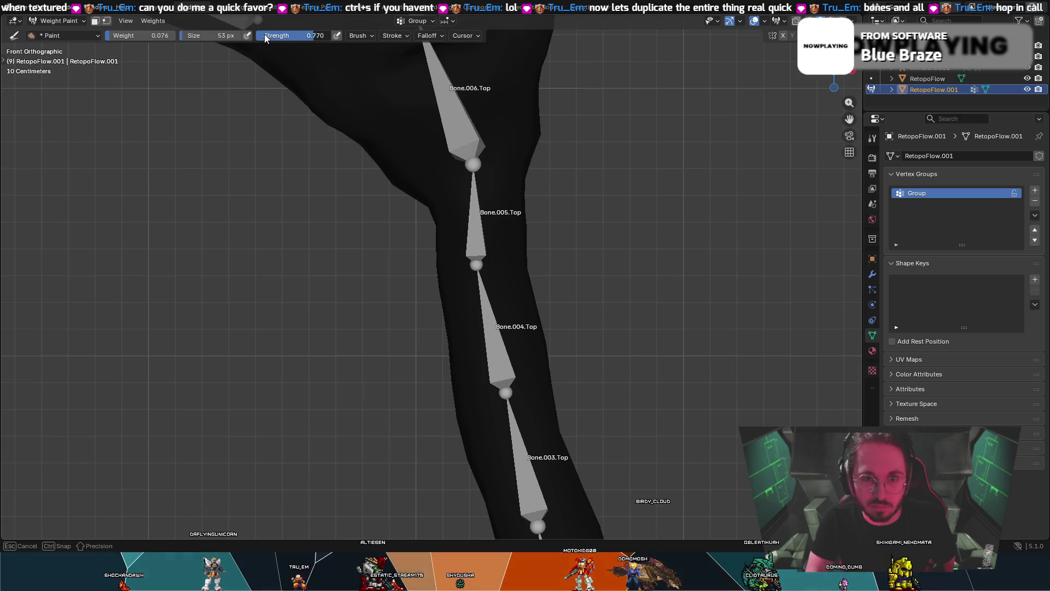
# - Paint and undo test strokes near Bone.005 while adjusting the brush weight and strength
pyautogui.moveTo(416, 213); pyautogui.dragTo(539, 183)
pyautogui.hotkey('ctrl', 'z')
pyautogui.moveTo(444, 214)
pyautogui.mouseDown()
pyautogui.moveTo(527, 206)
pyautogui.moveTo(400, 203)
pyautogui.mouseUp()
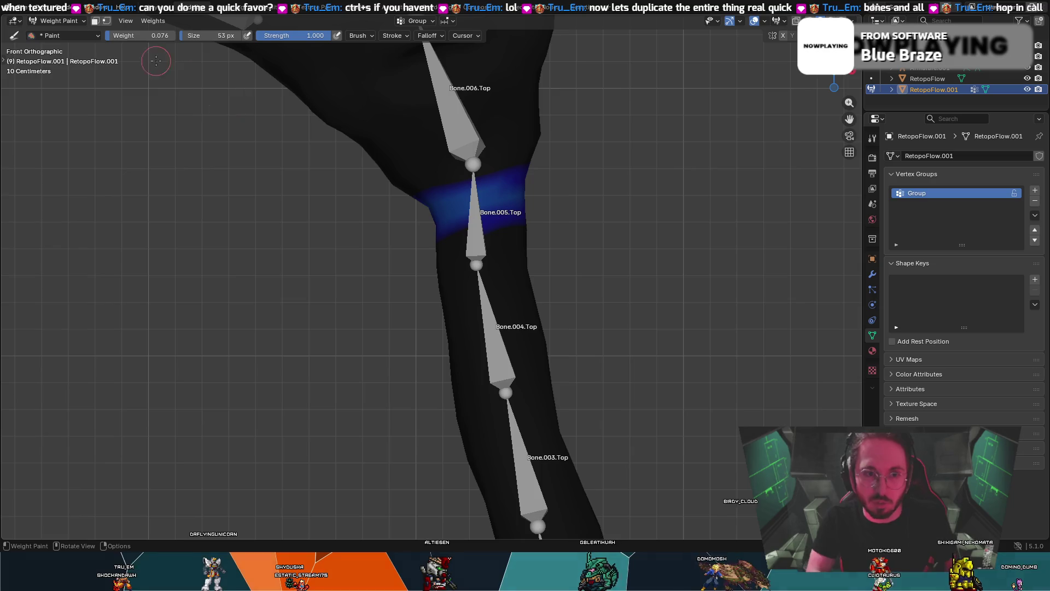
pyautogui.hotkey('ctrl', 'z')
pyautogui.moveTo(159, 37); pyautogui.dragTo(153, 37)
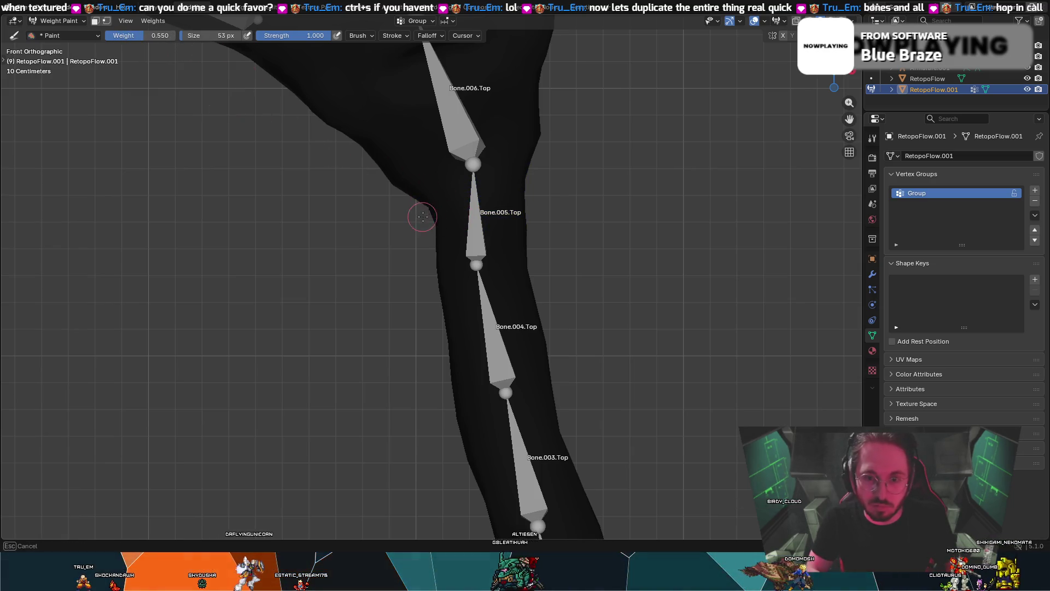
pyautogui.moveTo(422, 214); pyautogui.dragTo(510, 196)
pyautogui.hotkey('ctrl', 'z')
pyautogui.moveTo(322, 37); pyautogui.dragTo(305, 37)
pyautogui.moveTo(143, 36); pyautogui.dragTo(164, 36)
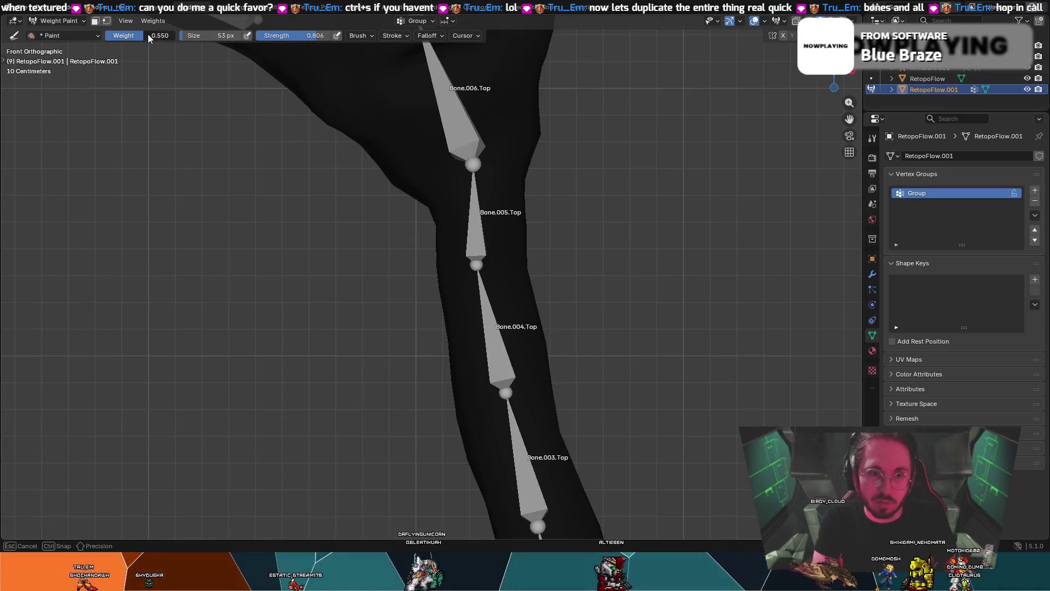
pyautogui.moveTo(416, 217)
pyautogui.mouseDown()
pyautogui.moveTo(493, 200)
pyautogui.moveTo(465, 197)
pyautogui.moveTo(451, 203)
pyautogui.moveTo(523, 194)
pyautogui.mouseUp()
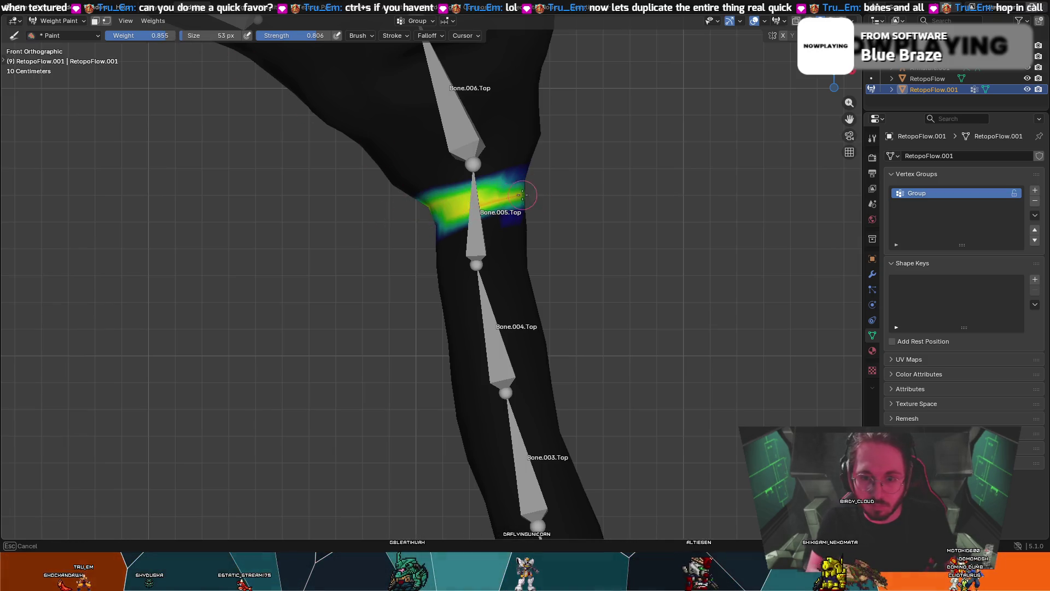
pyautogui.hotkey('ctrl', 'z')
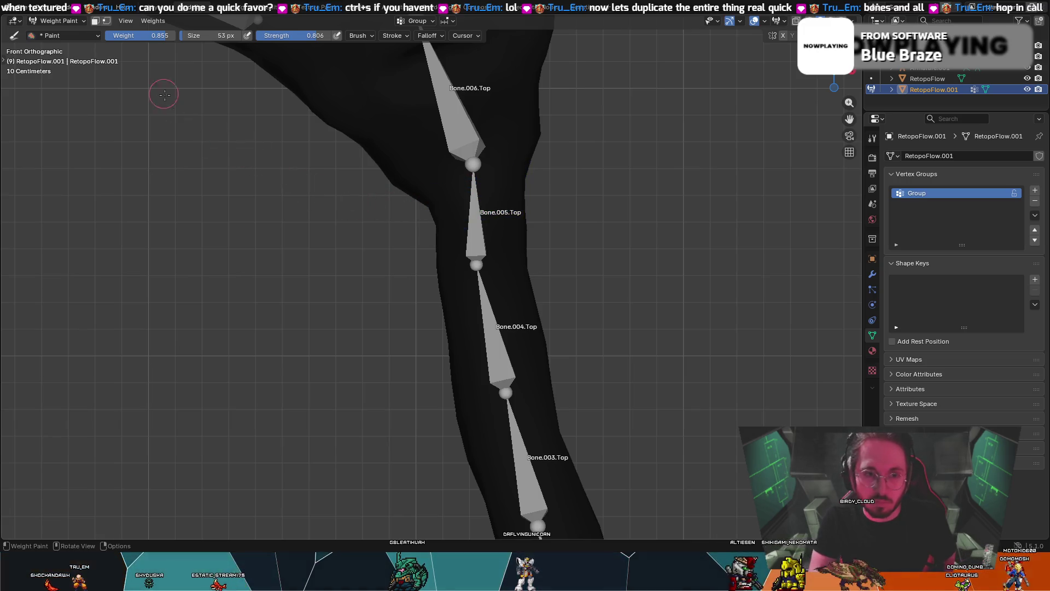
# - Set brush strength to 1.000 and size to 183 px, then orbit into perspective
pyautogui.moveTo(419, 219); pyautogui.dragTo(525, 194)
pyautogui.hotkey('ctrl', 'z')
pyautogui.moveTo(306, 36); pyautogui.dragTo(363, 44)
pyautogui.moveTo(419, 206); pyautogui.dragTo(517, 192)
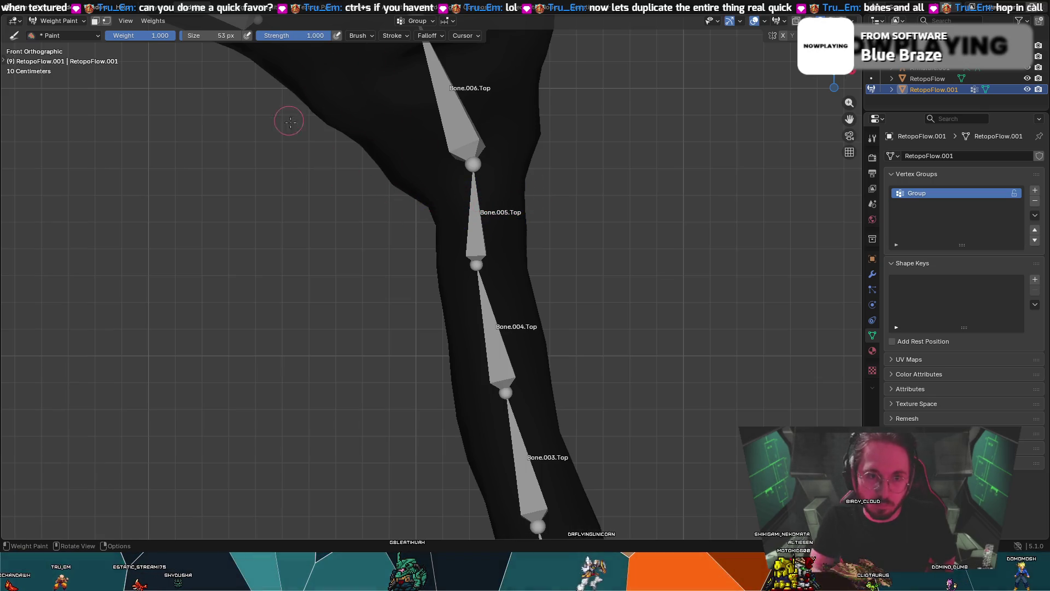
pyautogui.moveTo(187, 37); pyautogui.dragTo(197, 37)
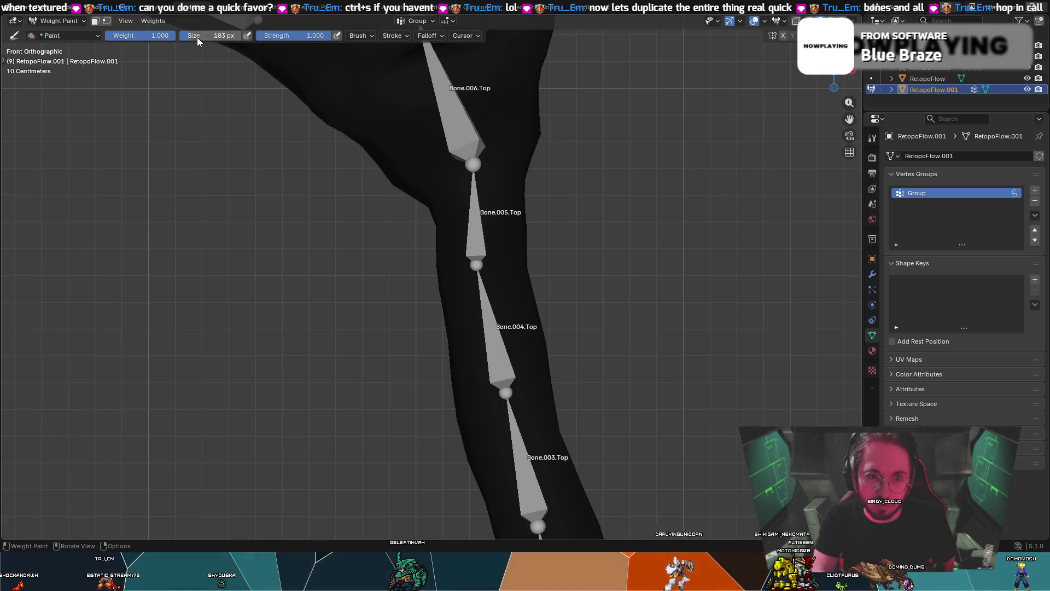
pyautogui.moveTo(410, 204)
pyautogui.mouseDown()
pyautogui.moveTo(508, 198)
pyautogui.moveTo(504, 176)
pyautogui.mouseUp()
pyautogui.moveTo(504, 176); pyautogui.dragTo(337, 181, button='middle')
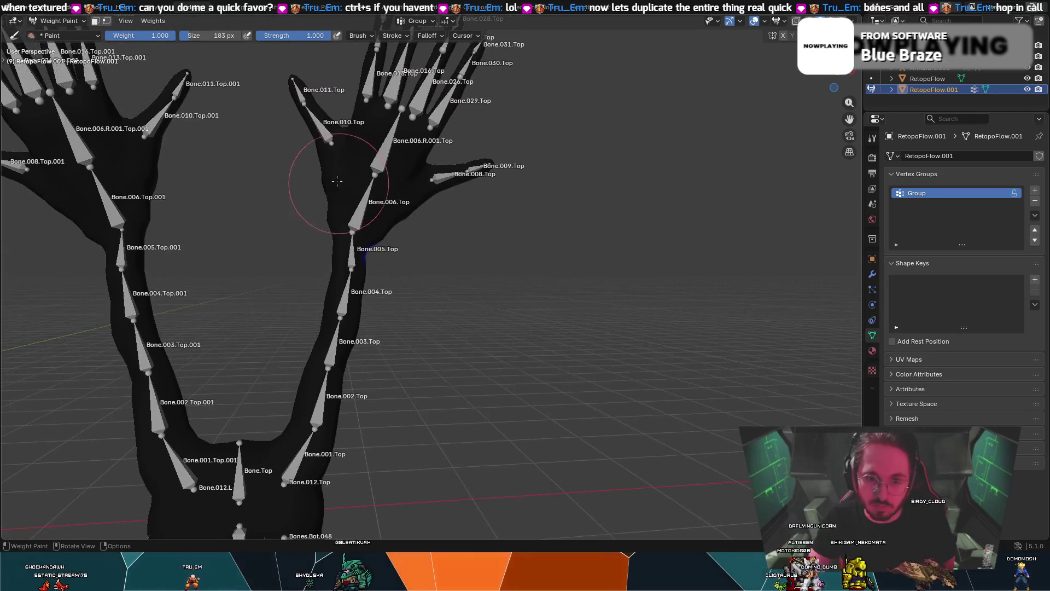
# - Shrink the brush through 98 and 52 px down to 34 px and paint a narrow band at Bone.005
pyautogui.moveTo(339, 243)
pyautogui.mouseDown()
pyautogui.moveTo(328, 242)
pyautogui.moveTo(347, 235)
pyautogui.moveTo(333, 224)
pyautogui.mouseUp()
pyautogui.hotkey('ctrl', 'z')
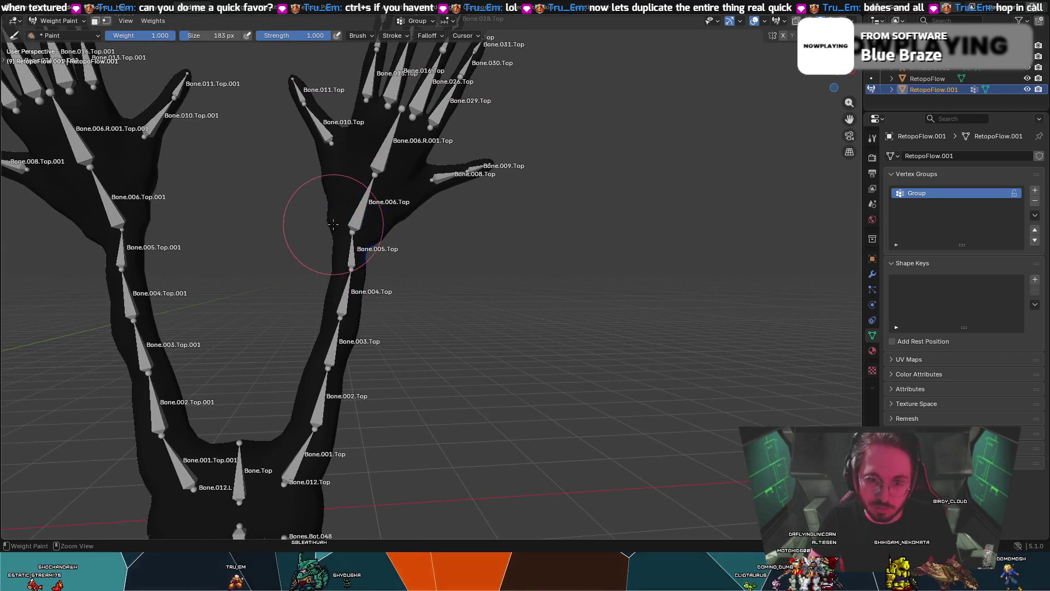
pyautogui.press('f')
pyautogui.click(312, 249)
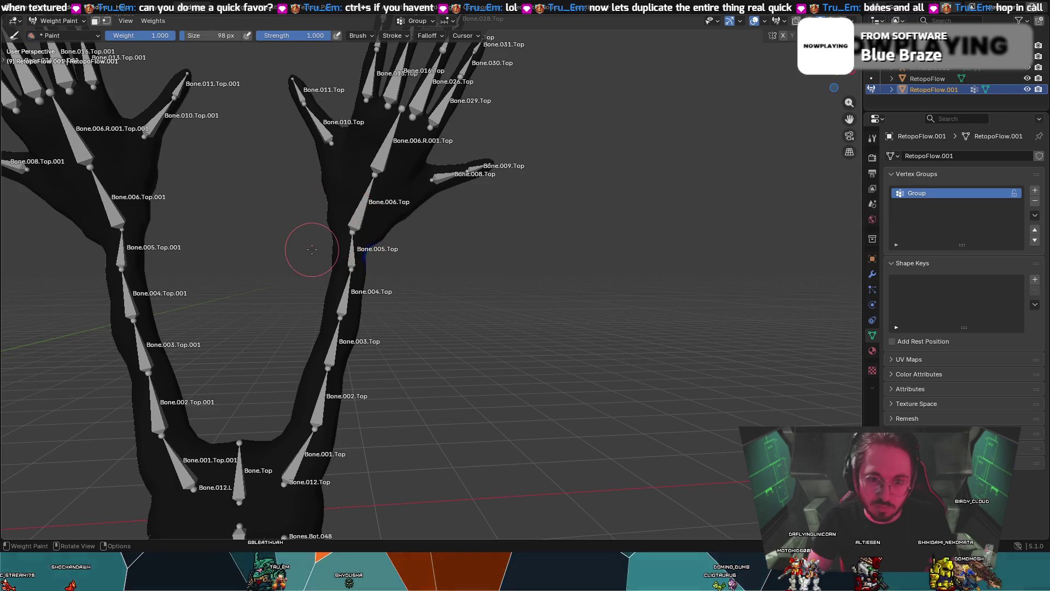
pyautogui.moveTo(355, 255); pyautogui.dragTo(342, 244)
pyautogui.press('f')
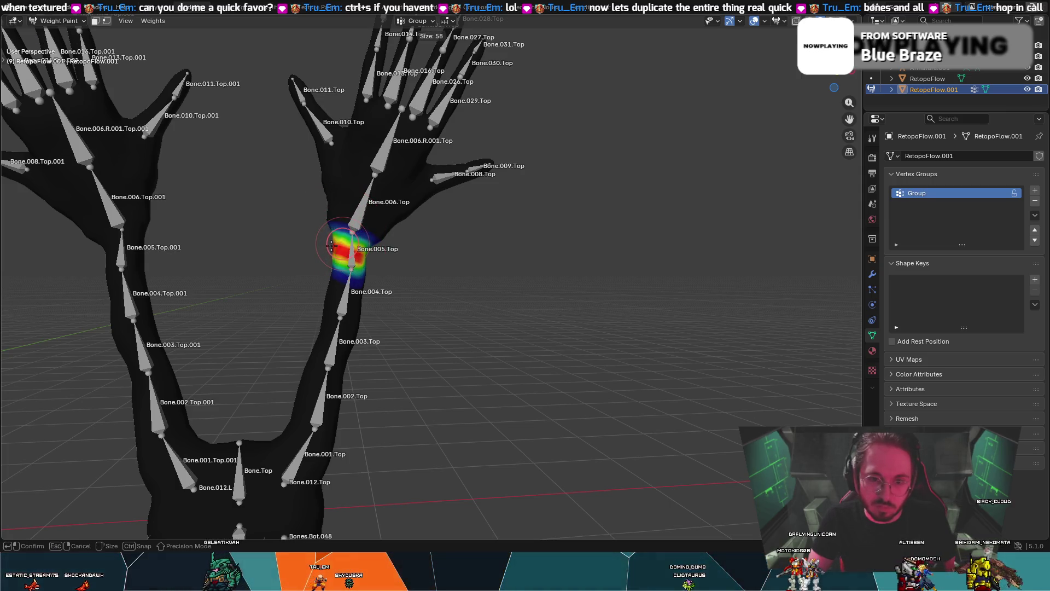
pyautogui.click(332, 246)
pyautogui.hotkey('ctrl', 'z')
pyautogui.press('f')
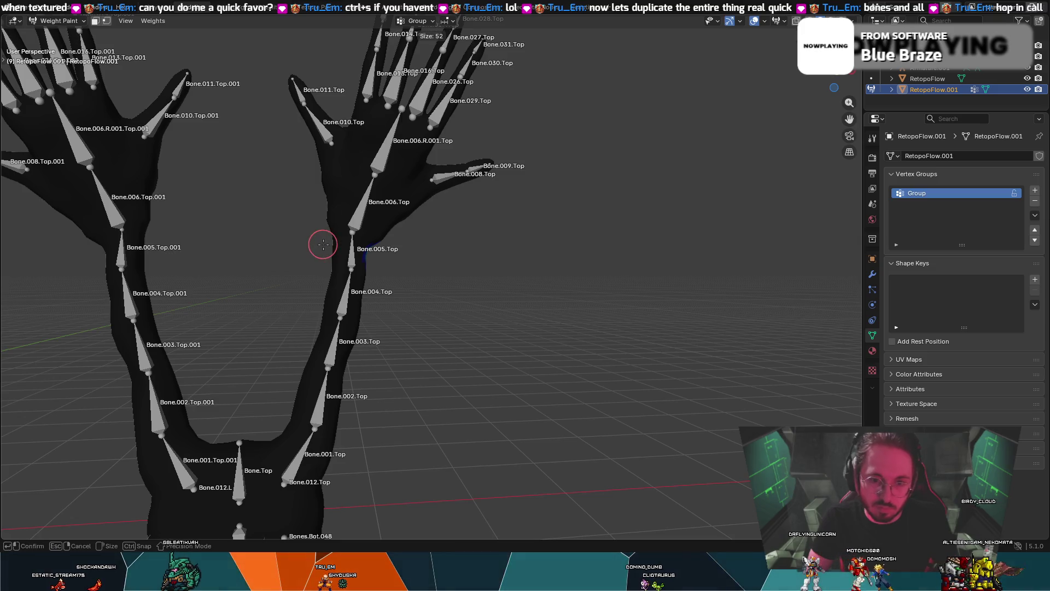
pyautogui.click(319, 247)
pyautogui.moveTo(345, 251)
pyautogui.mouseDown()
pyautogui.moveTo(364, 255)
pyautogui.moveTo(336, 244)
pyautogui.mouseUp()
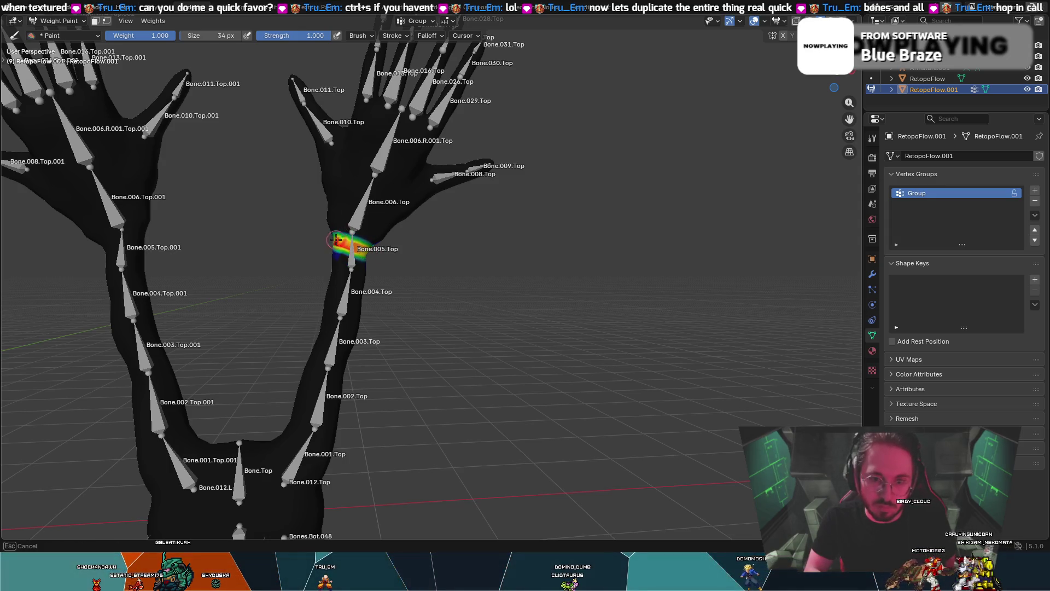
# - Check the band from back and front views, then undo all painting and the Group vertex group
pyautogui.moveTo(339, 243); pyautogui.dragTo(535, 272, button='middle')
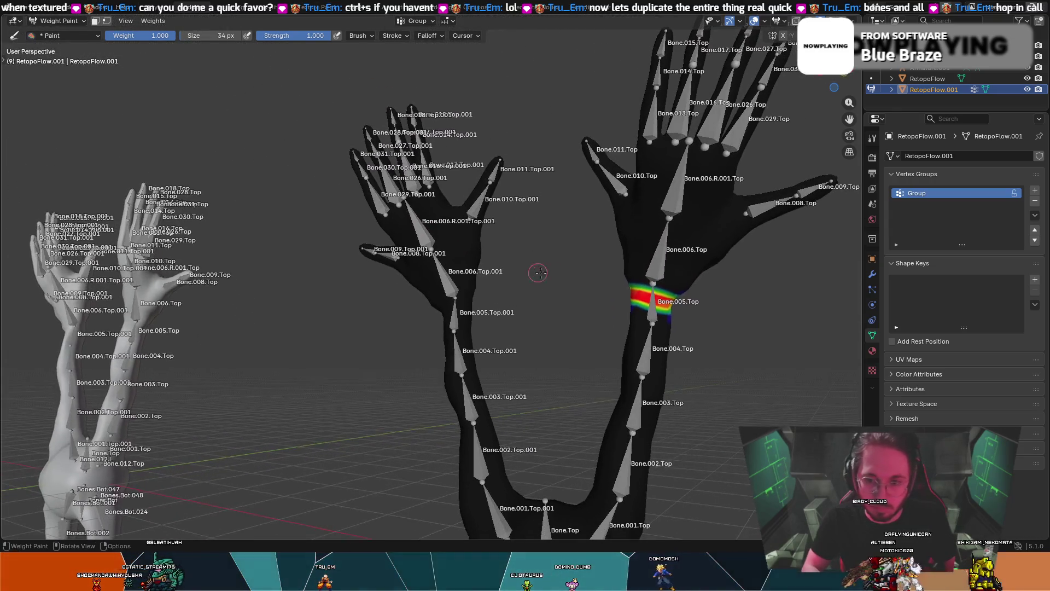
pyautogui.press('ctrl+KP_1')
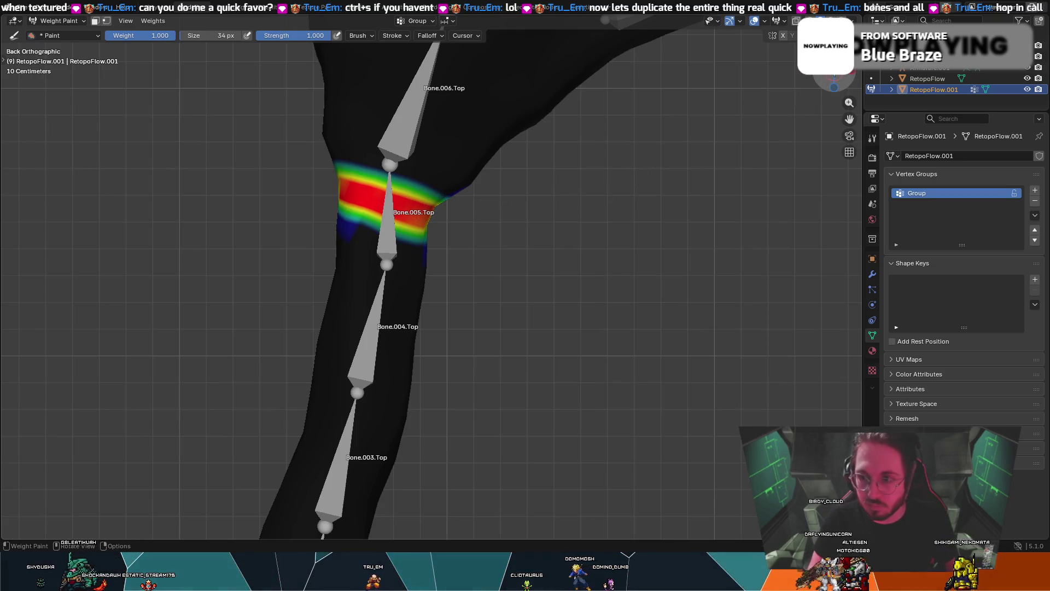
pyautogui.press('KP_1')
pyautogui.moveTo(508, 198)
pyautogui.mouseDown()
pyautogui.moveTo(521, 190)
pyautogui.moveTo(493, 212)
pyautogui.moveTo(450, 219)
pyautogui.mouseUp()
pyautogui.hotkey('ctrl', 'z')
pyautogui.hotkey('ctrl', 'z')
pyautogui.hotkey('ctrl', 'z')
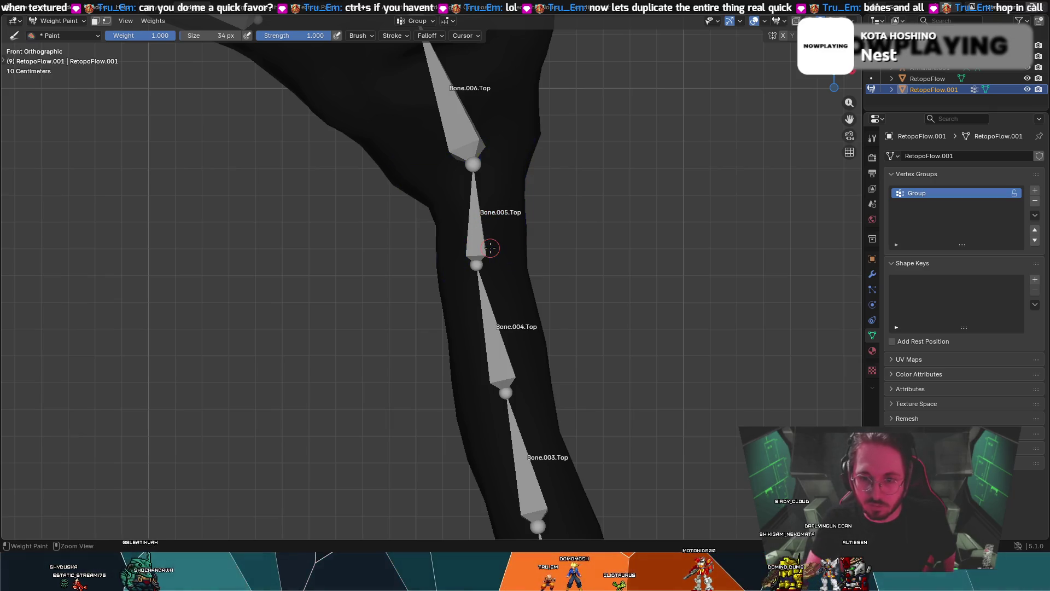
pyautogui.hotkey('ctrl', 'z')
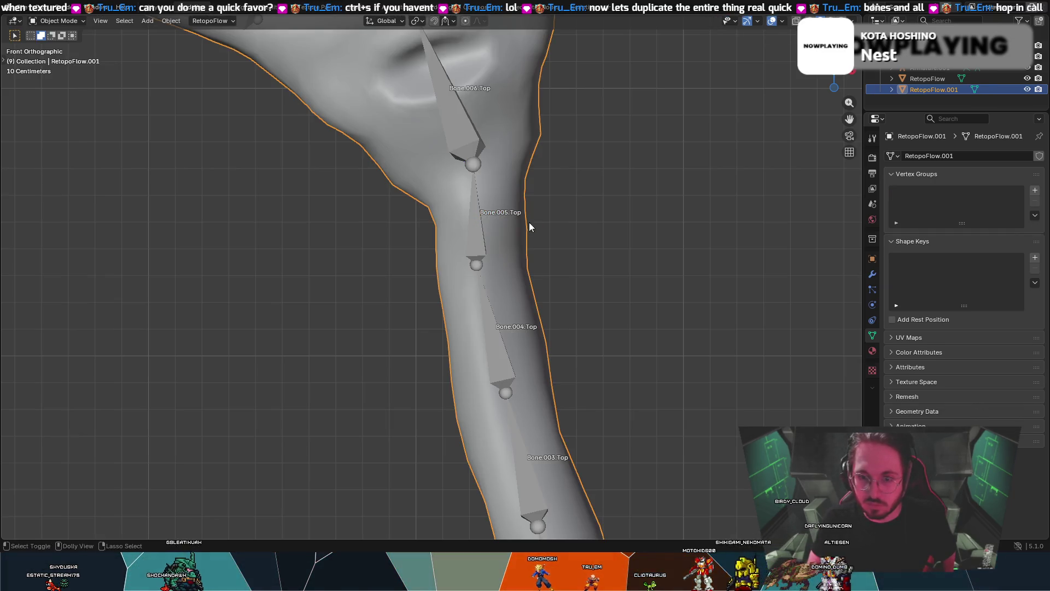
# - Return to Weight Paint, set a 108 px brush, and paint across the leg at Bone.005 from back and front
pyautogui.hotkey('ctrl', 'shift', 'z')
pyautogui.press('ctrl+KP_1')
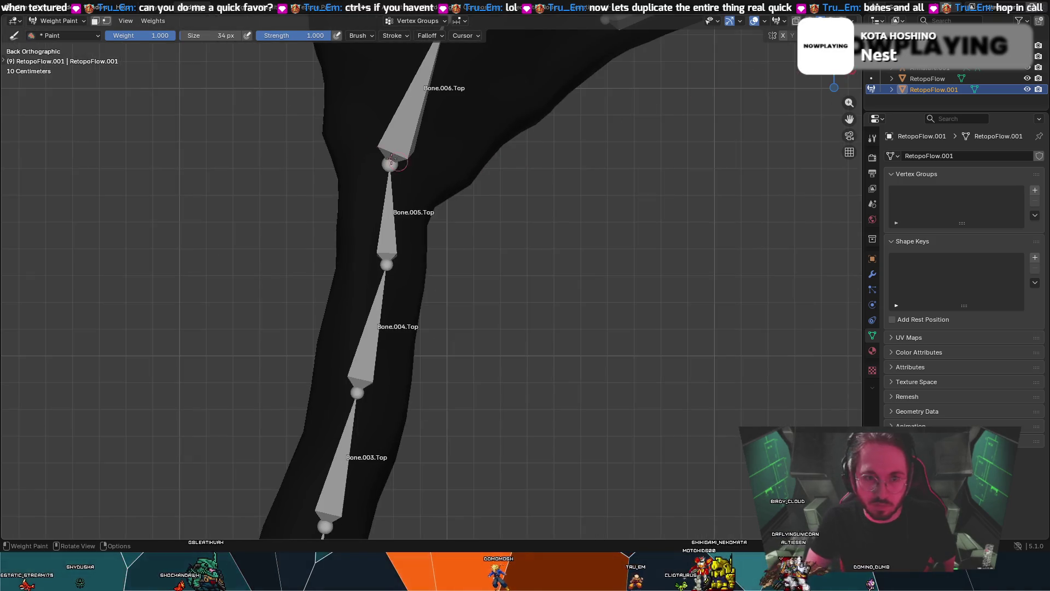
pyautogui.press('f')
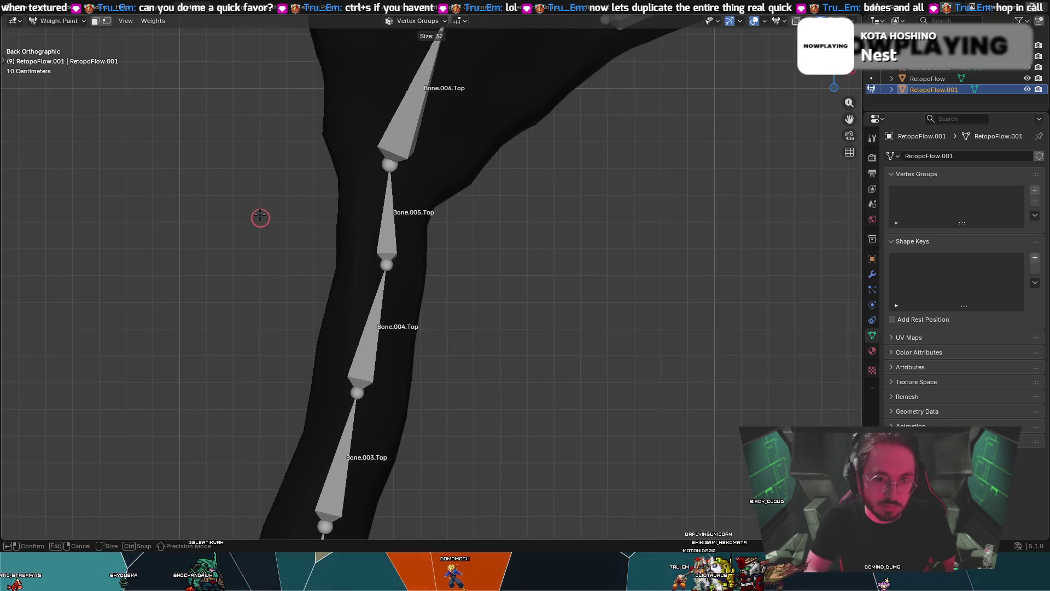
pyautogui.click(290, 186)
pyautogui.moveTo(332, 185); pyautogui.dragTo(440, 222)
pyautogui.click(838, 81)
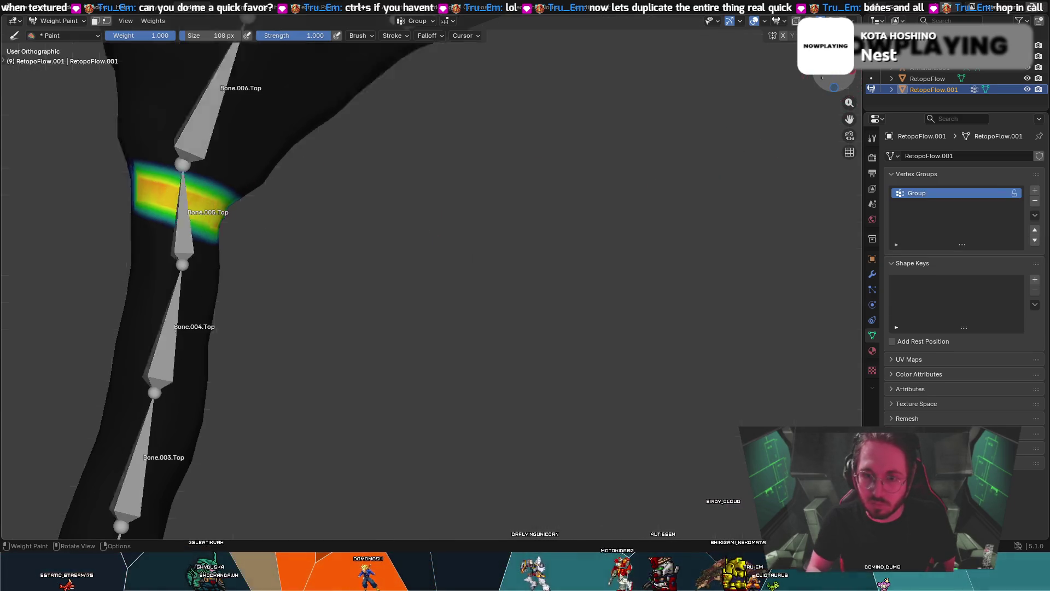
pyautogui.moveTo(436, 220); pyautogui.dragTo(516, 191)
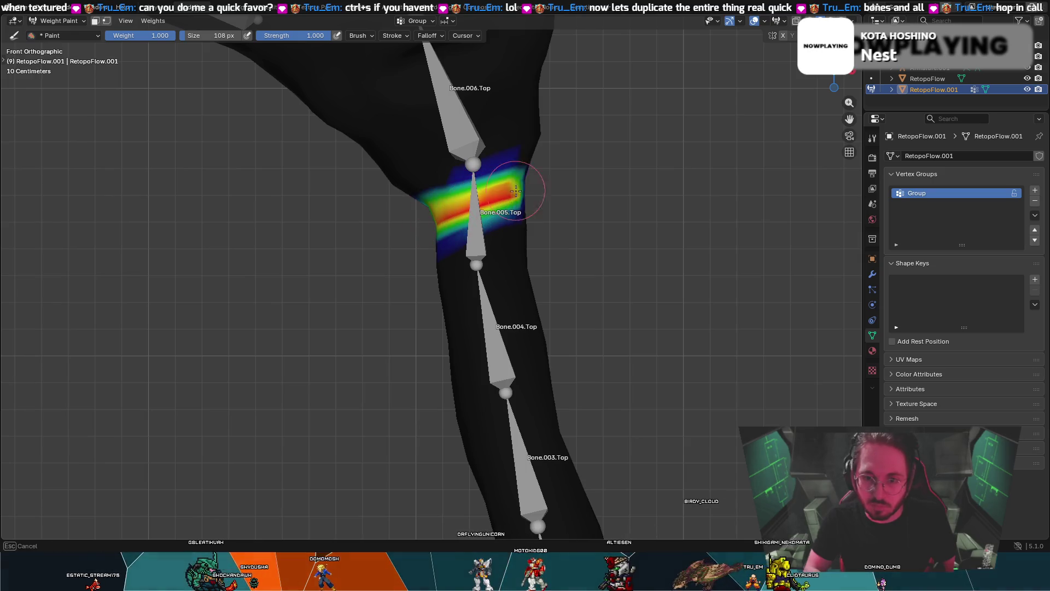
pyautogui.click(854, 72)
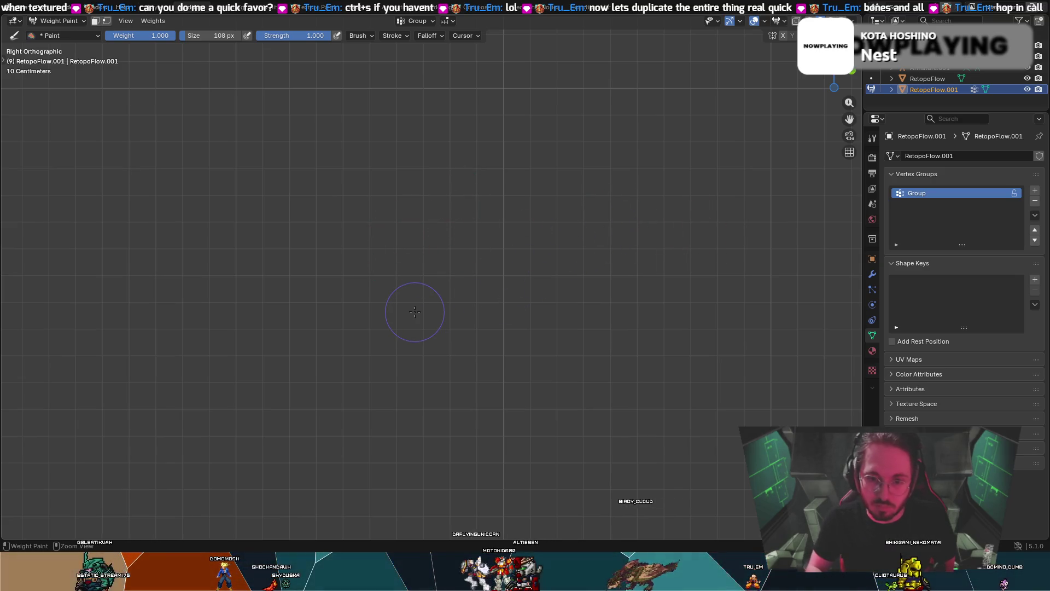
pyautogui.moveTo(507, 237); pyautogui.dragTo(300, 238, button='middle')
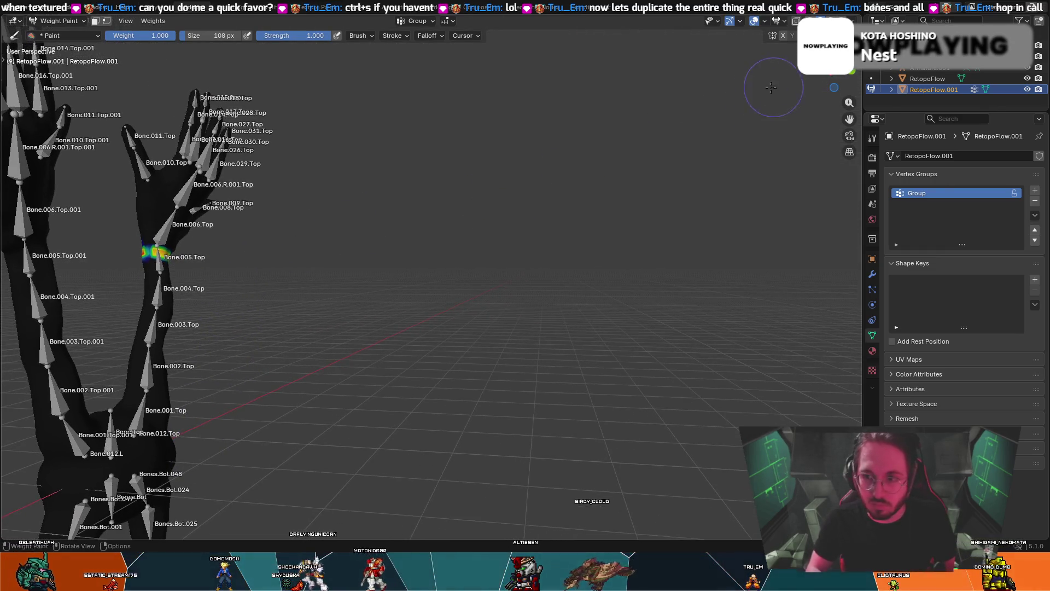
# - Touch up the red leg patch and shrink the brush to 70 px, then 48 px
pyautogui.moveTo(150, 255); pyautogui.dragTo(145, 251)
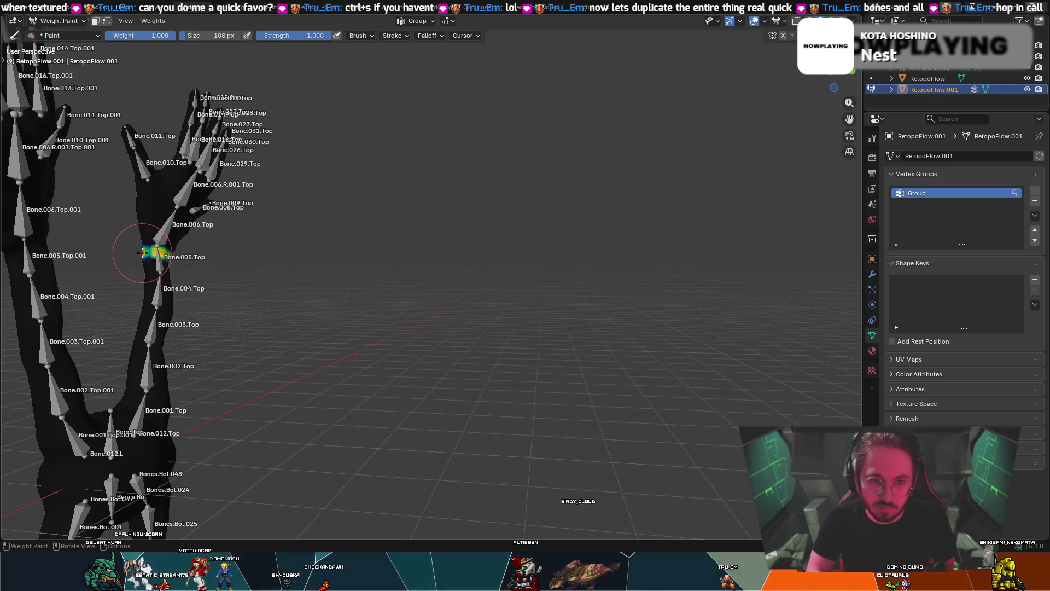
pyautogui.press('f')
pyautogui.click(134, 257)
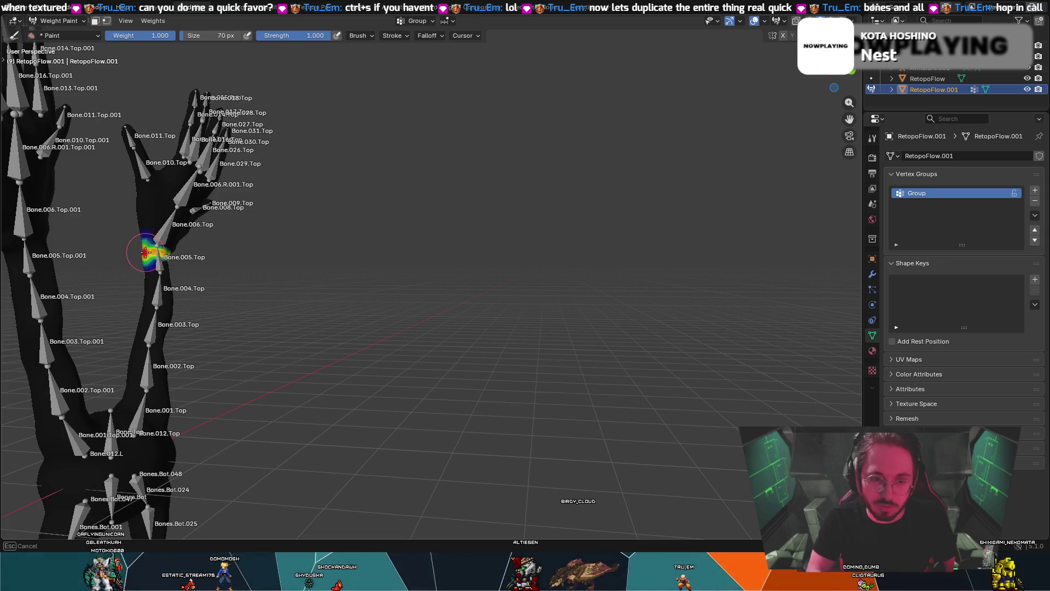
pyautogui.press('f')
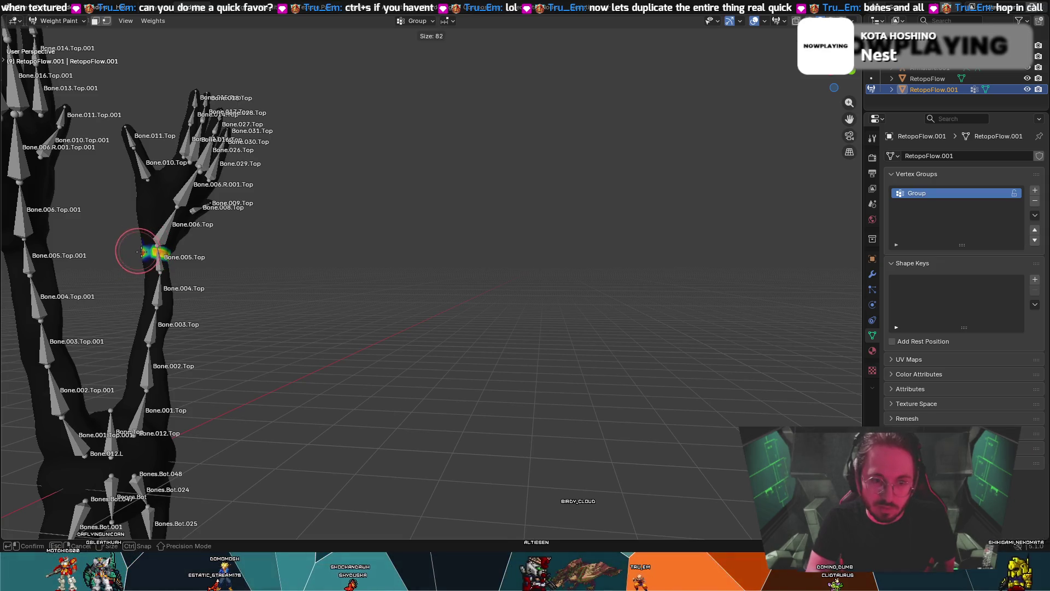
pyautogui.click(133, 246)
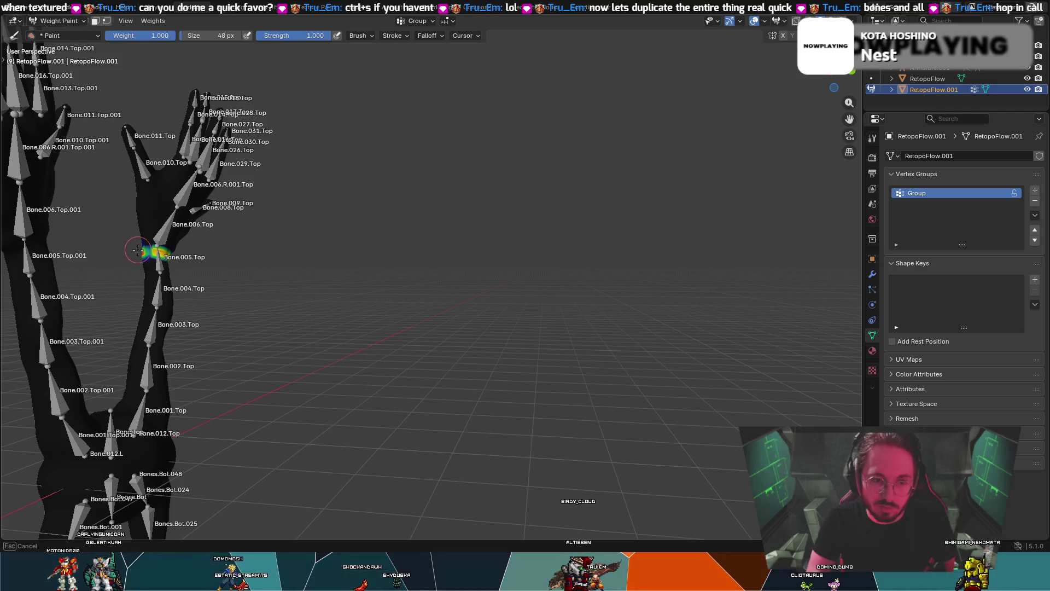
# - Orbit and zoom to the left hand's wrist and paint a smoother weight band around it
pyautogui.moveTo(156, 249); pyautogui.dragTo(33, 249, button='middle')
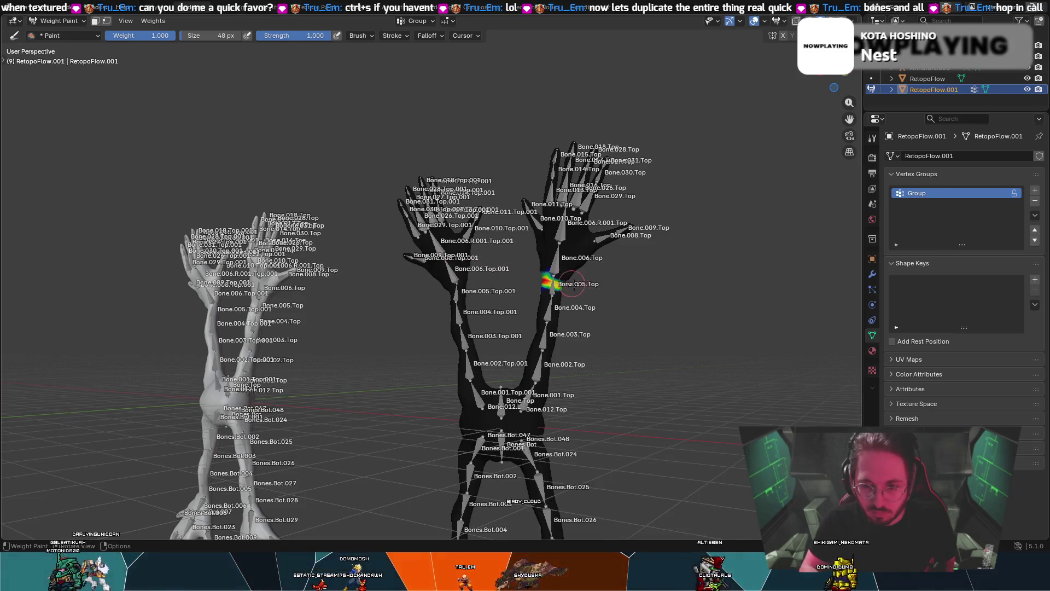
pyautogui.moveTo(586, 273)
pyautogui.mouseDown(button='middle')
pyautogui.moveTo(574, 221)
pyautogui.moveTo(413, 375)
pyautogui.moveTo(424, 363)
pyautogui.moveTo(403, 342)
pyautogui.moveTo(262, 305)
pyautogui.moveTo(540, 328)
pyautogui.moveTo(467, 344)
pyautogui.moveTo(473, 323)
pyautogui.moveTo(491, 329)
pyautogui.mouseUp(button='middle')
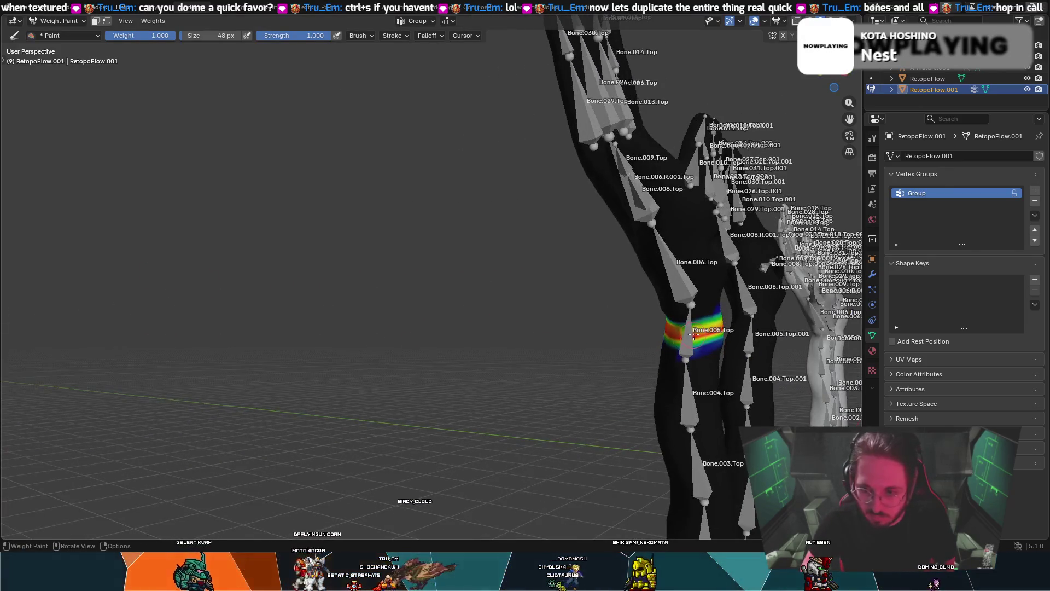
pyautogui.moveTo(713, 311)
pyautogui.mouseDown(button='middle')
pyautogui.moveTo(121, 330)
pyautogui.moveTo(131, 328)
pyautogui.mouseUp(button='middle')
pyautogui.moveTo(577, 324); pyautogui.dragTo(642, 336, button='middle')
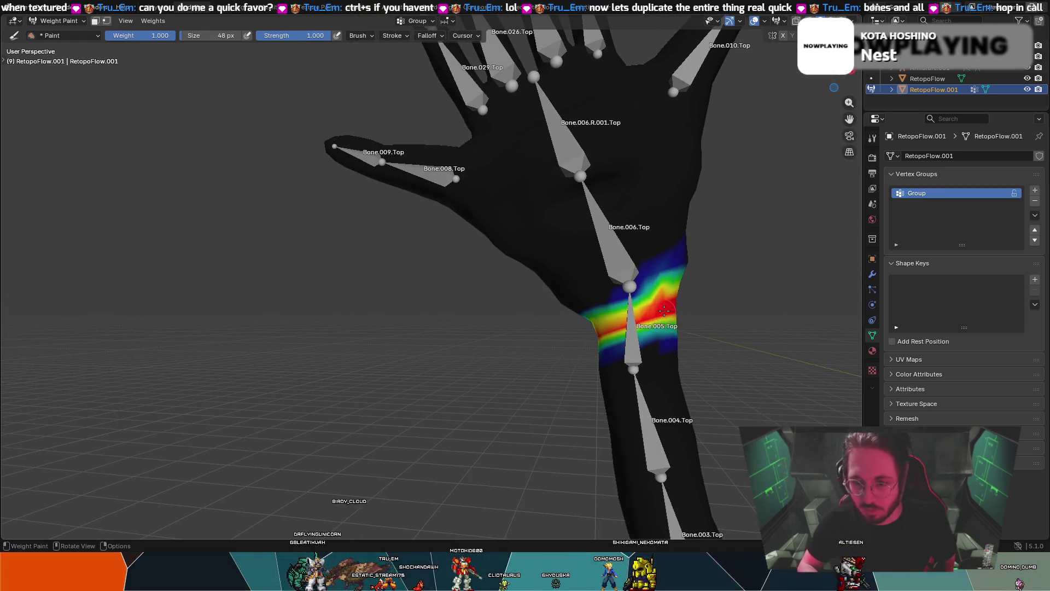
pyautogui.moveTo(607, 313); pyautogui.dragTo(606, 317)
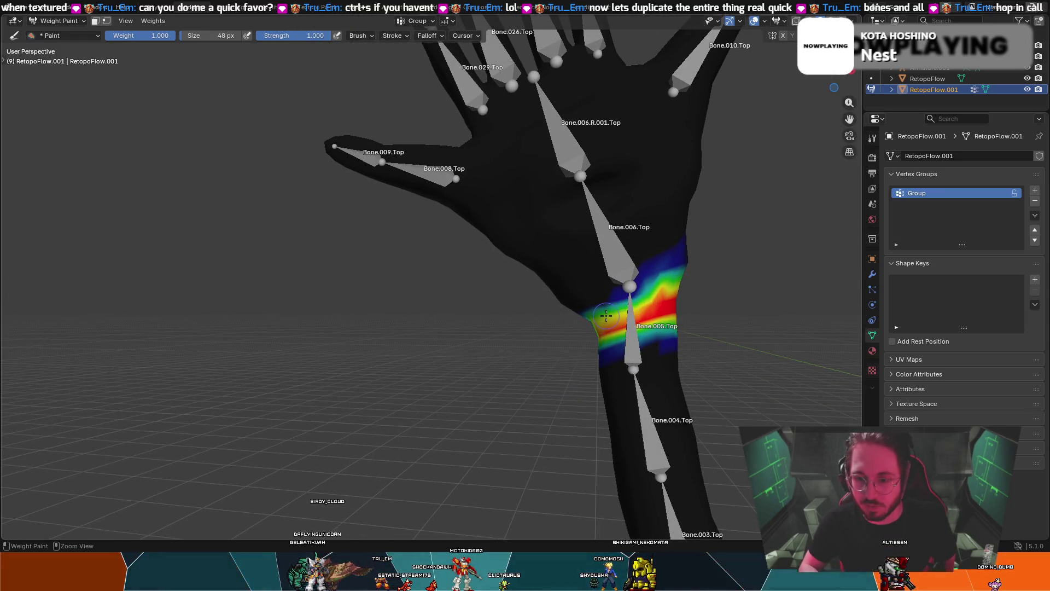
pyautogui.hotkey('ctrl', 'z')
pyautogui.hotkey('ctrl', 'shift', 'z')
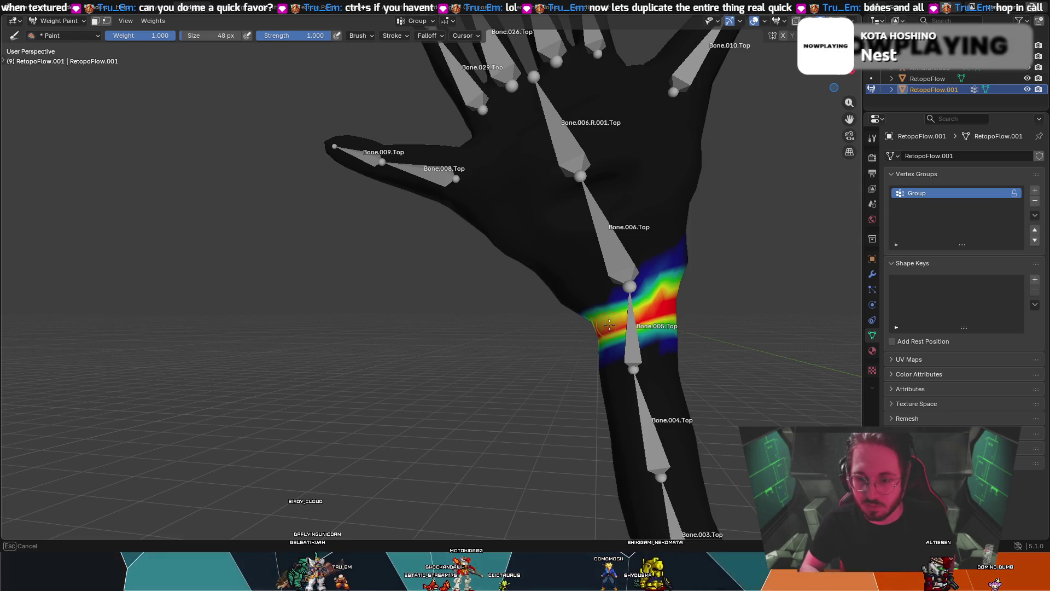
# - Remove stray paint on the upper wrist, touch up the red band, and start a curved stroke across the palm
pyautogui.moveTo(583, 327); pyautogui.dragTo(622, 312, button='middle')
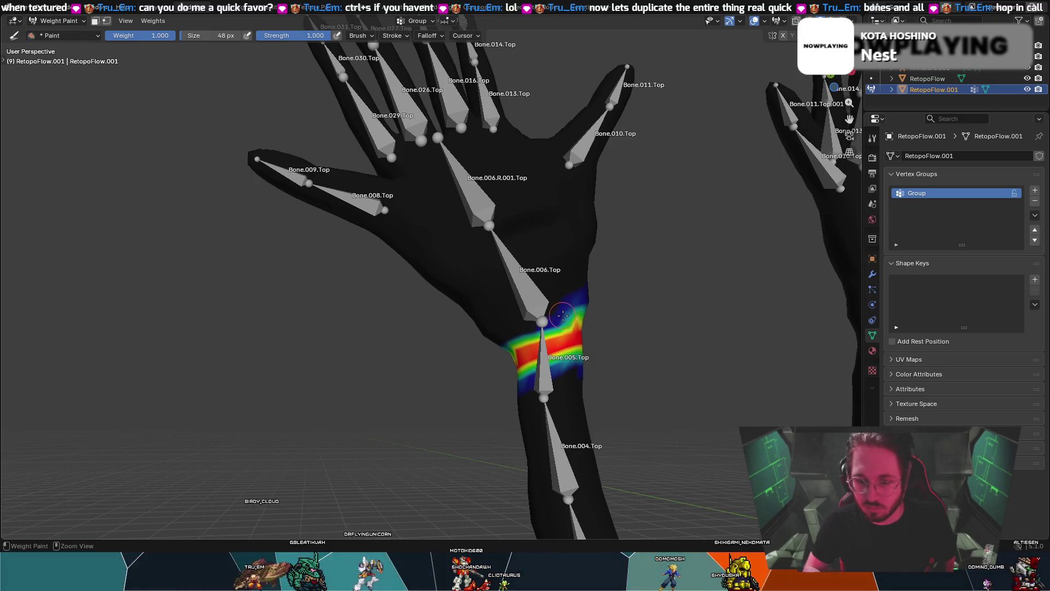
pyautogui.moveTo(583, 301); pyautogui.dragTo(589, 299)
pyautogui.hotkey('ctrl', 'z')
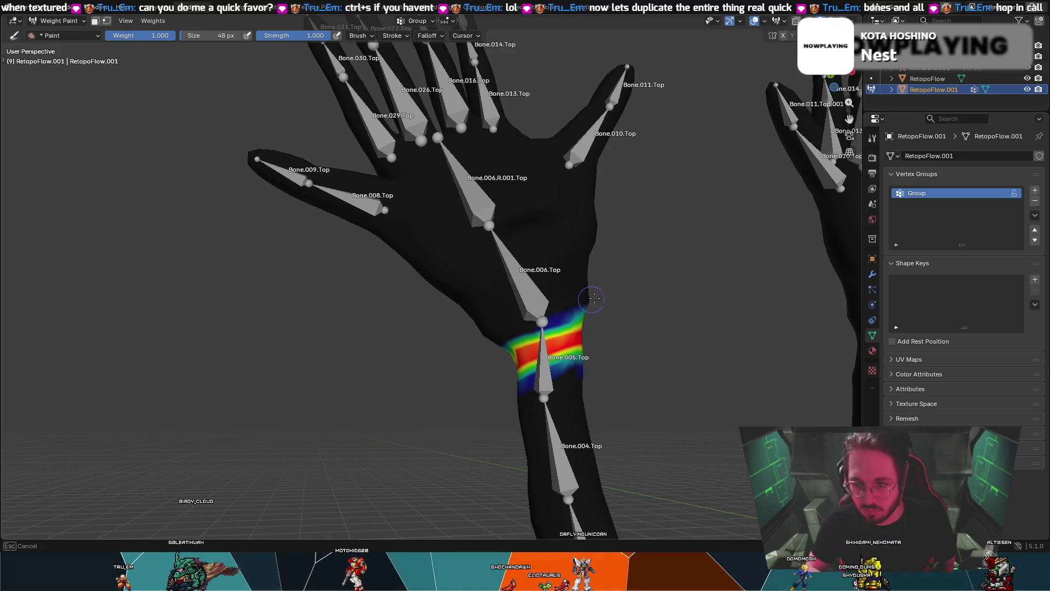
pyautogui.moveTo(579, 300); pyautogui.dragTo(493, 301, button='middle')
pyautogui.scroll(5, 492, 301)
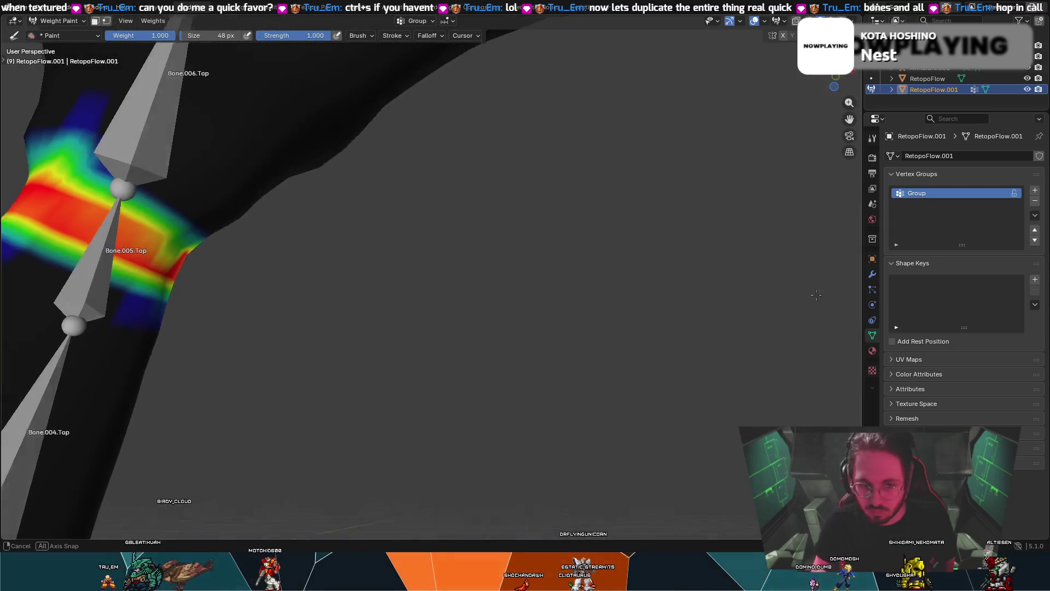
pyautogui.moveTo(161, 263); pyautogui.dragTo(155, 261)
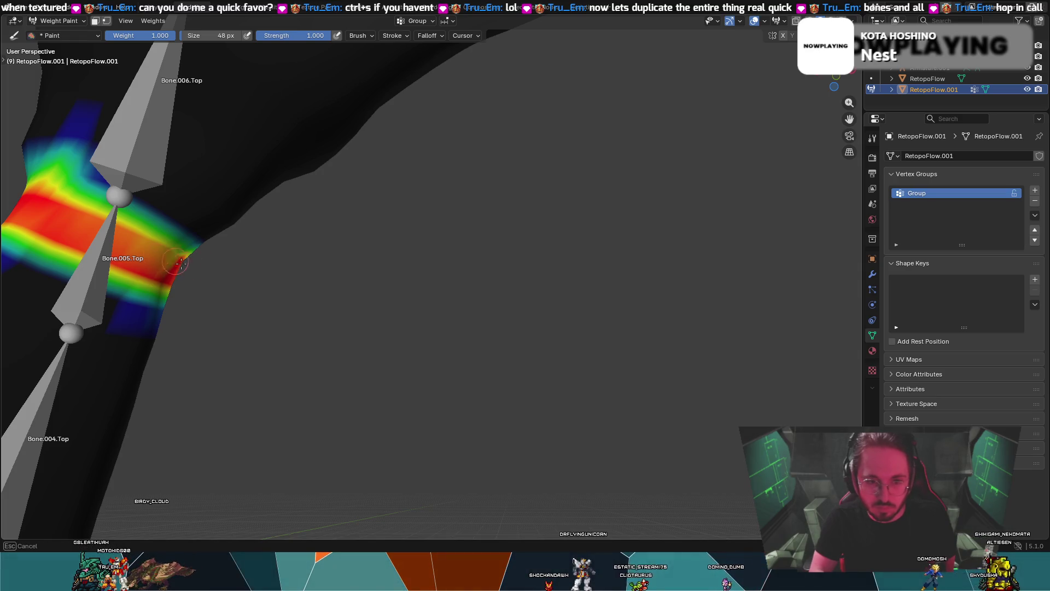
pyautogui.moveTo(172, 262)
pyautogui.mouseDown(button='middle')
pyautogui.moveTo(213, 257)
pyautogui.moveTo(382, 297)
pyautogui.moveTo(514, 302)
pyautogui.moveTo(514, 260)
pyautogui.mouseUp(button='middle')
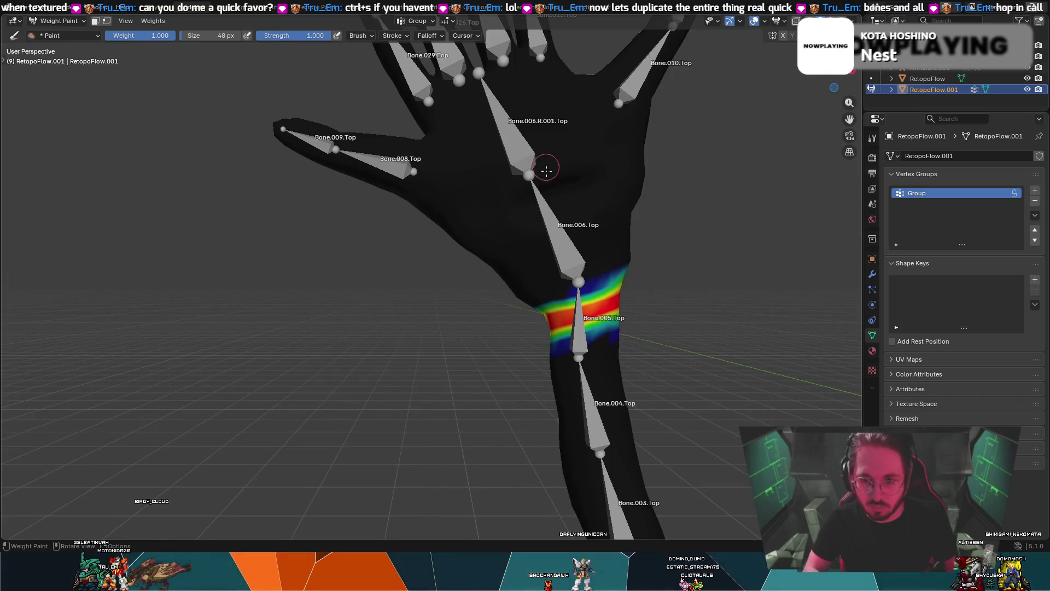
pyautogui.moveTo(517, 195)
pyautogui.mouseDown()
pyautogui.moveTo(507, 208)
pyautogui.moveTo(585, 170)
pyautogui.moveTo(602, 178)
pyautogui.mouseUp()
# - Finish a weight ring around Bone.006 and paint bands across the digit at Bone.008 and Bone.009
pyautogui.moveTo(529, 227); pyautogui.dragTo(603, 206)
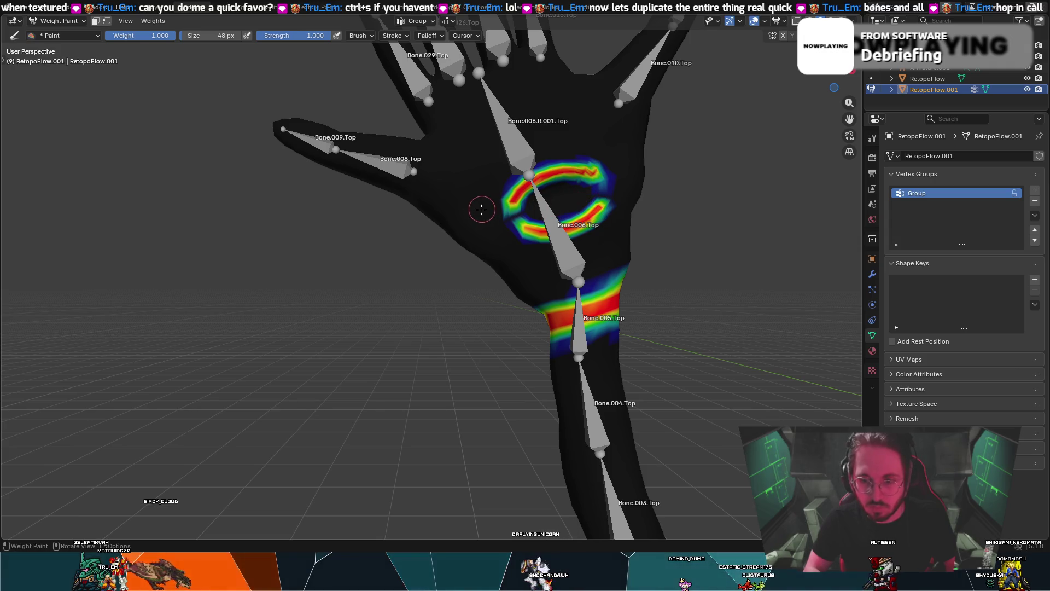
pyautogui.moveTo(425, 143); pyautogui.dragTo(417, 193)
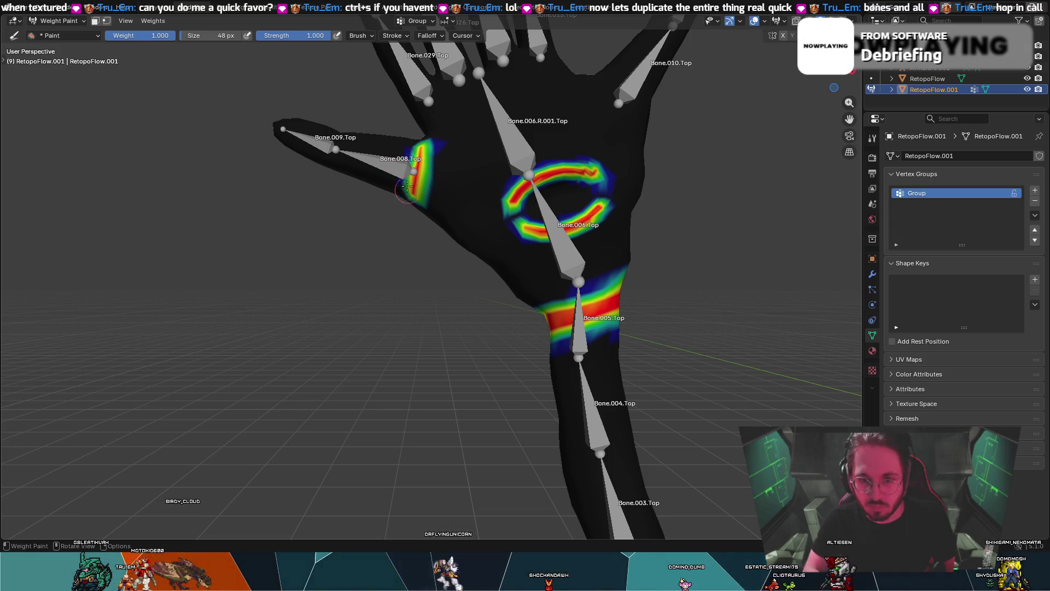
pyautogui.moveTo(336, 141); pyautogui.dragTo(329, 175)
pyautogui.keyDown('shift'); pyautogui.moveTo(399, 145); pyautogui.dragTo(357, 304, button='middle'); pyautogui.keyUp('shift')
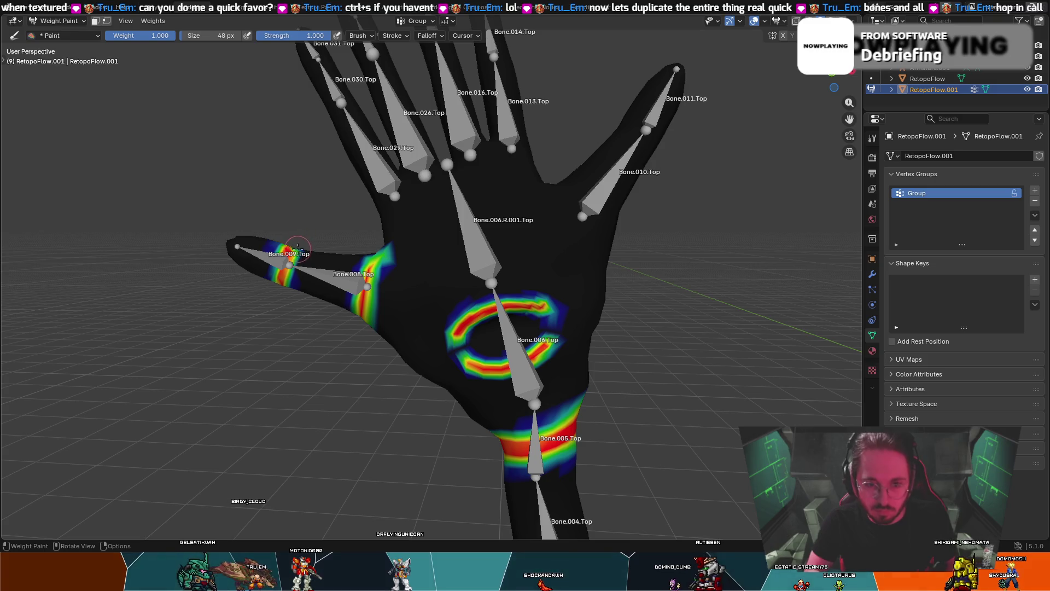
pyautogui.moveTo(370, 247); pyautogui.dragTo(463, 300, button='middle')
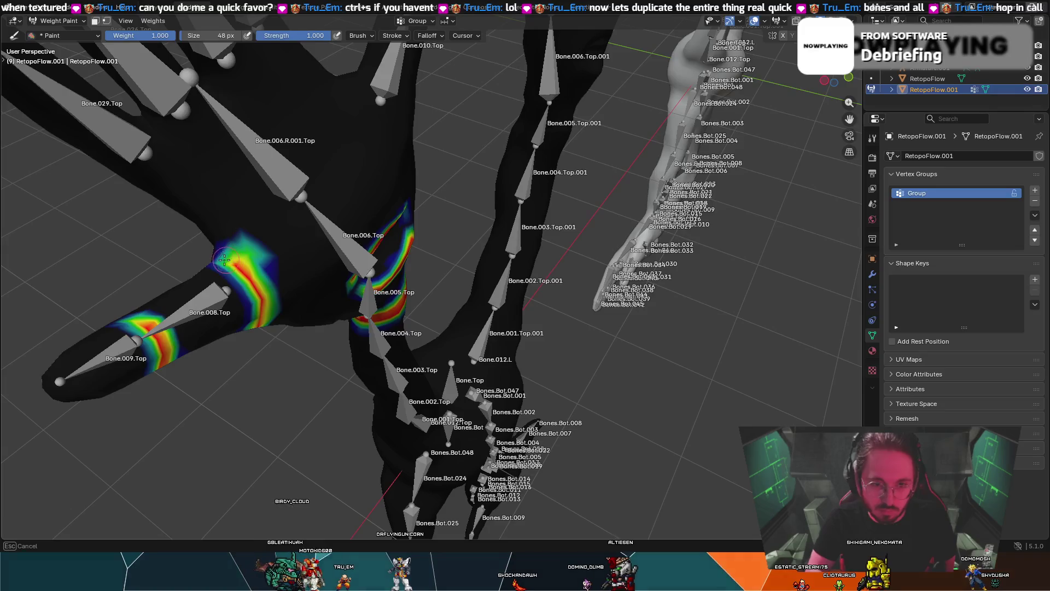
pyautogui.moveTo(238, 264); pyautogui.dragTo(340, 301, button='middle')
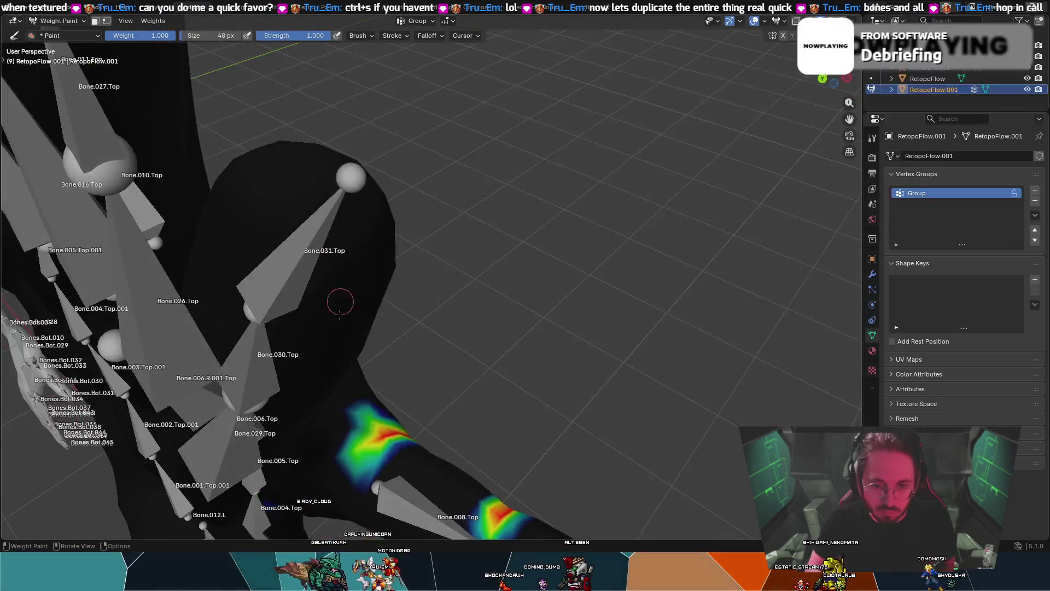
pyautogui.moveTo(356, 465); pyautogui.dragTo(392, 359, button='middle')
pyautogui.moveTo(401, 299)
pyautogui.mouseDown()
pyautogui.moveTo(410, 267)
pyautogui.moveTo(386, 270)
pyautogui.mouseUp()
pyautogui.moveTo(385, 269); pyautogui.dragTo(224, 348, button='middle')
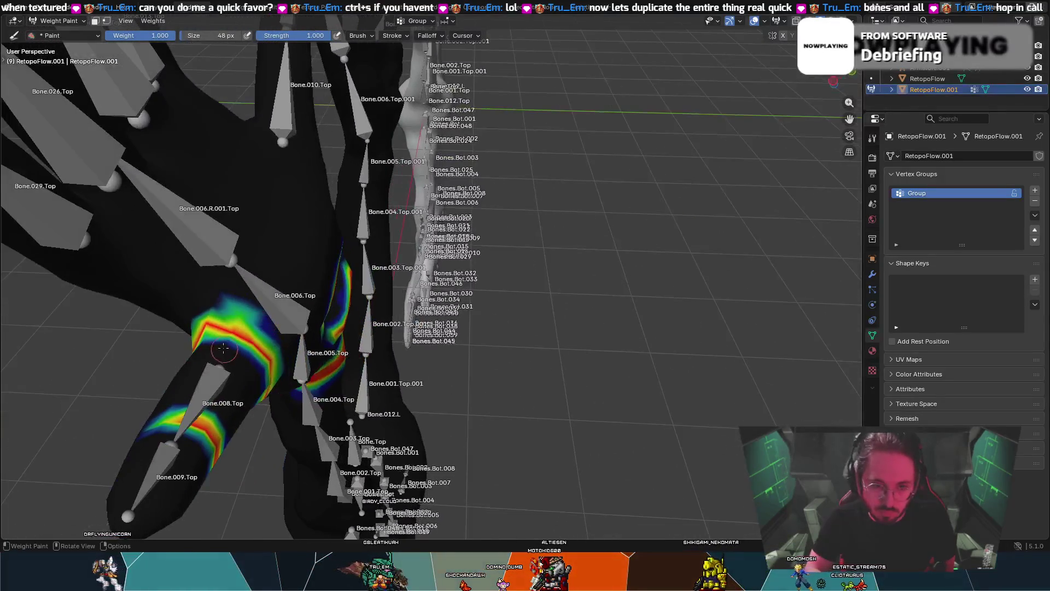
pyautogui.moveTo(219, 345)
pyautogui.mouseDown()
pyautogui.moveTo(197, 325)
pyautogui.moveTo(217, 327)
pyautogui.mouseUp()
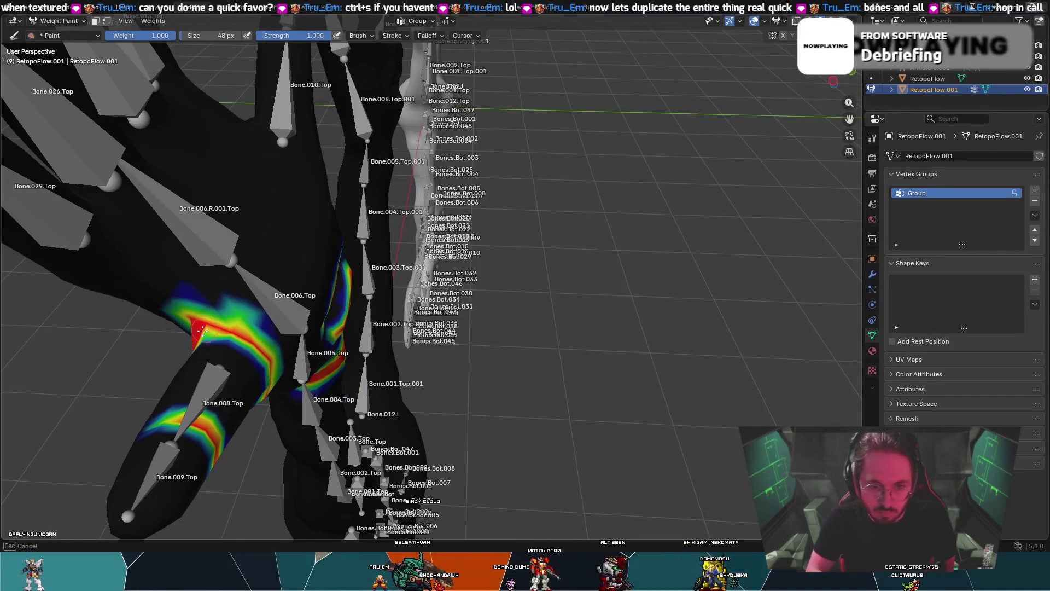
# - Paint weight along the finger bases and a band across the top of the palm
pyautogui.moveTo(192, 313); pyautogui.dragTo(247, 198, button='middle')
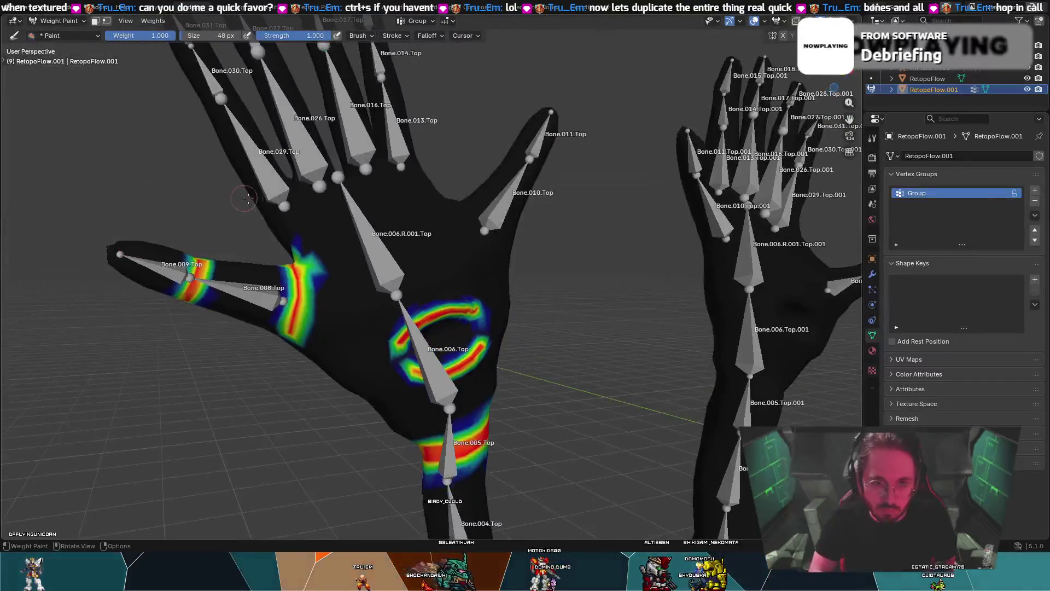
pyautogui.moveTo(266, 207); pyautogui.dragTo(232, 163)
pyautogui.moveTo(240, 96); pyautogui.dragTo(232, 131, button='middle')
pyautogui.moveTo(358, 79)
pyautogui.mouseDown()
pyautogui.moveTo(432, 54)
pyautogui.moveTo(403, 53)
pyautogui.mouseUp()
pyautogui.moveTo(474, 40); pyautogui.dragTo(429, 79, button='middle')
pyautogui.moveTo(404, 147)
pyautogui.mouseDown()
pyautogui.moveTo(585, 107)
pyautogui.moveTo(429, 125)
pyautogui.moveTo(603, 107)
pyautogui.mouseUp()
pyautogui.moveTo(444, 134)
pyautogui.mouseDown()
pyautogui.moveTo(588, 111)
pyautogui.moveTo(635, 126)
pyautogui.moveTo(662, 158)
pyautogui.moveTo(637, 109)
pyautogui.mouseUp()
# - Paint weight onto the Bone.010 digit tip, then orbit to view both hands front-on
pyautogui.moveTo(711, 66)
pyautogui.mouseDown()
pyautogui.moveTo(730, 58)
pyautogui.moveTo(717, 35)
pyautogui.mouseUp()
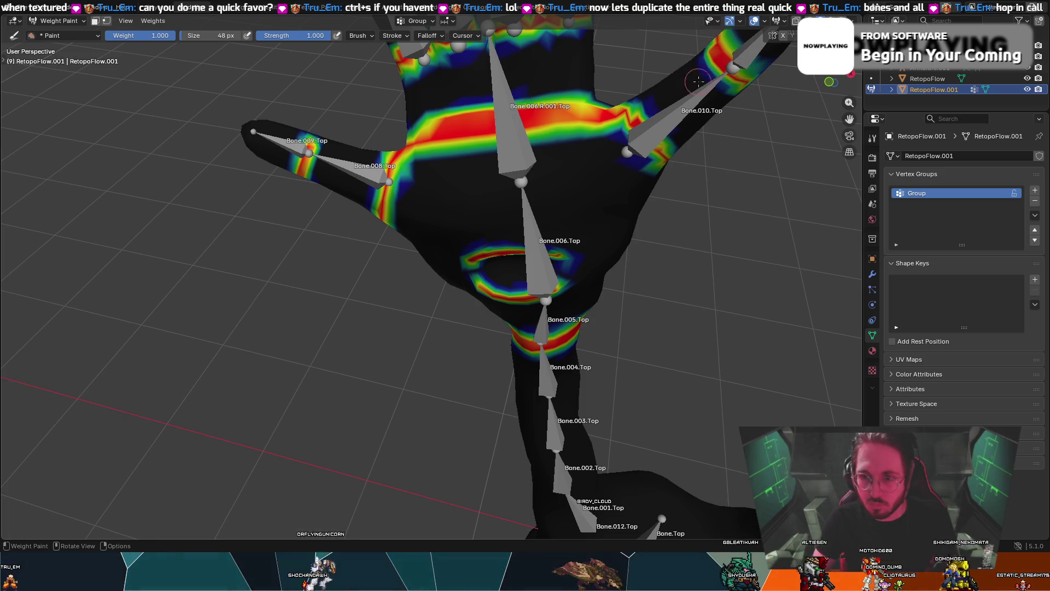
pyautogui.moveTo(625, 112)
pyautogui.mouseDown(button='middle')
pyautogui.moveTo(605, 104)
pyautogui.moveTo(531, 162)
pyautogui.moveTo(569, 160)
pyautogui.mouseUp(button='middle')
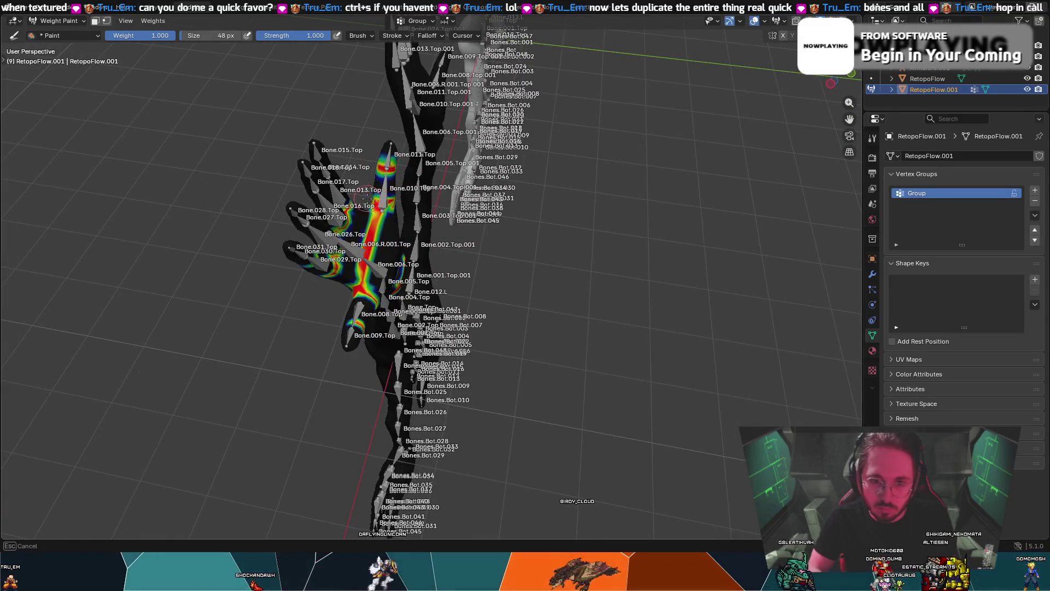
pyautogui.moveTo(375, 200); pyautogui.dragTo(394, 218, button='middle')
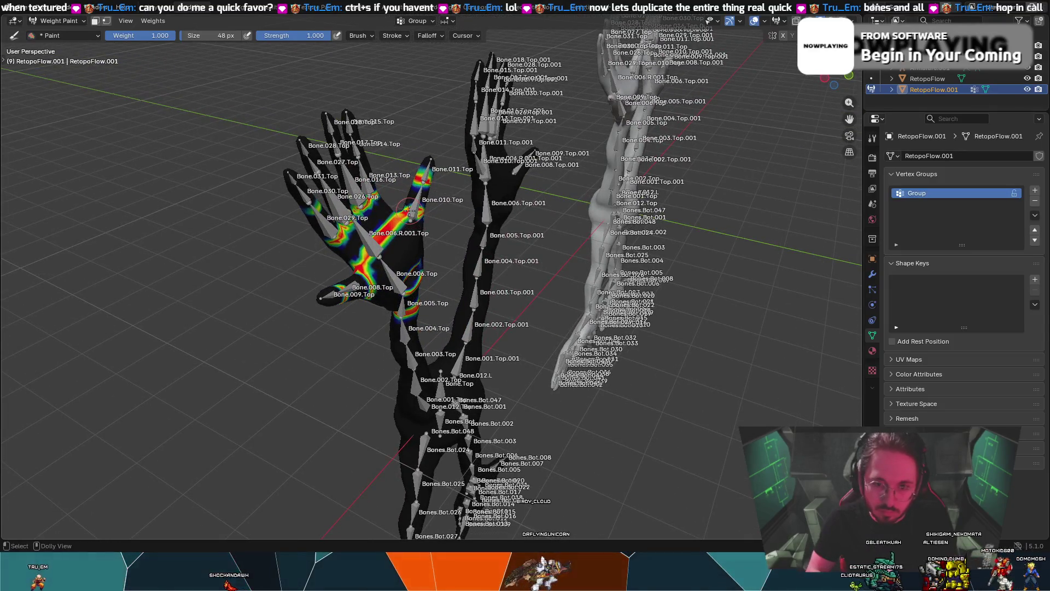
pyautogui.moveTo(422, 213); pyautogui.dragTo(385, 281, button='middle')
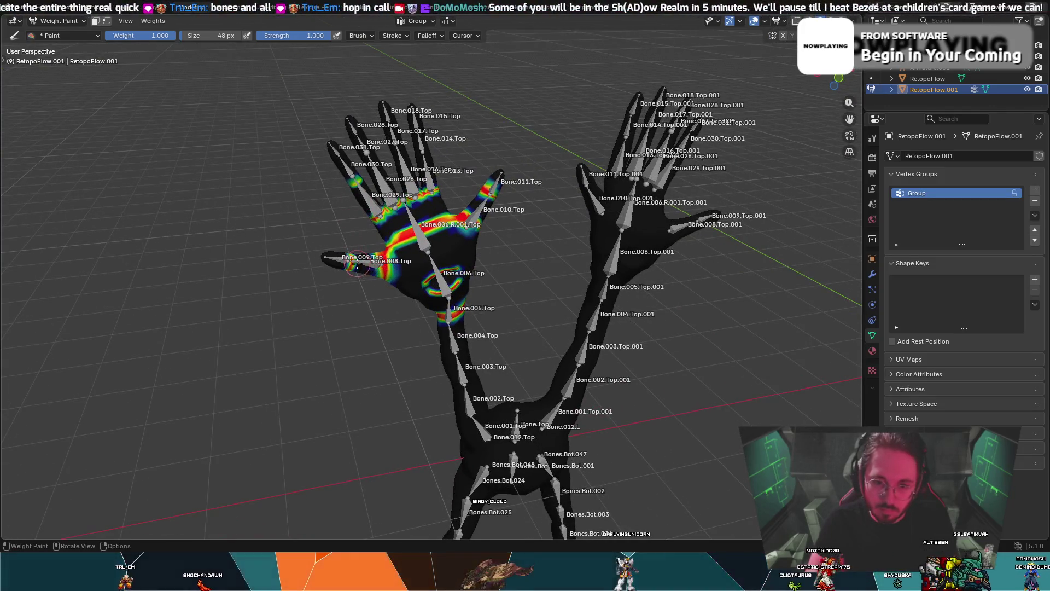
pyautogui.moveTo(349, 240); pyautogui.dragTo(419, 174, button='middle')
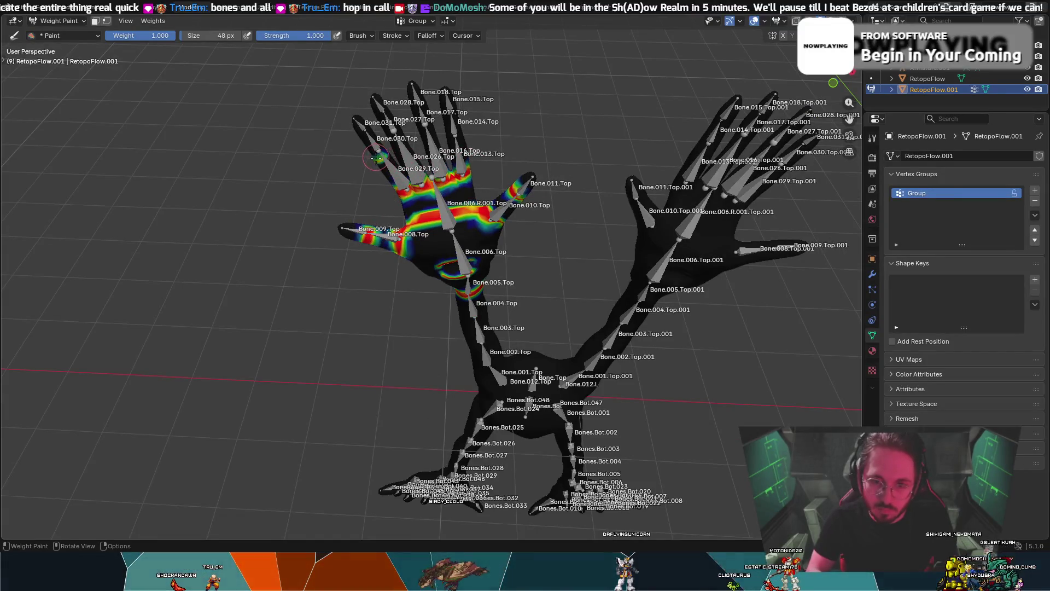
# - Repaint the left-hand fingertips and palm, undoing a stray forearm stroke near Bone.004
pyautogui.moveTo(428, 136)
pyautogui.mouseDown()
pyautogui.moveTo(414, 129)
pyautogui.moveTo(465, 135)
pyautogui.moveTo(365, 131)
pyautogui.moveTo(386, 112)
pyautogui.moveTo(462, 107)
pyautogui.mouseUp()
pyautogui.moveTo(394, 102); pyautogui.dragTo(356, 130)
pyautogui.moveTo(356, 130); pyautogui.dragTo(448, 124, button='middle')
pyautogui.moveTo(331, 216); pyautogui.dragTo(372, 219, button='middle')
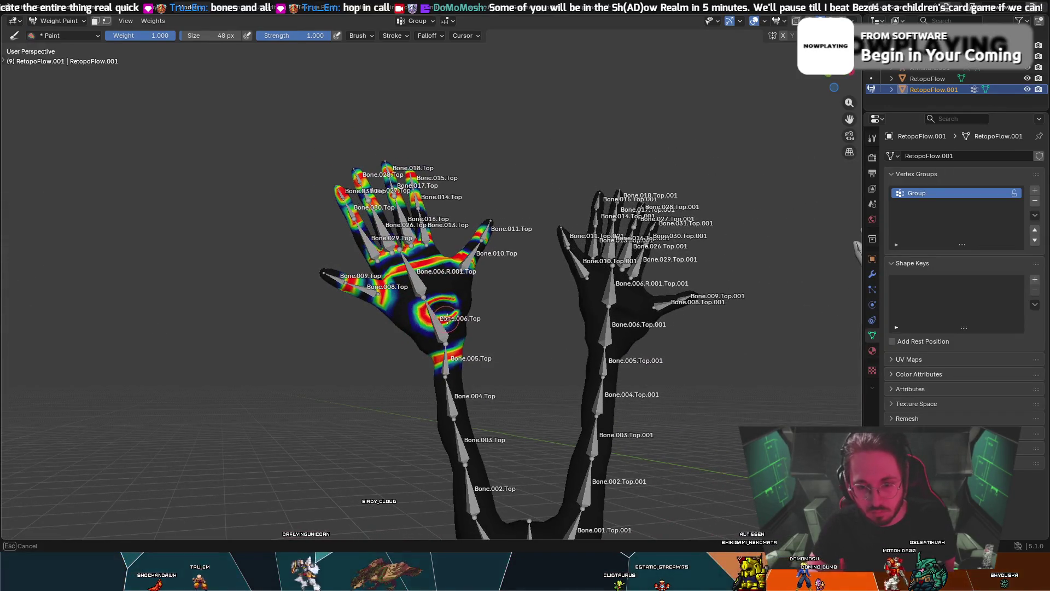
pyautogui.moveTo(477, 324); pyautogui.dragTo(472, 309, button='middle')
pyautogui.moveTo(535, 391); pyautogui.dragTo(496, 432, button='middle')
pyautogui.moveTo(495, 432)
pyautogui.mouseDown()
pyautogui.moveTo(482, 430)
pyautogui.moveTo(512, 415)
pyautogui.mouseUp()
pyautogui.hotkey('ctrl', 'z')
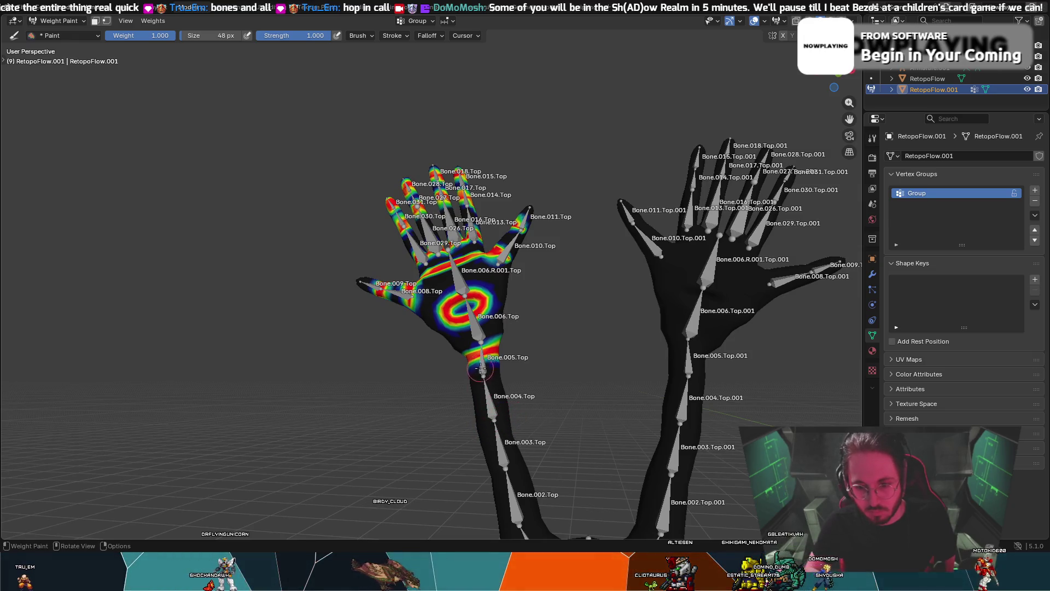
# - Paint weight on the Bone.011 finger, the right hand's palm and the finger bases
pyautogui.moveTo(479, 401)
pyautogui.mouseDown(button='middle')
pyautogui.moveTo(447, 335)
pyautogui.moveTo(442, 268)
pyautogui.mouseUp(button='middle')
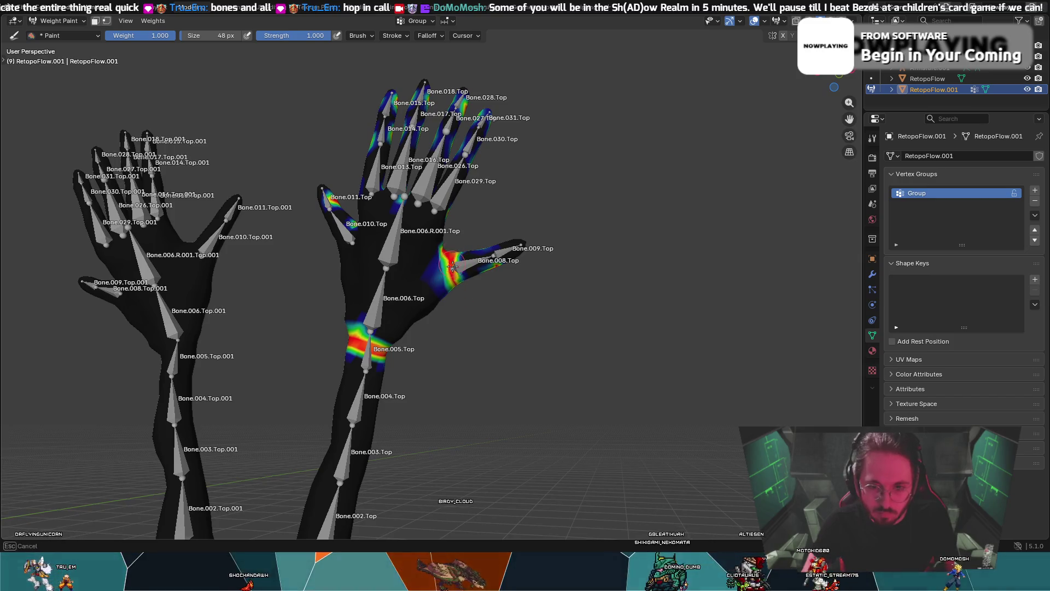
pyautogui.moveTo(506, 268)
pyautogui.mouseDown(button='middle')
pyautogui.moveTo(474, 218)
pyautogui.moveTo(320, 227)
pyautogui.moveTo(395, 207)
pyautogui.mouseUp(button='middle')
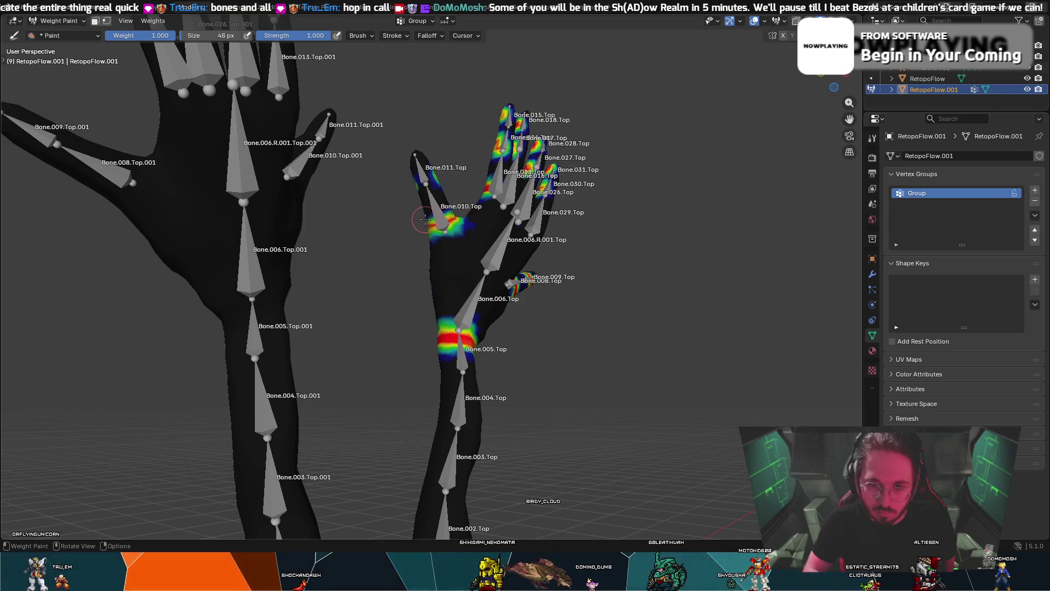
pyautogui.moveTo(413, 182); pyautogui.dragTo(432, 181)
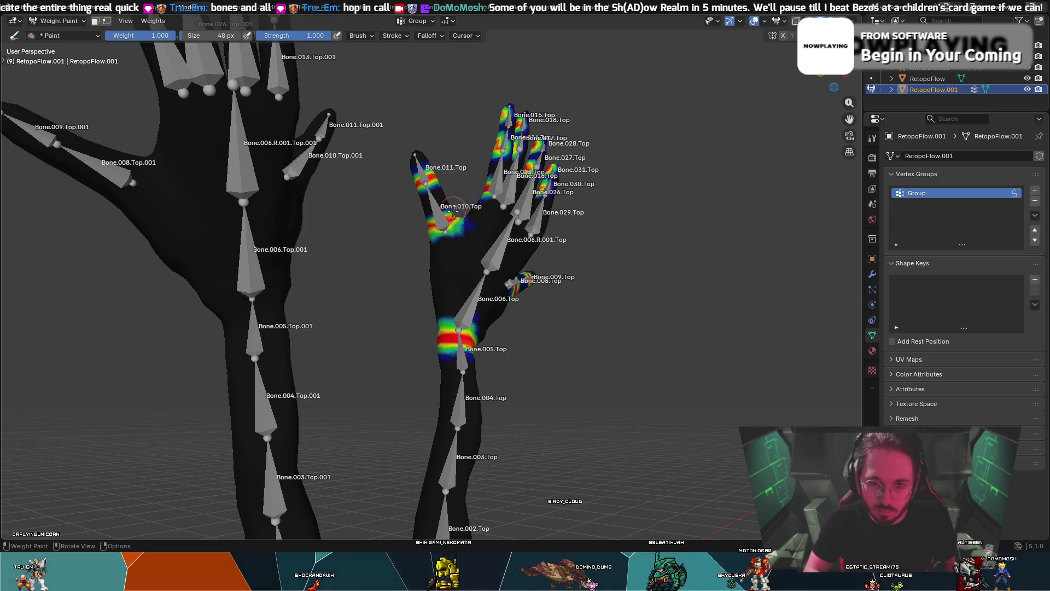
pyautogui.moveTo(485, 182); pyautogui.dragTo(398, 206, button='middle')
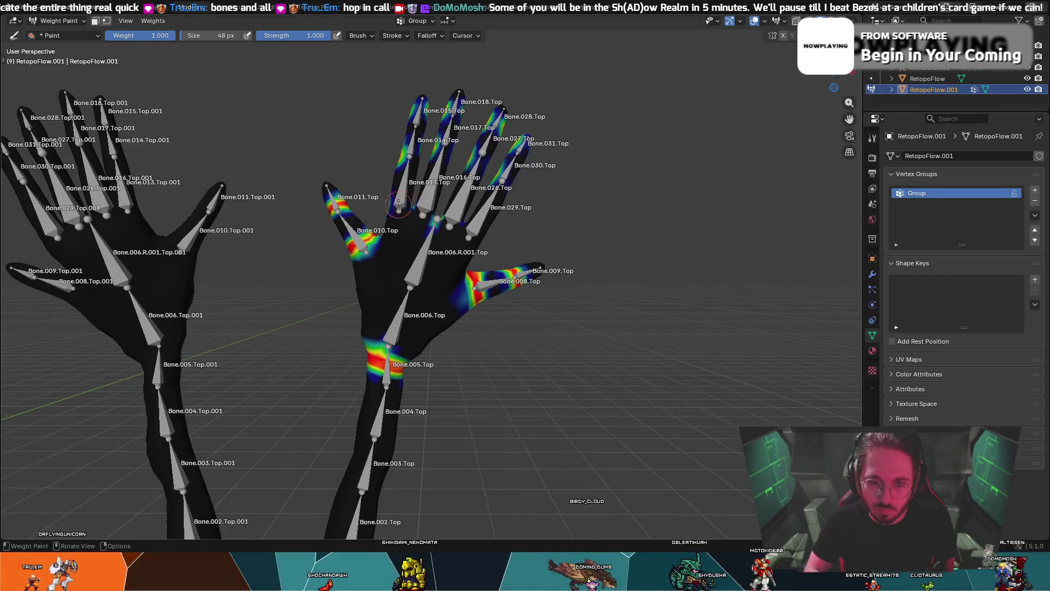
pyautogui.moveTo(397, 205)
pyautogui.mouseDown()
pyautogui.moveTo(448, 205)
pyautogui.moveTo(404, 161)
pyautogui.moveTo(500, 192)
pyautogui.mouseUp()
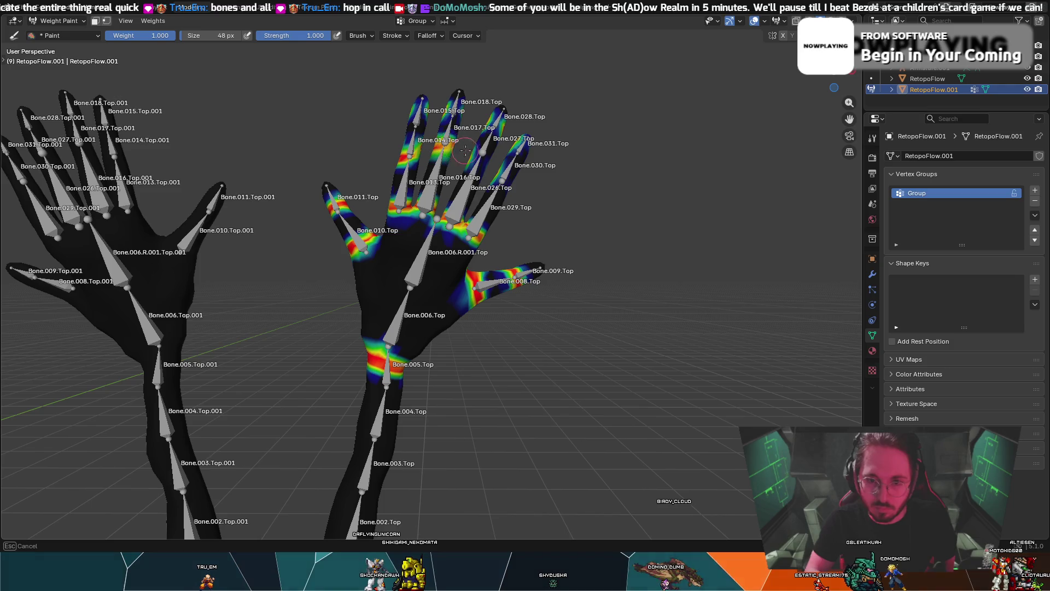
pyautogui.moveTo(508, 176)
pyautogui.mouseDown()
pyautogui.moveTo(394, 146)
pyautogui.moveTo(401, 156)
pyautogui.moveTo(449, 152)
pyautogui.mouseUp()
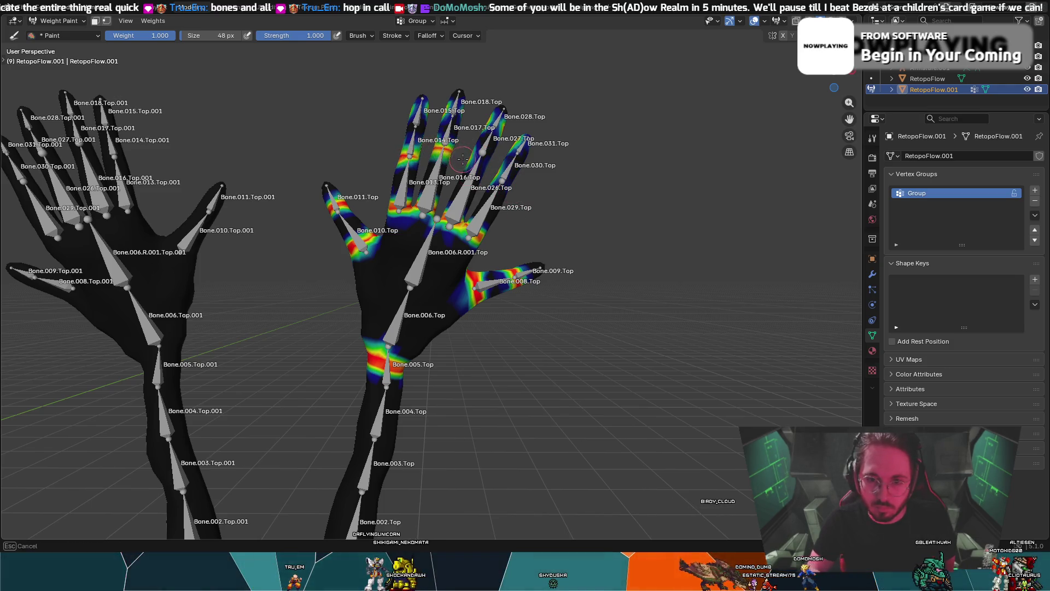
# - Paint weight across the fingertips, along the ring finger, and onto the index and ring fingertips
pyautogui.moveTo(502, 176); pyautogui.dragTo(503, 178)
pyautogui.moveTo(503, 177); pyautogui.dragTo(422, 163, button='middle')
pyautogui.moveTo(341, 145); pyautogui.dragTo(342, 145)
pyautogui.moveTo(342, 145); pyautogui.dragTo(435, 169, button='middle')
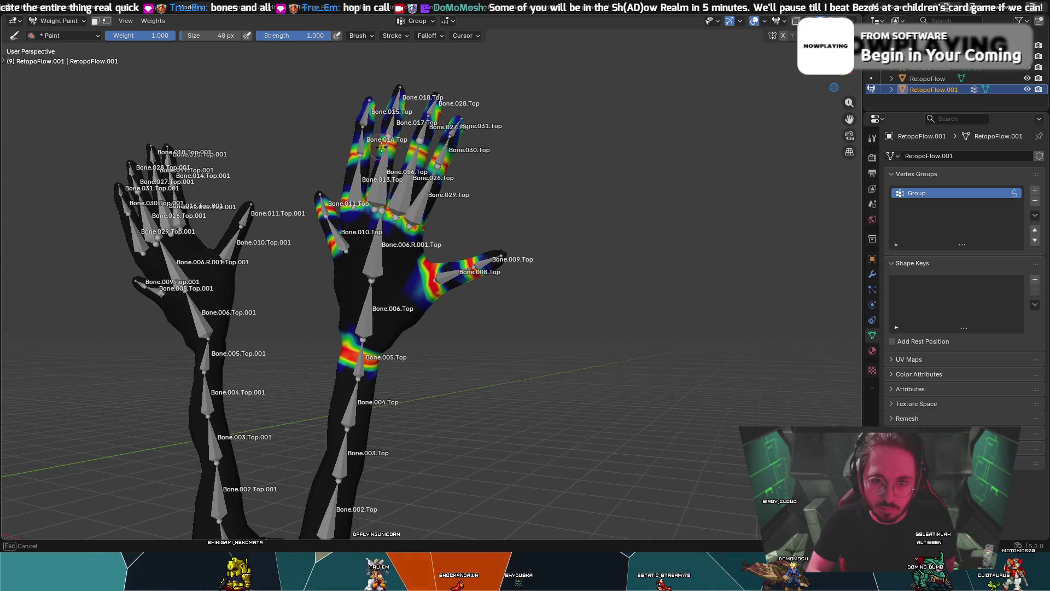
pyautogui.moveTo(353, 156); pyautogui.dragTo(353, 156)
pyautogui.moveTo(353, 156); pyautogui.dragTo(520, 156, button='middle')
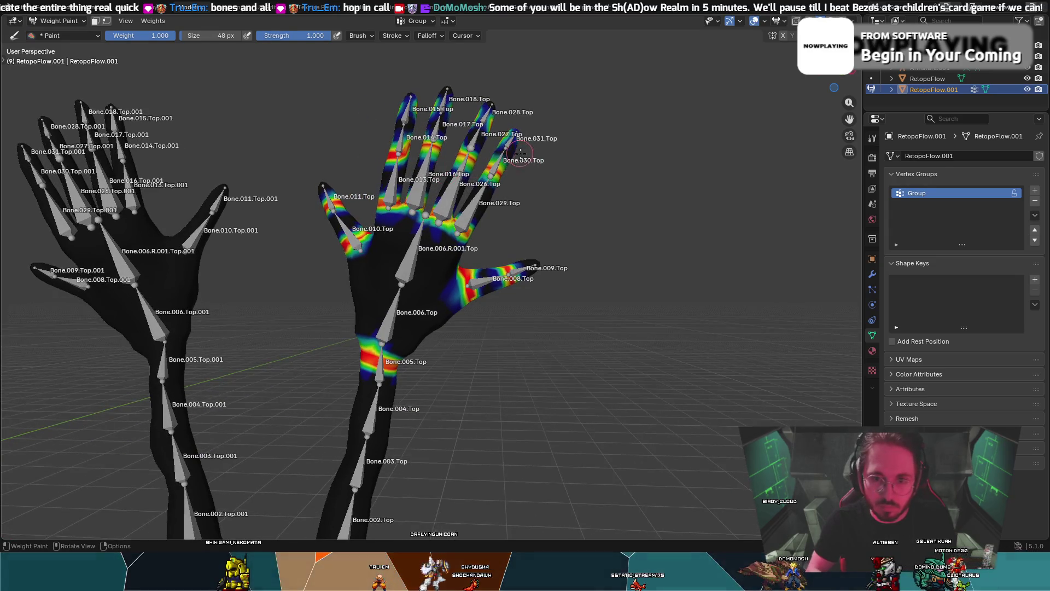
pyautogui.moveTo(474, 124); pyautogui.dragTo(405, 115)
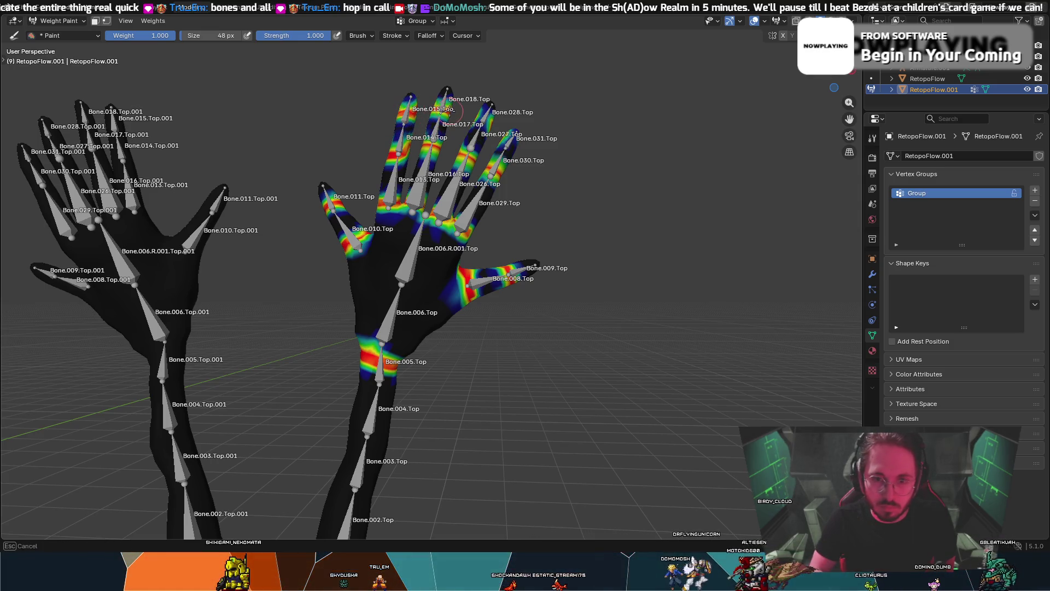
pyautogui.moveTo(482, 116); pyautogui.dragTo(499, 131)
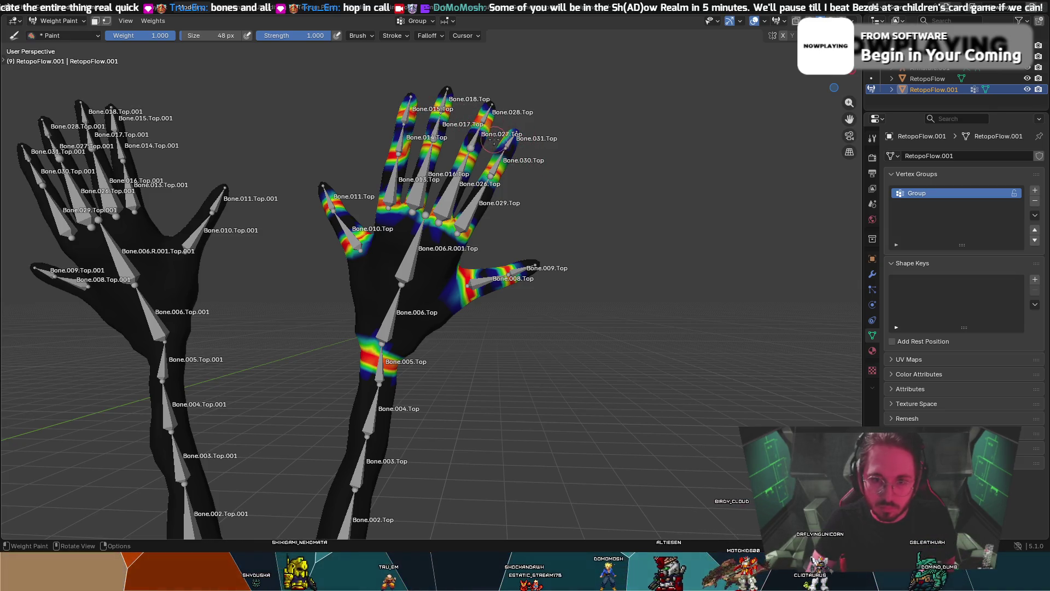
pyautogui.moveTo(437, 108); pyautogui.dragTo(435, 108)
pyautogui.moveTo(435, 108); pyautogui.dragTo(465, 119, button='middle')
pyautogui.moveTo(470, 120); pyautogui.dragTo(499, 143)
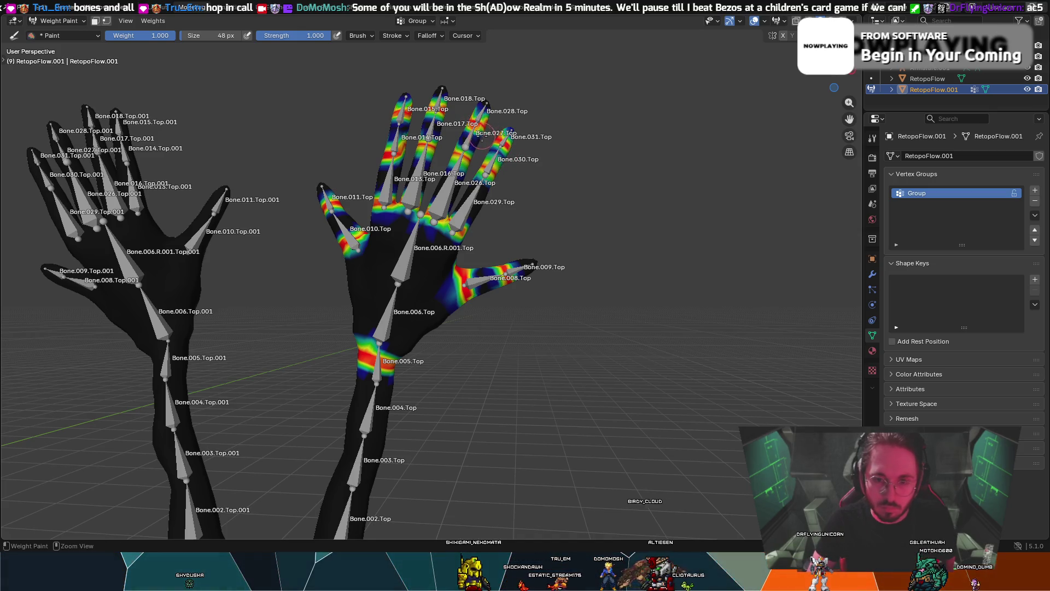
# - Undo the last three finger weight strokes
pyautogui.moveTo(542, 152); pyautogui.dragTo(309, 196, button='middle')
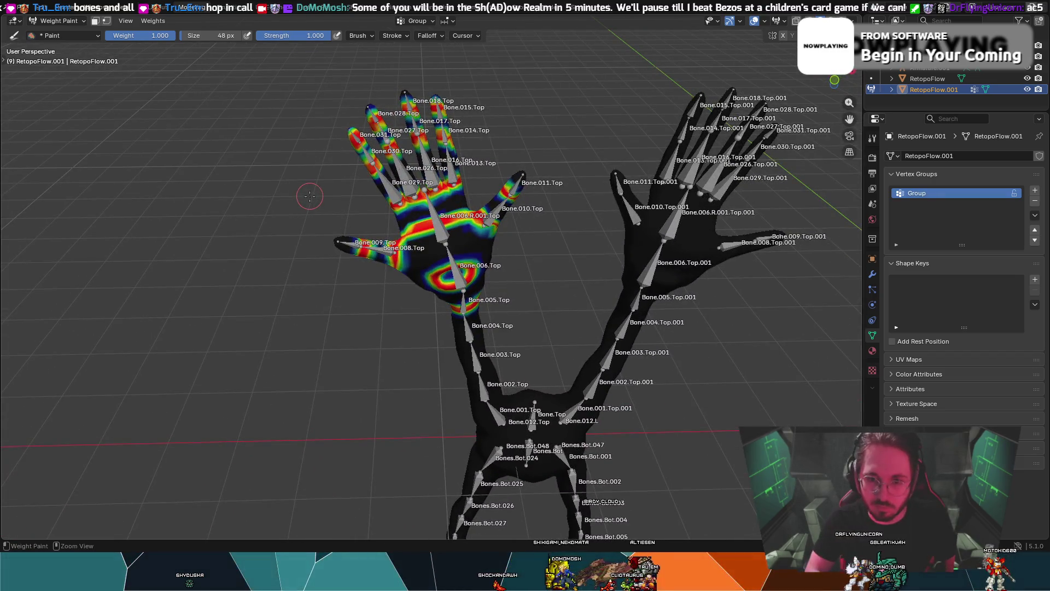
pyautogui.hotkey('ctrl', 'z')
pyautogui.hotkey('ctrl', 'z')
pyautogui.hotkey('ctrl', 'z')
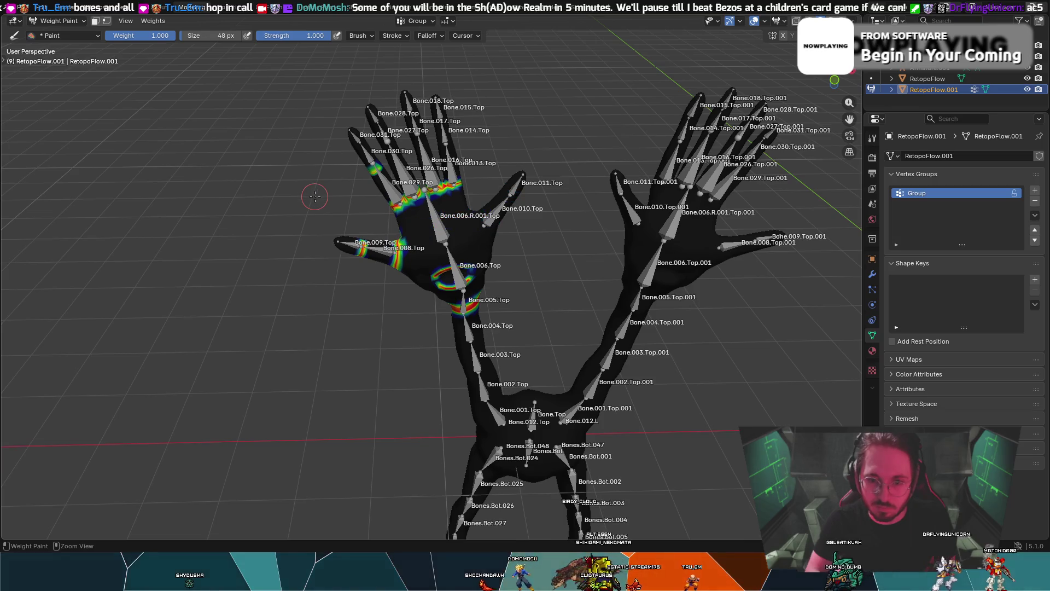
pyautogui.hotkey('ctrl', 'z')
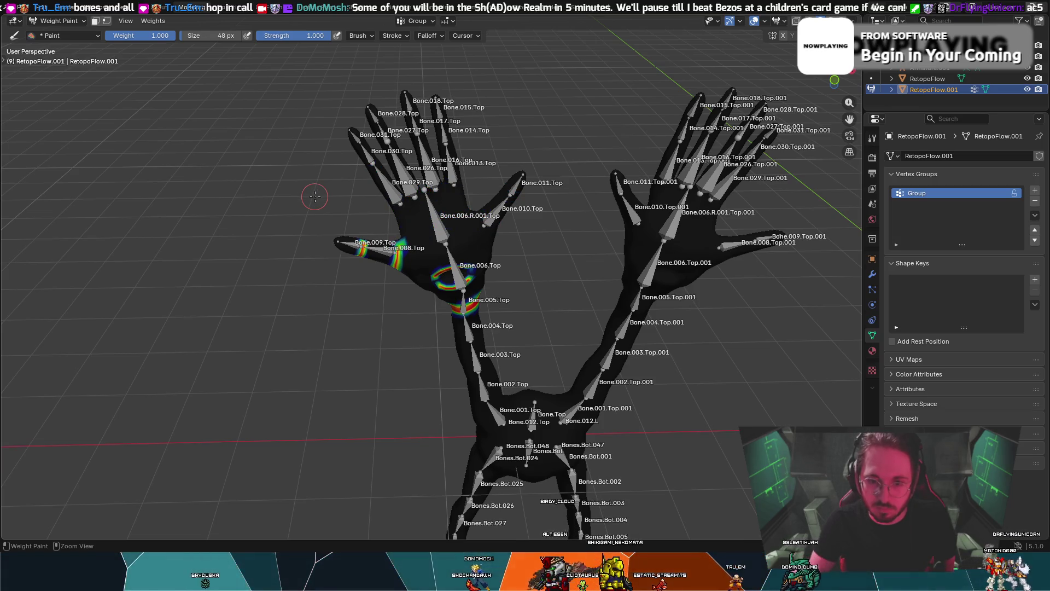
pyautogui.hotkey('ctrl', 'z')
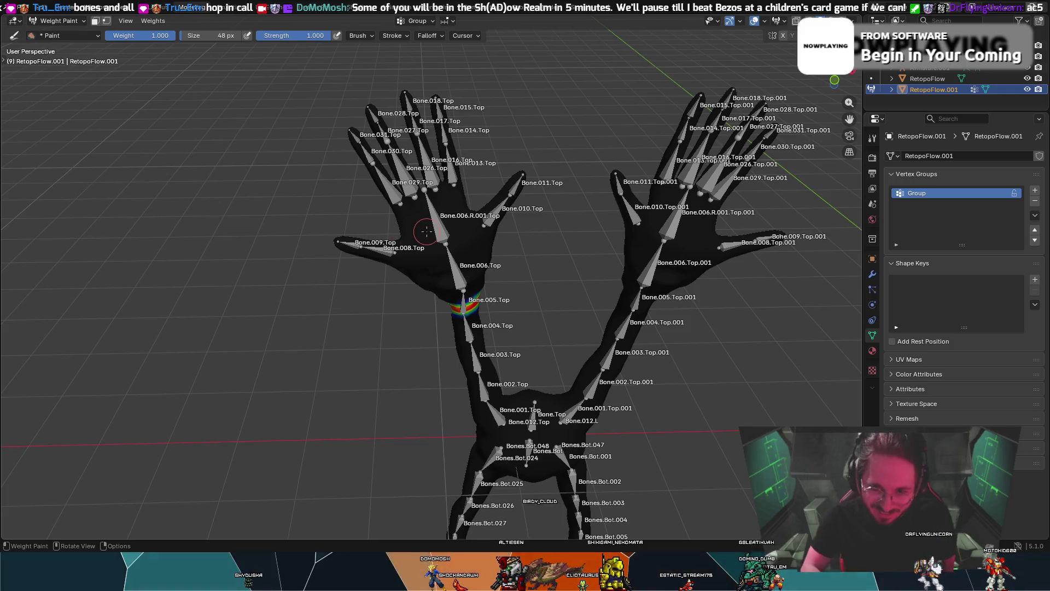
pyautogui.moveTo(352, 215); pyautogui.dragTo(457, 114, button='middle')
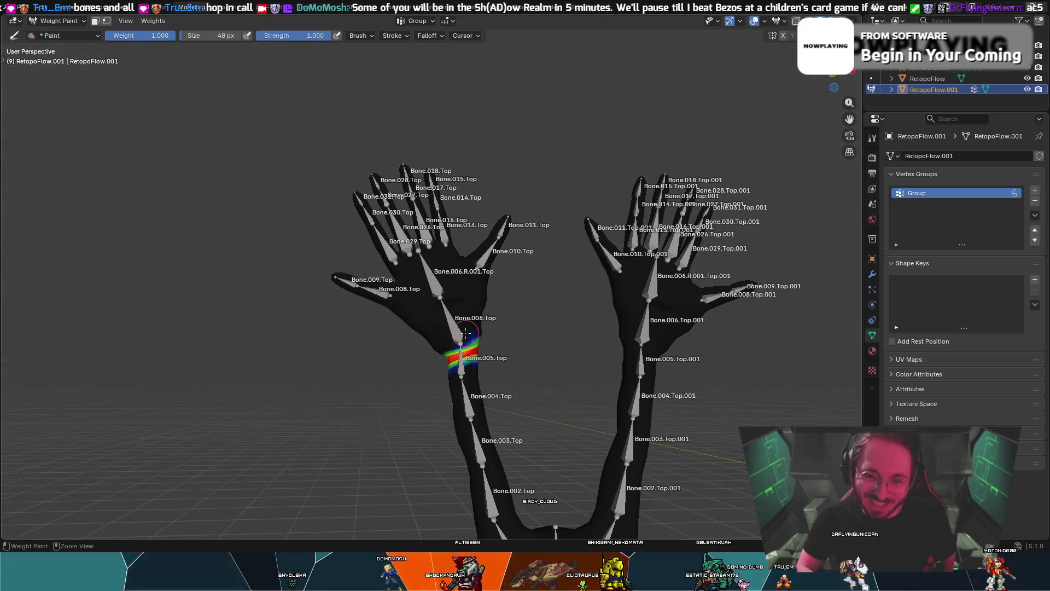
# - Leave Weight Paint by selecting the armature and then the RetopoFlow.001 mesh
pyautogui.click(452, 362)
pyautogui.click(450, 363)
pyautogui.click(448, 362)
# - Select RetopoFlow.001 and Armature.001 and delete the duplicate arms and hands
pyautogui.click(449, 365)
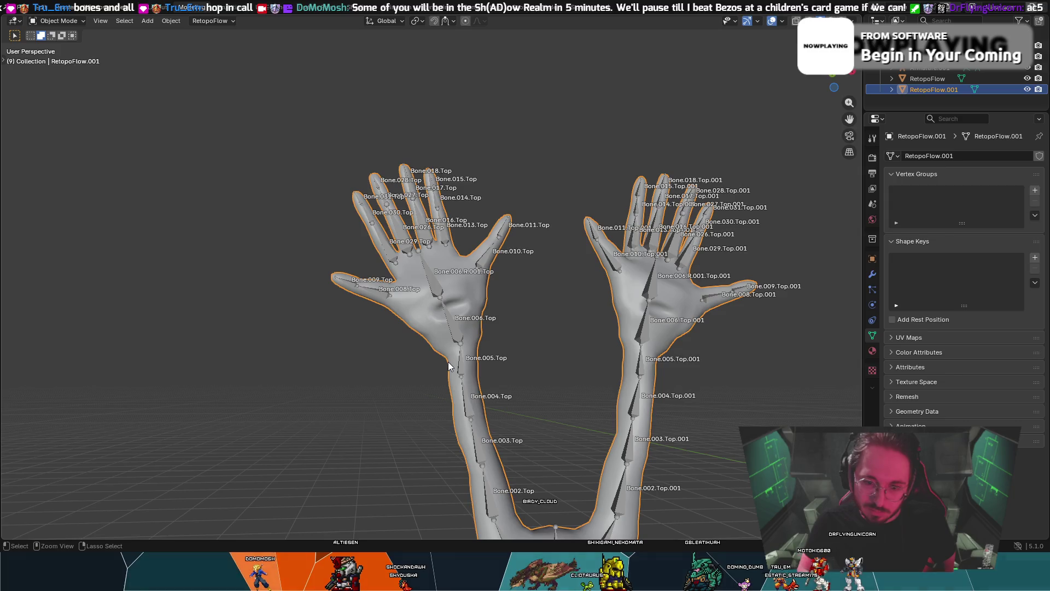
pyautogui.click(449, 365)
pyautogui.moveTo(448, 366); pyautogui.dragTo(458, 365, button='middle')
pyautogui.press('a')
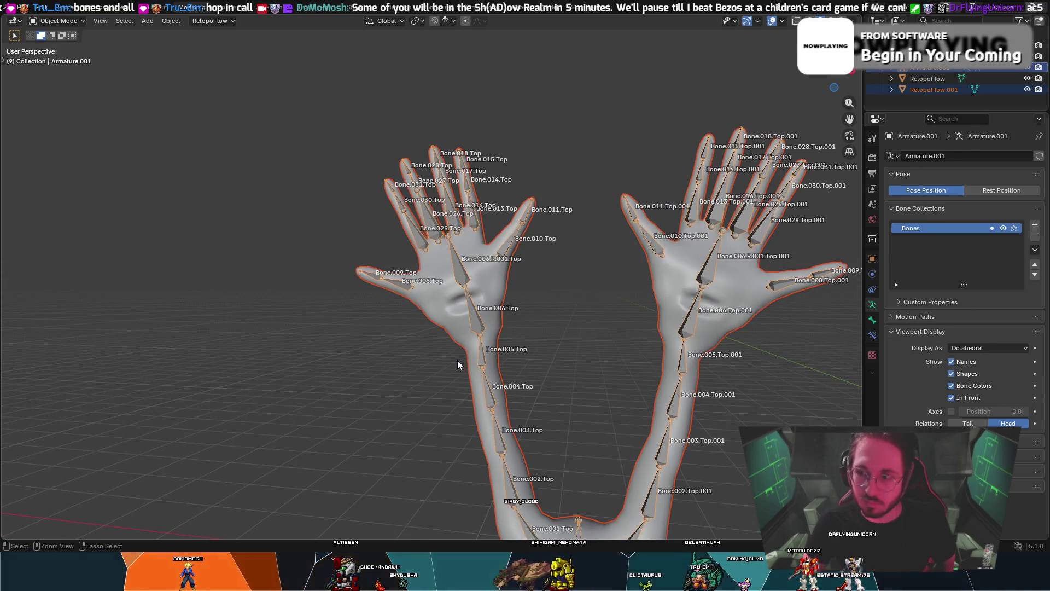
pyautogui.press('Delete')
pyautogui.hotkey('ctrl', 'z')
# - Reselect the original RetopoFlow mesh, switch to front view and duplicate it
pyautogui.moveTo(731, 324)
pyautogui.mouseDown(button='middle')
pyautogui.moveTo(700, 393)
pyautogui.moveTo(683, 366)
pyautogui.moveTo(361, 303)
pyautogui.moveTo(67, 188)
pyautogui.mouseUp(button='middle')
pyautogui.moveTo(548, 315)
pyautogui.mouseDown(button='middle')
pyautogui.moveTo(487, 287)
pyautogui.moveTo(488, 275)
pyautogui.mouseUp(button='middle')
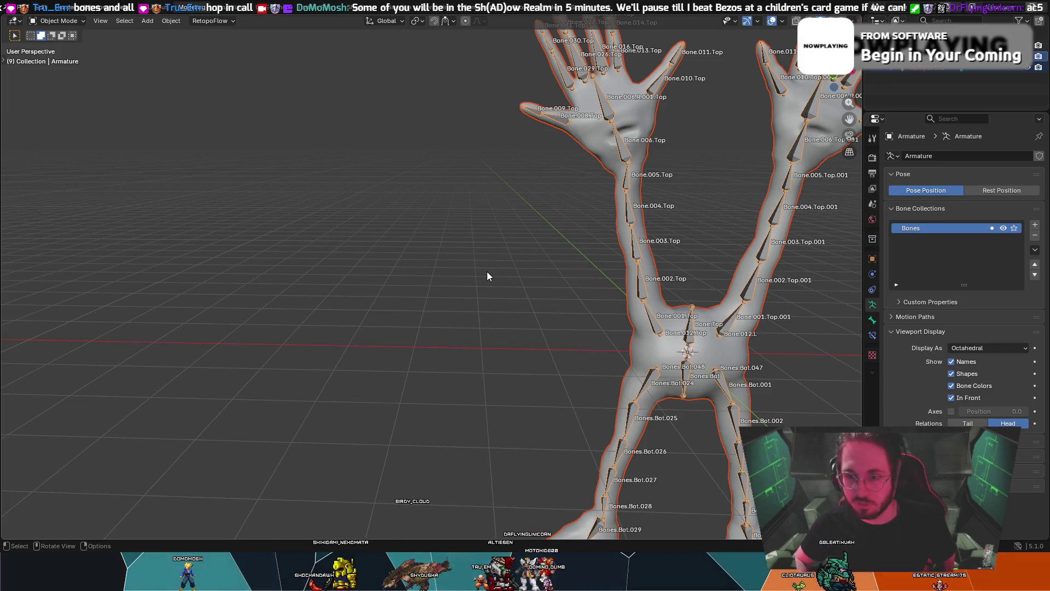
pyautogui.click(634, 116)
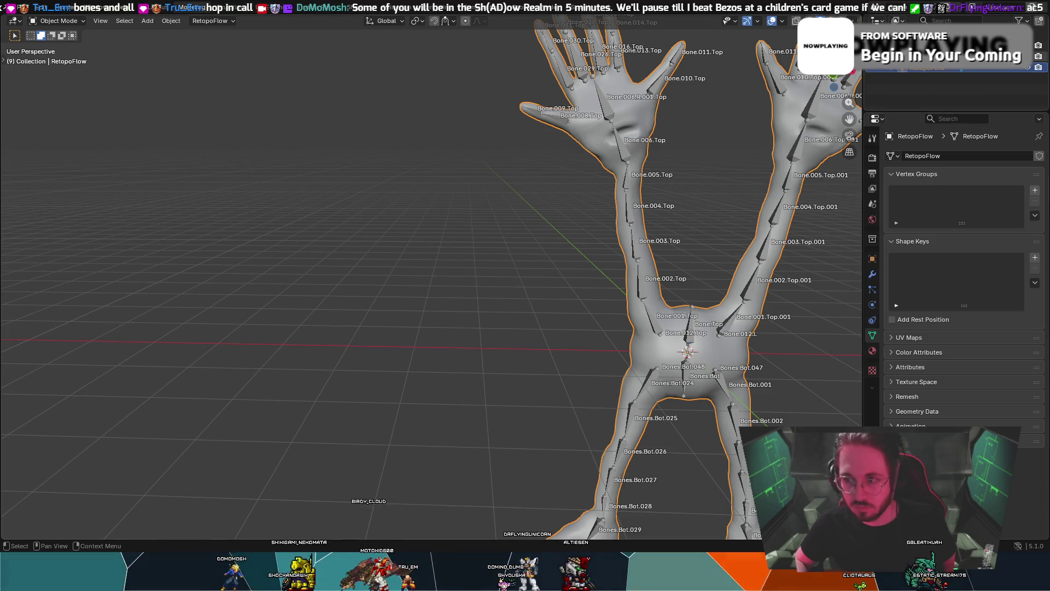
pyautogui.click(927, 70)
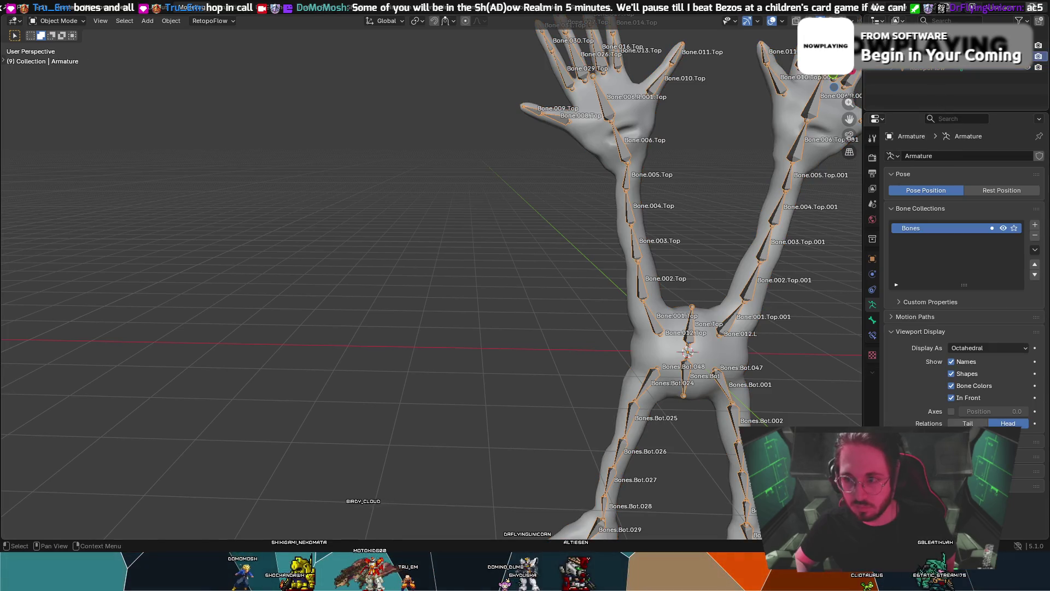
pyautogui.click(919, 69)
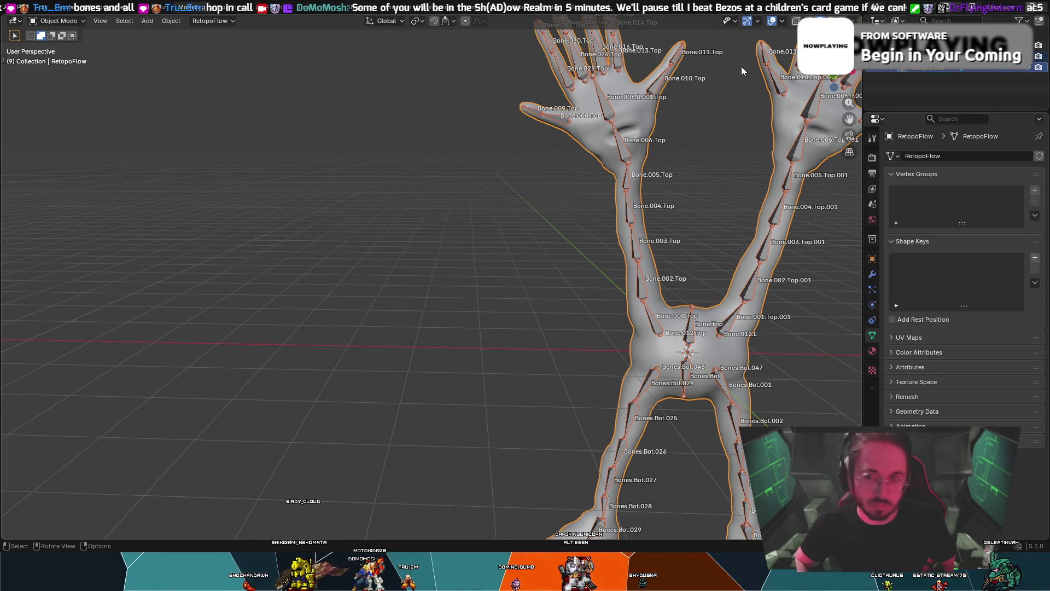
pyautogui.press('KP_1')
pyautogui.hotkey('shift', 'd')
# - Move the duplicate along X to sit -6.2525 m left of the original
pyautogui.press('x')
pyautogui.scroll(-5, 664, 98)
pyautogui.click(122, 146)
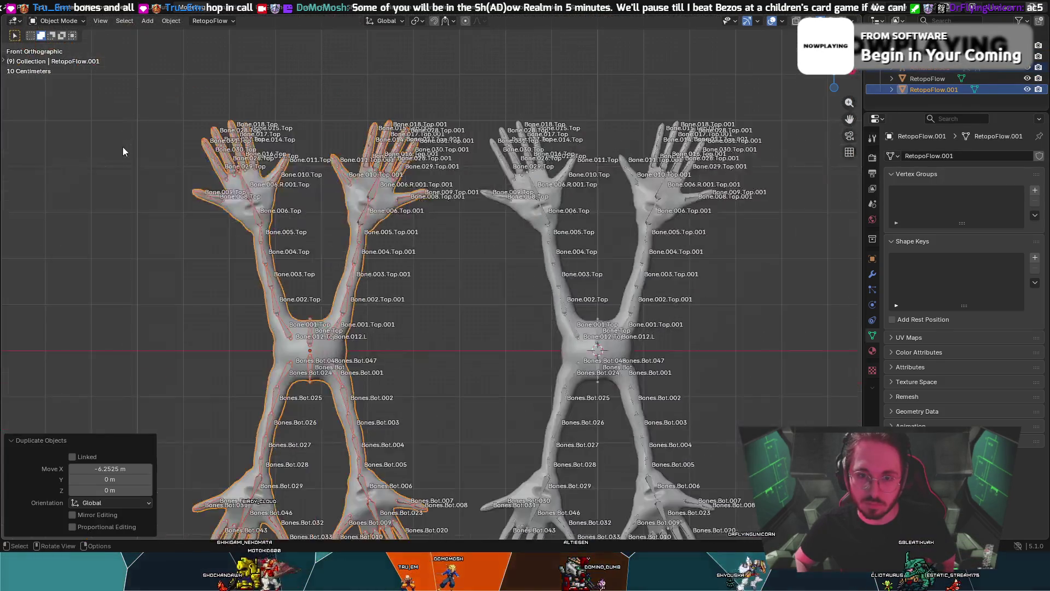
pyautogui.press('KP_5')
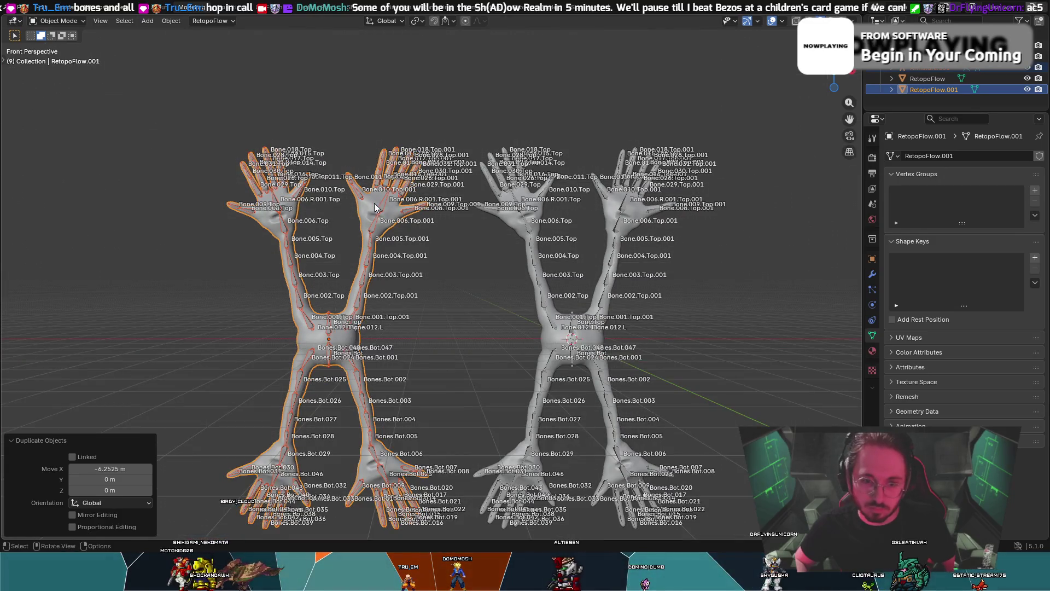
pyautogui.press('g')
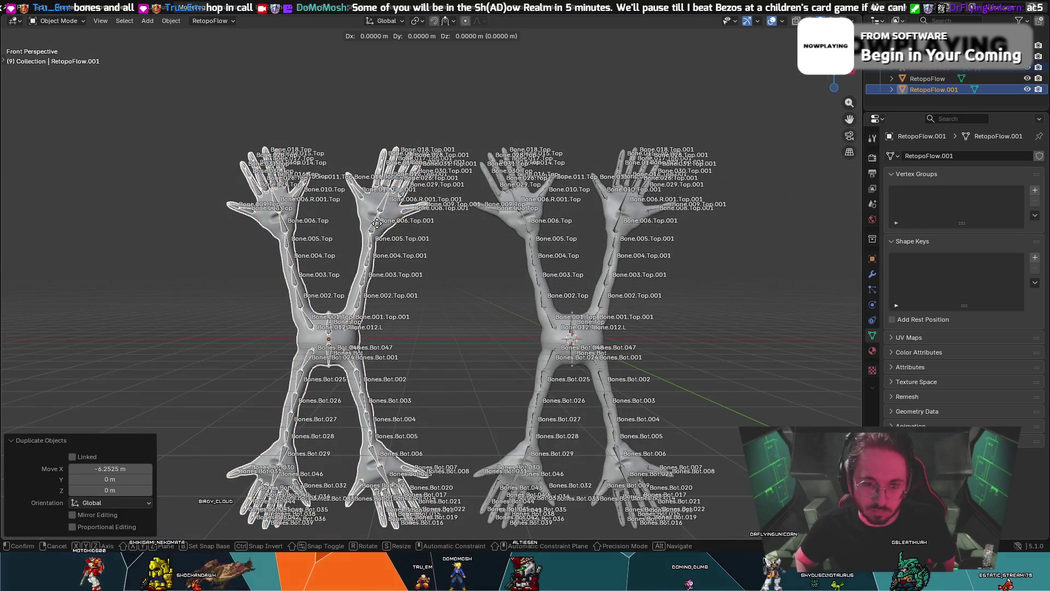
pyautogui.press('Escape')
# - Parent the copied mesh to its armature With Automatic Weights
pyautogui.click(393, 216)
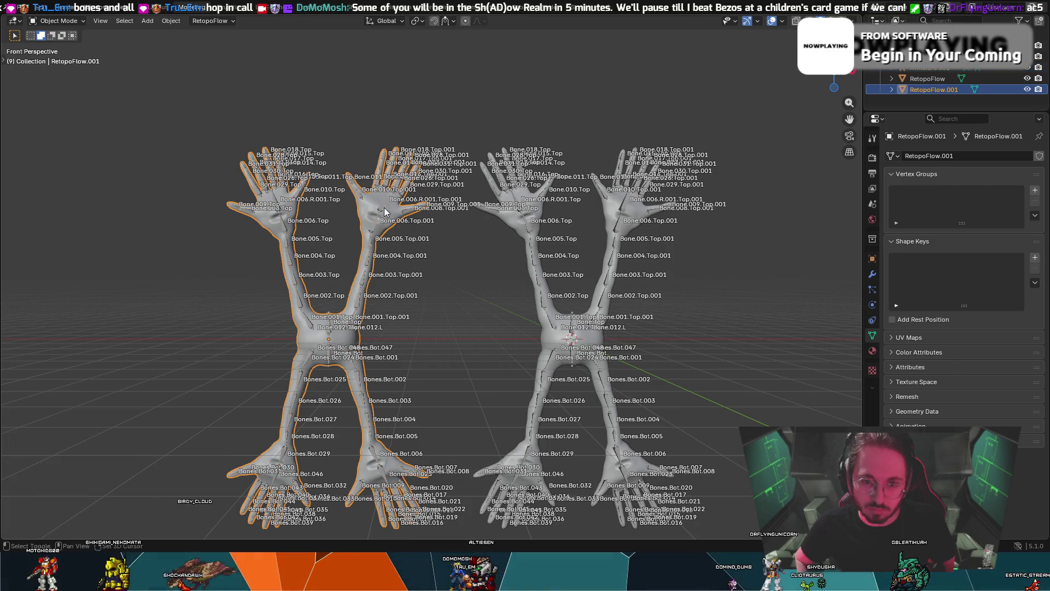
pyautogui.click(385, 211)
pyautogui.hotkey('ctrl', 'p')
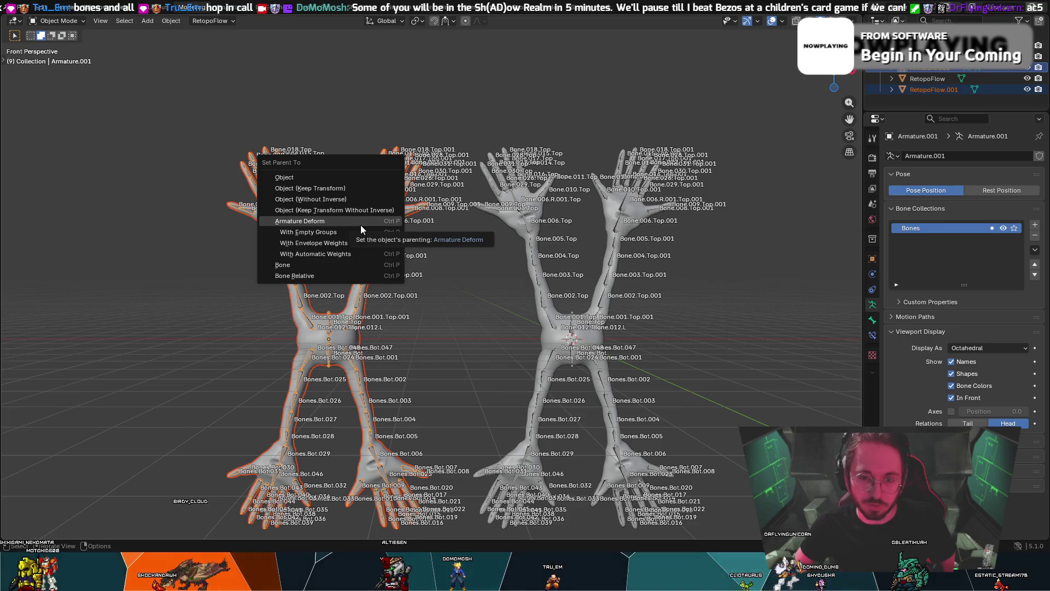
pyautogui.click(351, 255)
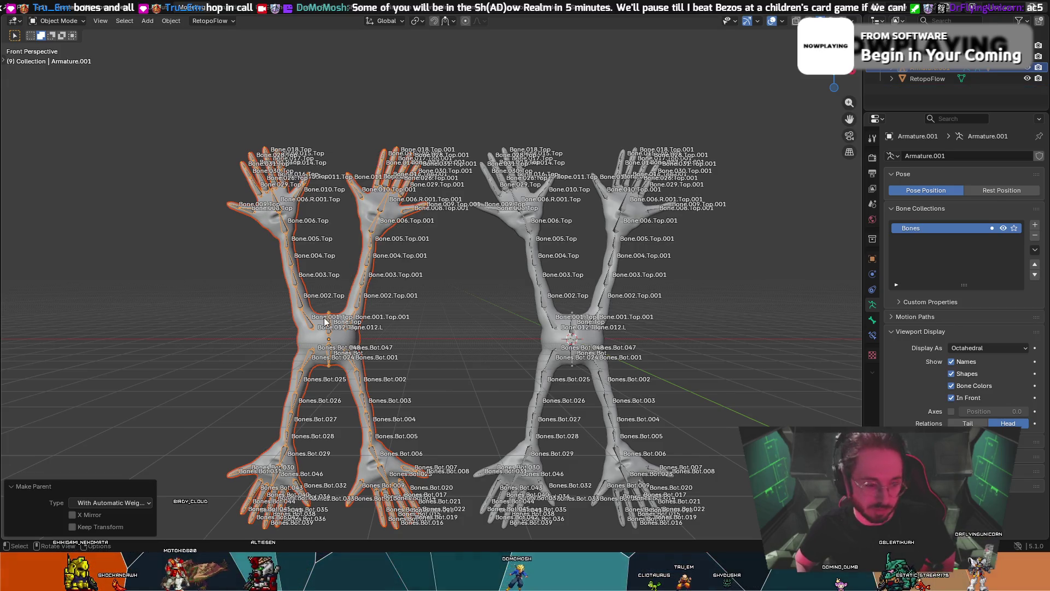
# - Put the copied mesh into Weight Paint, return to Object Mode and select its armature
pyautogui.click(265, 212)
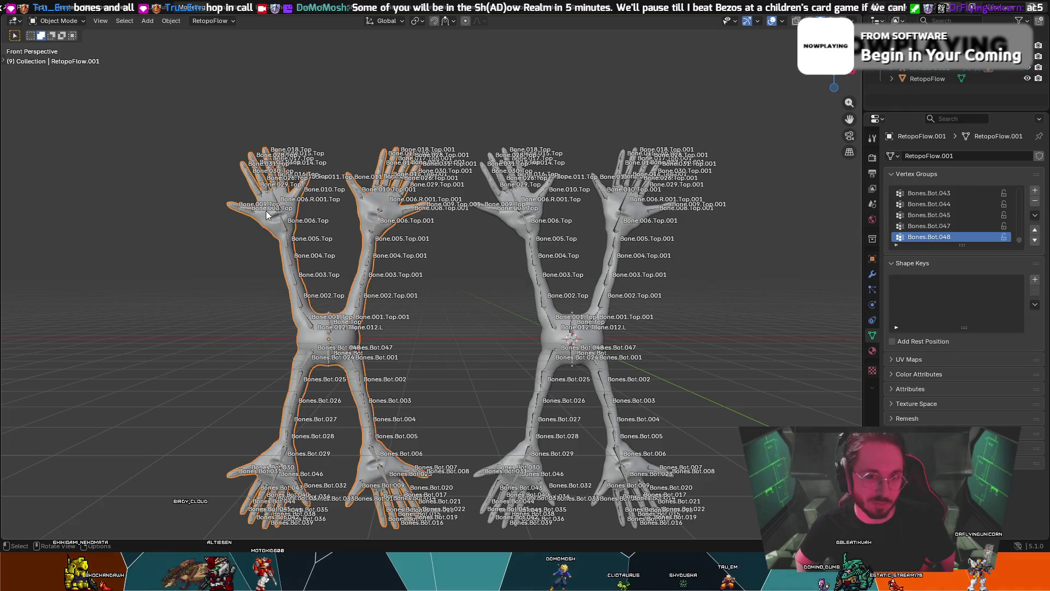
pyautogui.click(76, 22)
pyautogui.click(55, 82)
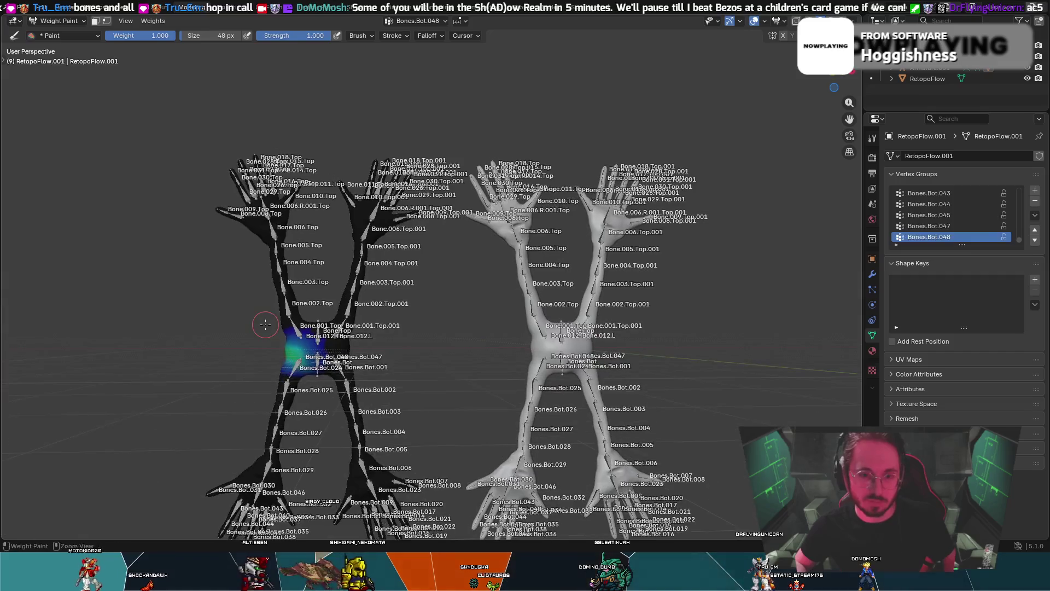
pyautogui.hotkey('ctrl', 'Tab')
pyautogui.click(217, 180)
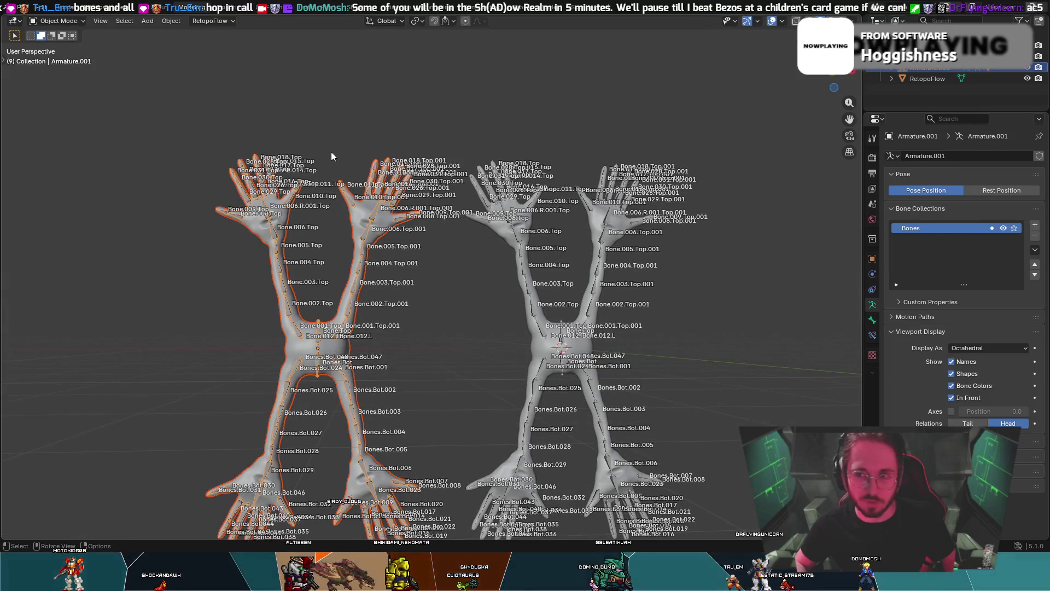
# - Re-parent the copied mesh to its armature With Automatic Weights
pyautogui.rightClick(293, 344)
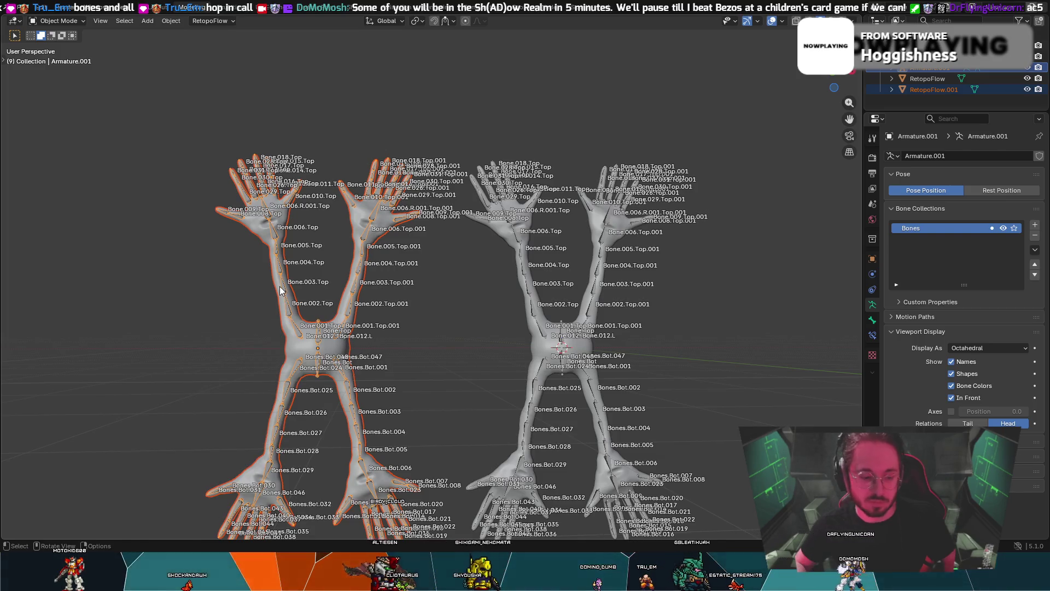
pyautogui.hotkey('ctrl', 'p')
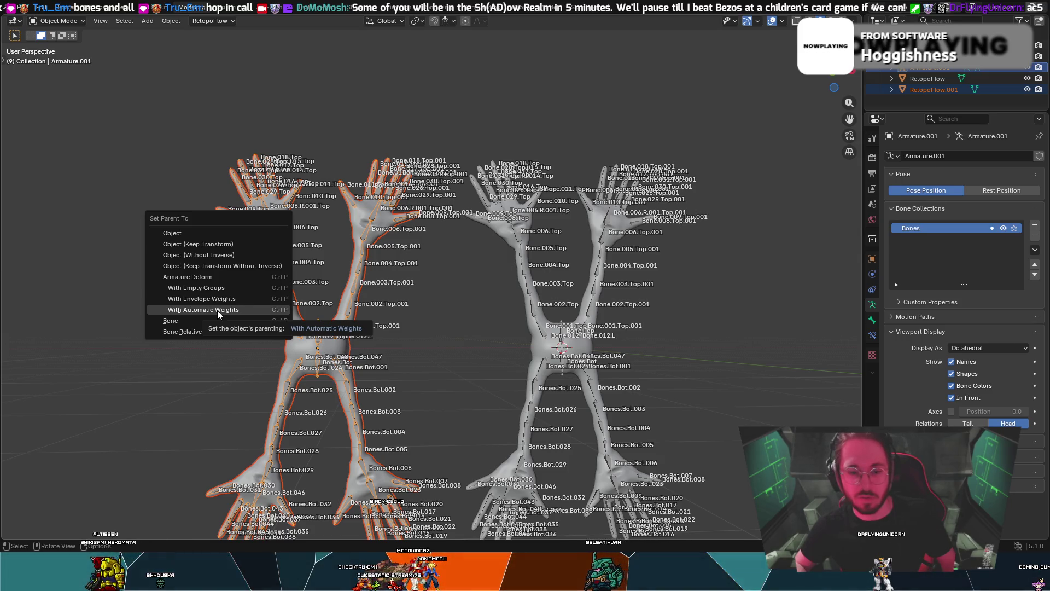
pyautogui.click(218, 310)
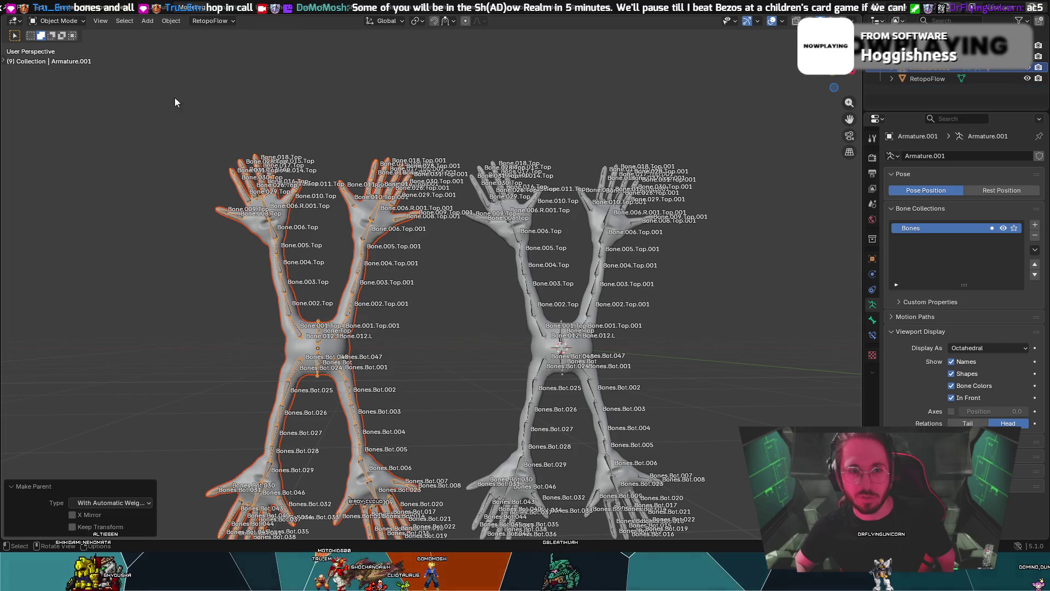
# - Switch the copied mesh to Weight Paint and zoom in on the torso's Bones.Bot.048 weights
pyautogui.click(260, 222)
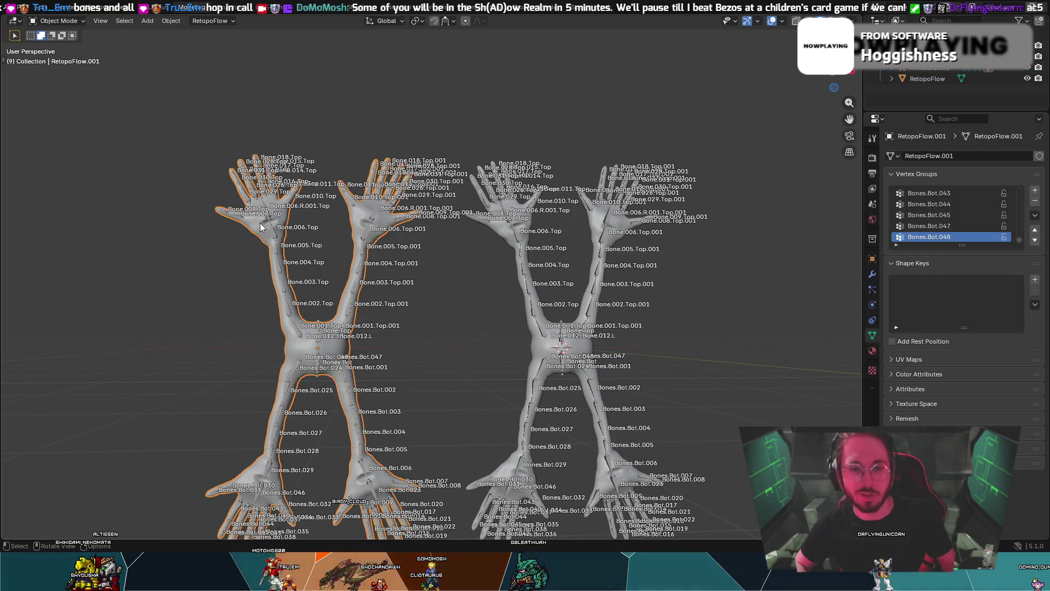
pyautogui.click(52, 22)
pyautogui.click(69, 82)
pyautogui.moveTo(72, 85)
pyautogui.mouseDown(button='middle')
pyautogui.moveTo(164, 251)
pyautogui.moveTo(272, 319)
pyautogui.moveTo(474, 196)
pyautogui.moveTo(481, 223)
pyautogui.moveTo(612, 214)
pyautogui.moveTo(379, 230)
pyautogui.mouseUp(button='middle')
pyautogui.scroll(-5, 410, 235)
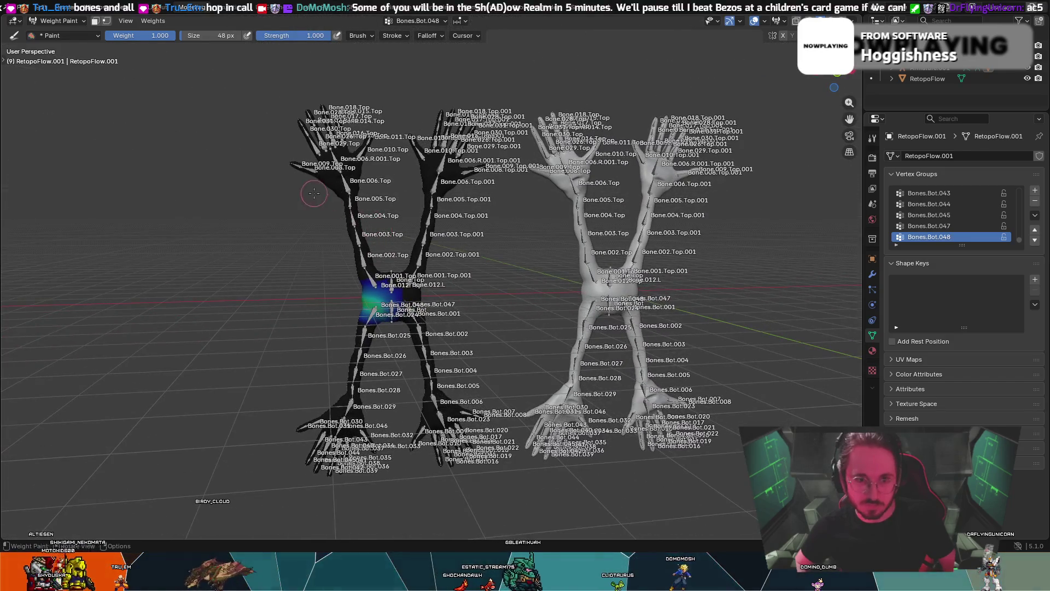
# - Switch from the weight tools to the Layout workspace
pyautogui.scroll(2, 183, 165)
pyautogui.scroll(2, 187, 165)
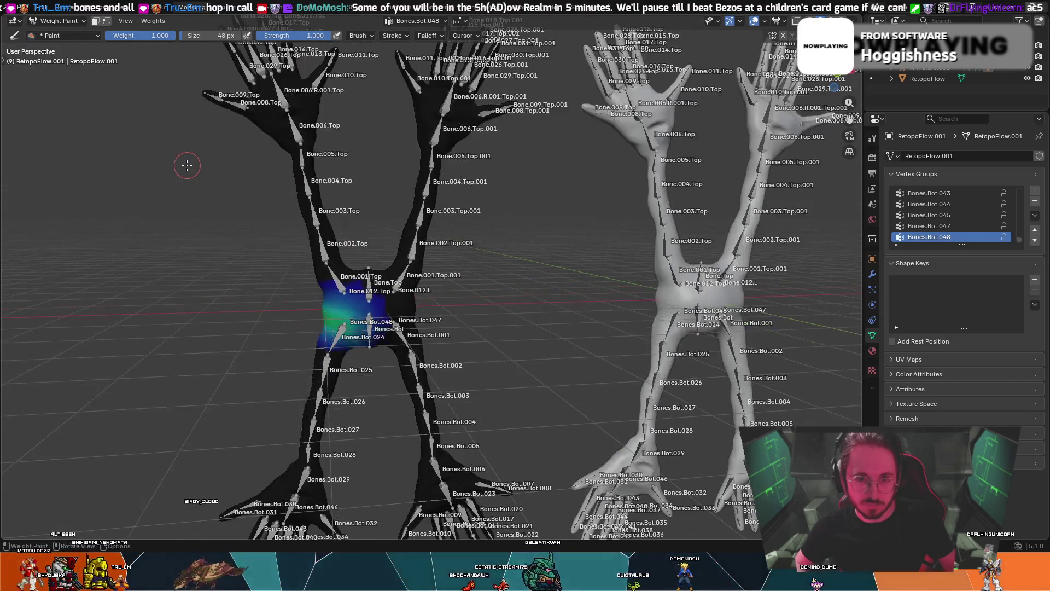
pyautogui.click(154, 22)
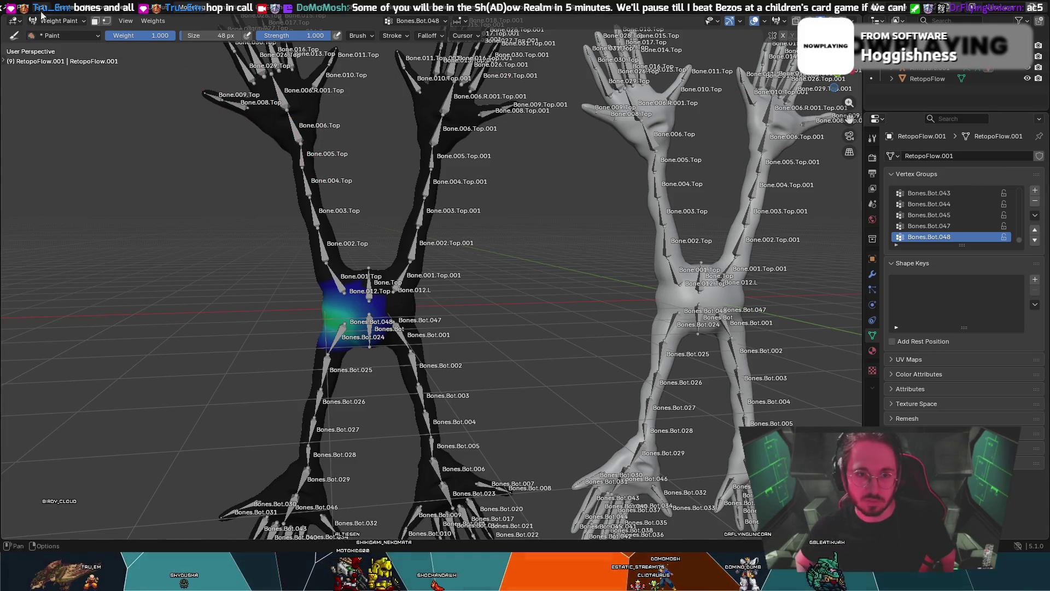
pyautogui.click(168, 8)
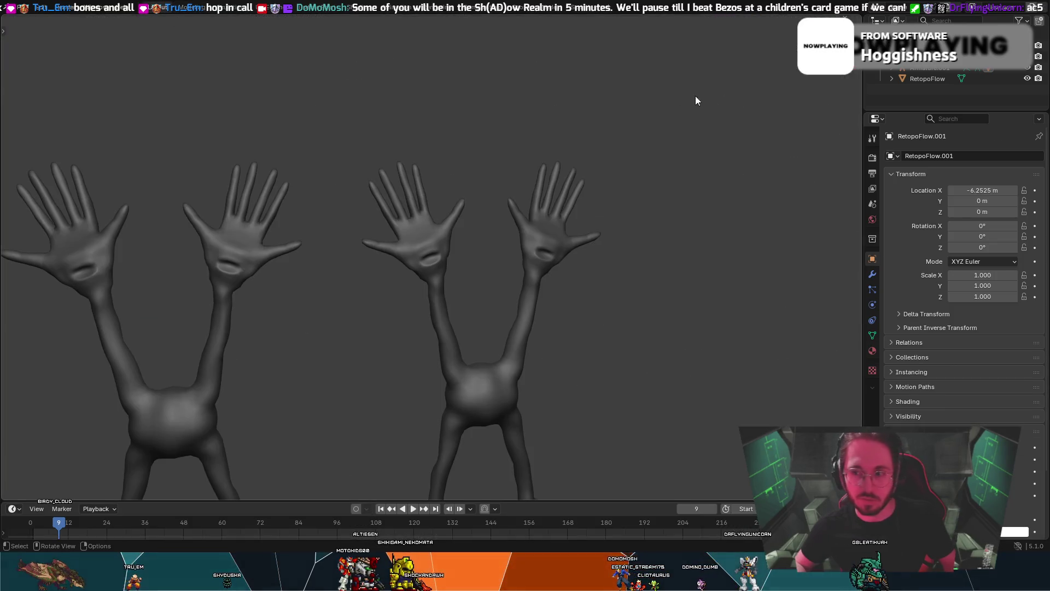
pyautogui.scroll(-3, 740, 98)
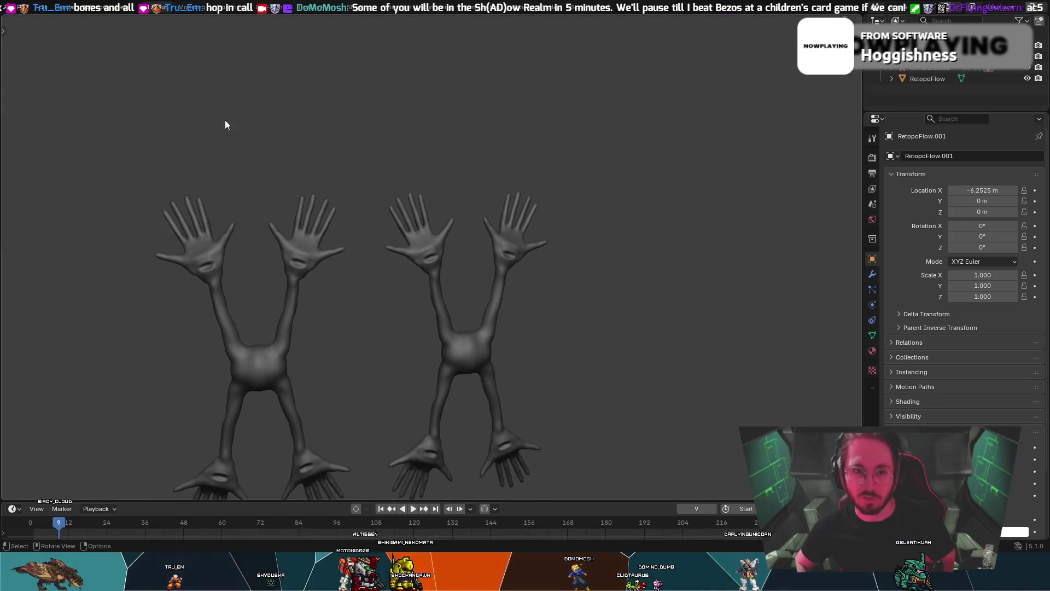
pyautogui.scroll(3, 375, 124)
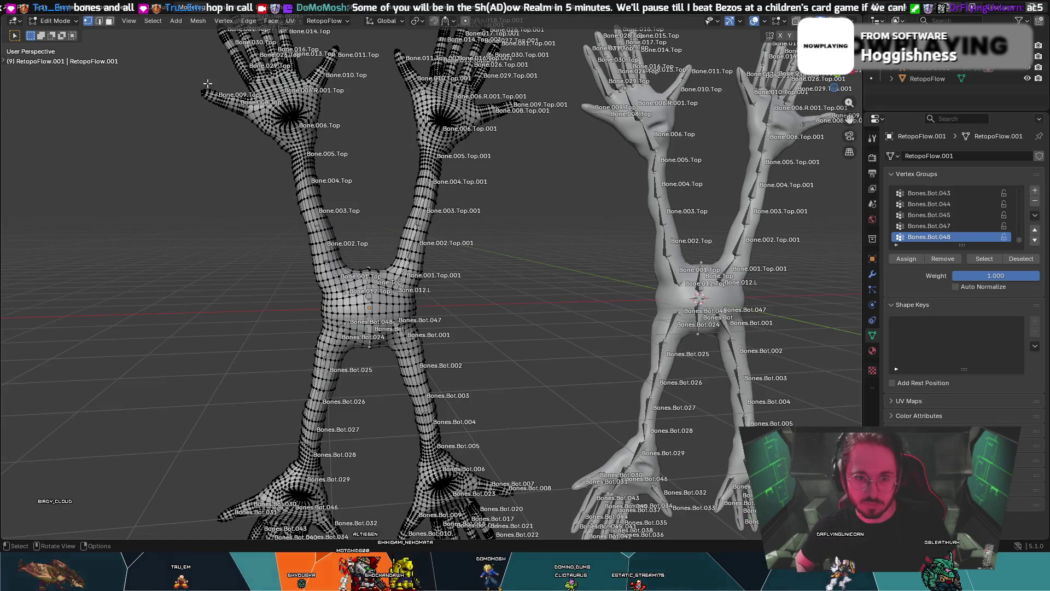
# - Toggle the mesh into Weight Paint to view Bones.Bot.048 weights, then back to Object Mode
pyautogui.press('Tab')
pyautogui.hotkey('ctrl', 'Tab')
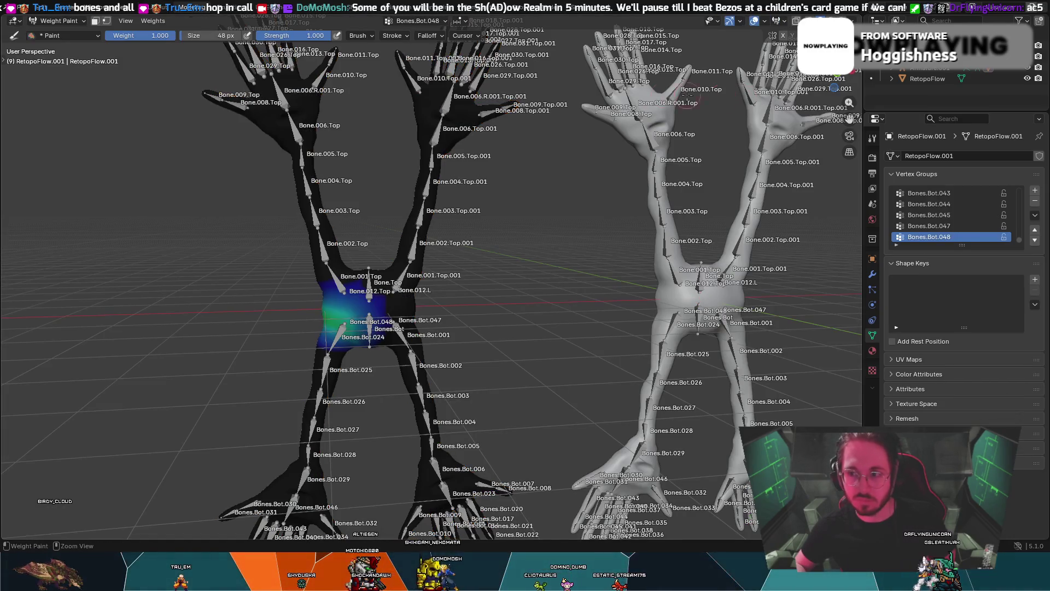
pyautogui.scroll(-4, 497, 100)
pyautogui.hotkey('ctrl', 'Tab')
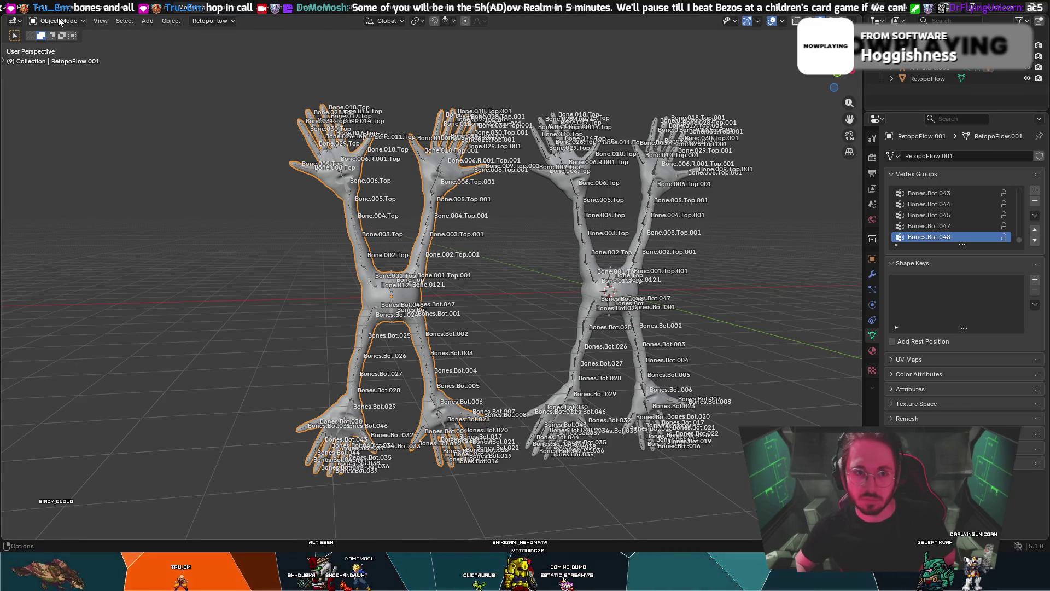
# - Select the armature, then reselect the left creature mesh
pyautogui.moveTo(456, 208)
pyautogui.mouseDown(button='middle')
pyautogui.moveTo(387, 187)
pyautogui.moveTo(401, 218)
pyautogui.mouseUp(button='middle')
pyautogui.click(329, 186)
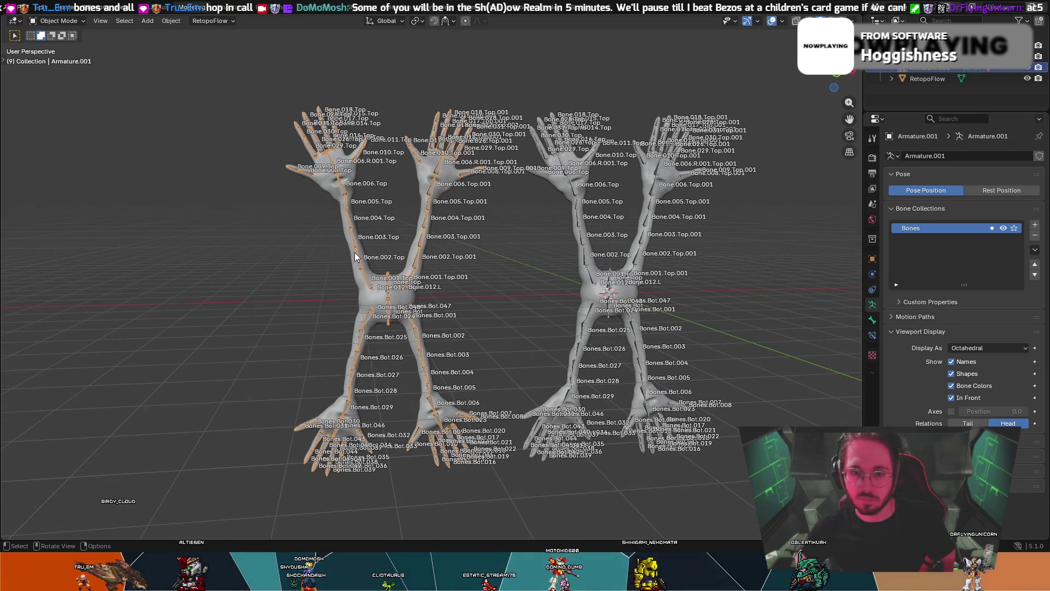
pyautogui.click(324, 187)
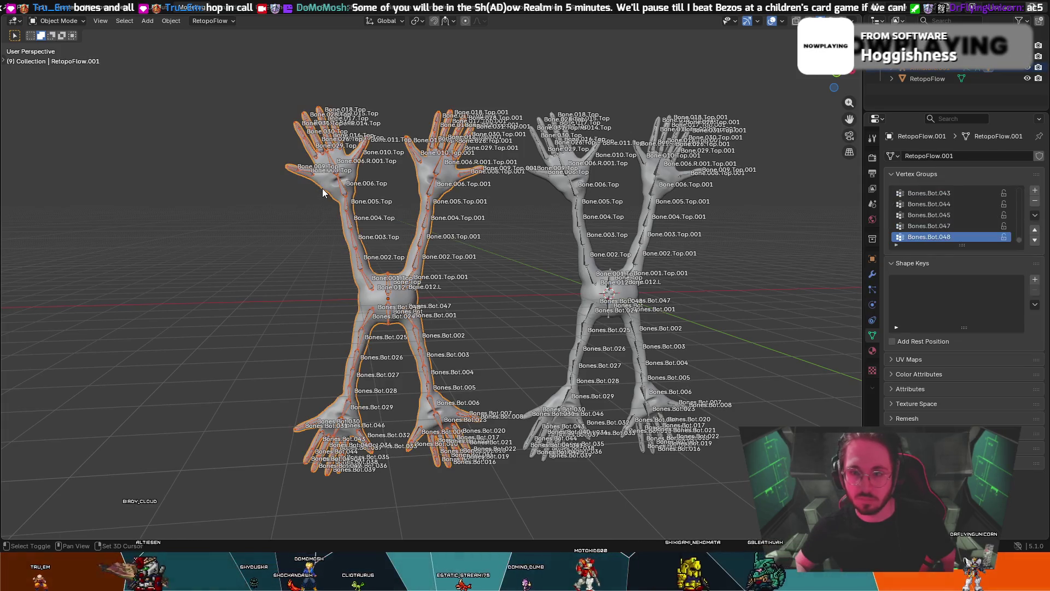
# - Switch the left mesh to Weight Paint and assign automatic weights from the bones
pyautogui.click(52, 21)
pyautogui.click(55, 77)
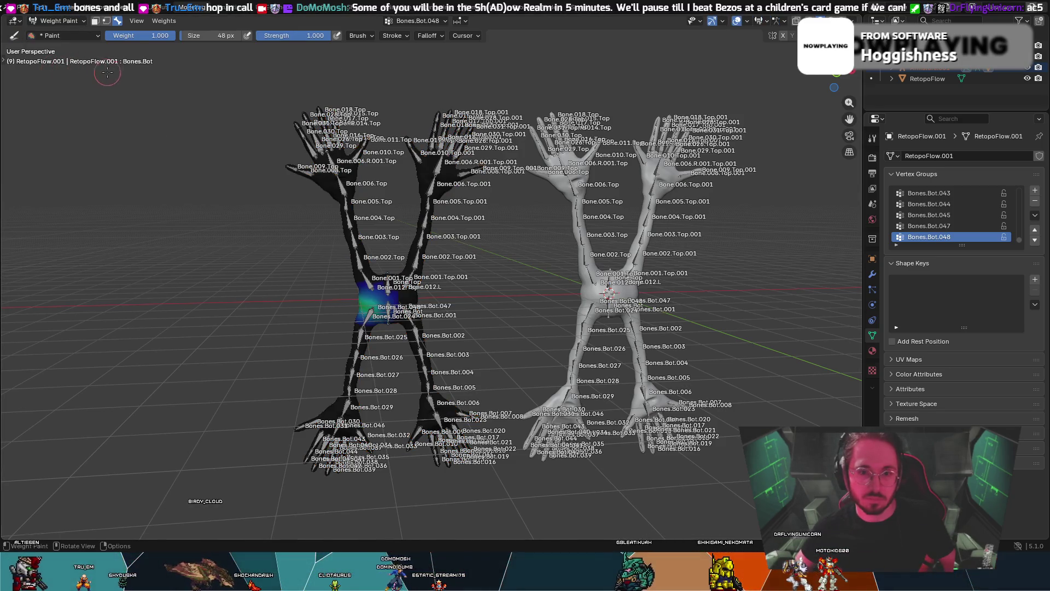
pyautogui.click(165, 21)
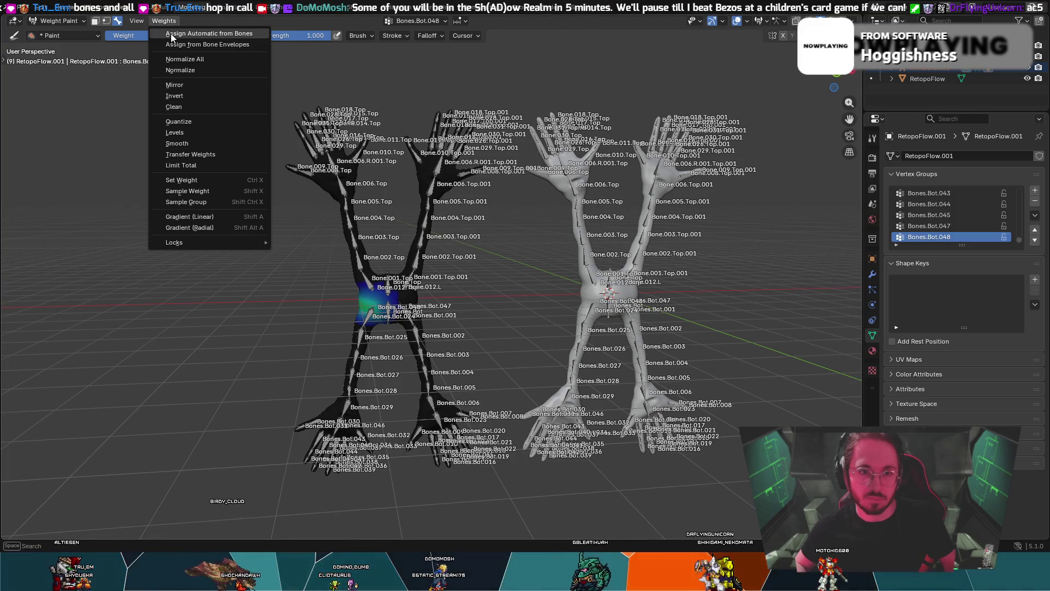
pyautogui.click(172, 36)
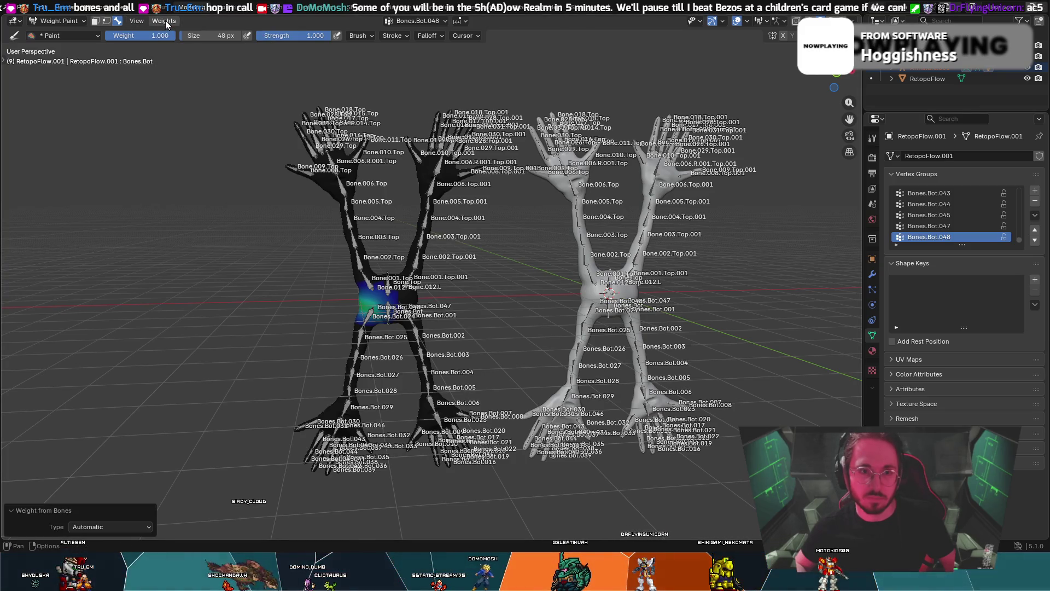
pyautogui.click(166, 22)
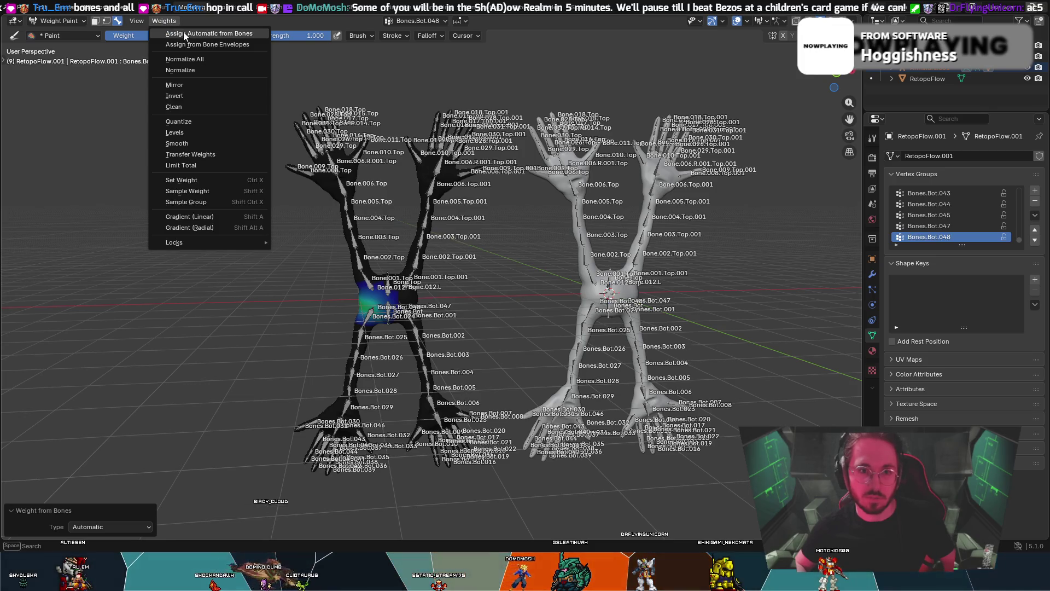
pyautogui.click(151, 22)
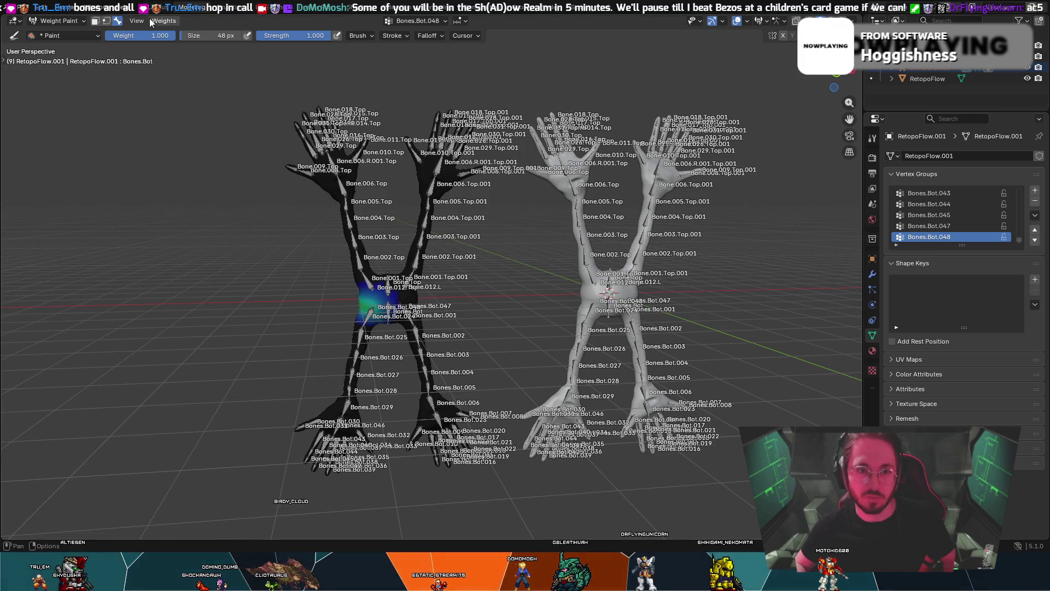
pyautogui.click(152, 22)
pyautogui.click(167, 23)
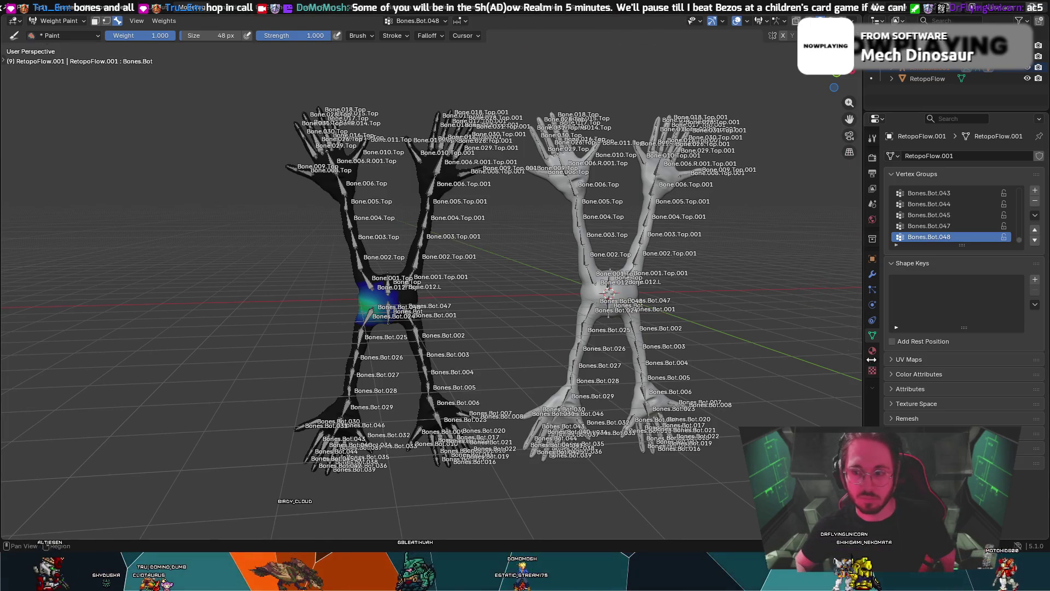
# - Check the armature modifier and enable Auto Normalize in the brush options
pyautogui.click(873, 274)
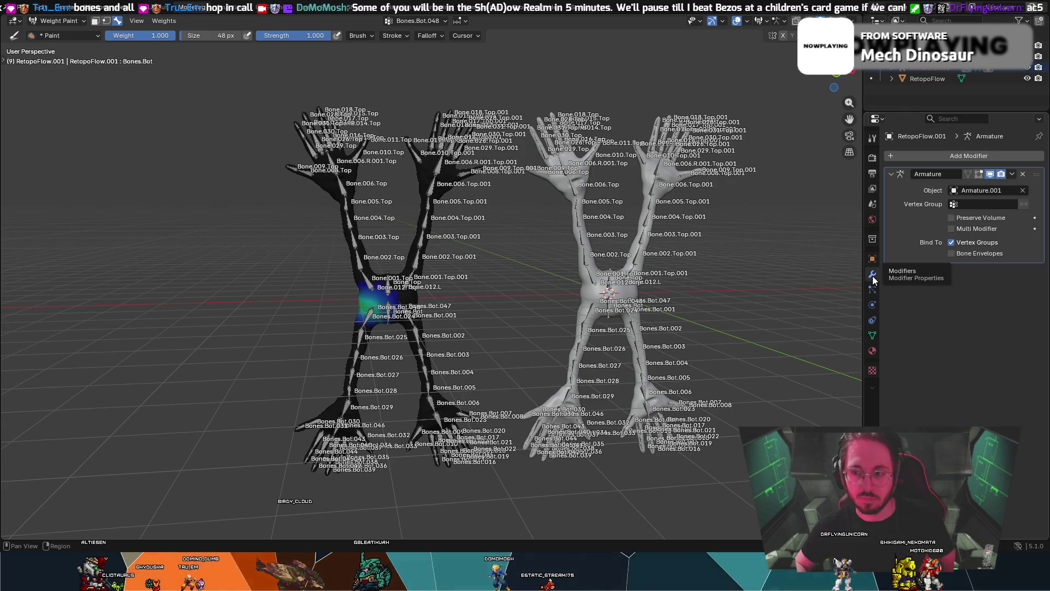
pyautogui.click(873, 138)
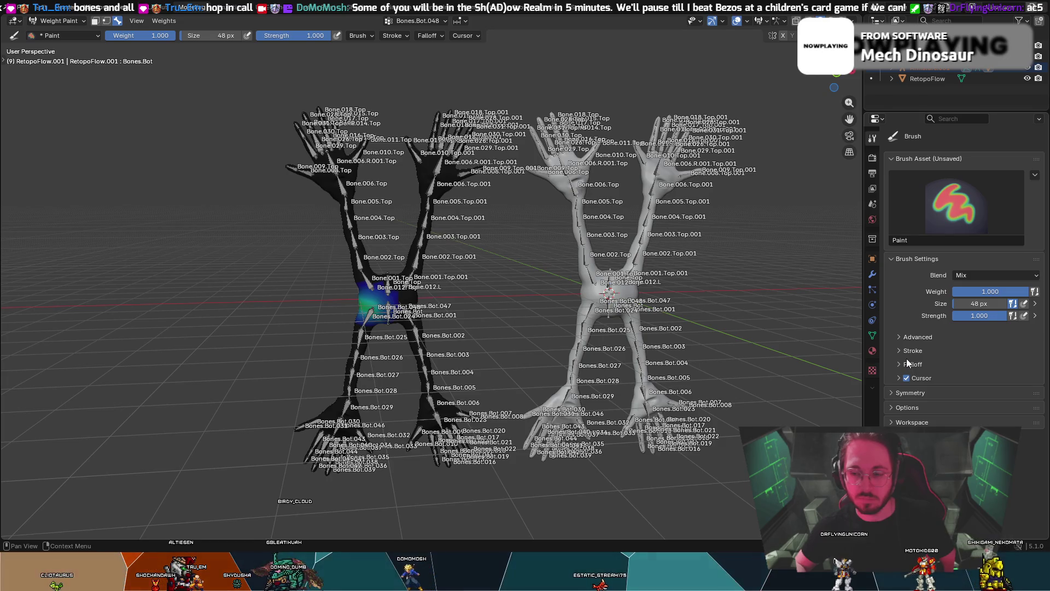
pyautogui.click(894, 395)
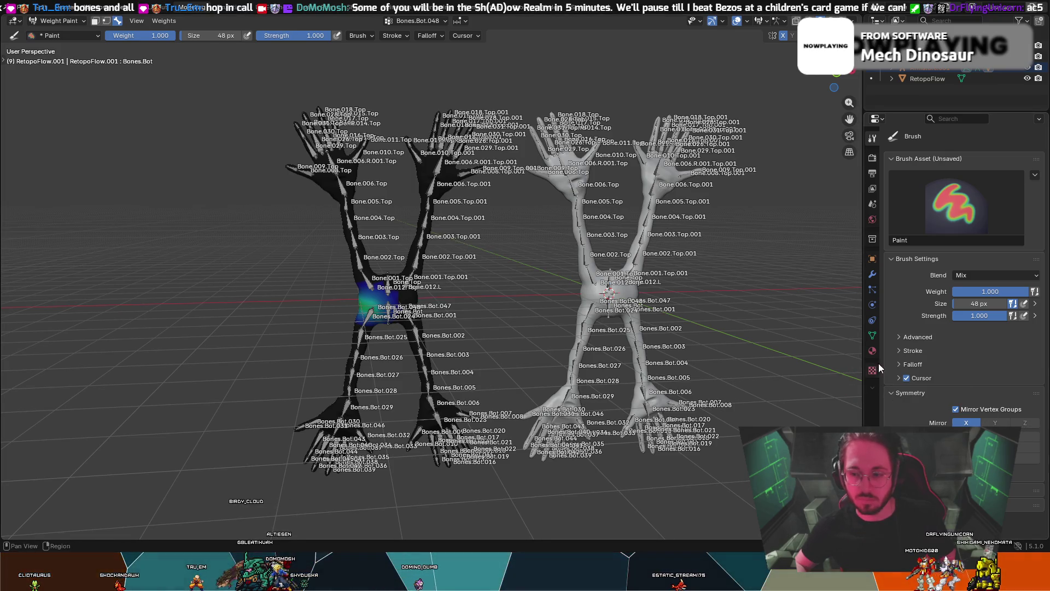
pyautogui.click(894, 393)
pyautogui.click(907, 408)
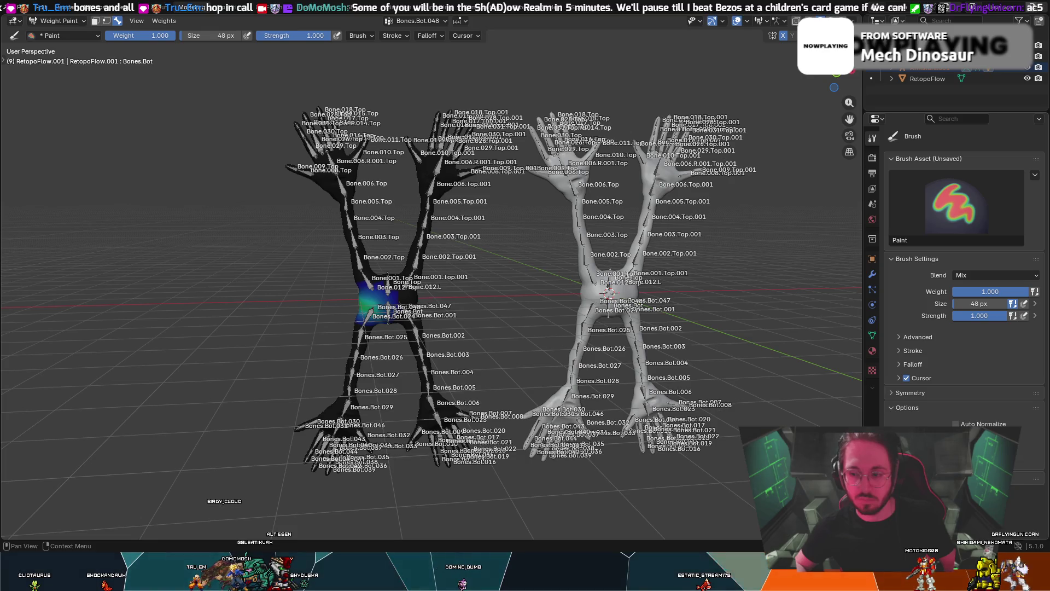
pyautogui.click(955, 424)
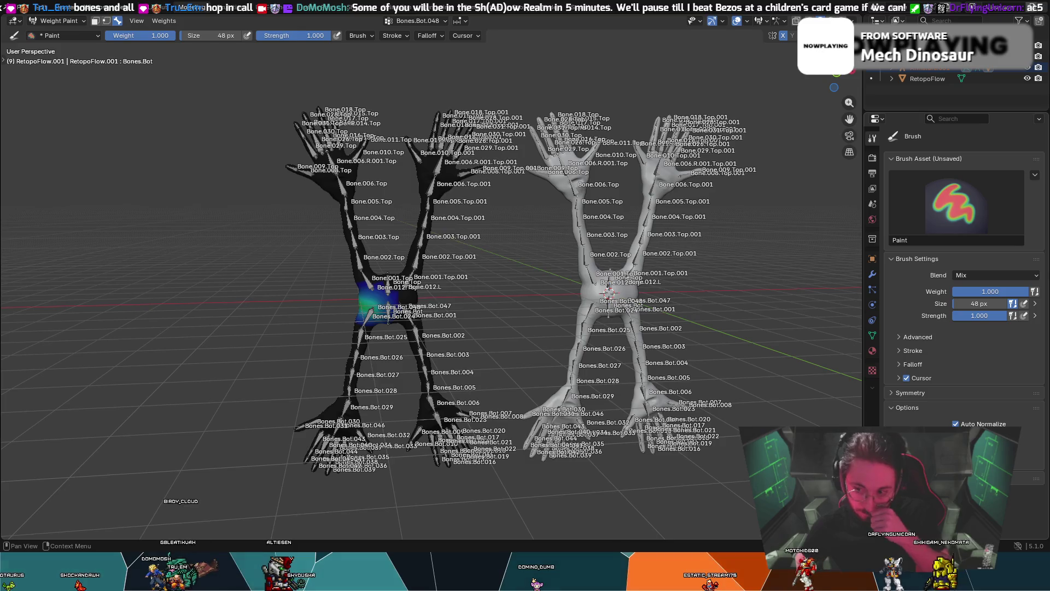
# - Turn off Mirror Vertex Groups and Mirror Y in the weight-paint symmetry settings
pyautogui.click(887, 408)
pyautogui.click(892, 391)
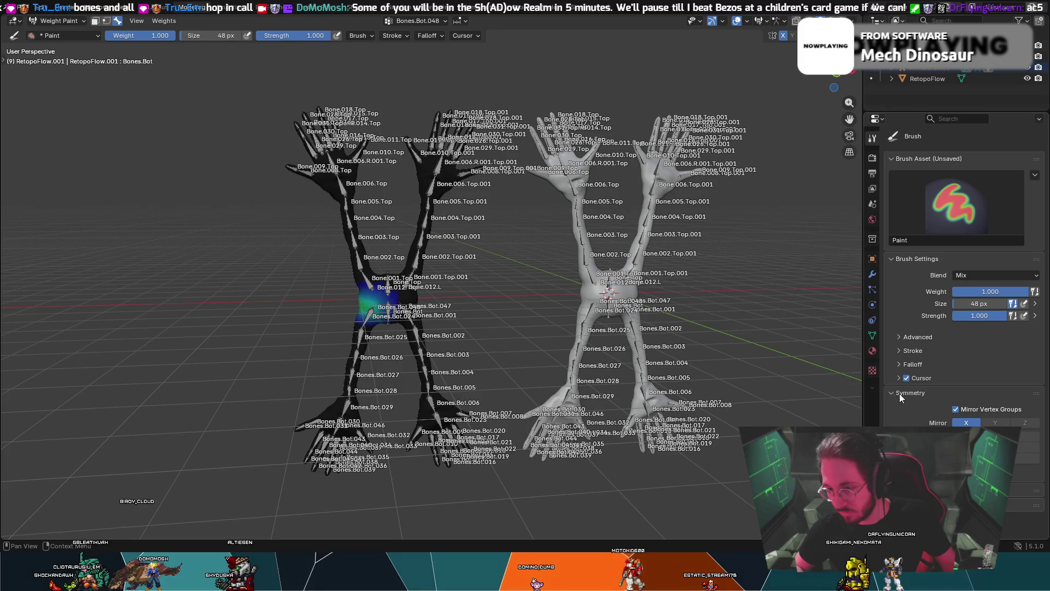
pyautogui.click(1003, 409)
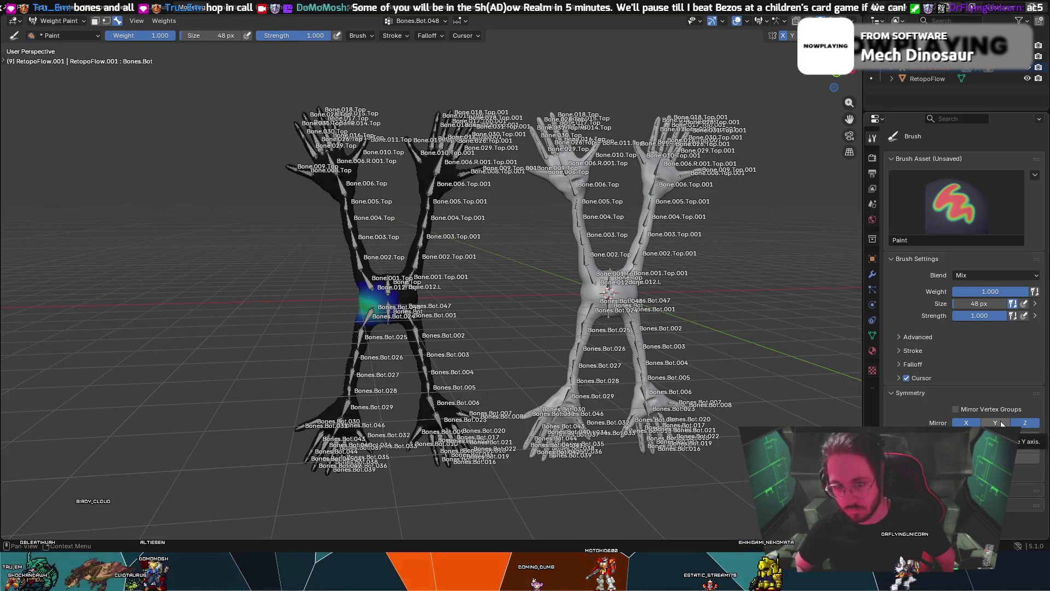
pyautogui.hotkey('ctrl', 'z')
pyautogui.hotkey('ctrl', 'z')
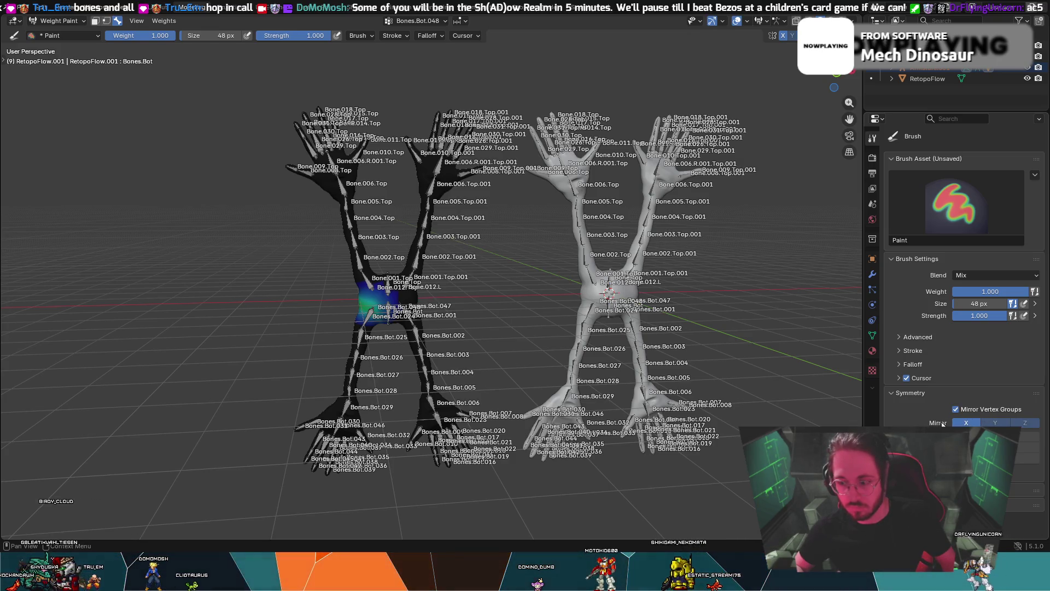
pyautogui.hotkey('ctrl', 'shift', 'z')
pyautogui.hotkey('ctrl', 'shift', 'z')
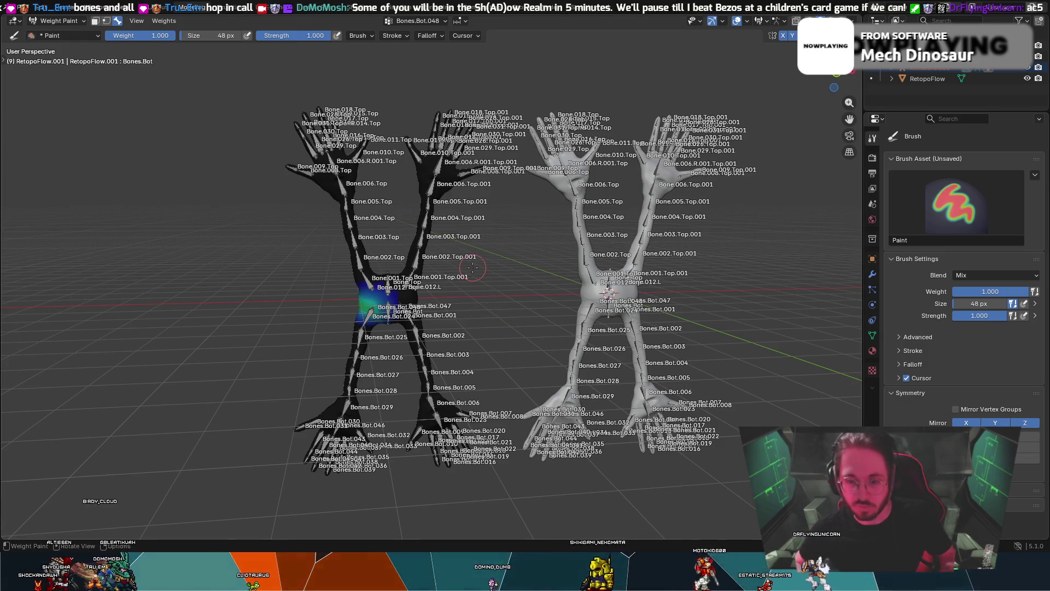
pyautogui.click(994, 423)
# - Test-paint the left mesh's torso, legs and hips, undoing the torso and leg strokes
pyautogui.moveTo(454, 306); pyautogui.dragTo(447, 258, button='middle')
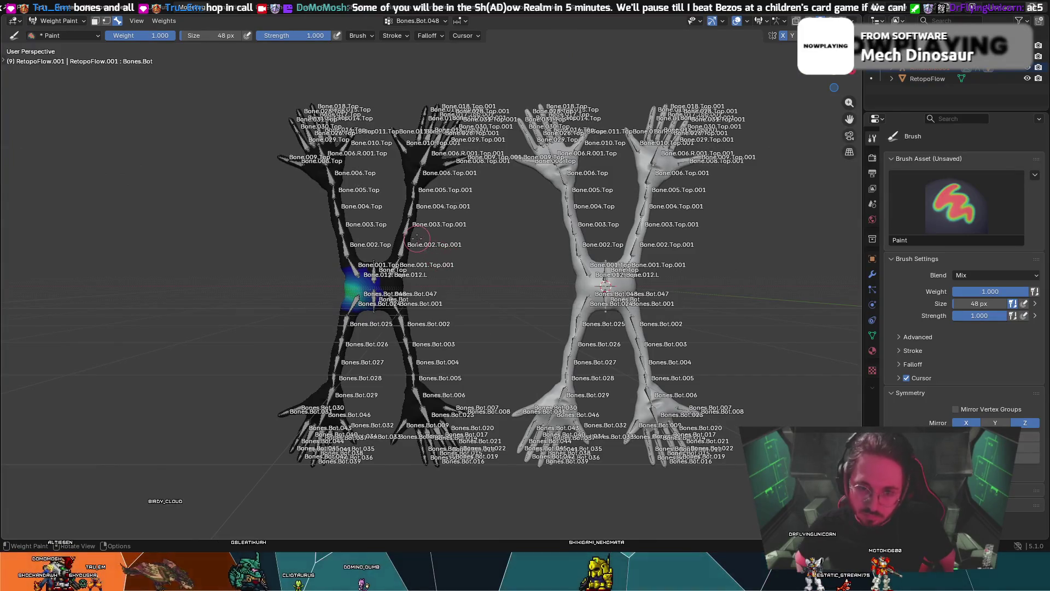
pyautogui.moveTo(355, 287); pyautogui.dragTo(383, 286)
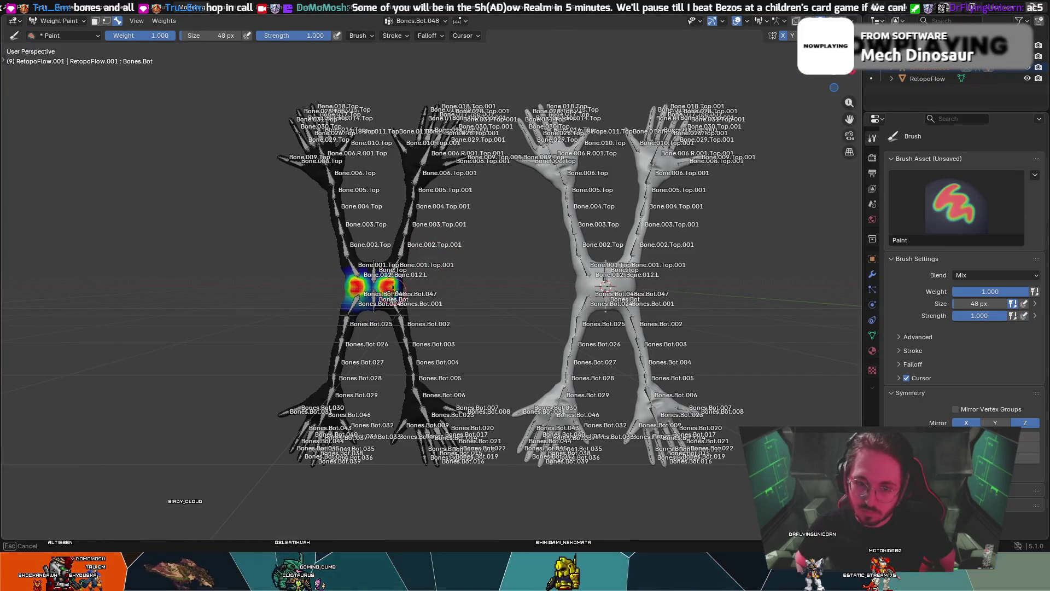
pyautogui.hotkey('ctrl', 'z')
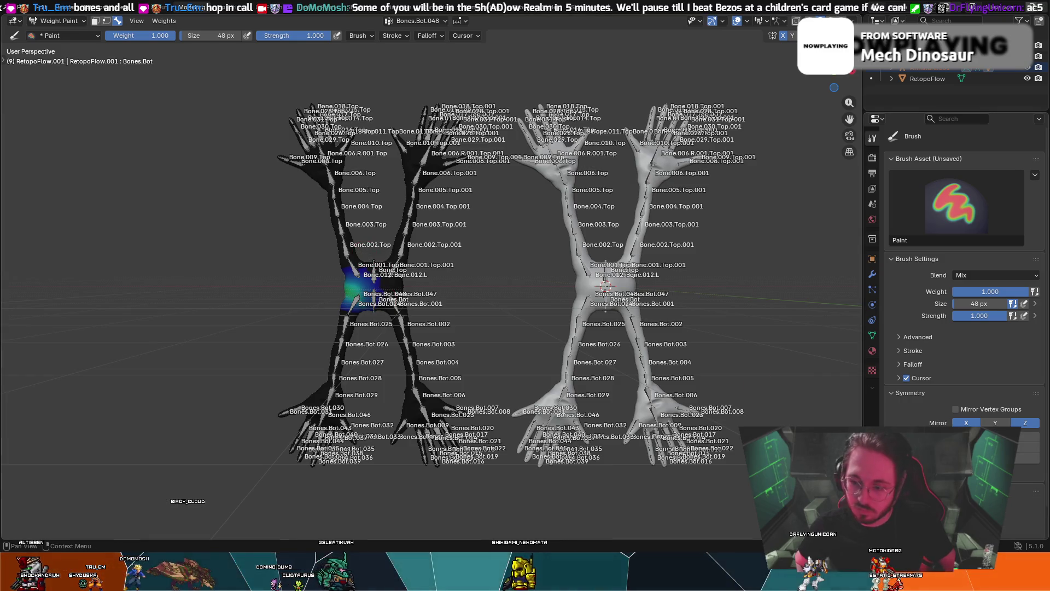
pyautogui.scroll(-2, 963, 274)
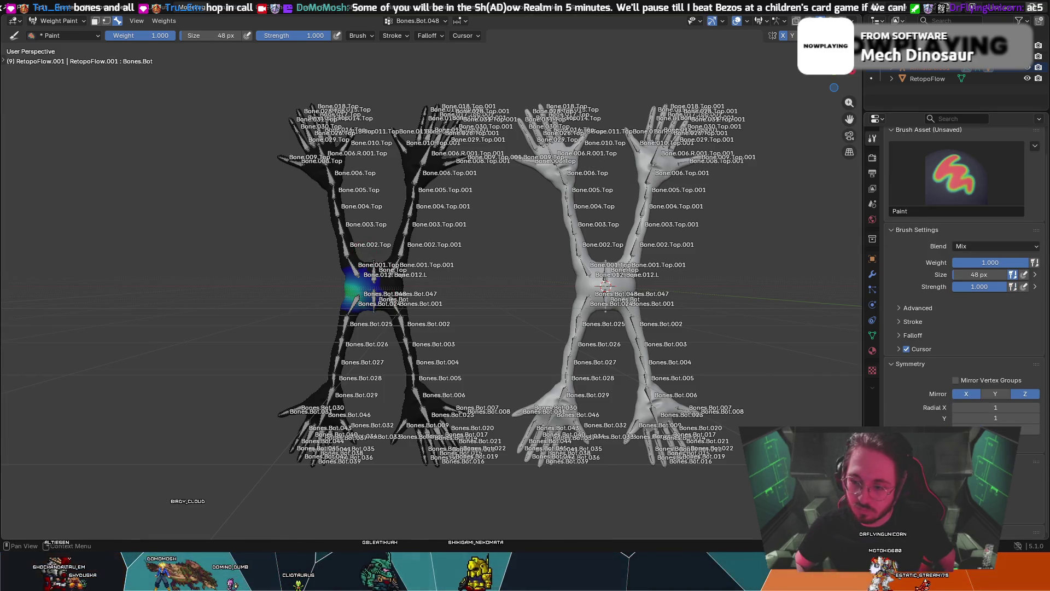
pyautogui.moveTo(328, 320)
pyautogui.mouseDown()
pyautogui.moveTo(340, 333)
pyautogui.moveTo(334, 391)
pyautogui.mouseUp()
pyautogui.hotkey('ctrl', 'z')
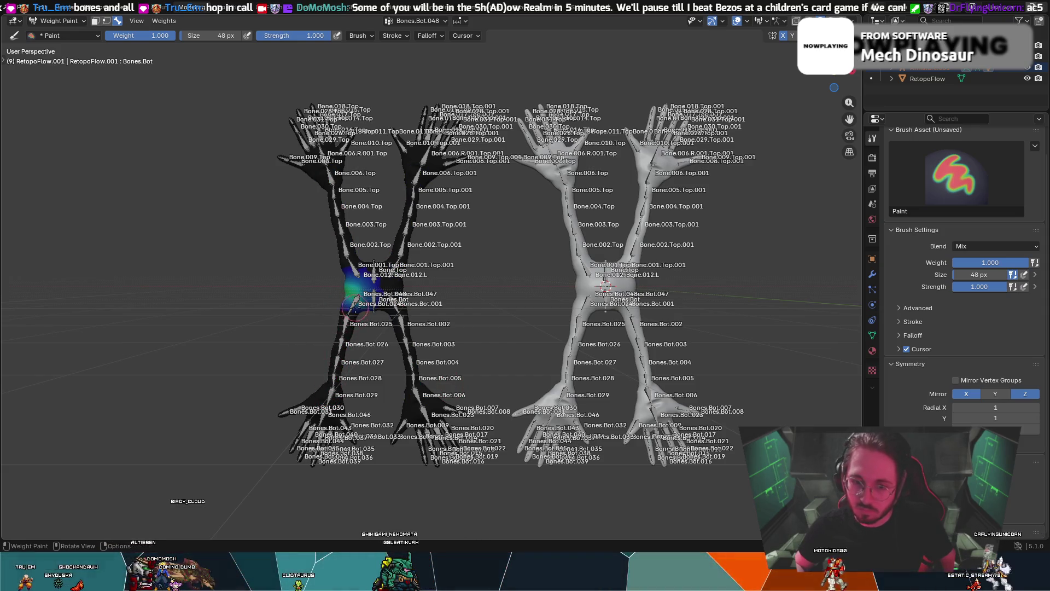
pyautogui.moveTo(374, 284)
pyautogui.mouseDown()
pyautogui.moveTo(389, 312)
pyautogui.moveTo(354, 323)
pyautogui.moveTo(295, 463)
pyautogui.mouseUp()
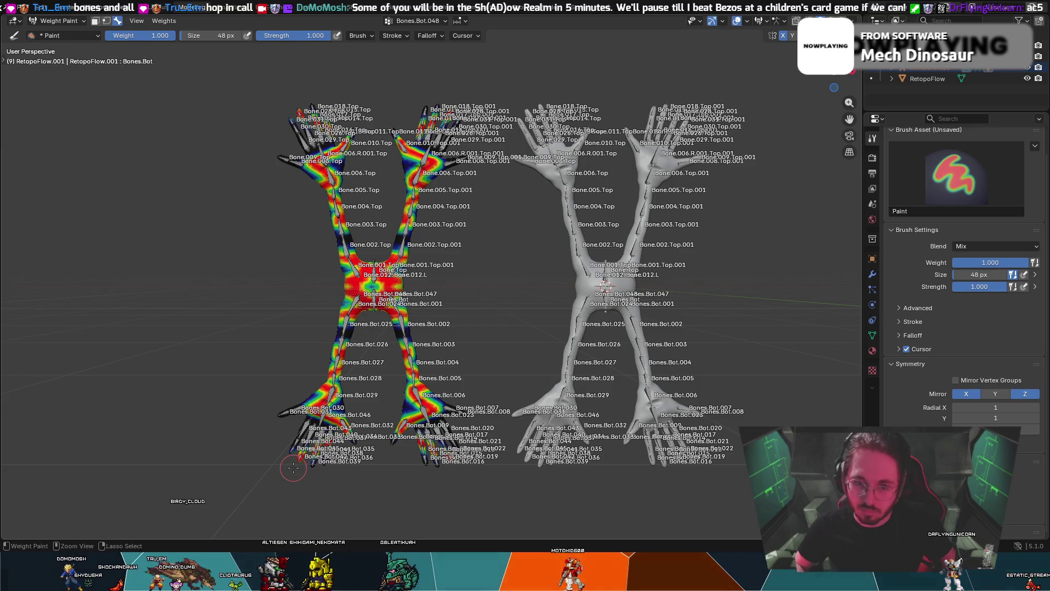
# - Redo the hip weight stroke and dab weight onto the upper arm
pyautogui.hotkey('ctrl', 'z')
pyautogui.hotkey('ctrl', 'z')
pyautogui.moveTo(339, 269); pyautogui.dragTo(371, 249)
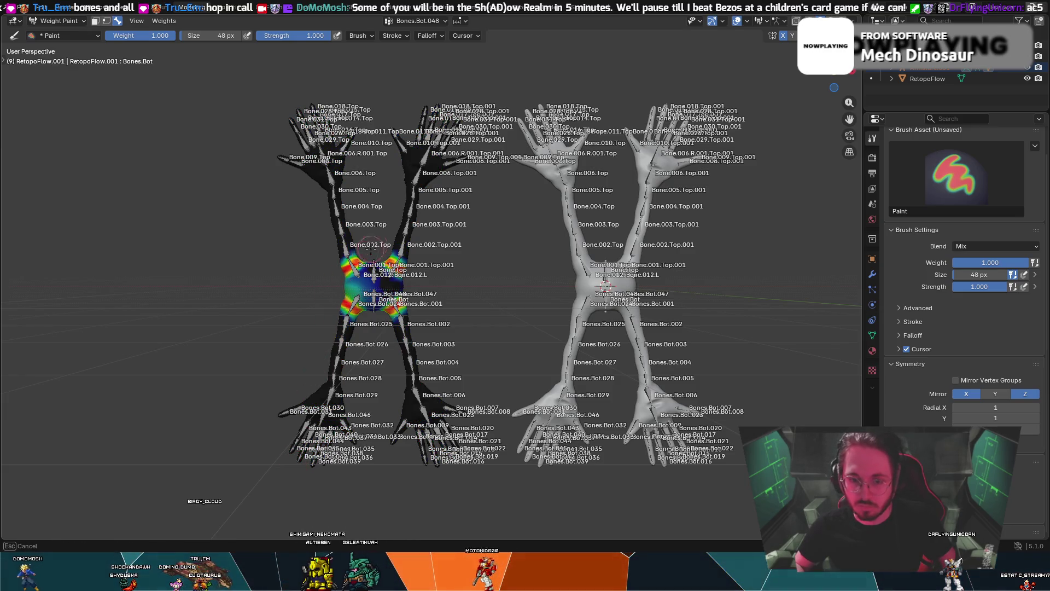
pyautogui.click(320, 190)
pyautogui.hotkey('ctrl', 'z')
pyautogui.click(322, 188)
# - Paint weight bands along the right mesh's shoulders and joints
pyautogui.moveTo(321, 328)
pyautogui.mouseDown(button='middle')
pyautogui.moveTo(561, 336)
pyautogui.moveTo(420, 276)
pyautogui.mouseUp(button='middle')
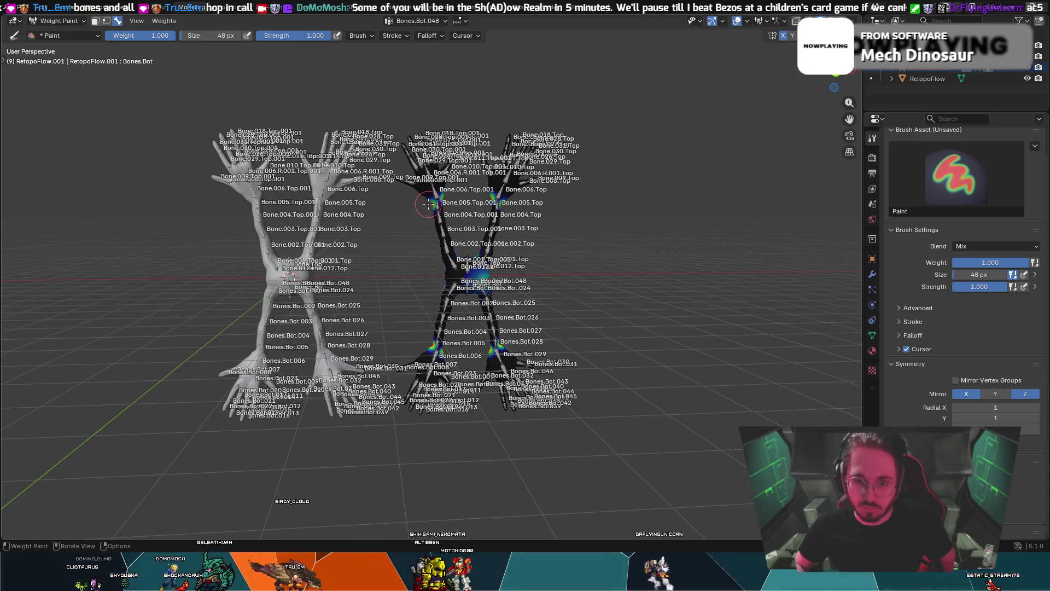
pyautogui.keyDown('ctrl'); pyautogui.click(434, 203); pyautogui.keyUp('ctrl')
pyautogui.moveTo(434, 203)
pyautogui.mouseDown()
pyautogui.moveTo(421, 317)
pyautogui.moveTo(441, 281)
pyautogui.moveTo(475, 320)
pyautogui.mouseUp()
pyautogui.moveTo(570, 301); pyautogui.dragTo(411, 285, button='middle')
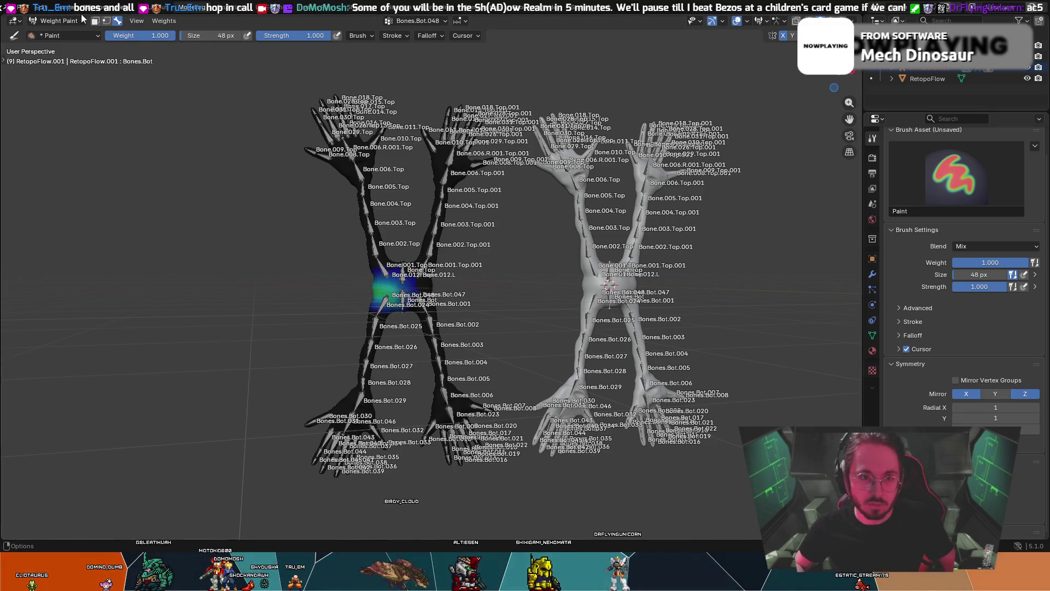
# - Re-enter Weight Paint on the left mesh with its armature selected, viewed from the front
pyautogui.click(56, 22)
pyautogui.click(53, 28)
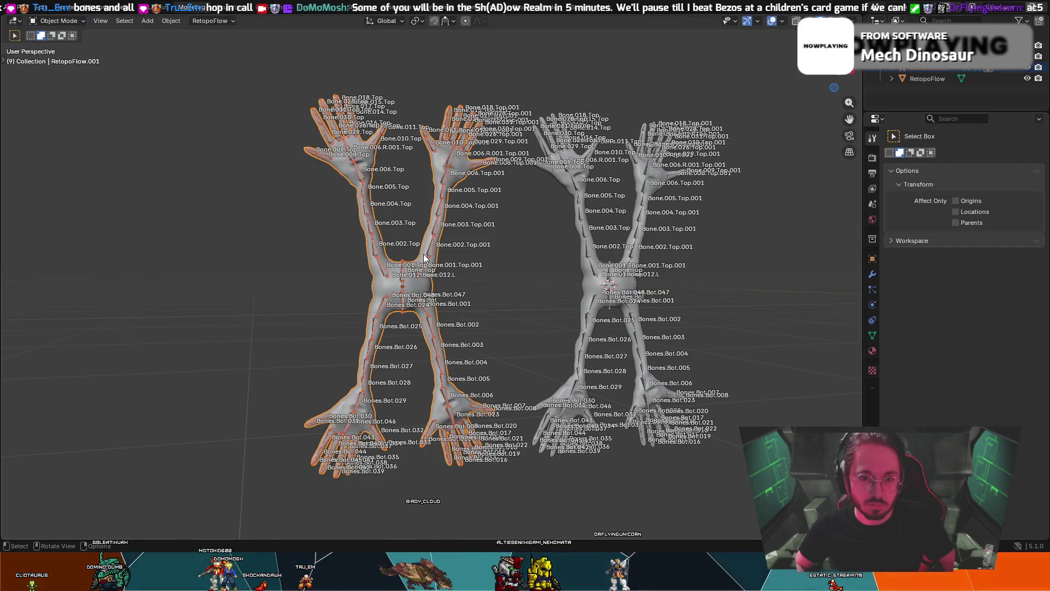
pyautogui.click(396, 244)
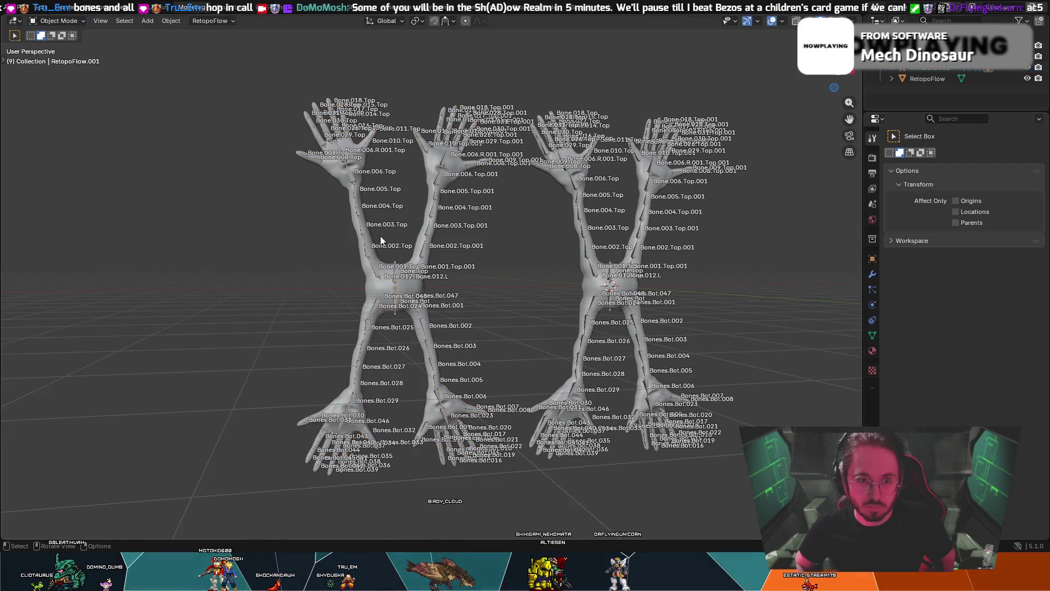
pyautogui.keyDown('shift'); pyautogui.click(356, 234); pyautogui.keyUp('shift')
pyautogui.hotkey('ctrl', 'Tab')
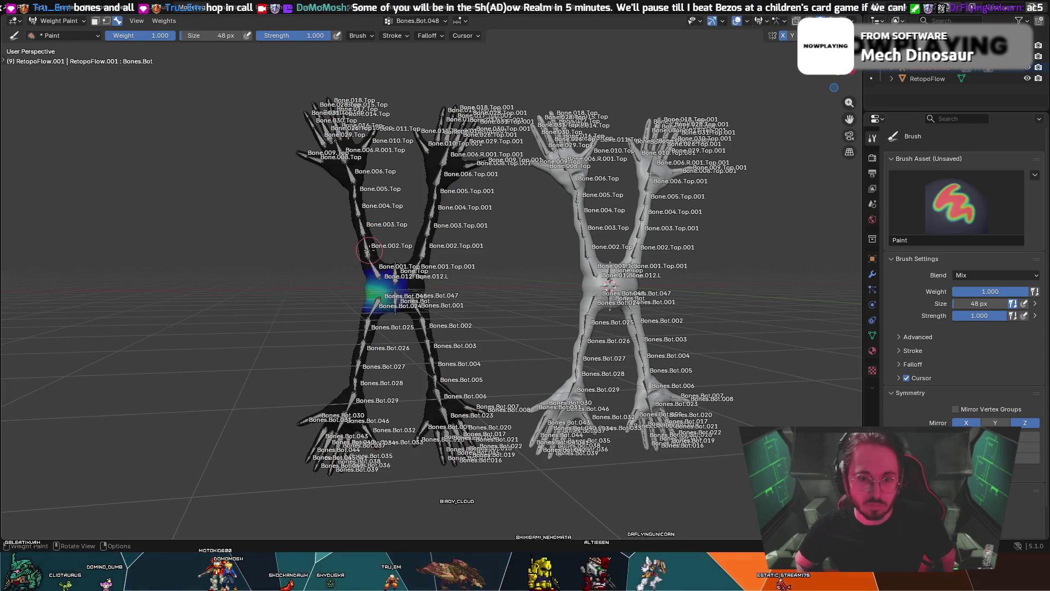
pyautogui.moveTo(352, 232)
pyautogui.mouseDown(button='middle')
pyautogui.moveTo(389, 266)
pyautogui.moveTo(508, 267)
pyautogui.moveTo(523, 253)
pyautogui.moveTo(483, 234)
pyautogui.mouseUp(button='middle')
pyautogui.press('KP_1')
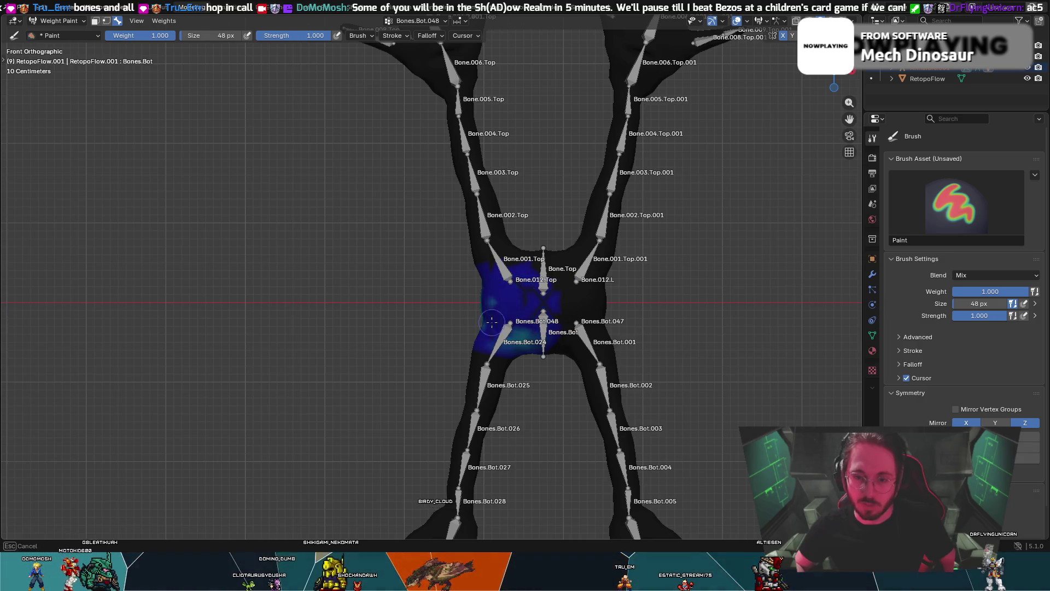
# - Paint green weight over the left hip, then go via Object Mode back into Weight Paint
pyautogui.moveTo(476, 328)
pyautogui.mouseDown()
pyautogui.moveTo(541, 306)
pyautogui.moveTo(497, 314)
pyautogui.mouseUp()
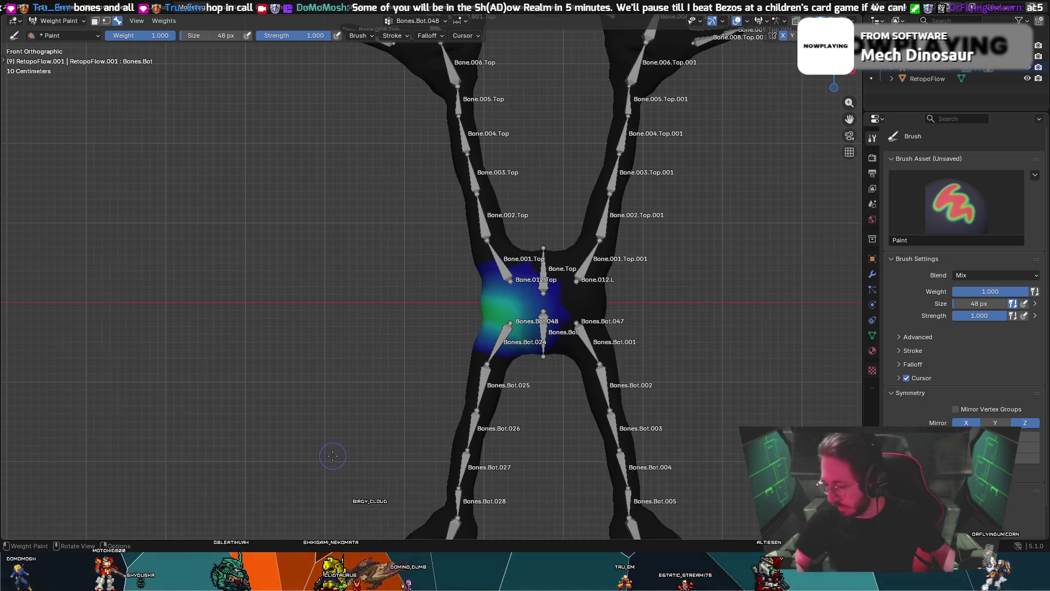
pyautogui.click(83, 22)
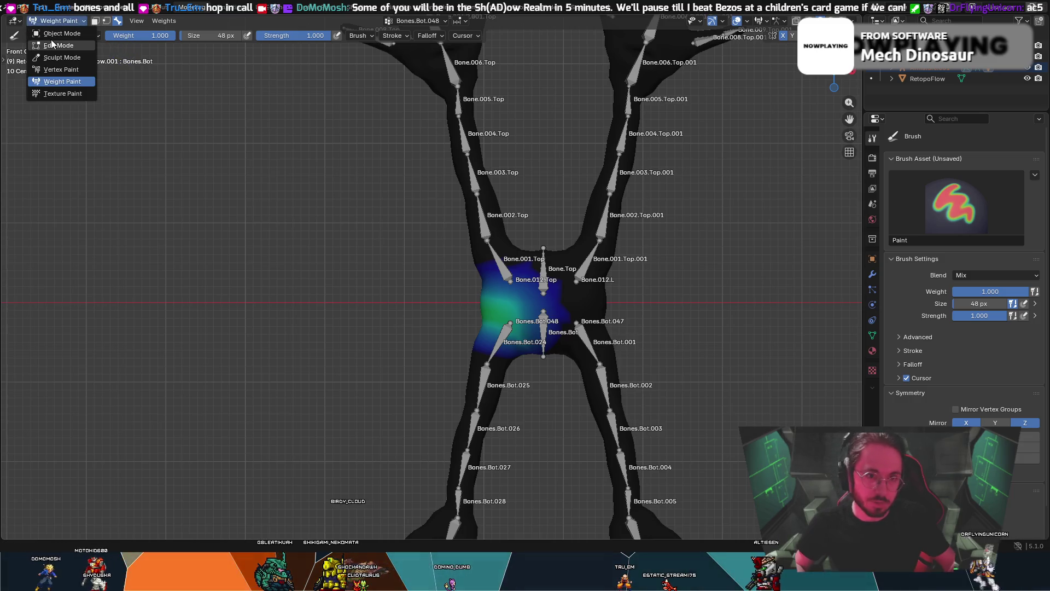
pyautogui.click(50, 34)
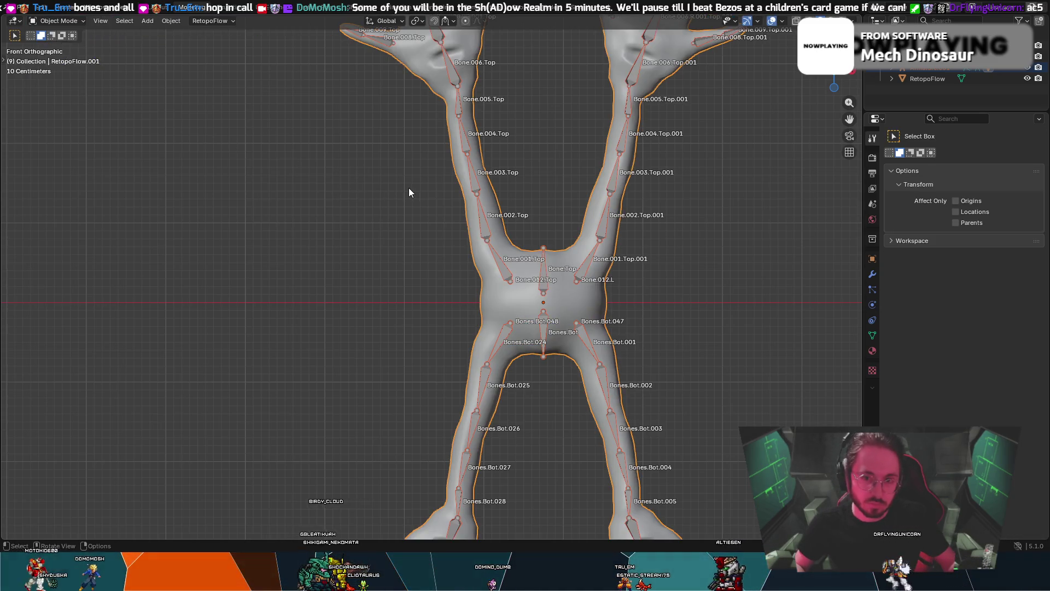
pyautogui.click(85, 22)
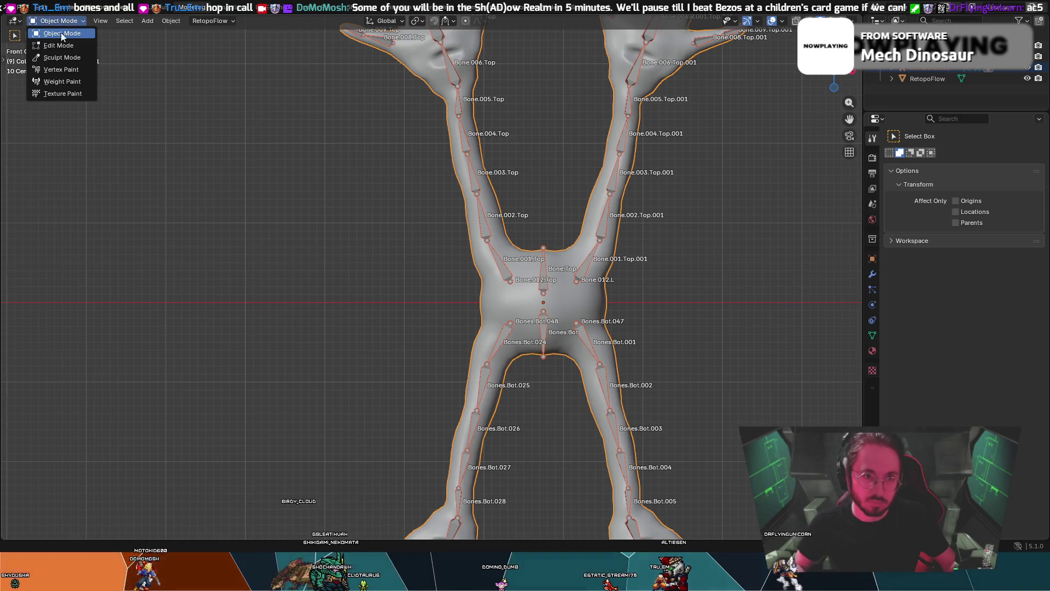
pyautogui.click(62, 82)
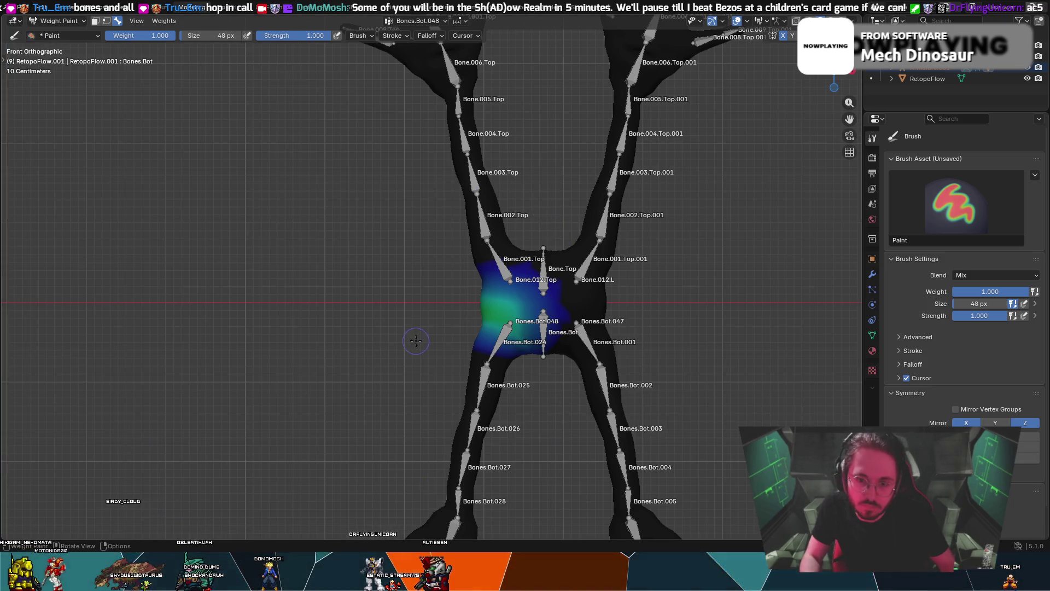
# - Paint and undo a stroke on the upper-left limb, then run Assign Automatic from Bones
pyautogui.moveTo(487, 272)
pyautogui.mouseDown()
pyautogui.moveTo(446, 82)
pyautogui.moveTo(499, 231)
pyautogui.mouseUp()
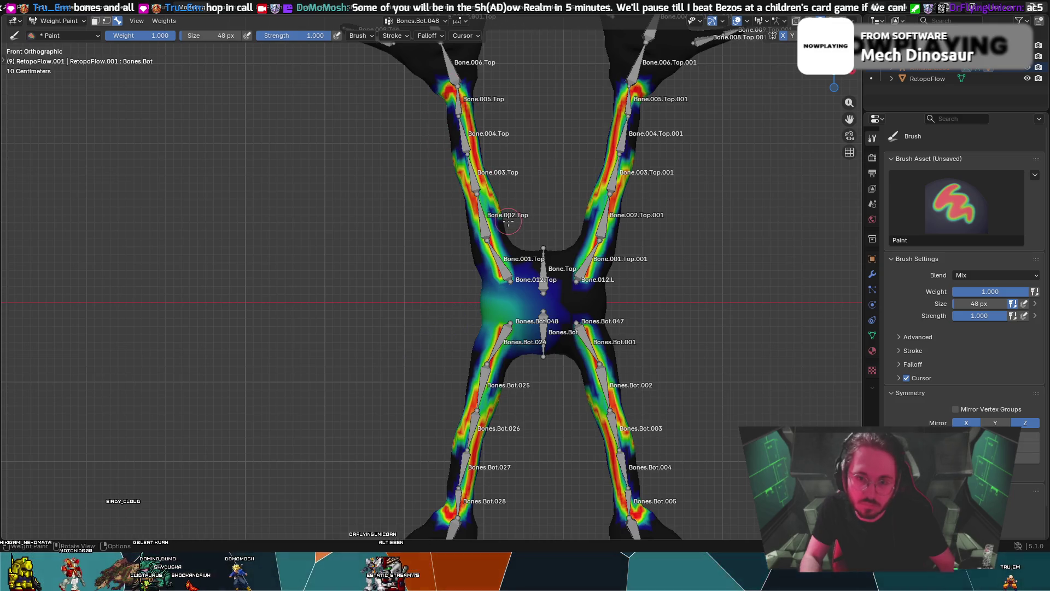
pyautogui.hotkey('ctrl', 'z')
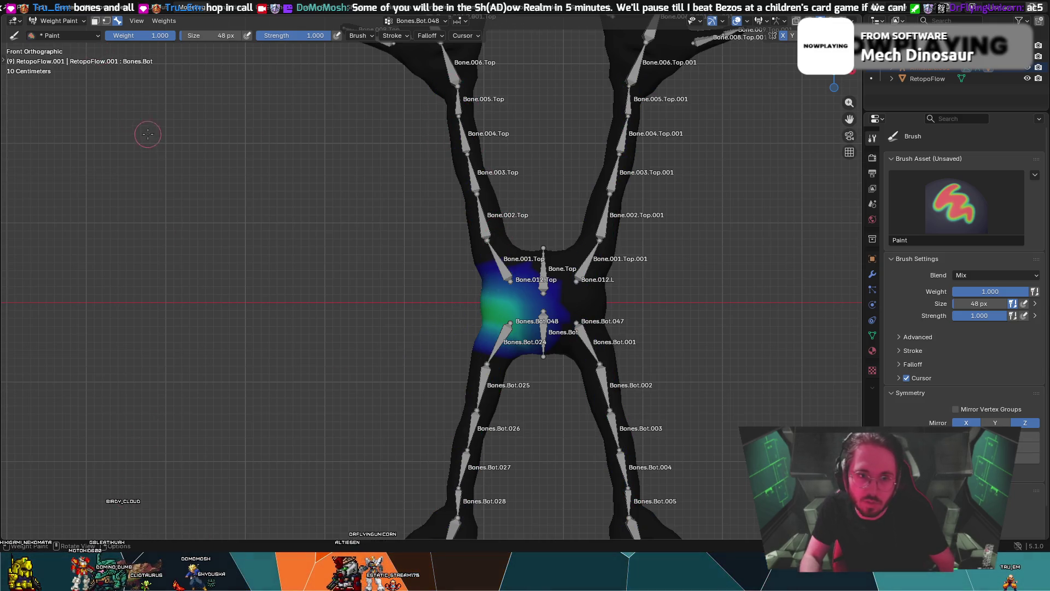
pyautogui.click(160, 21)
pyautogui.click(186, 44)
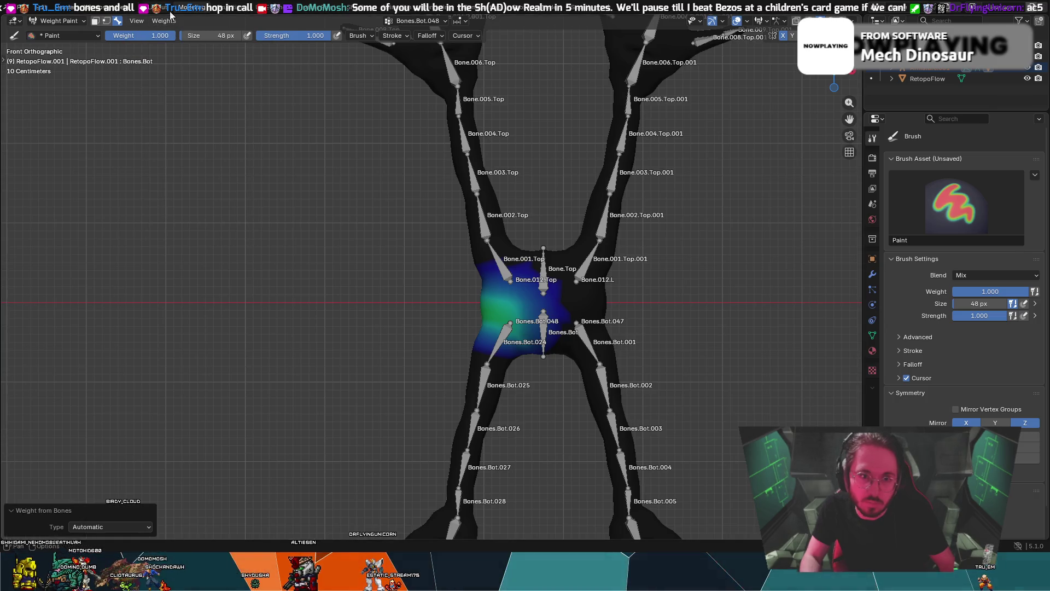
pyautogui.click(166, 20)
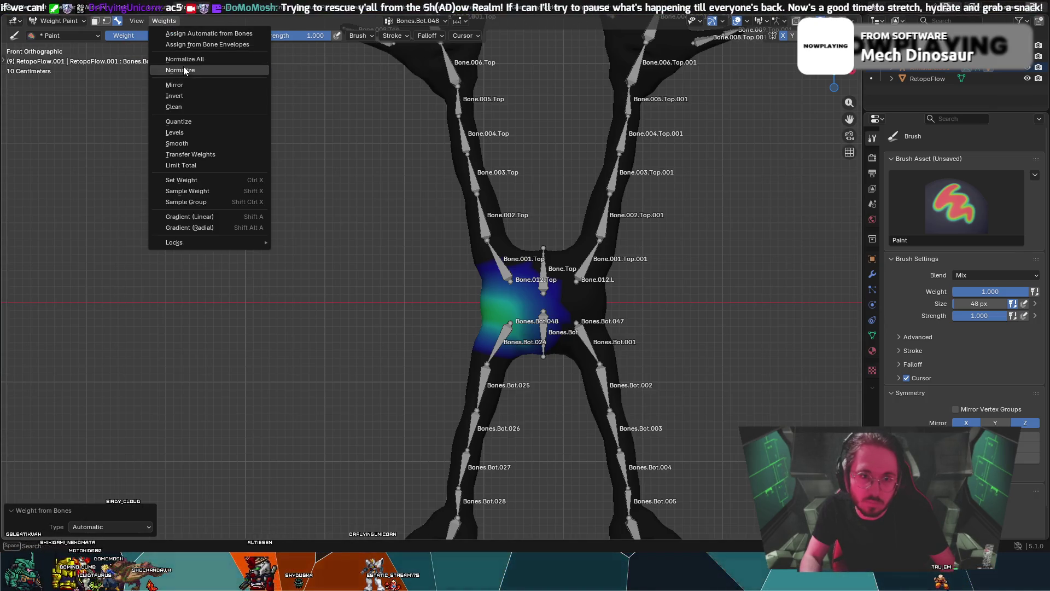
pyautogui.click(186, 60)
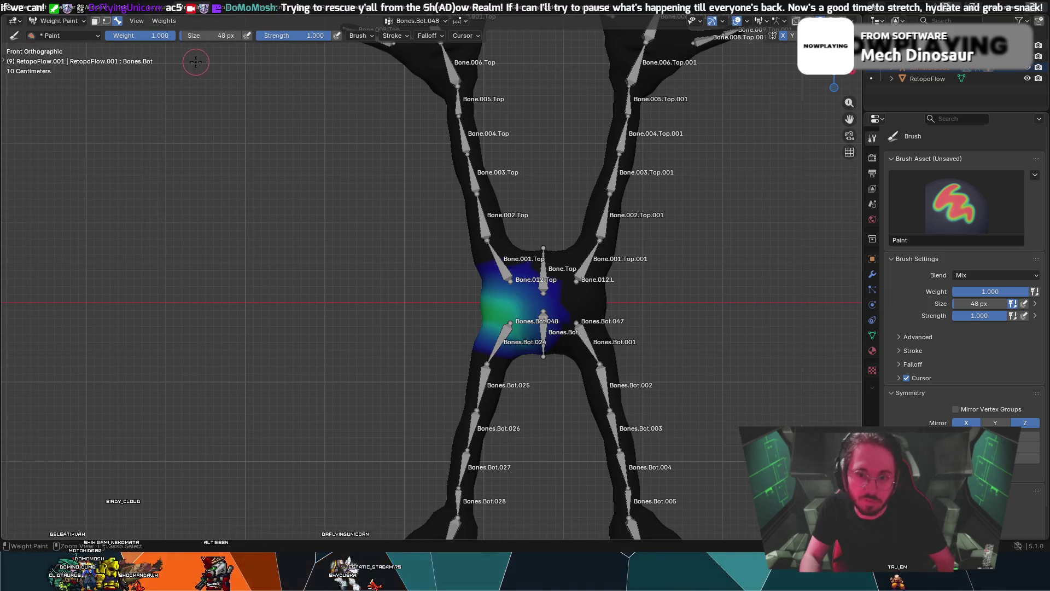
# - Return to Object Mode and select the armature and the RetopoFlow.001 mesh
pyautogui.hotkey('ctrl', 'Tab')
pyautogui.click(546, 249)
pyautogui.click(533, 264)
# - Put the armature in Pose Mode and move the Bone.005.Top.001 arm chain left
pyautogui.moveTo(337, 27); pyautogui.dragTo(562, 175, button='middle')
pyautogui.click(563, 175)
pyautogui.hotkey('ctrl', 'Tab')
pyautogui.click(564, 171)
pyautogui.press('g')
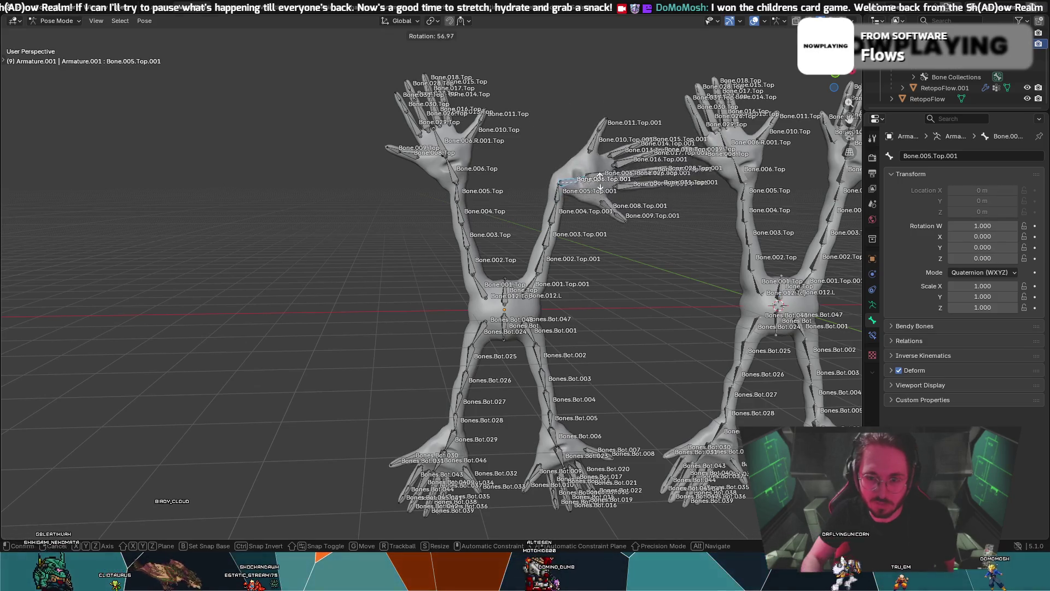
pyautogui.click(474, 177)
pyautogui.scroll(4, 475, 176)
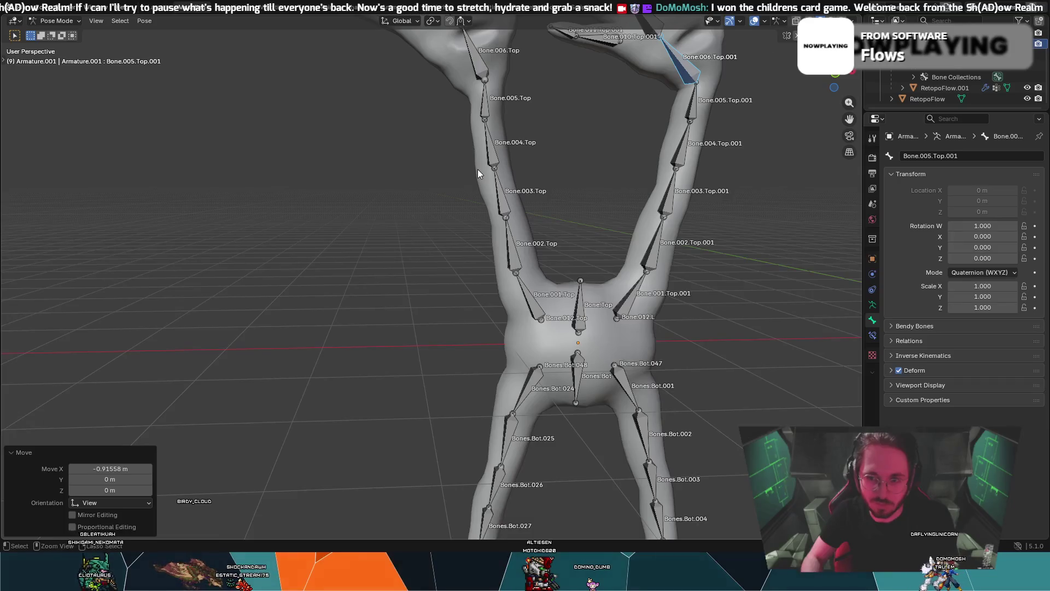
# - Select Bone.005.Top instead of Bone.004.Top and switch the armature to Edit Mode
pyautogui.click(481, 163)
pyautogui.click(473, 160)
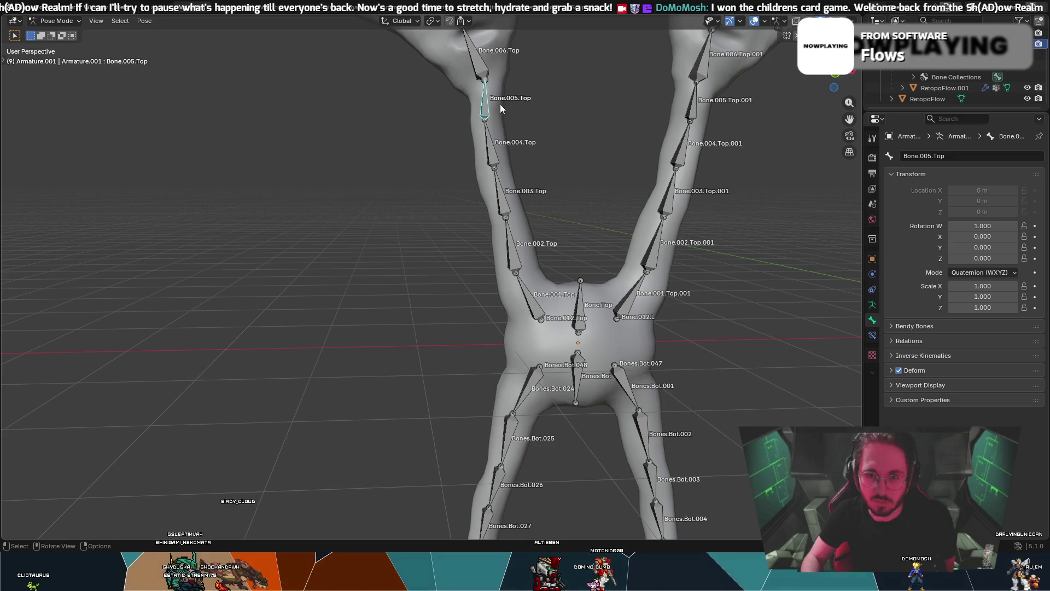
pyautogui.click(482, 74)
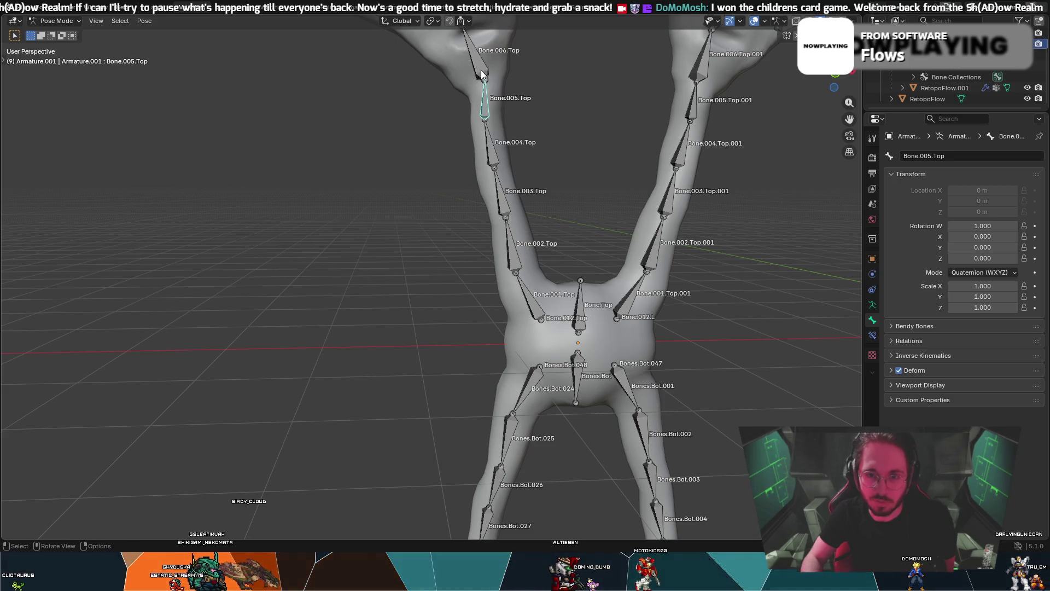
pyautogui.rightClick(486, 100)
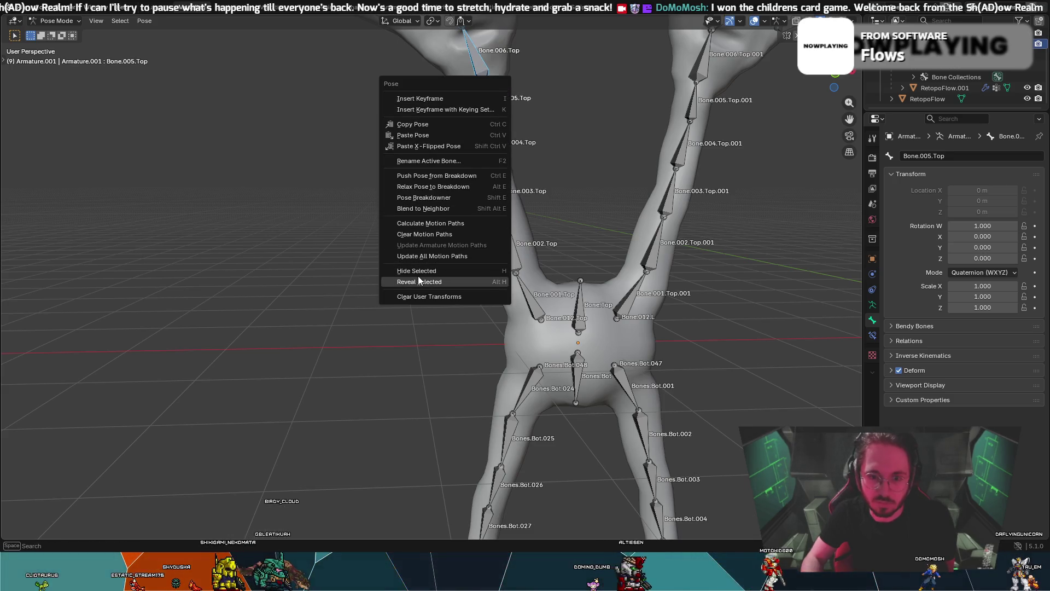
pyautogui.click(60, 20)
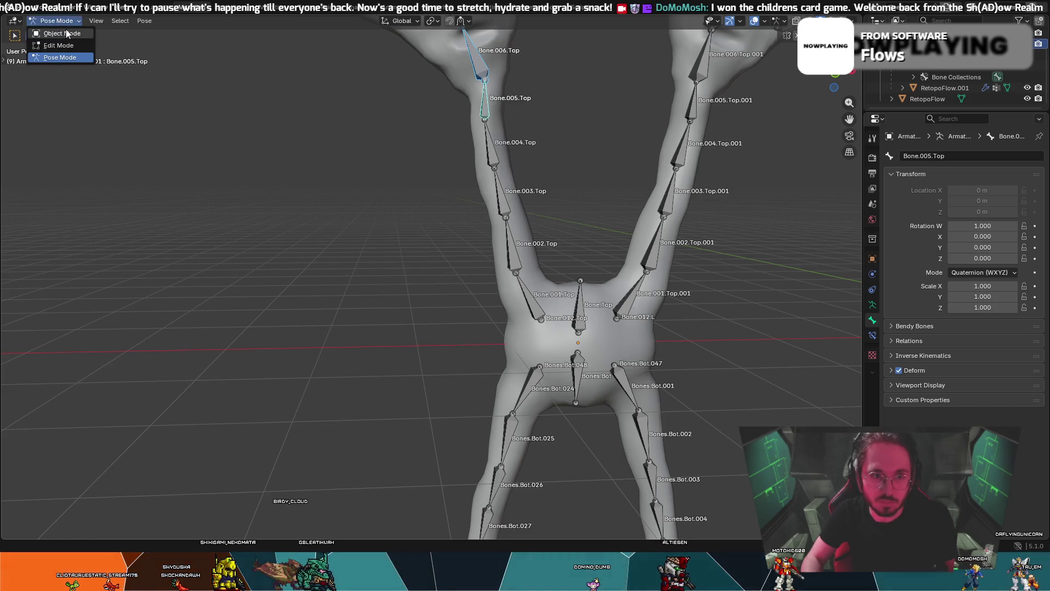
pyautogui.click(71, 46)
pyautogui.rightClick(481, 69)
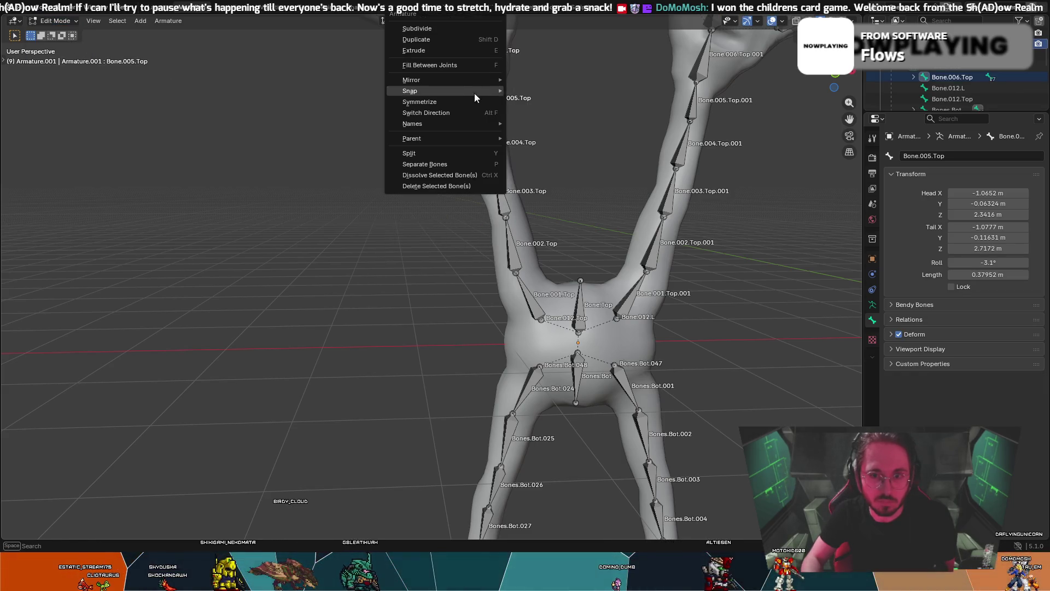
# - Parent Bone.006.Top to Bone.005.Top with the Connected option
pyautogui.moveTo(448, 143)
pyautogui.click(531, 131)
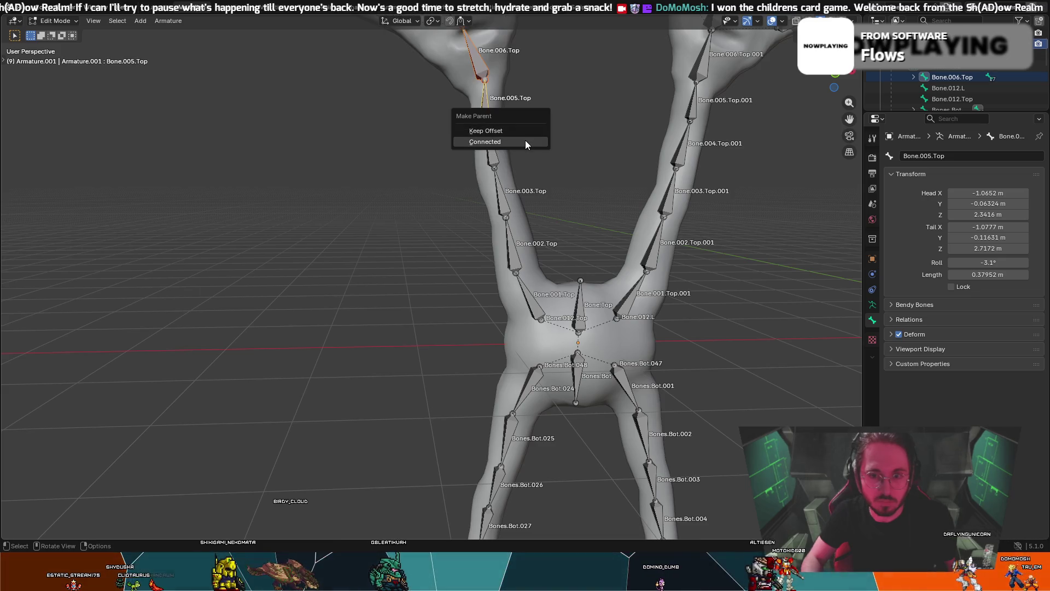
pyautogui.click(526, 141)
# - In Pose Mode, test-rotate Bone.006.Top by 23.4° and then -13.6°
pyautogui.click(482, 70)
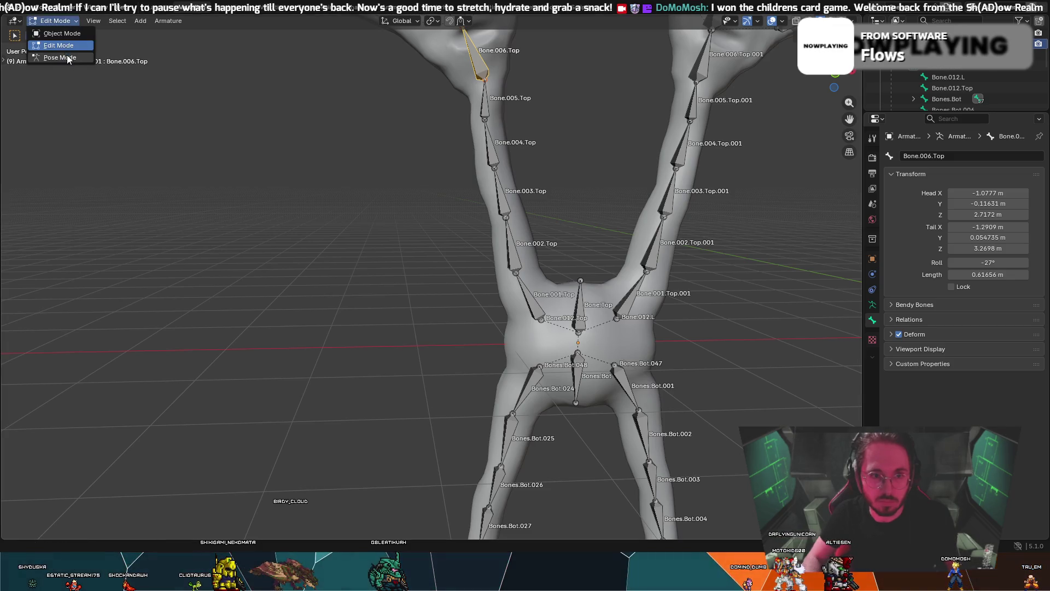
pyautogui.click(60, 58)
pyautogui.press('r')
pyautogui.click(473, 54)
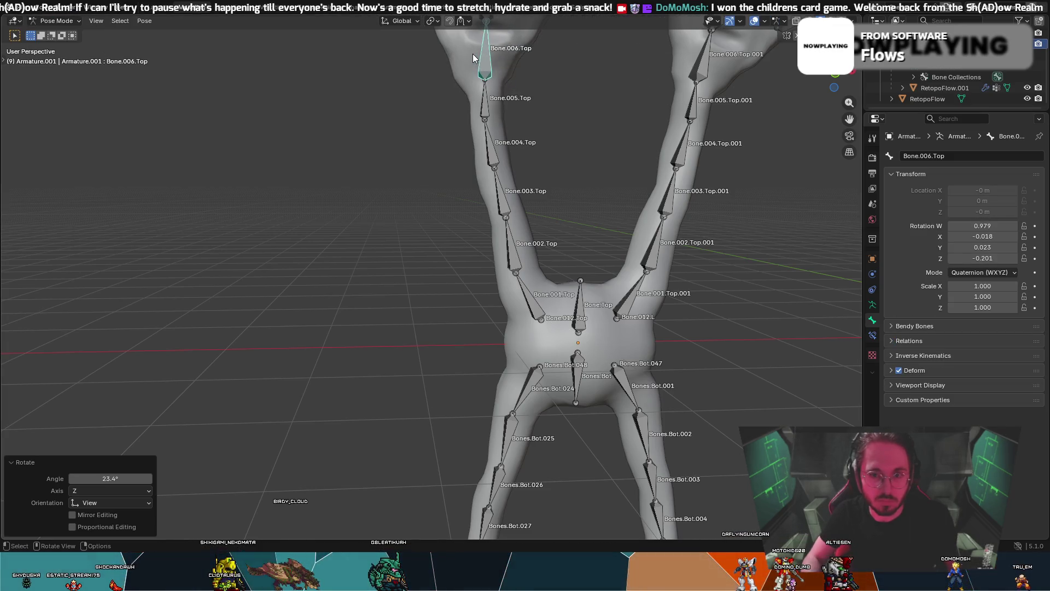
pyautogui.moveTo(481, 60); pyautogui.dragTo(446, 136, button='middle')
pyautogui.scroll(-3, 446, 137)
pyautogui.scroll(2, 433, 146)
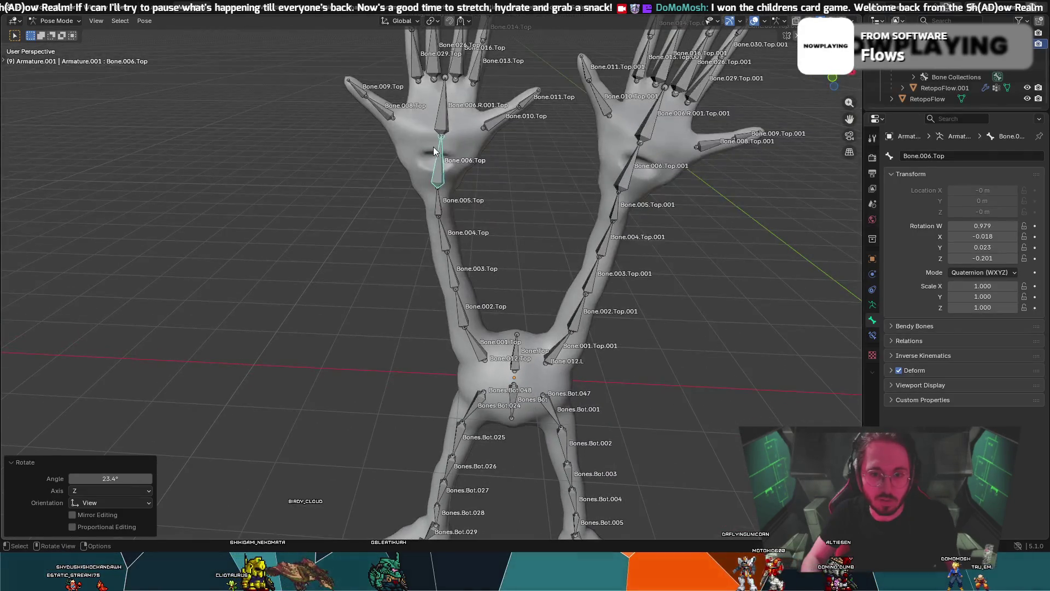
pyautogui.press('r')
pyautogui.click(445, 158)
pyautogui.moveTo(448, 153); pyautogui.dragTo(448, 143, button='middle')
pyautogui.scroll(-3, 397, 151)
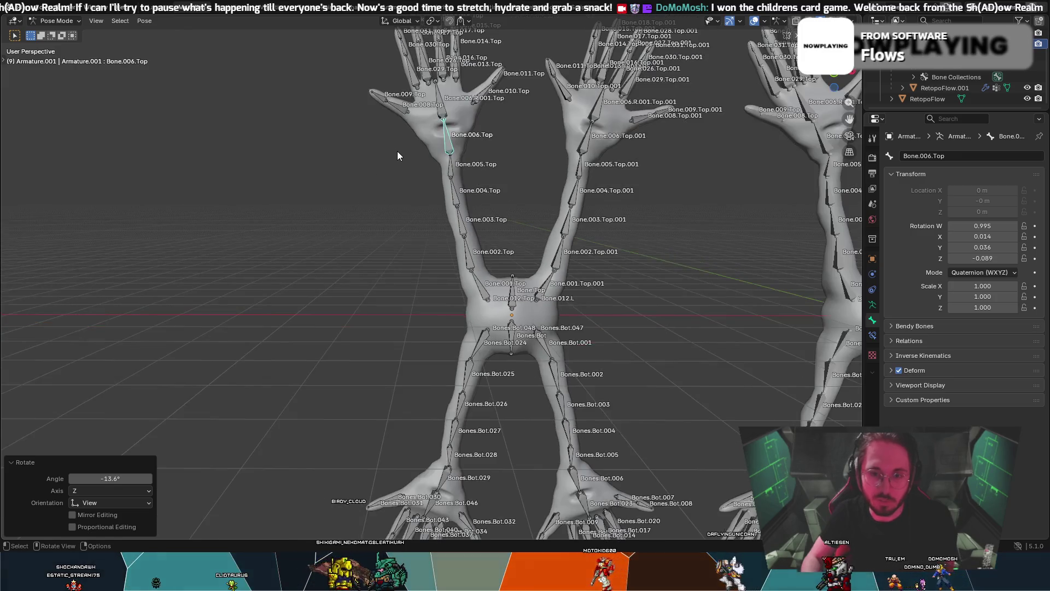
pyautogui.scroll(4, 382, 163)
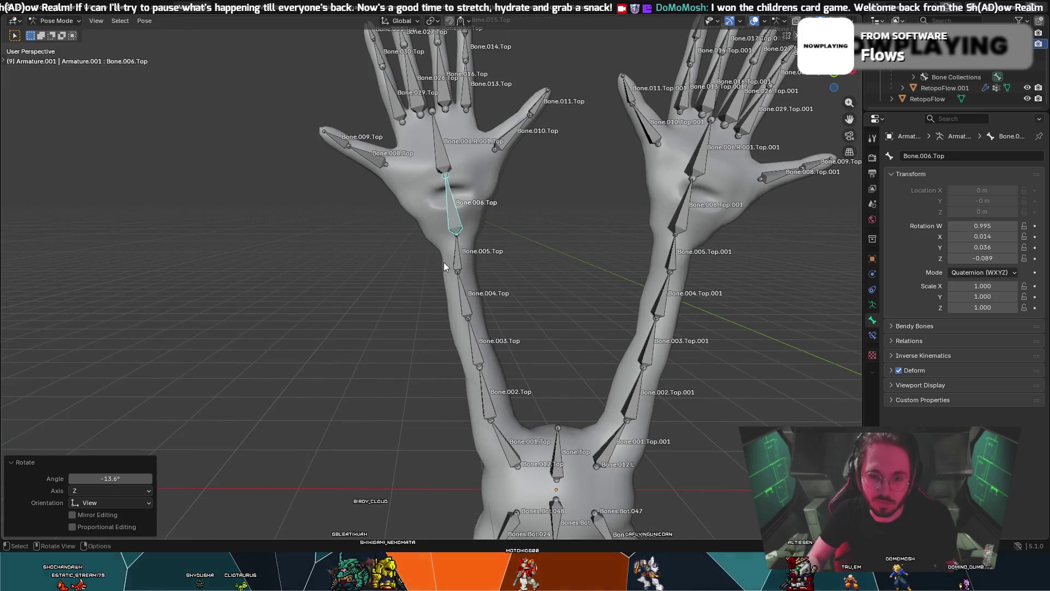
# - Select Bone.005.Top and bring up the interaction mode list
pyautogui.rightClick(455, 268)
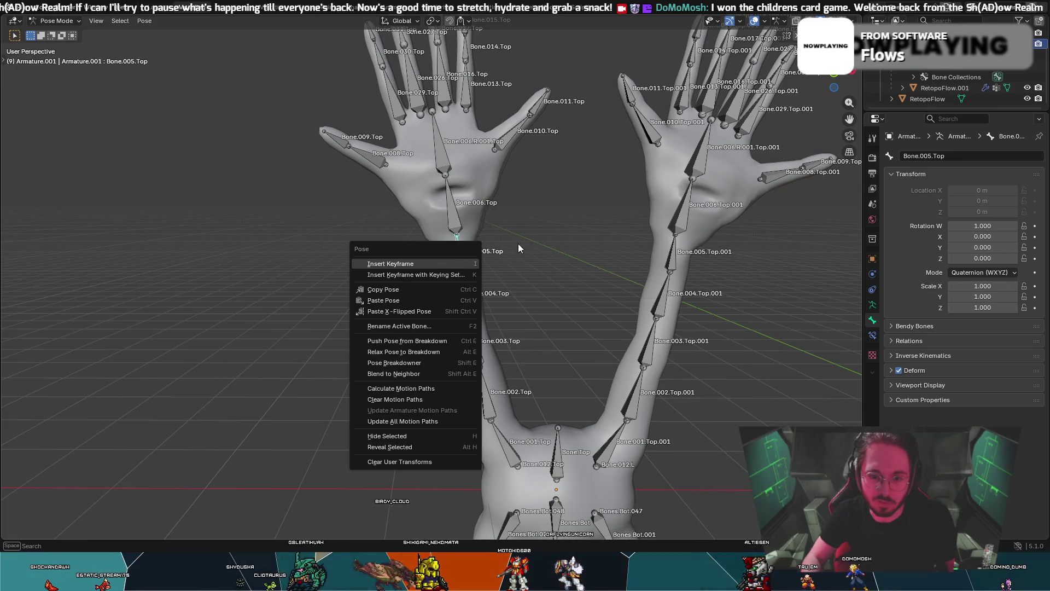
pyautogui.click(463, 253)
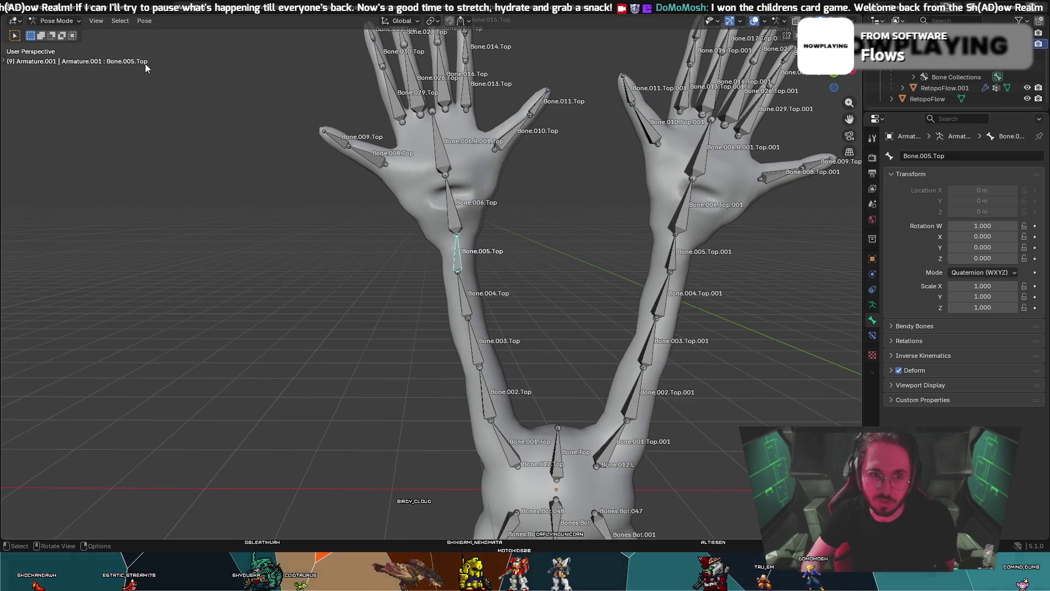
pyautogui.click(71, 23)
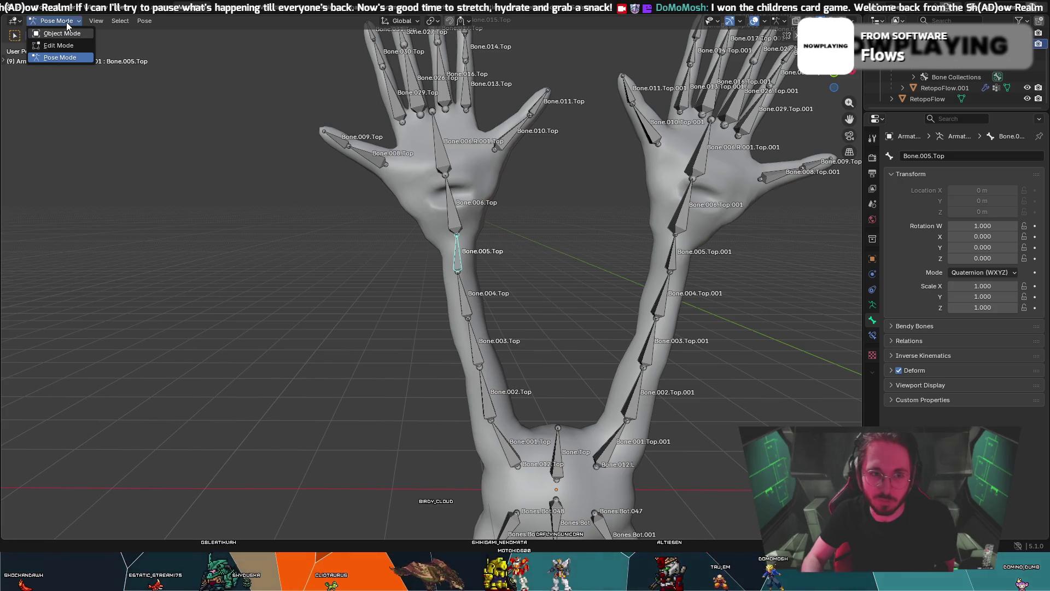
# - Back in Edit Mode, clear Bone.005.Top's parent so it detaches from the arm chain
pyautogui.click(66, 46)
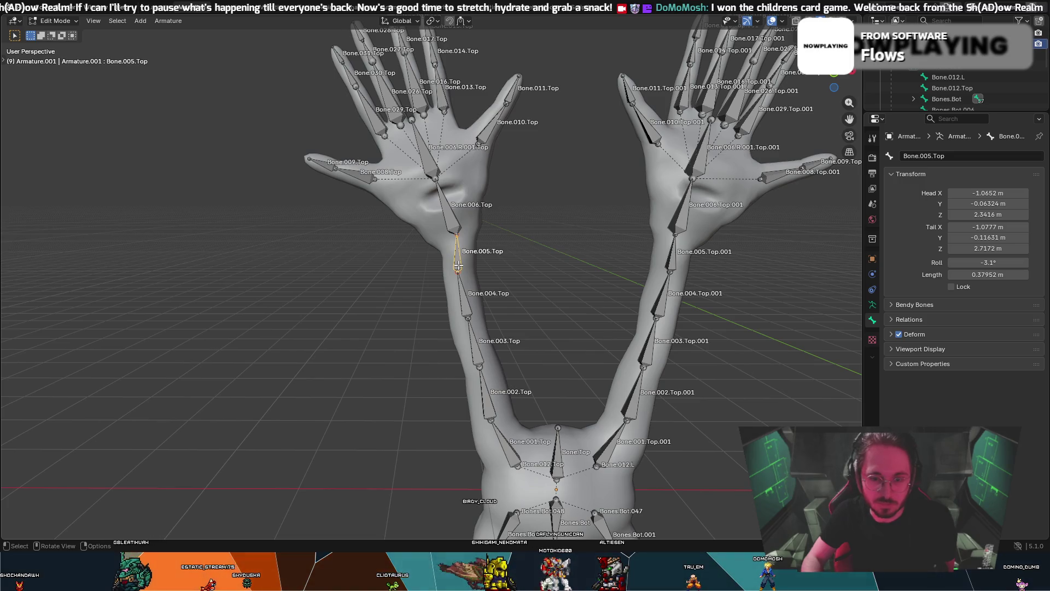
pyautogui.rightClick(459, 264)
pyautogui.click(507, 272)
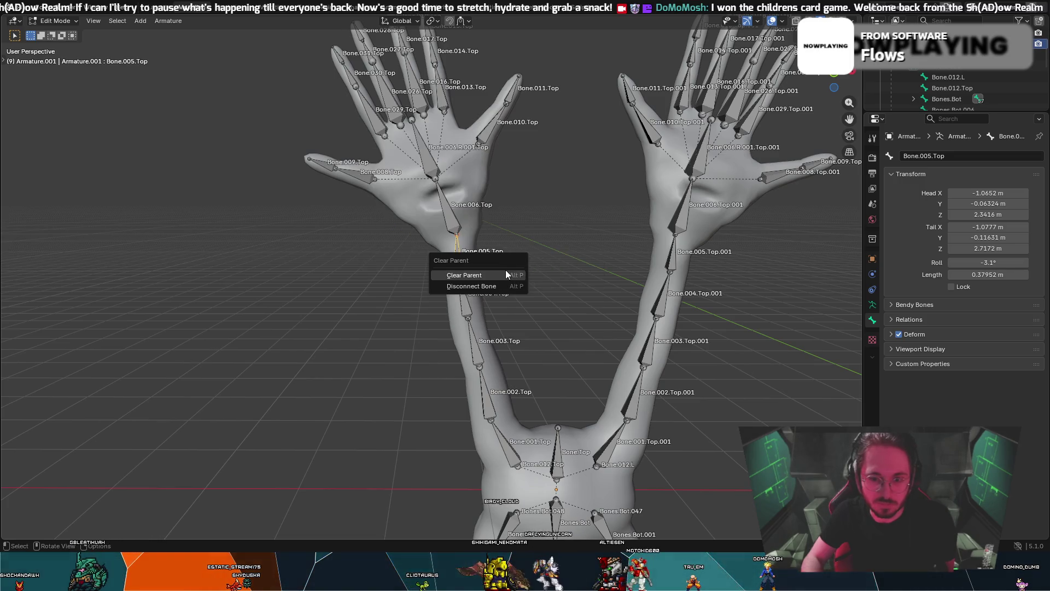
pyautogui.click(503, 272)
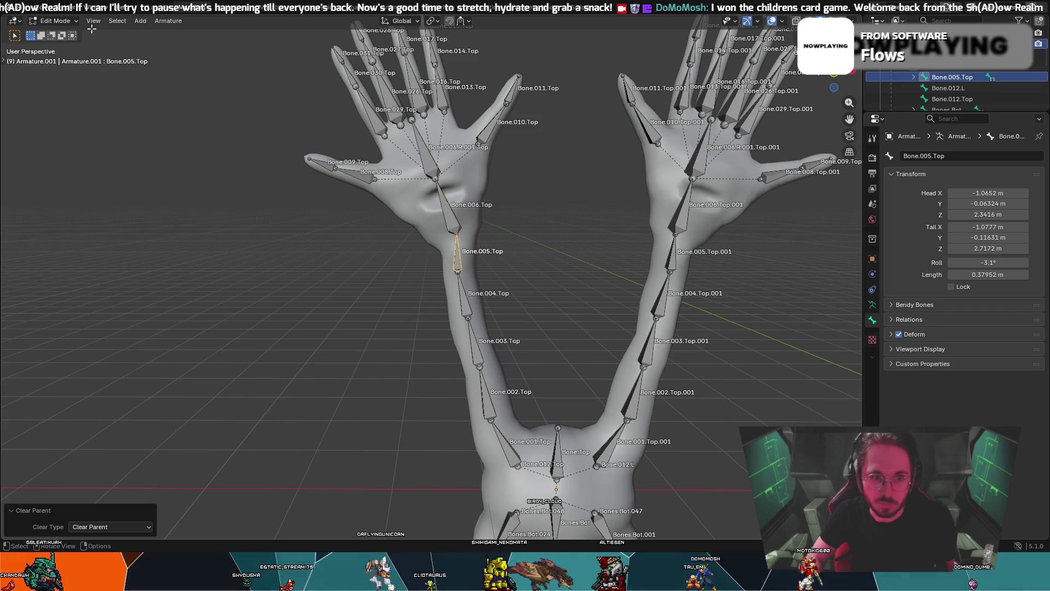
pyautogui.click(76, 20)
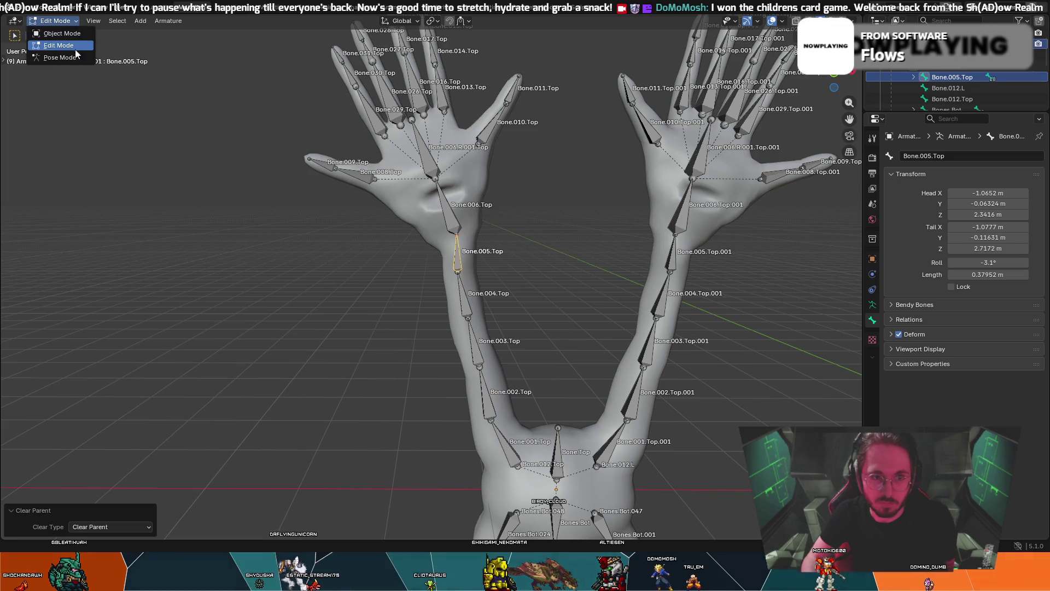
# - In Pose Mode, move the parentless Bone.005.Top twice to test it
pyautogui.click(94, 63)
pyautogui.press('g')
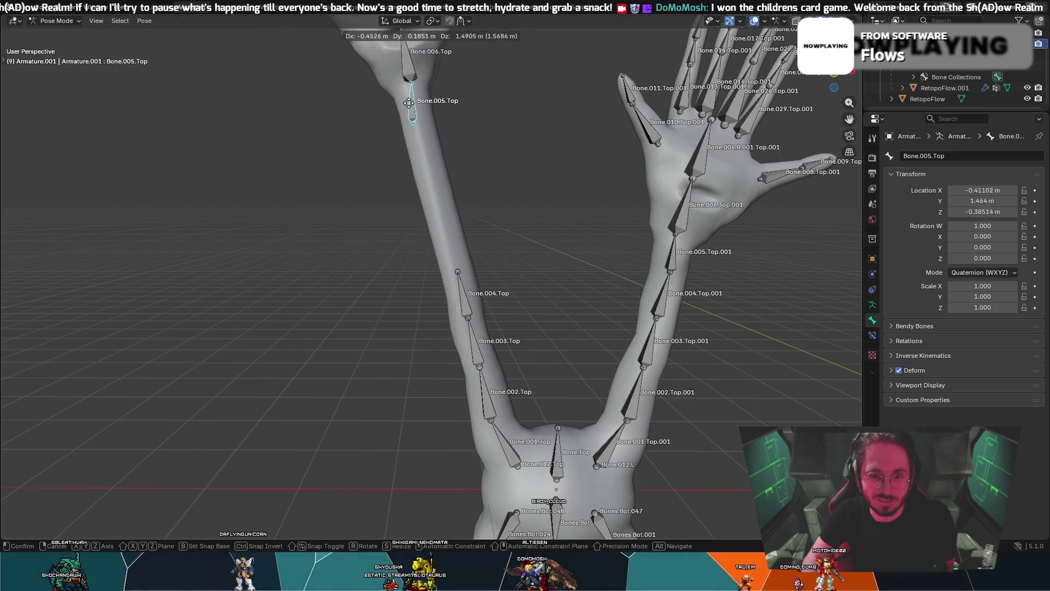
pyautogui.click(454, 107)
pyautogui.moveTo(454, 107)
pyautogui.mouseDown(button='middle')
pyautogui.moveTo(329, 172)
pyautogui.moveTo(295, 146)
pyautogui.mouseUp(button='middle')
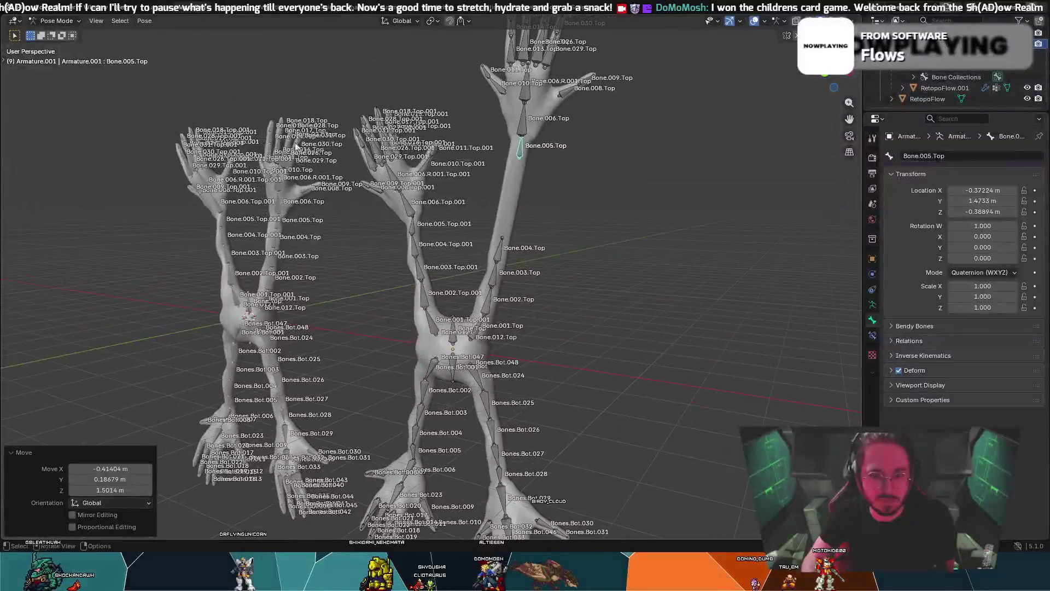
pyautogui.press('g')
pyautogui.click(520, 139)
pyautogui.moveTo(520, 140); pyautogui.dragTo(490, 160, button='middle')
# - Move Bone.005.Top from a side view, then start and cancel a move of Bone.004.Top
pyautogui.click(637, 130)
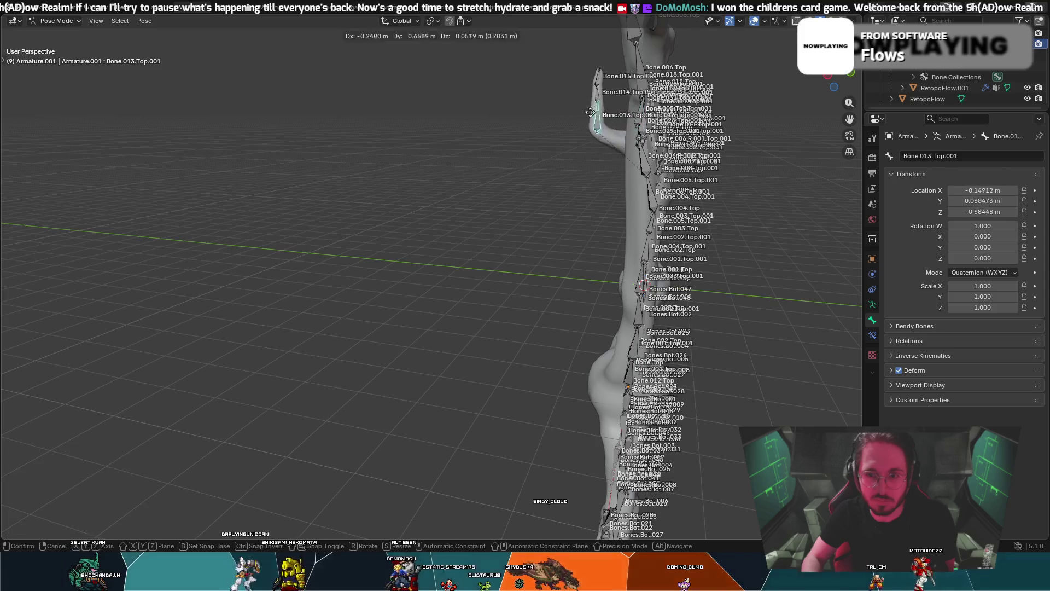
pyautogui.moveTo(586, 114)
pyautogui.mouseDown(button='middle')
pyautogui.moveTo(616, 113)
pyautogui.moveTo(537, 115)
pyautogui.moveTo(574, 115)
pyautogui.mouseUp(button='middle')
pyautogui.press('g')
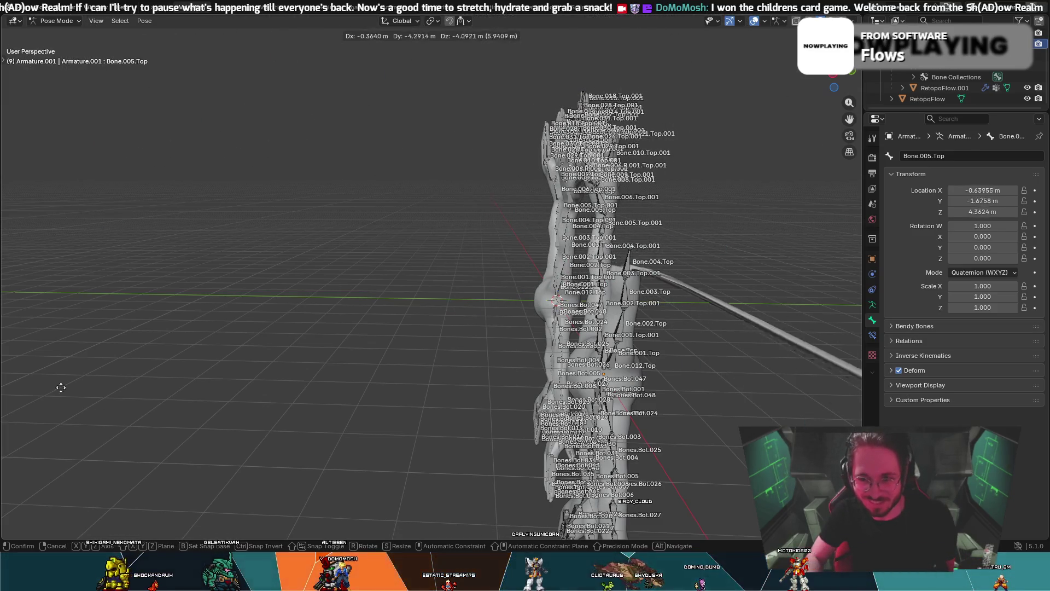
pyautogui.moveTo(419, 200)
pyautogui.mouseDown(button='middle')
pyautogui.moveTo(643, 231)
pyautogui.moveTo(452, 225)
pyautogui.moveTo(679, 240)
pyautogui.moveTo(608, 290)
pyautogui.moveTo(615, 322)
pyautogui.mouseUp(button='middle')
pyautogui.click(616, 322)
pyautogui.press('g')
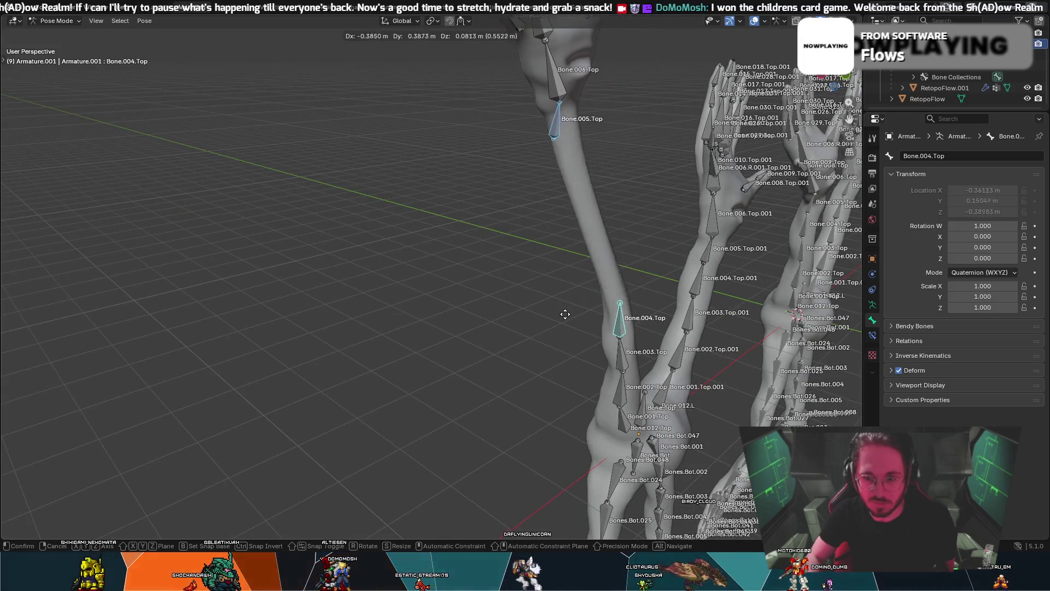
pyautogui.rightClick(531, 319)
# - Reset the moved bone, rotate Bone.004.Top slightly, and try then cancel a Bone.005.Top rotation
pyautogui.click(621, 355)
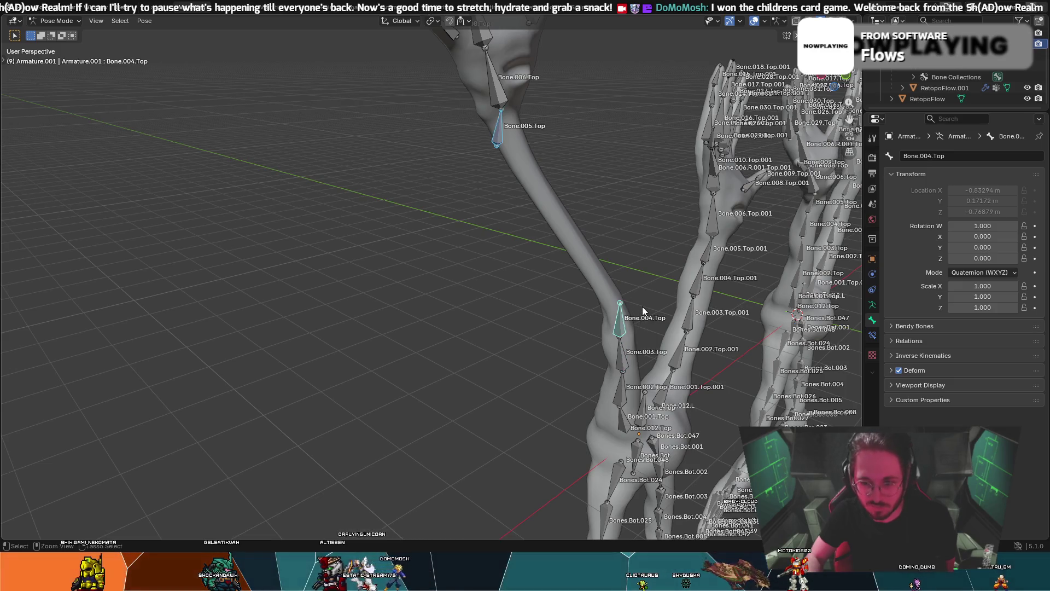
pyautogui.hotkey('ctrl', 'z')
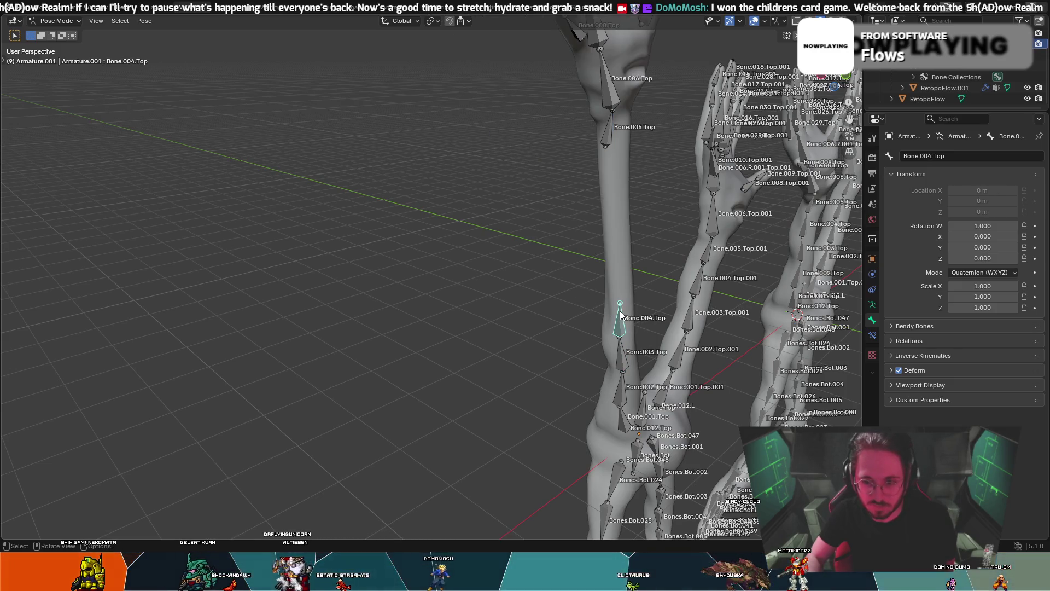
pyautogui.moveTo(622, 316); pyautogui.dragTo(629, 306, button='middle')
pyautogui.press('r')
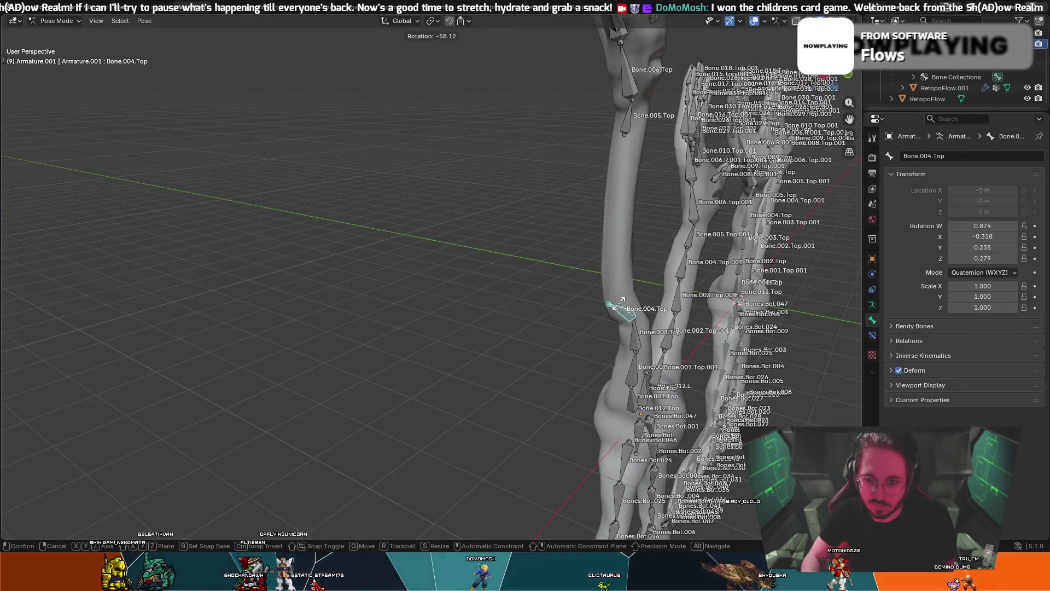
pyautogui.click(627, 213)
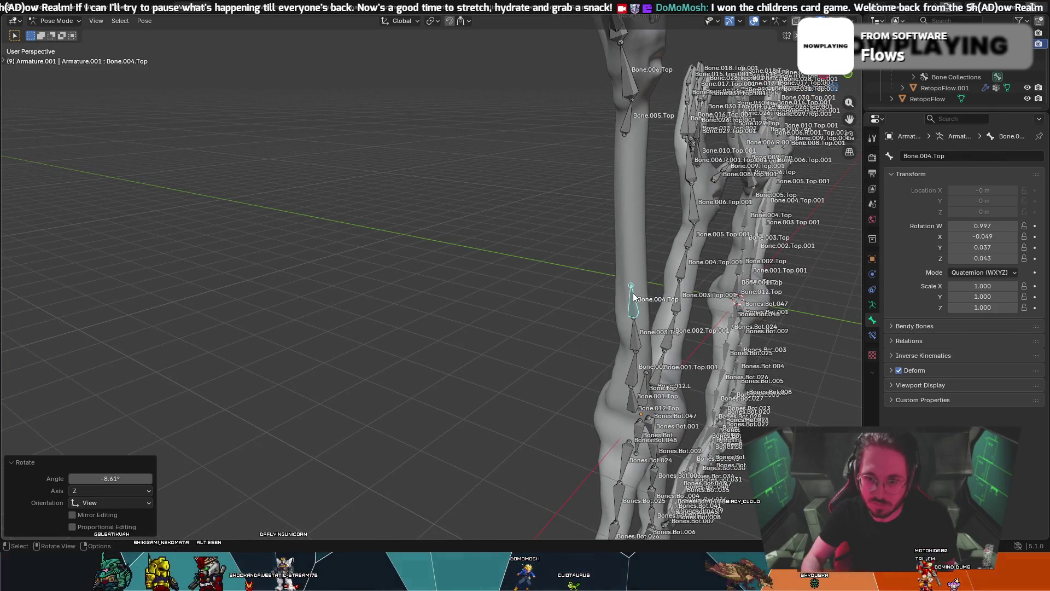
pyautogui.click(626, 131)
pyautogui.press('r')
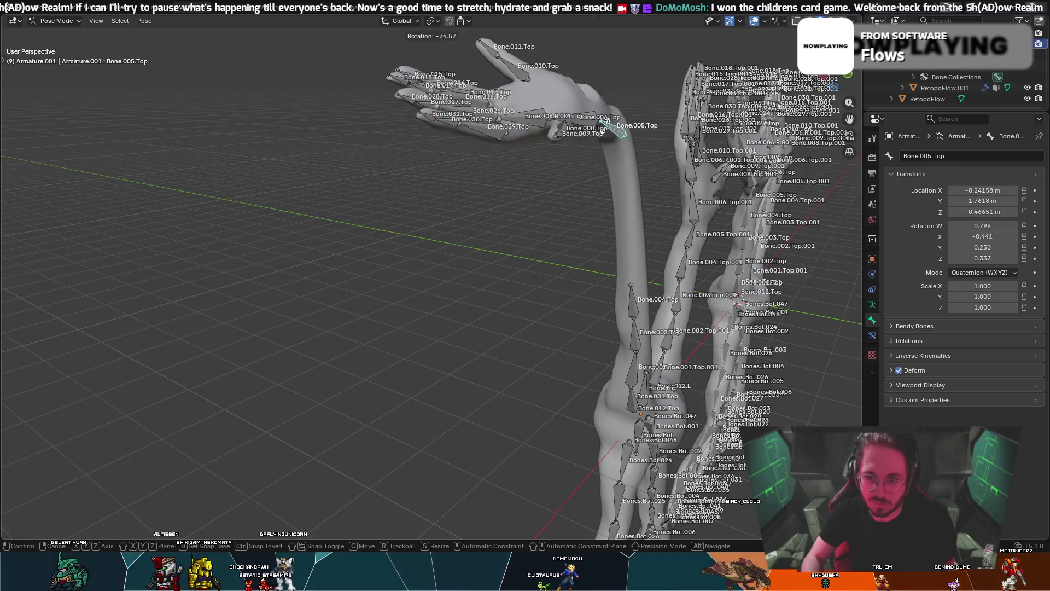
pyautogui.press('Escape')
# - Rotate Bone.004.Top -29.9° about global Y after cancelling a Z-axis attempt
pyautogui.click(632, 300)
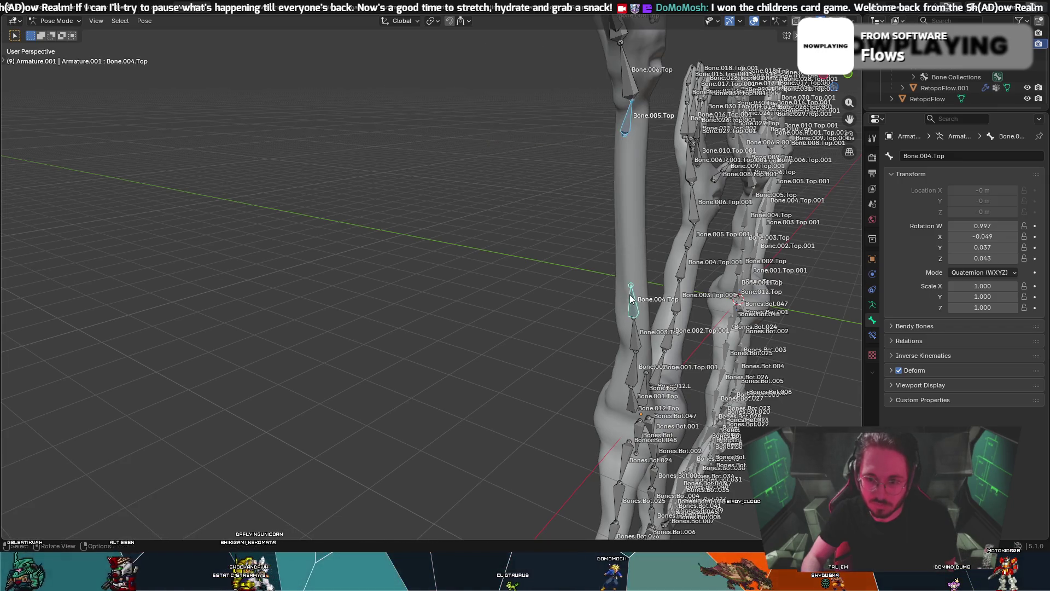
pyautogui.press('r')
pyautogui.press('z')
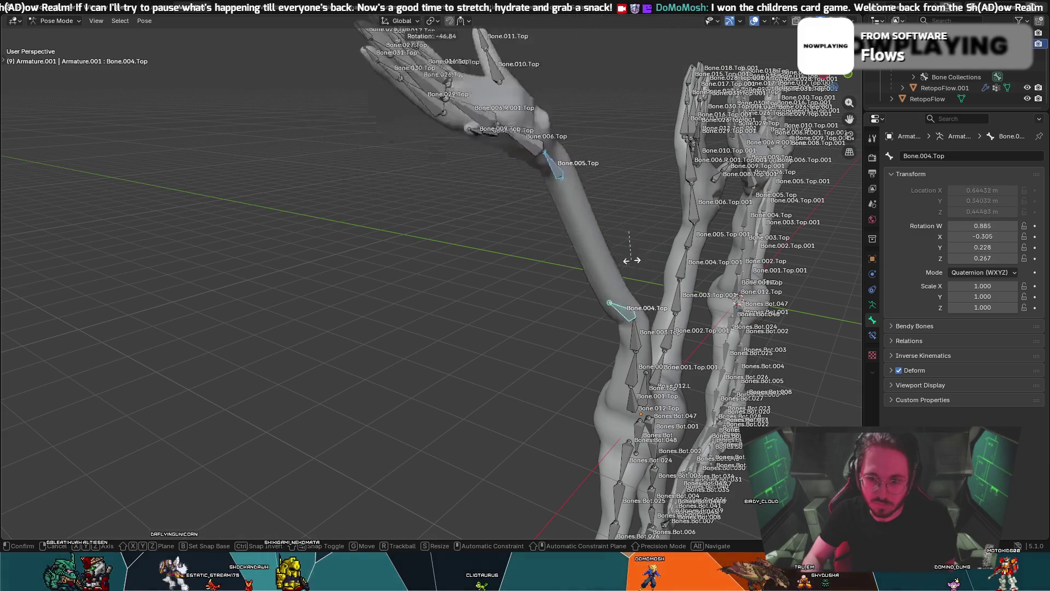
pyautogui.press('Escape')
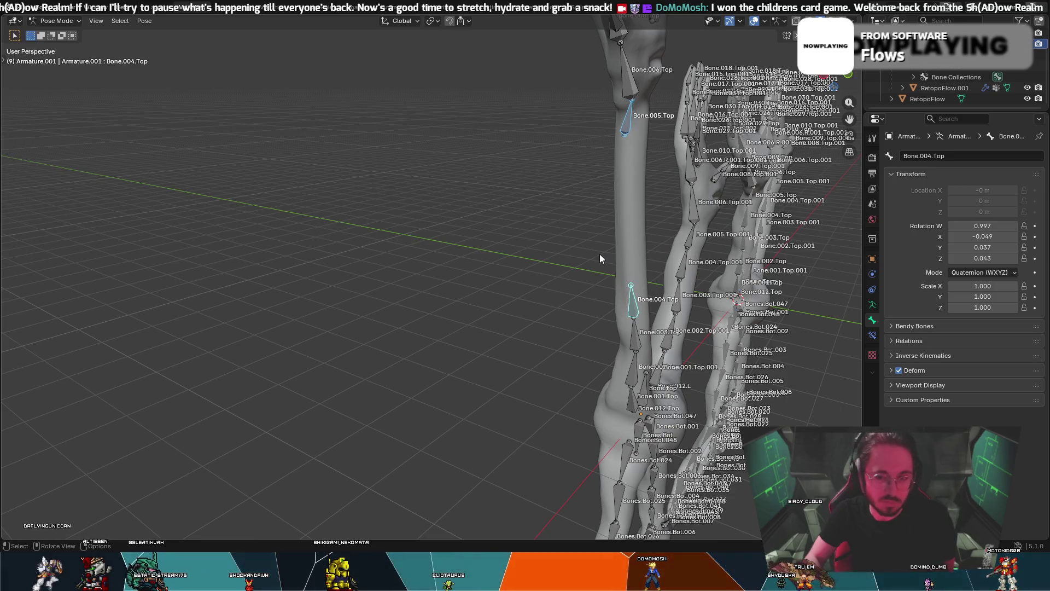
pyautogui.press('r')
pyautogui.press('y')
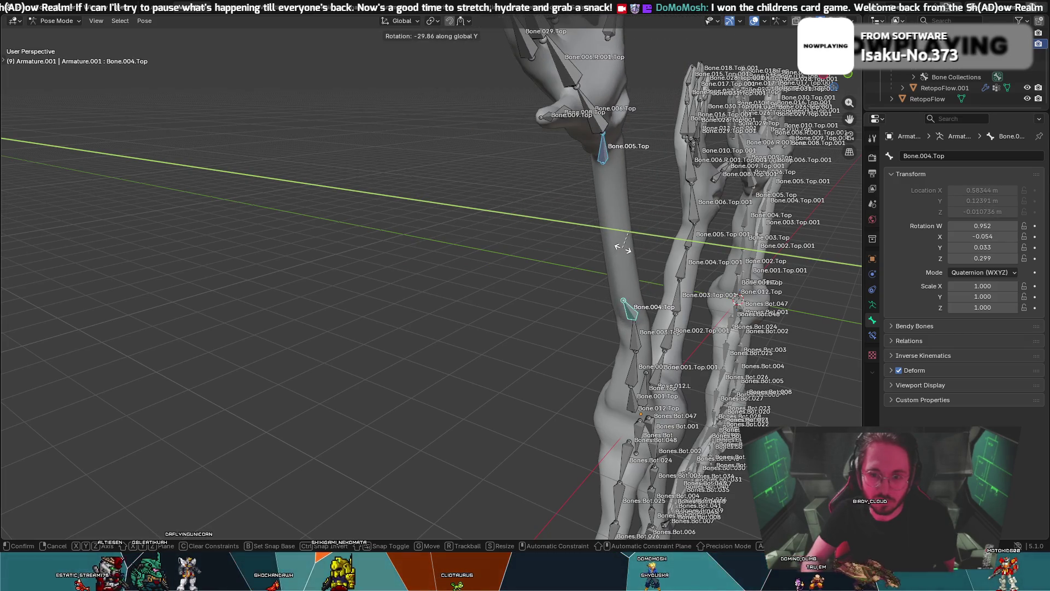
pyautogui.click(624, 248)
# - Undo the Bone.004.Top rotation and the remaining test poses
pyautogui.moveTo(622, 248); pyautogui.dragTo(564, 241, button='middle')
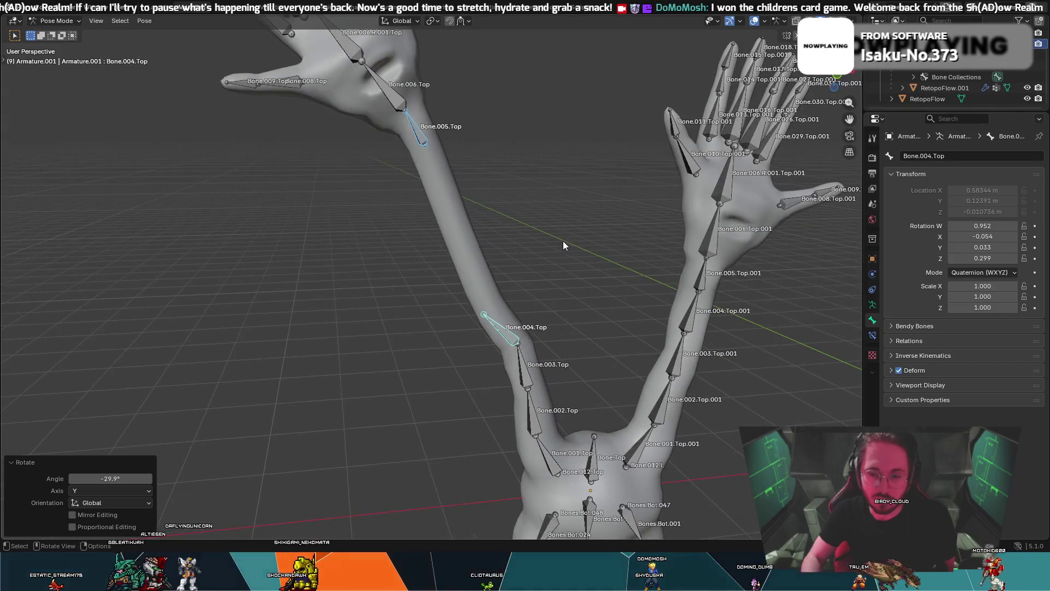
pyautogui.hotkey('ctrl', 'z')
pyautogui.hotkey('ctrl', 'z')
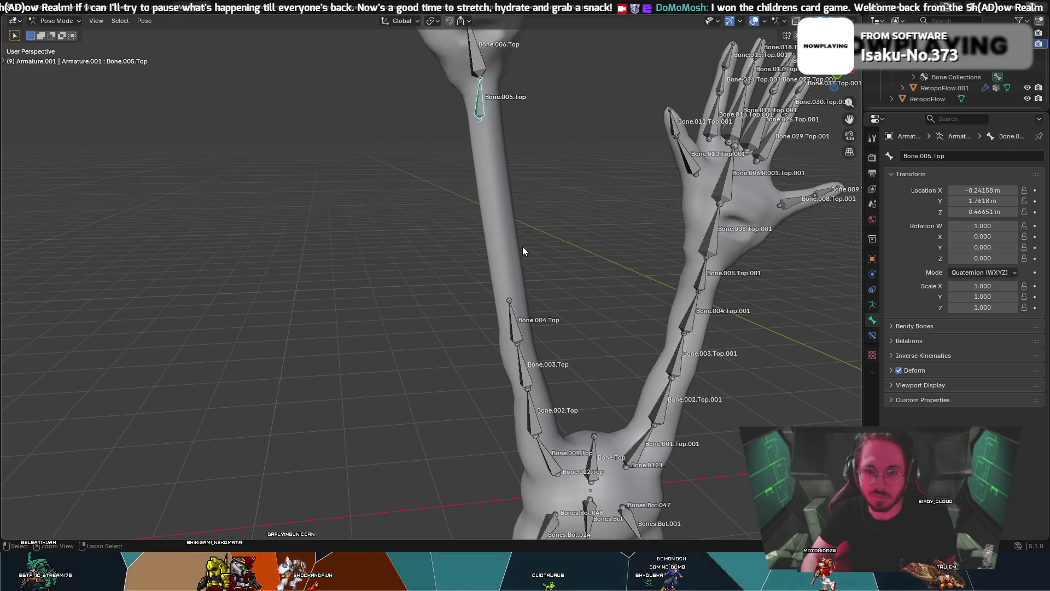
pyautogui.hotkey('ctrl', 'z')
pyautogui.hotkey('ctrl', 'z')
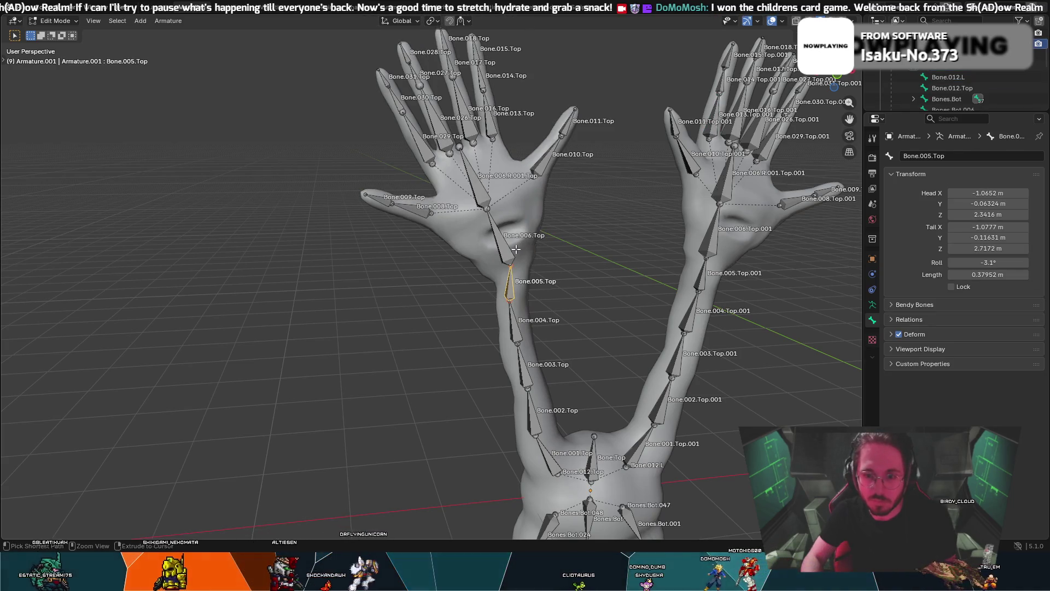
# - Test-rotate Bone.005.Top and Bone.006.Top in Pose Mode, then undo the rotations
pyautogui.hotkey('ctrl', 'z')
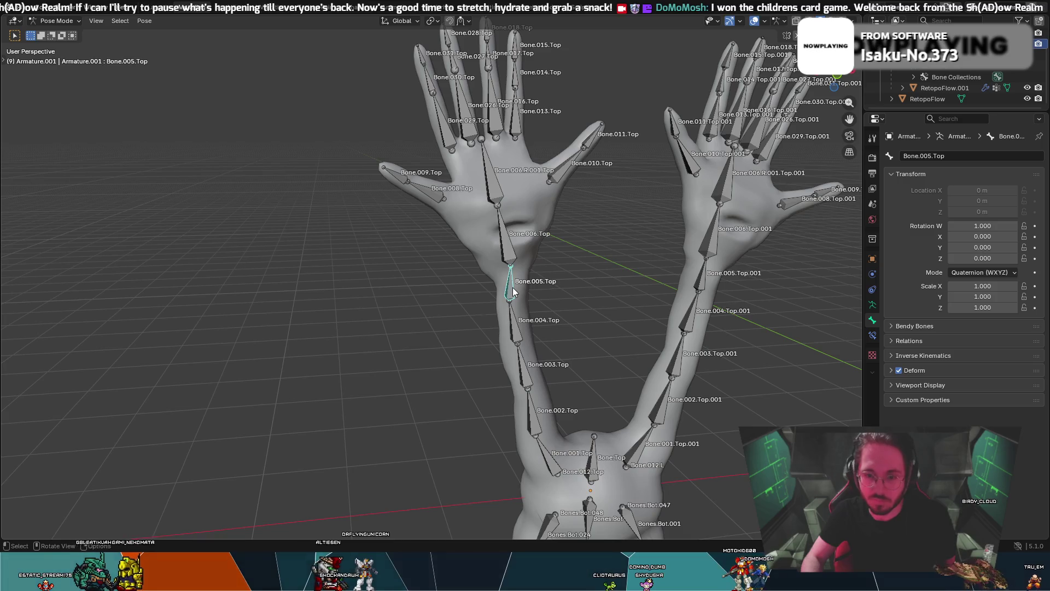
pyautogui.press('r')
pyautogui.click(524, 264)
pyautogui.click(514, 241)
pyautogui.press('r')
pyautogui.click(514, 236)
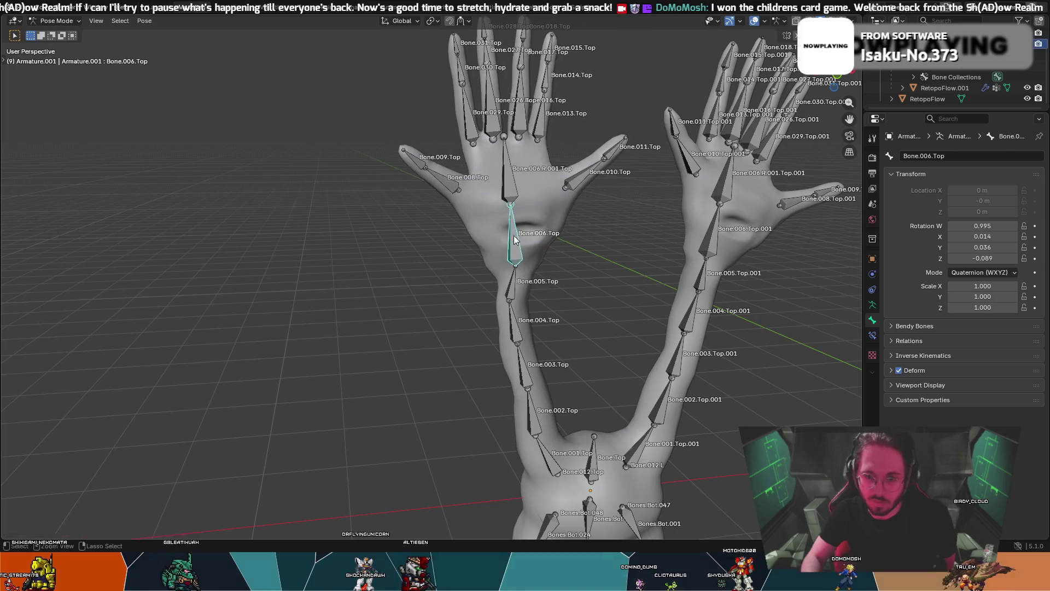
pyautogui.hotkey('ctrl', 'z')
pyautogui.hotkey('ctrl', 'z')
pyautogui.hotkey('ctrl', 'z')
pyautogui.scroll(-4, 518, 238)
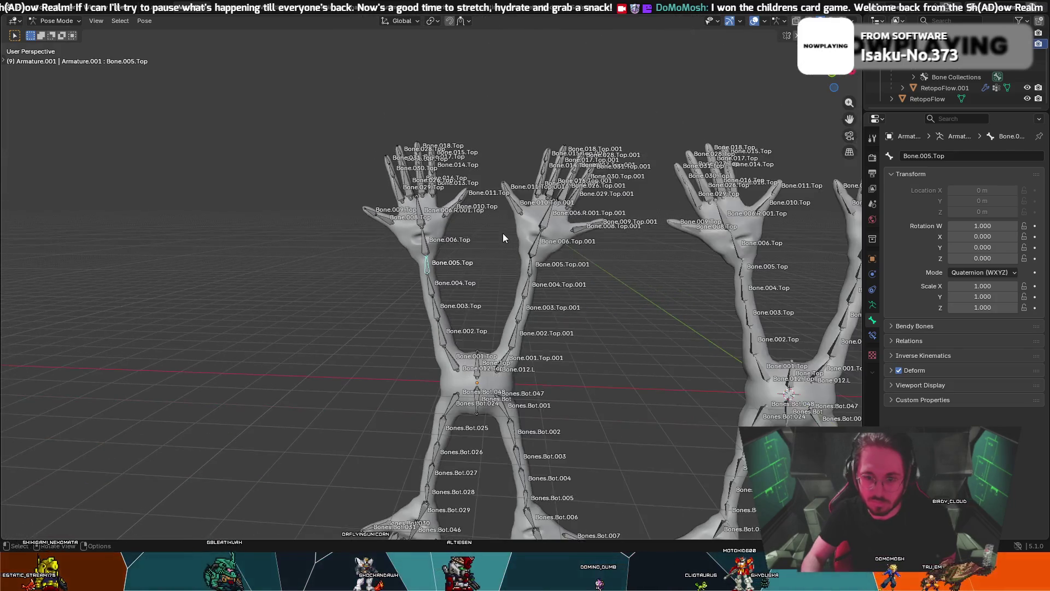
pyautogui.moveTo(506, 227); pyautogui.dragTo(503, 229, button='middle')
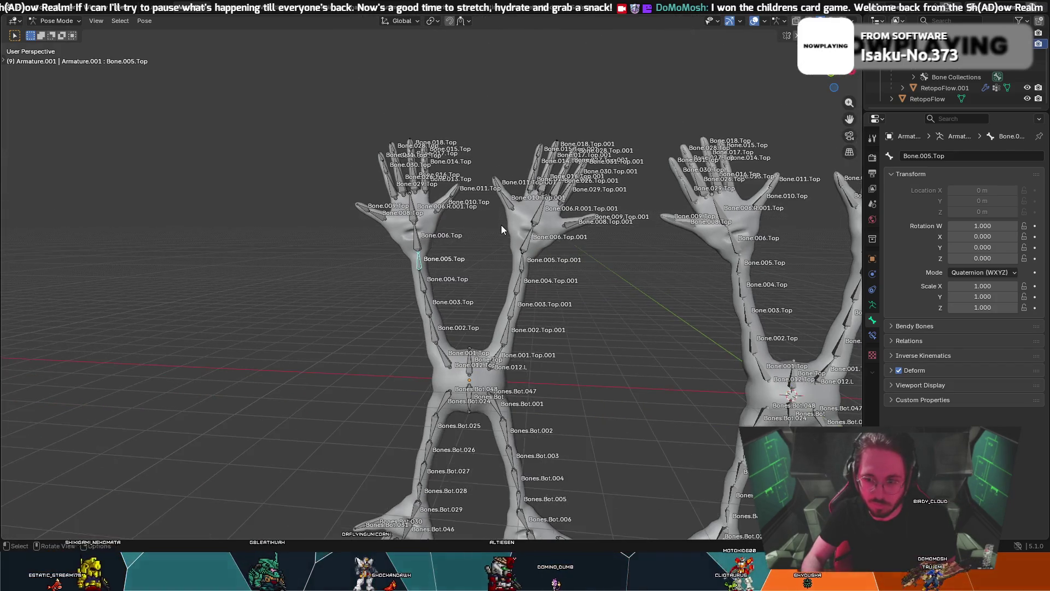
pyautogui.moveTo(739, 235); pyautogui.dragTo(736, 240, button='middle')
# - In Object Mode, select the right figure's armature and frame it up close
pyautogui.click(64, 21)
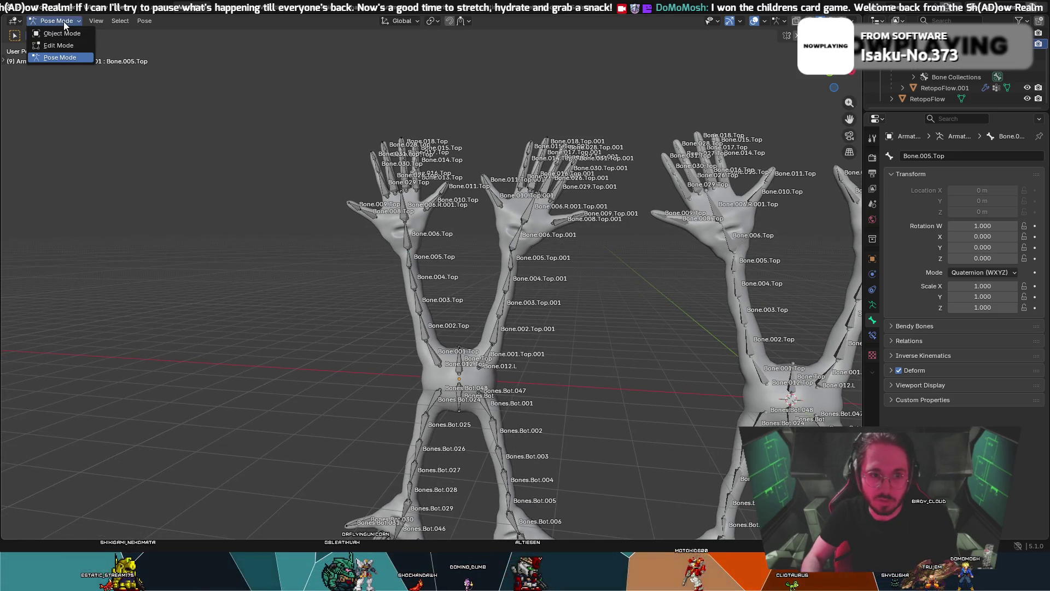
pyautogui.click(61, 33)
pyautogui.click(733, 247)
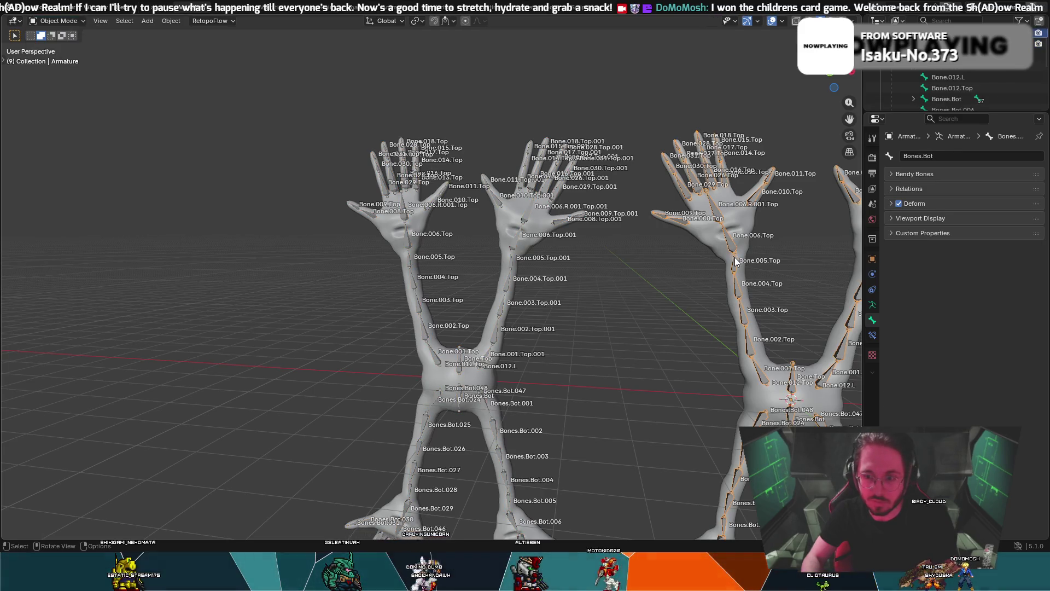
pyautogui.click(704, 213)
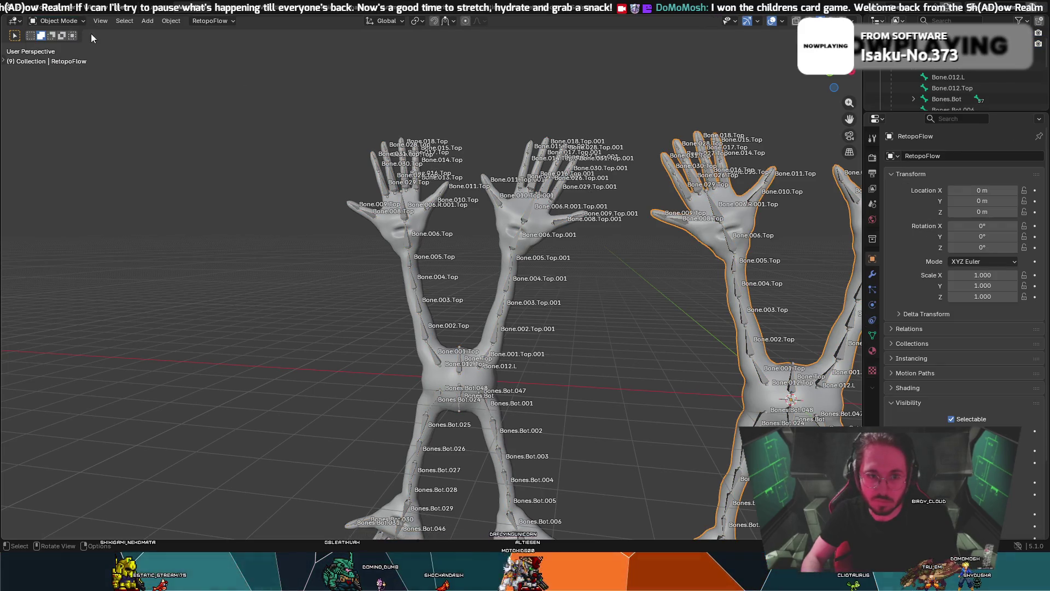
pyautogui.click(733, 249)
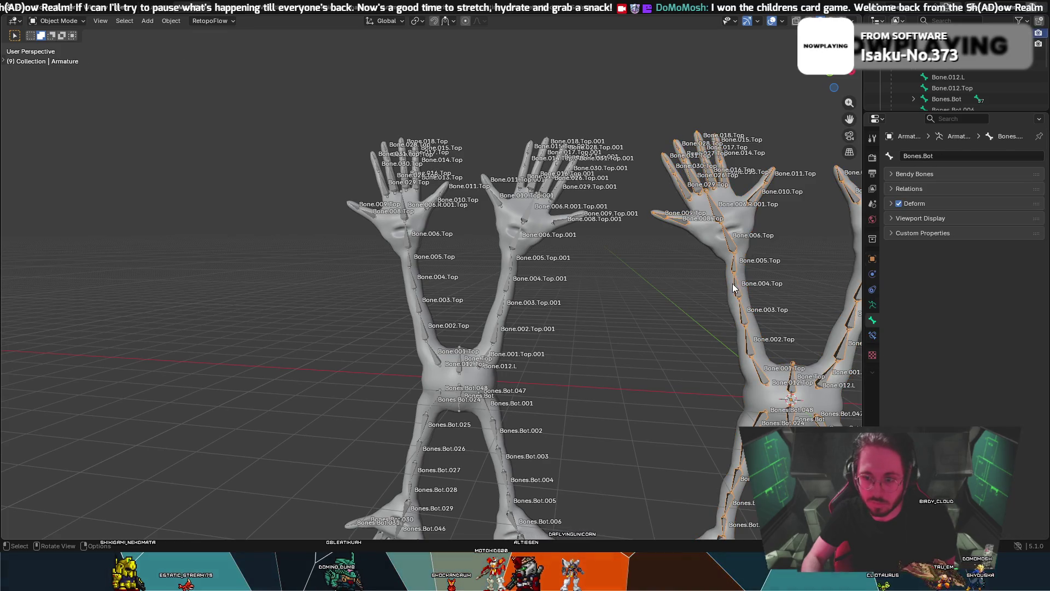
pyautogui.press('KP_Decimal')
pyautogui.scroll(6, 701, 273)
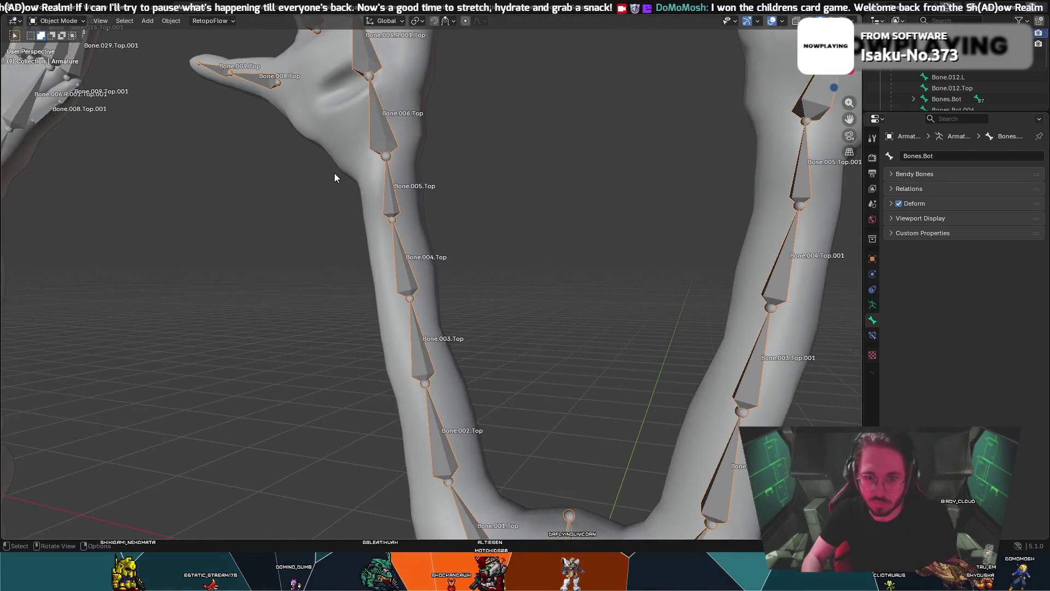
pyautogui.moveTo(335, 178); pyautogui.dragTo(345, 171, button='middle')
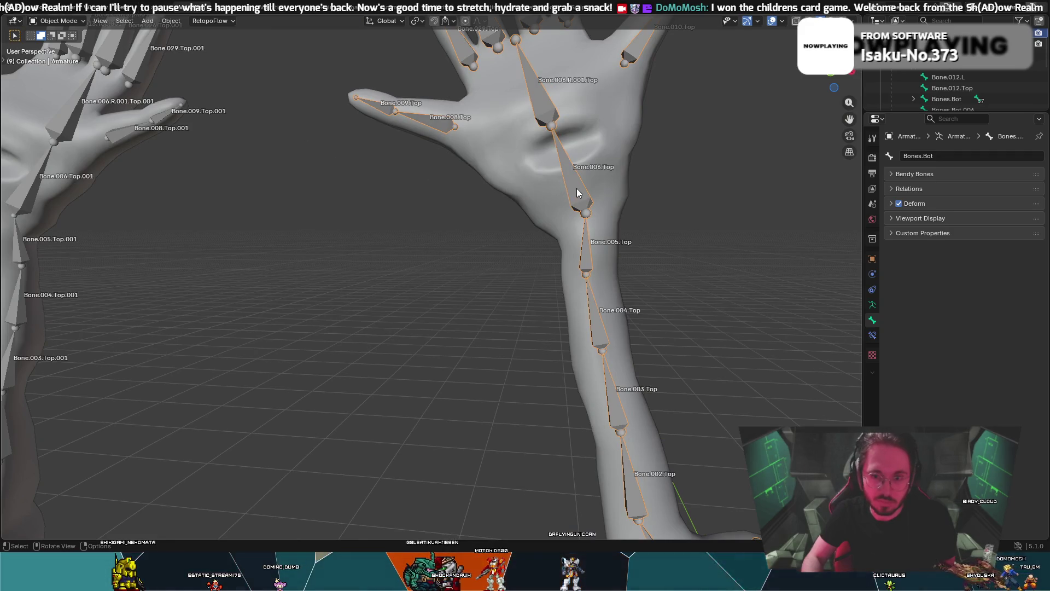
pyautogui.click(77, 21)
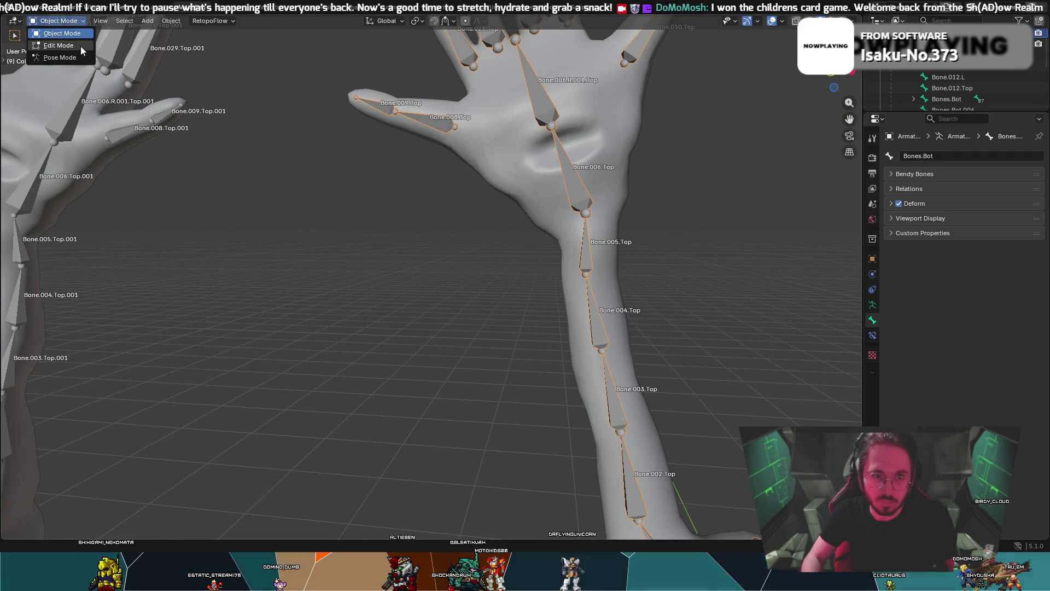
# - In Edit Mode, parent Bone.006.Top to Bone.005.Top with a Connected joint
pyautogui.click(80, 46)
pyautogui.click(553, 190)
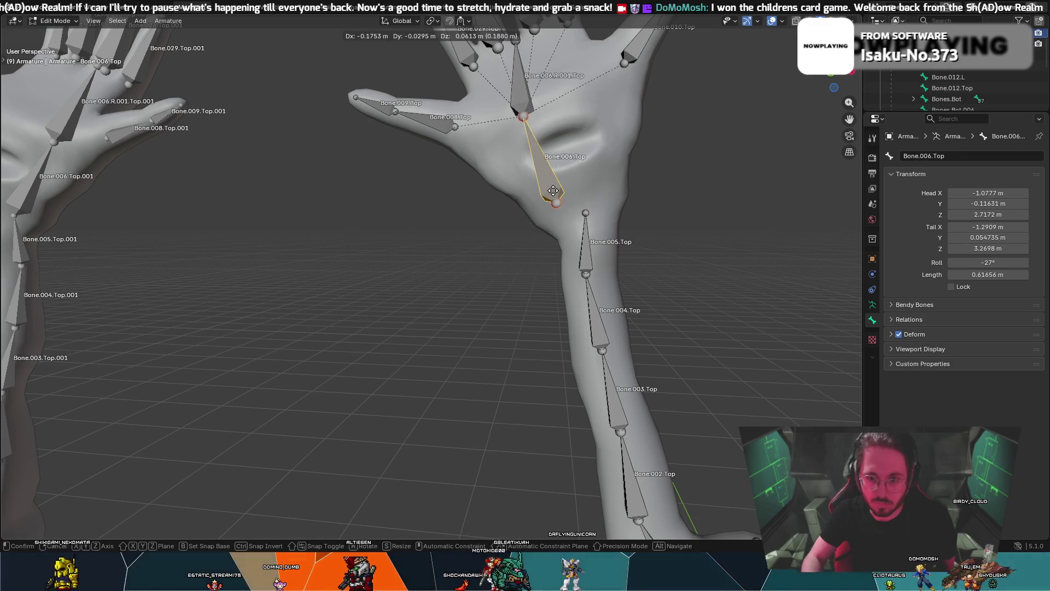
pyautogui.click(589, 253)
pyautogui.rightClick(588, 252)
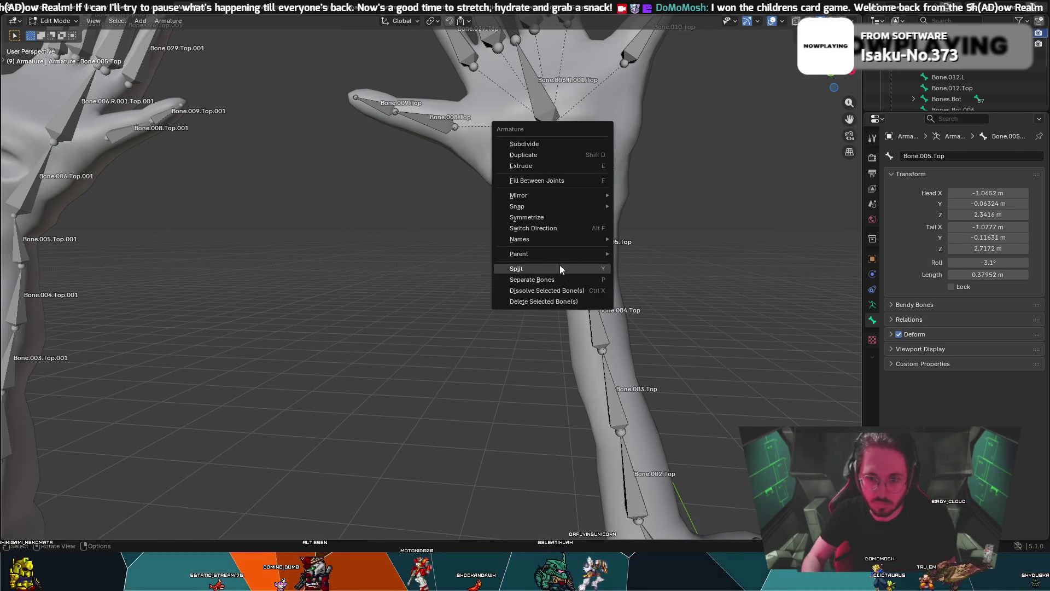
pyautogui.moveTo(576, 253)
pyautogui.click(628, 252)
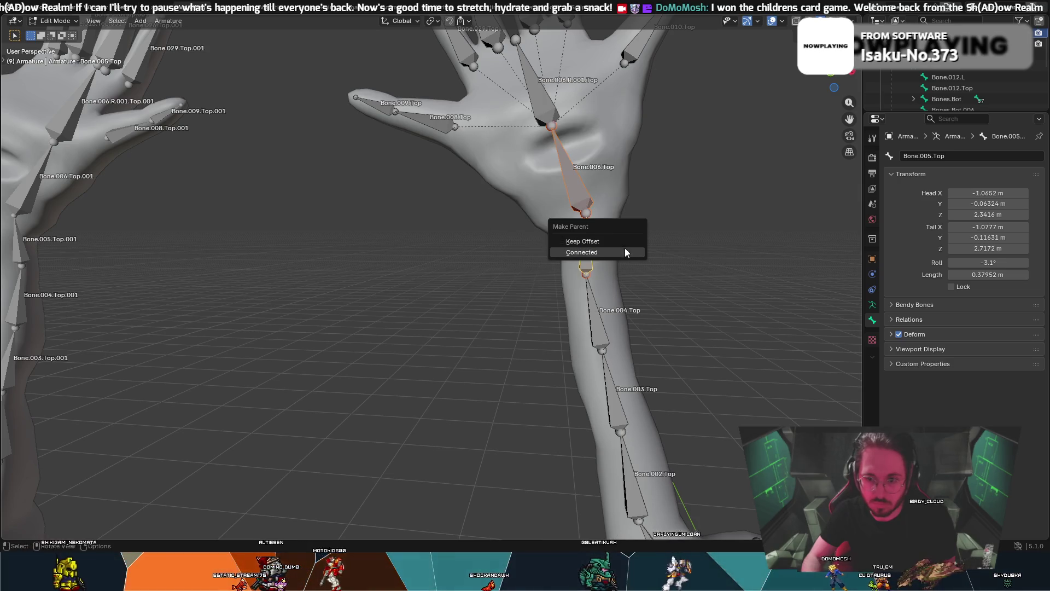
pyautogui.click(625, 250)
# - Nudge the joint at Bone.004.Top's tip about 0.02 m along X
pyautogui.click(572, 194)
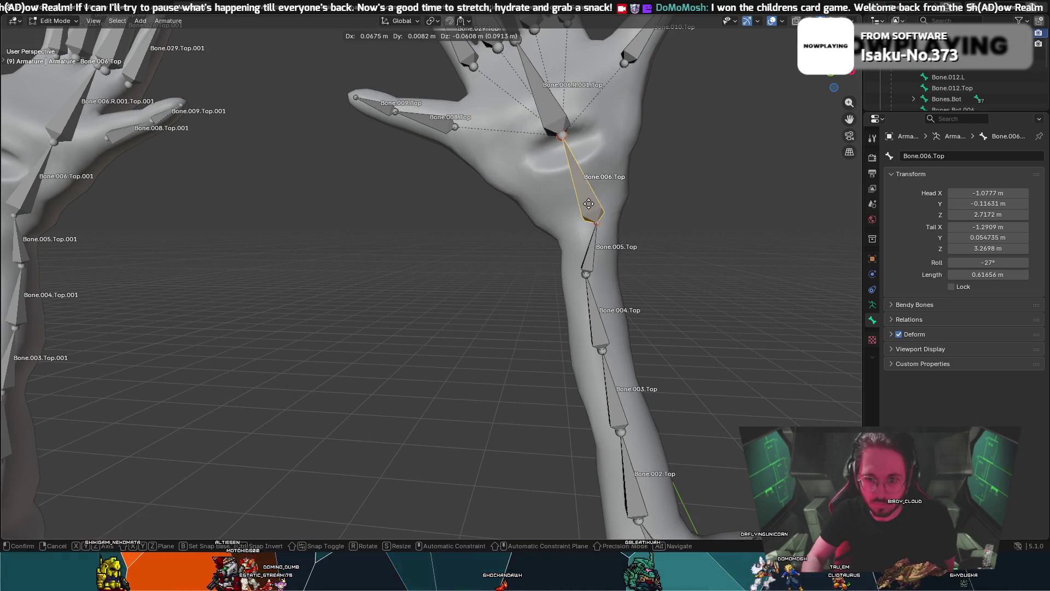
pyautogui.scroll(-5, 649, 215)
pyautogui.scroll(5, 632, 244)
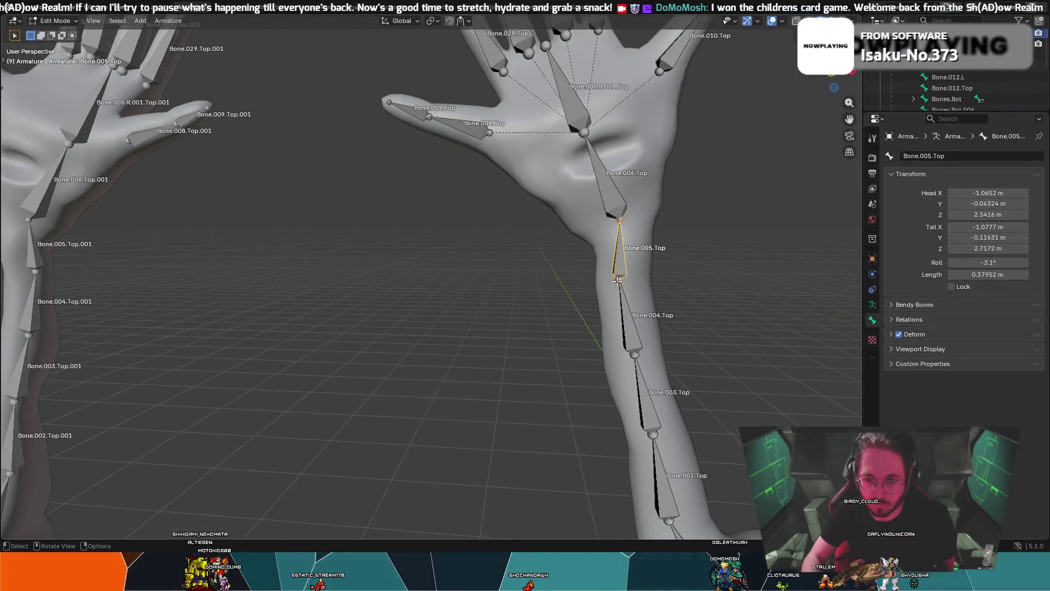
pyautogui.click(617, 281)
pyautogui.press('g')
pyautogui.click(621, 281)
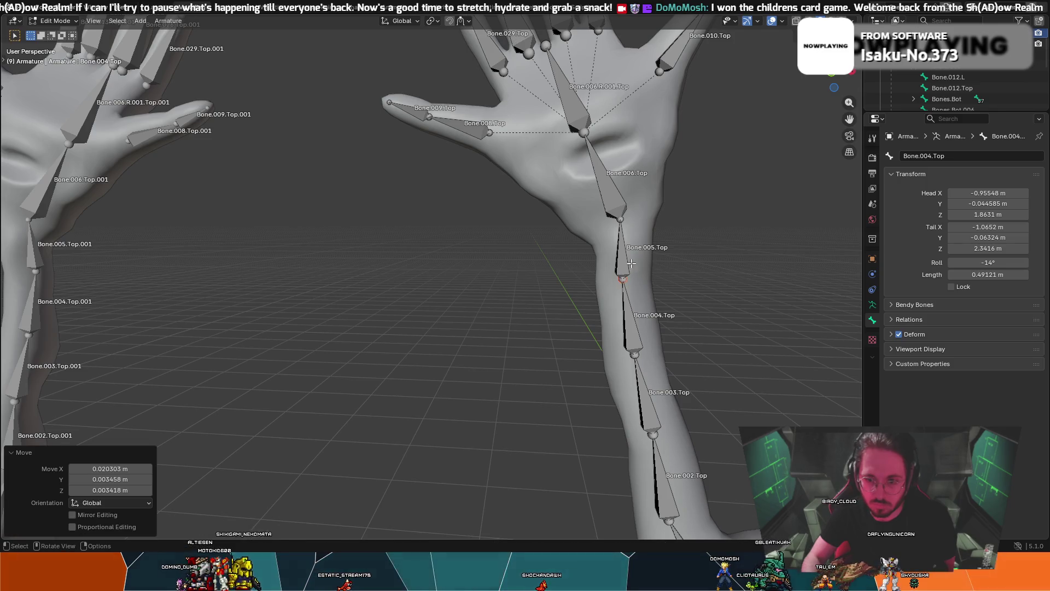
pyautogui.scroll(-5, 631, 263)
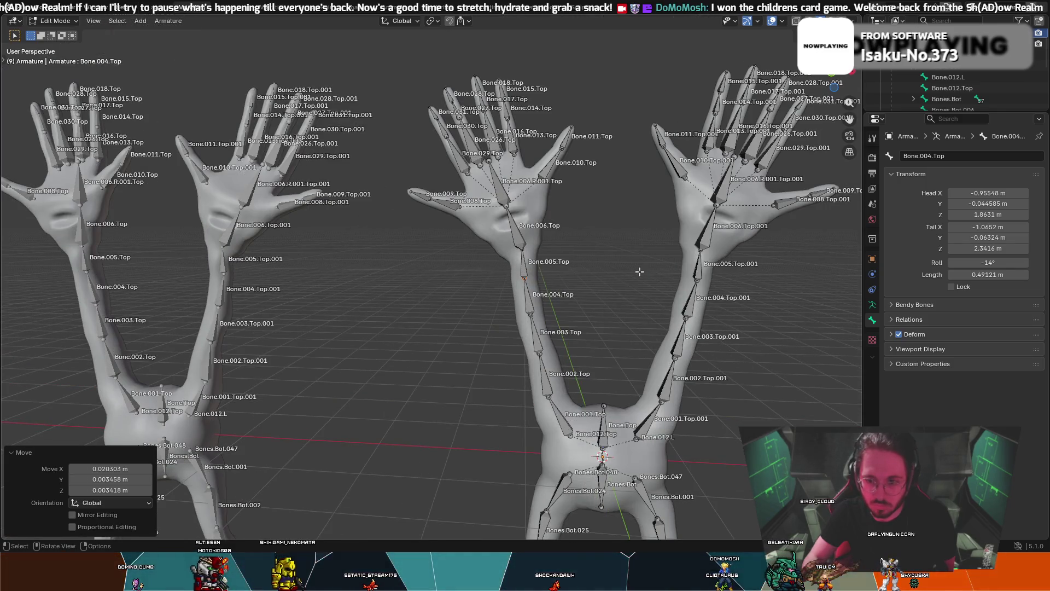
pyautogui.scroll(2, 640, 271)
# - Select Bone.006.Top.001 on the second rig, then return to Object Mode
pyautogui.click(823, 205)
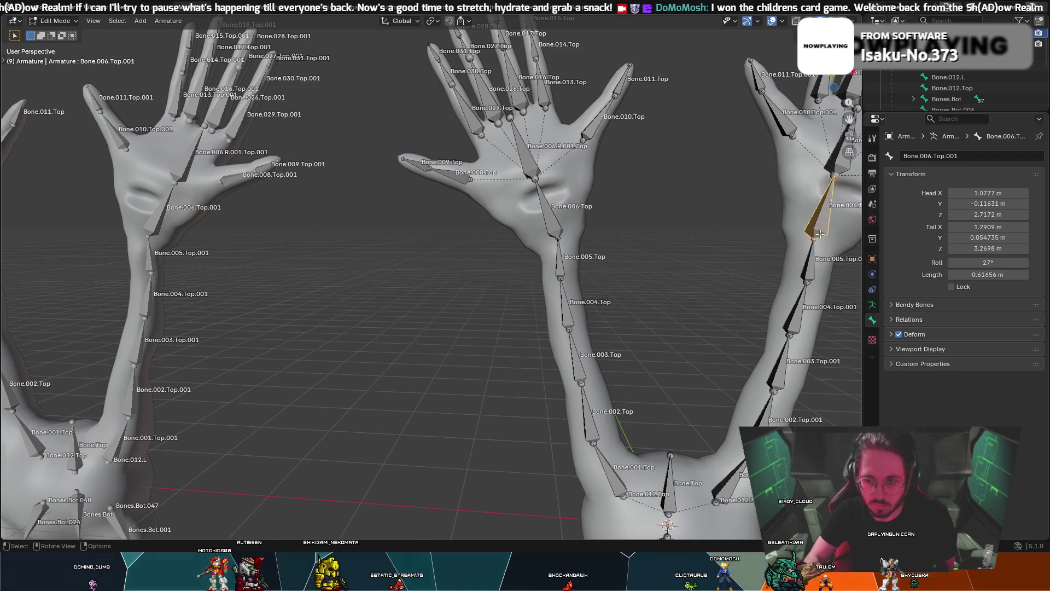
pyautogui.rightClick(701, 262)
pyautogui.moveTo(701, 263)
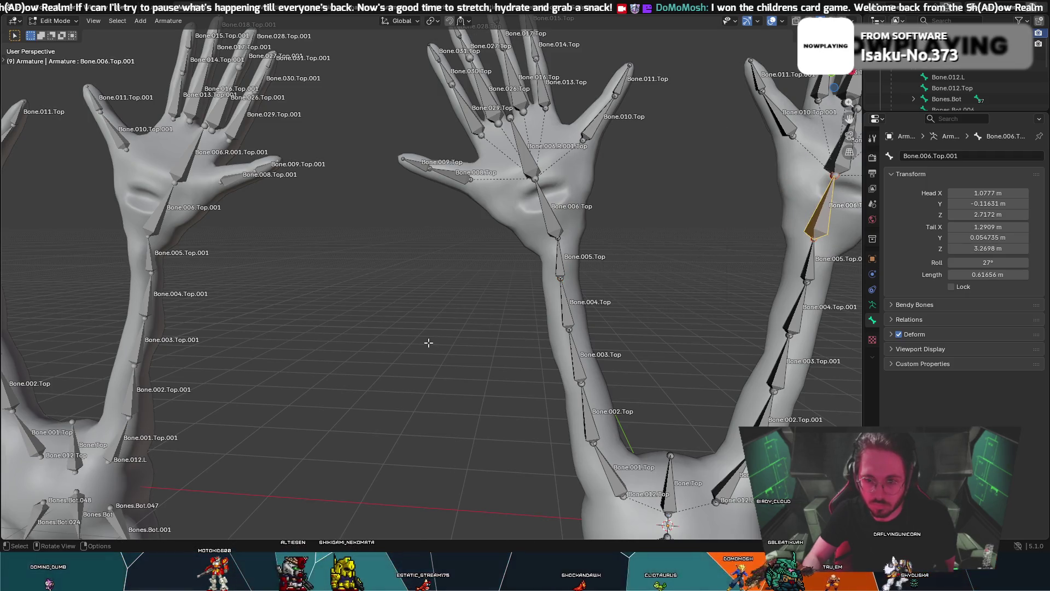
pyautogui.scroll(-3, 406, 343)
pyautogui.moveTo(362, 250); pyautogui.dragTo(336, 154, button='middle')
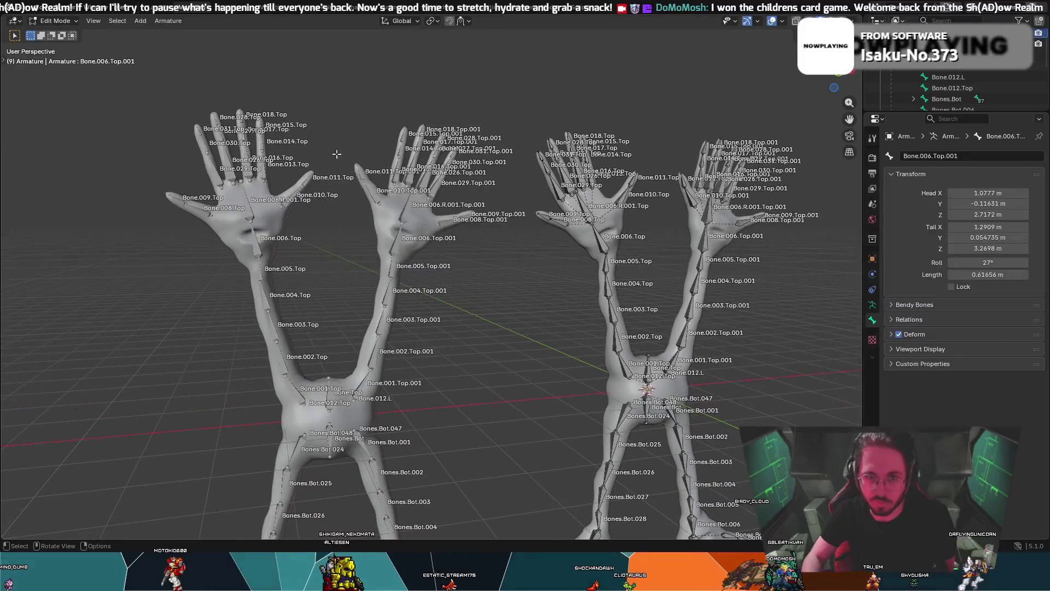
pyautogui.press('Tab')
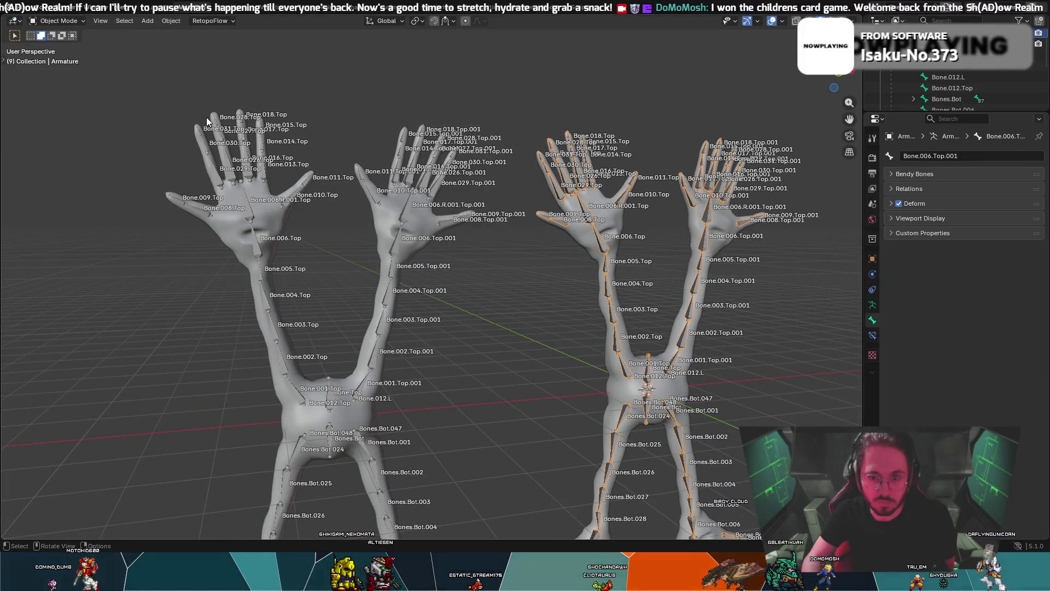
# - Frame the left creature rig from the front and put its mesh into Weight Paint mode
pyautogui.click(207, 120)
pyautogui.moveTo(164, 216); pyautogui.dragTo(136, 220, button='middle')
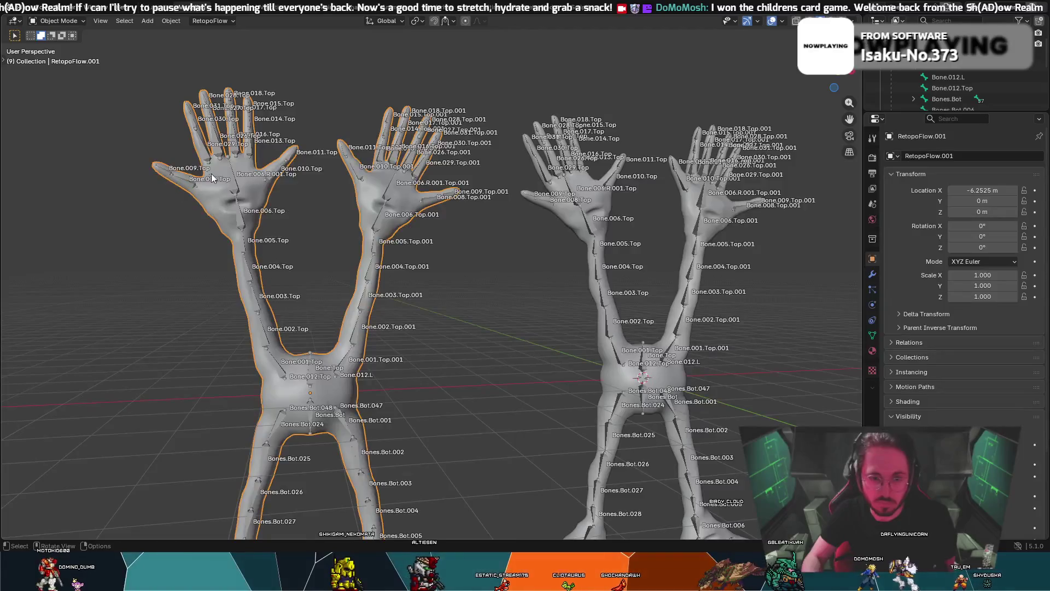
pyautogui.click(237, 182)
pyautogui.moveTo(183, 146)
pyautogui.keyDown('shift'); pyautogui.mouseDown(button='middle')
pyautogui.moveTo(375, 171)
pyautogui.moveTo(359, 176)
pyautogui.mouseUp(button='middle'); pyautogui.keyUp('shift')
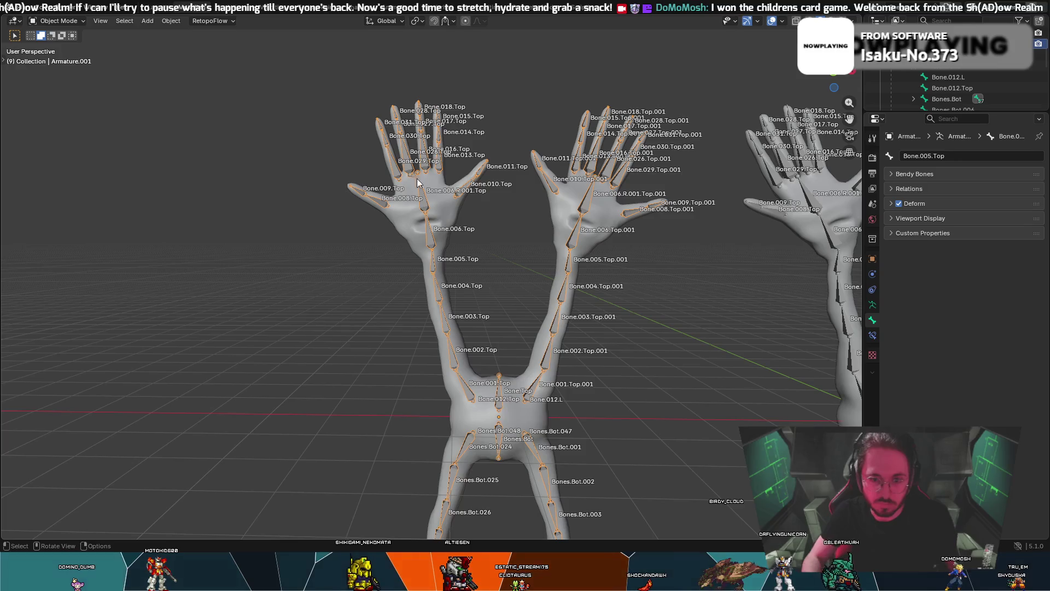
pyautogui.click(831, 77)
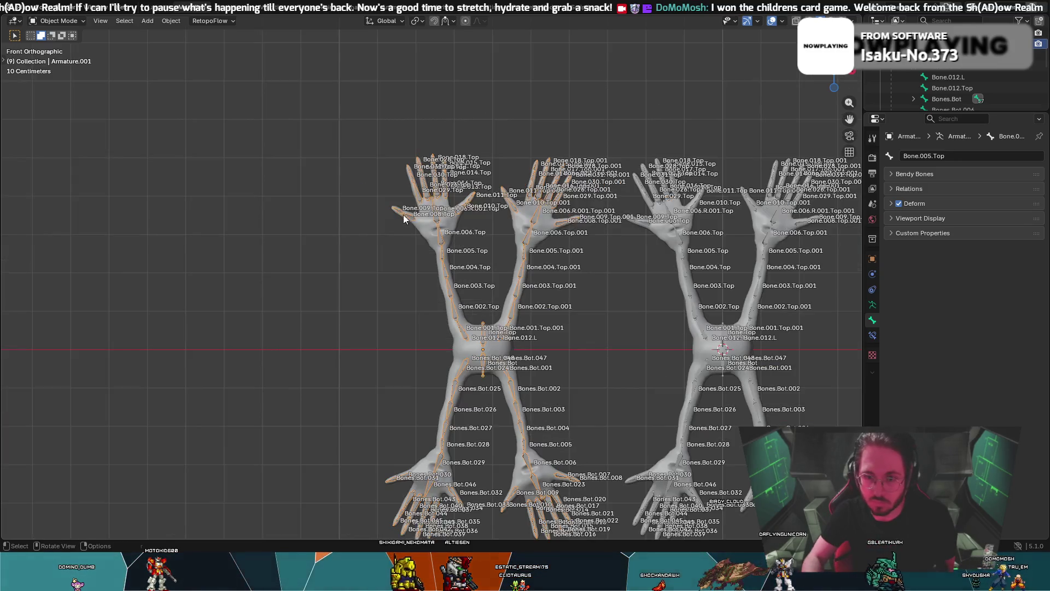
pyautogui.click(420, 221)
pyautogui.scroll(4, 415, 251)
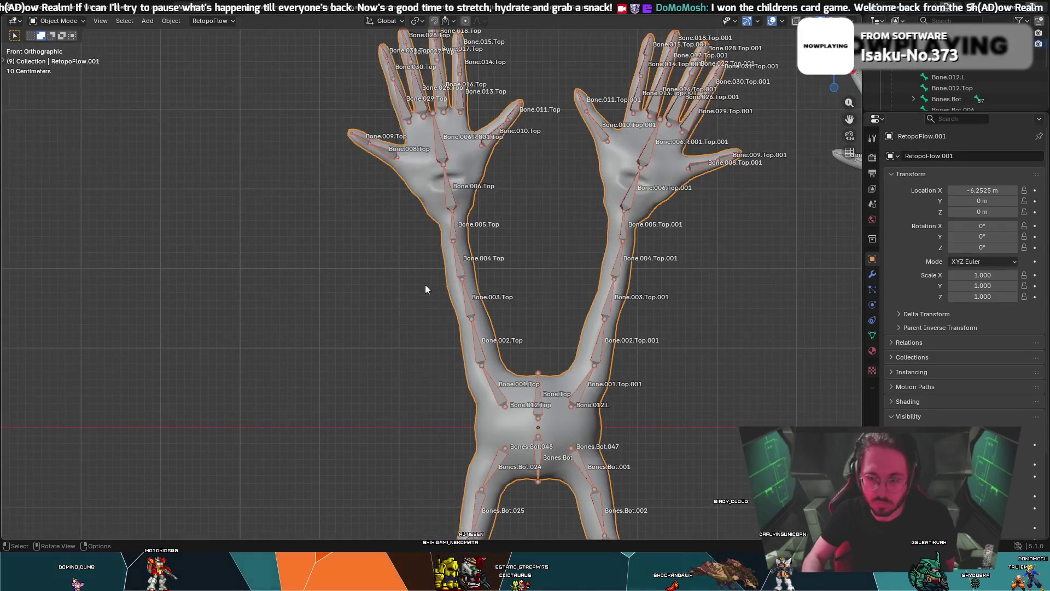
pyautogui.scroll(-2, 410, 249)
pyautogui.click(64, 20)
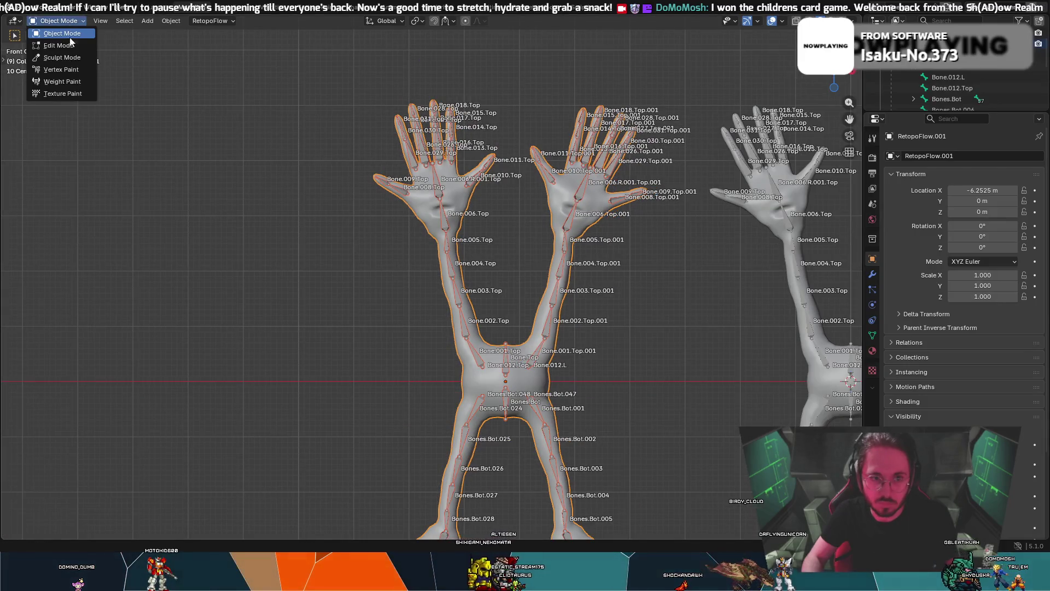
pyautogui.click(76, 82)
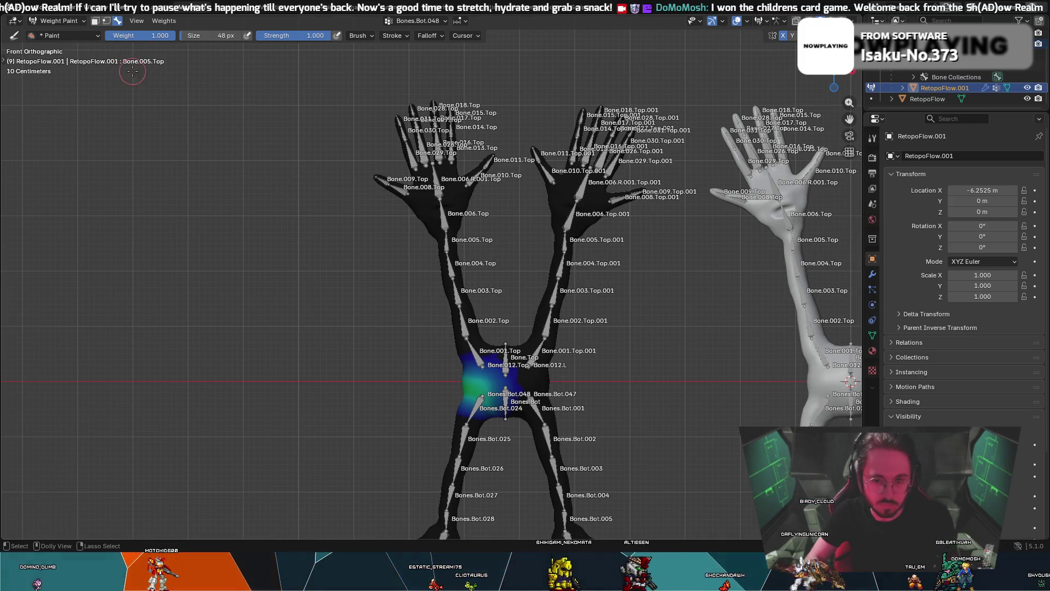
# - Inspect torso weight maps for Bone.002.Top, Bone.001.Top, Bone.Top and Bones.Bot
pyautogui.keyDown('ctrl'); pyautogui.click(472, 333); pyautogui.keyUp('ctrl')
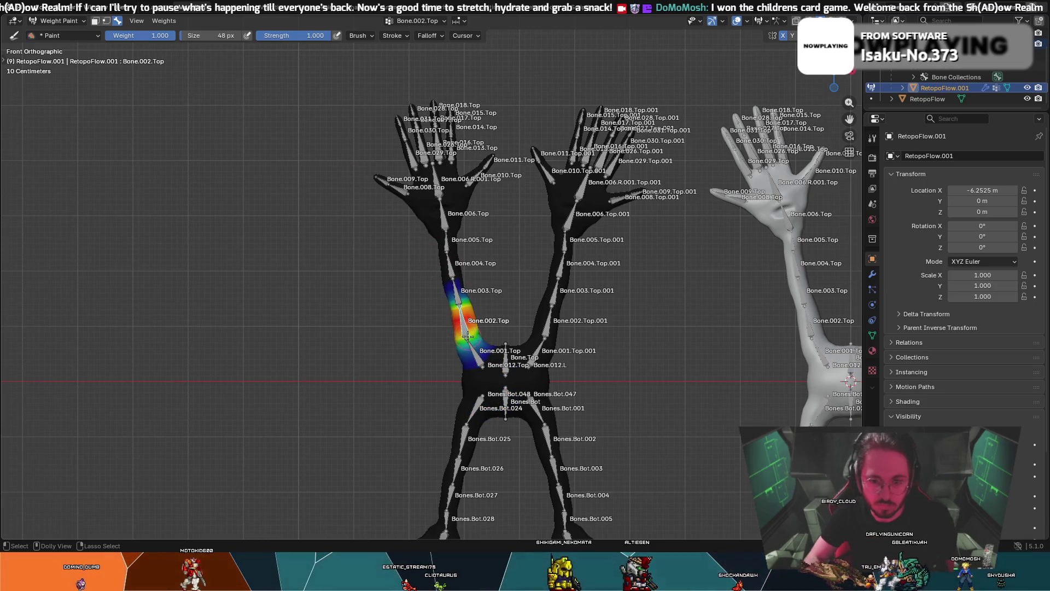
pyautogui.keyDown('ctrl'); pyautogui.click(502, 366); pyautogui.keyUp('ctrl')
pyautogui.keyDown('ctrl'); pyautogui.click(503, 363); pyautogui.keyUp('ctrl')
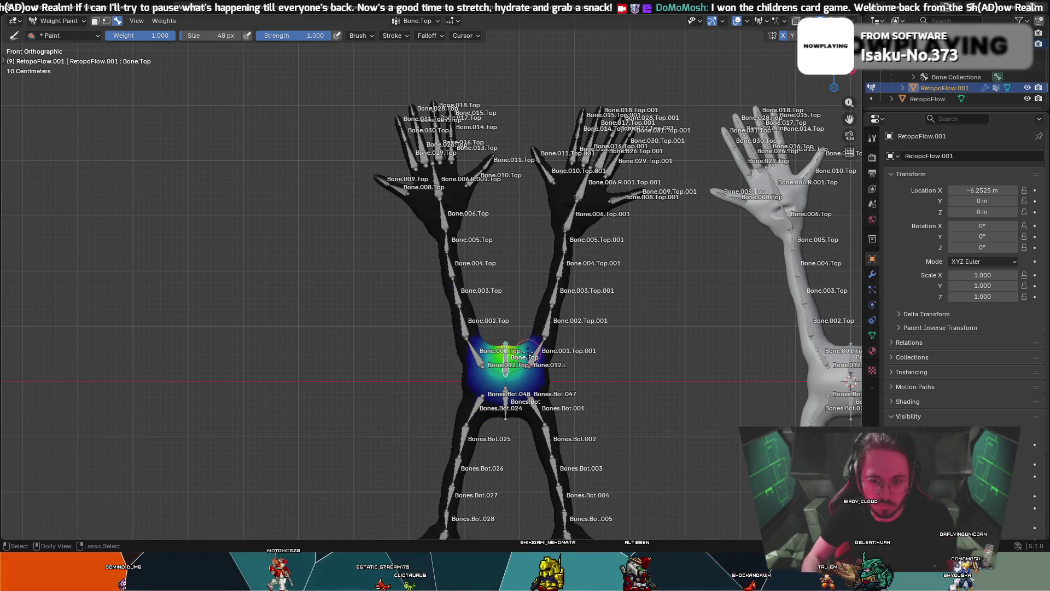
pyautogui.keyDown('ctrl'); pyautogui.click(509, 383); pyautogui.keyUp('ctrl')
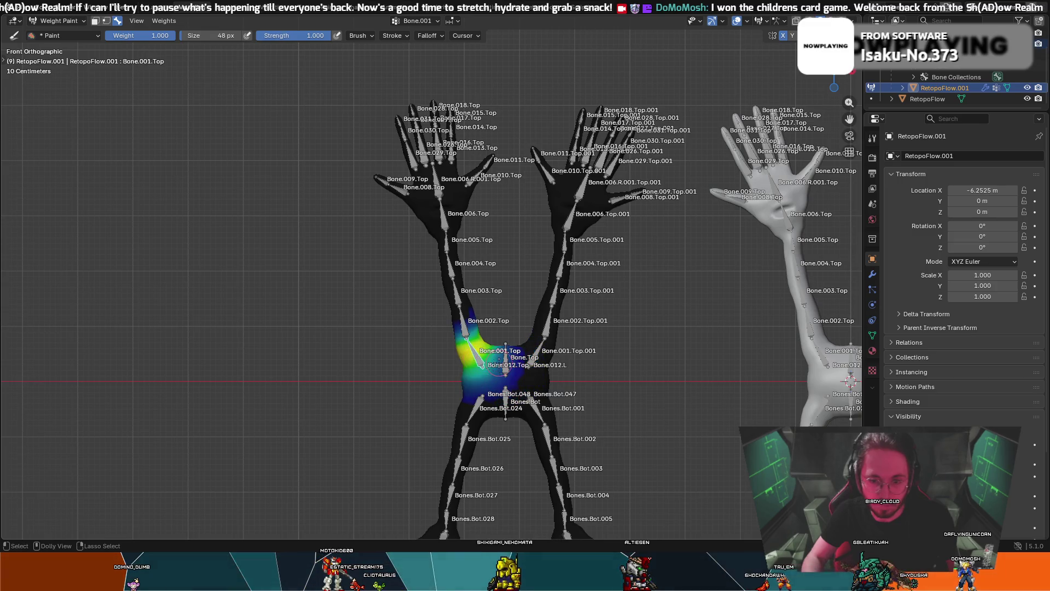
pyautogui.keyDown('ctrl'); pyautogui.click(505, 388); pyautogui.keyUp('ctrl')
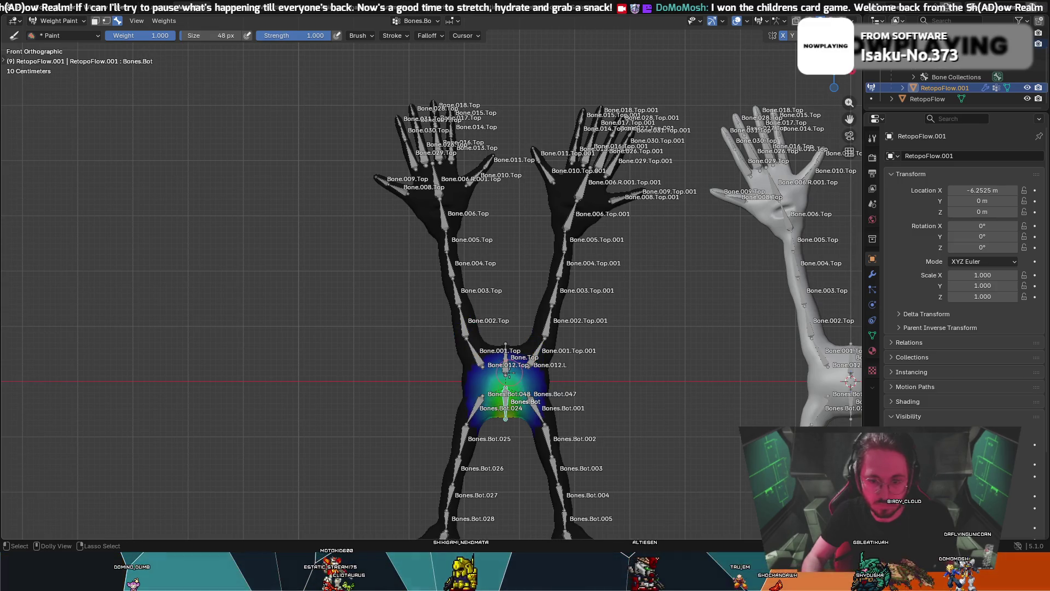
pyautogui.keyDown('ctrl'); pyautogui.click(514, 405); pyautogui.keyUp('ctrl')
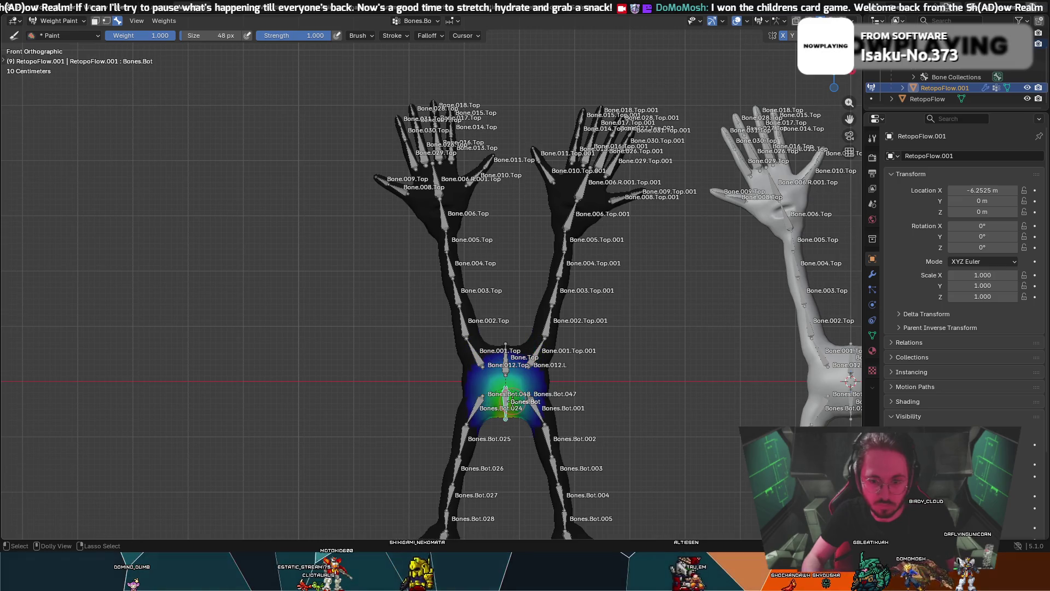
pyautogui.keyDown('ctrl'); pyautogui.click(505, 372); pyautogui.keyUp('ctrl')
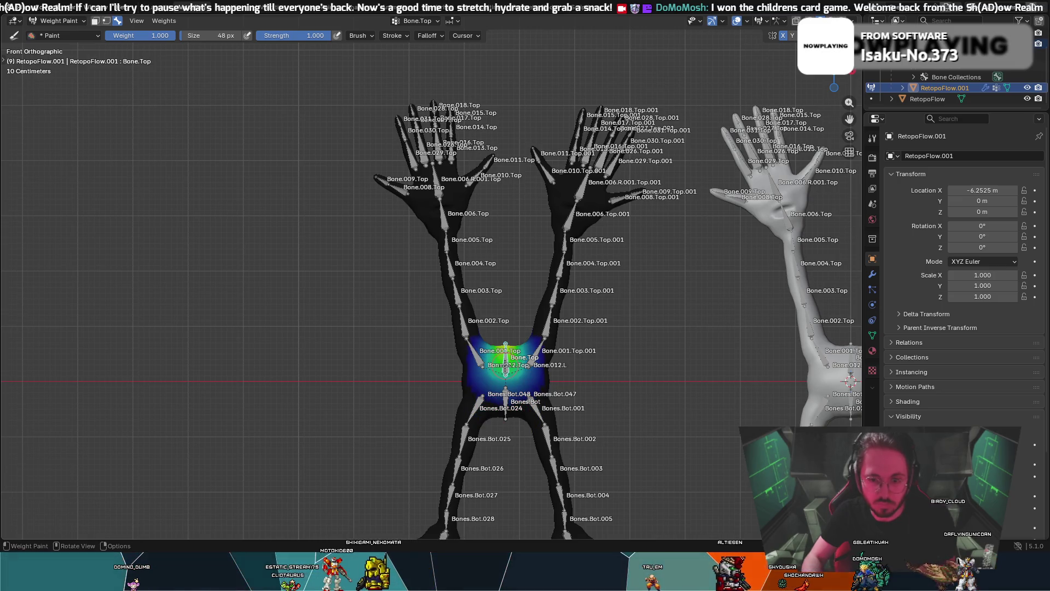
pyautogui.moveTo(505, 372)
pyautogui.mouseDown(button='middle')
pyautogui.moveTo(516, 365)
pyautogui.moveTo(493, 356)
pyautogui.mouseUp(button='middle')
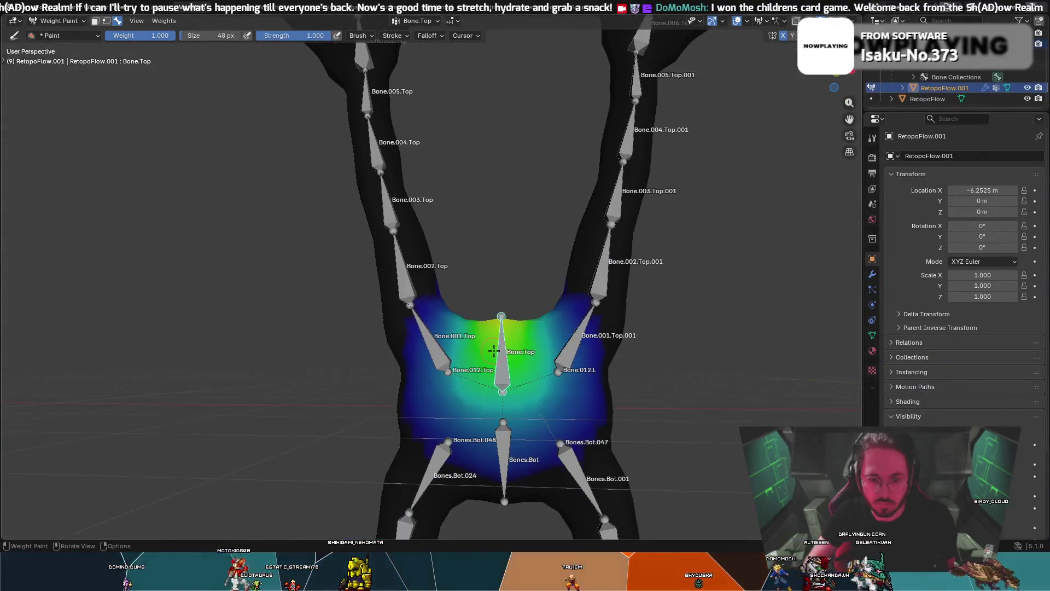
# - Step through leg bone weights Bones.Bot.024 to Bones.Bot.029 and Bones.Bot.046
pyautogui.keyDown('ctrl'); pyautogui.click(430, 337); pyautogui.keyUp('ctrl')
pyautogui.keyDown('ctrl'); pyautogui.click(440, 430); pyautogui.keyUp('ctrl')
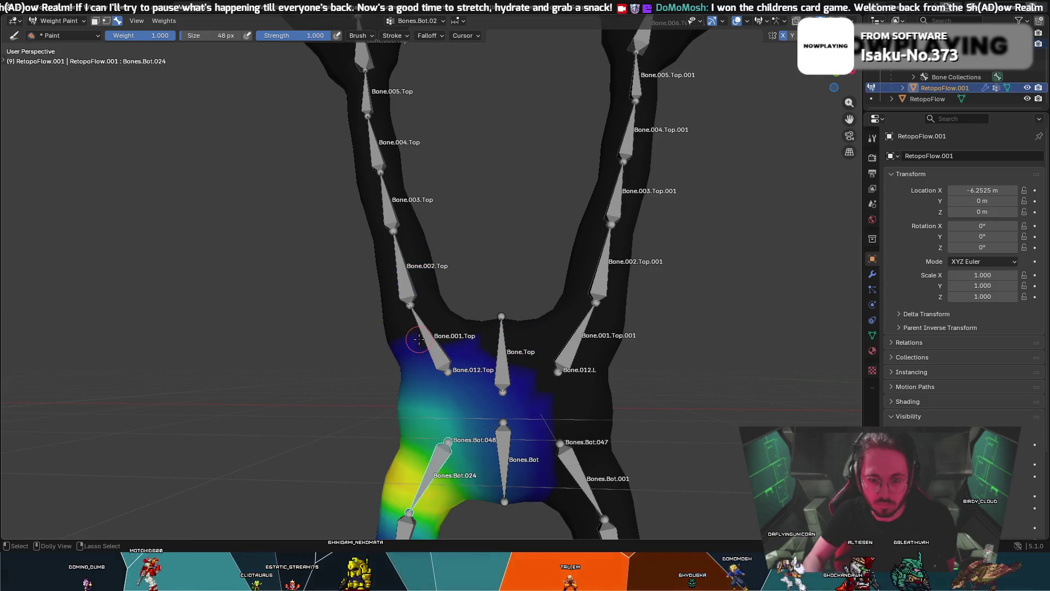
pyautogui.moveTo(439, 430); pyautogui.dragTo(416, 453, button='middle')
pyautogui.keyDown('ctrl'); pyautogui.click(416, 453); pyautogui.keyUp('ctrl')
pyautogui.scroll(-3, 416, 453)
pyautogui.keyDown('ctrl'); pyautogui.click(410, 454); pyautogui.keyUp('ctrl')
pyautogui.keyDown('ctrl'); pyautogui.click(409, 432); pyautogui.keyUp('ctrl')
pyautogui.keyDown('ctrl'); pyautogui.click(405, 452); pyautogui.keyUp('ctrl')
pyautogui.keyDown('ctrl'); pyautogui.click(398, 472); pyautogui.keyUp('ctrl')
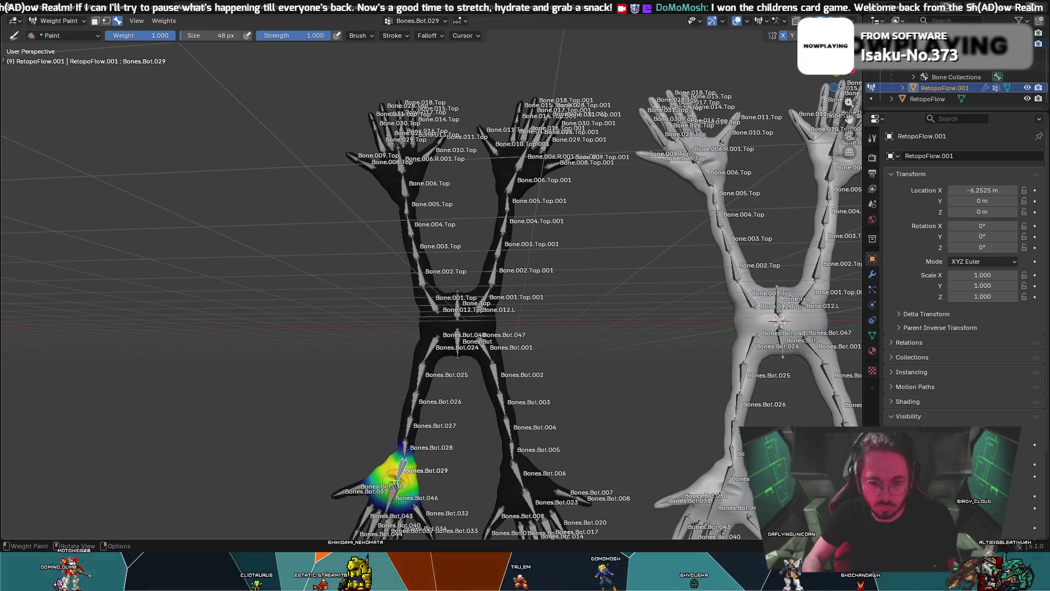
pyautogui.scroll(-3, 395, 480)
pyautogui.keyDown('ctrl'); pyautogui.click(402, 434); pyautogui.keyUp('ctrl')
pyautogui.scroll(4, 403, 437)
pyautogui.scroll(-5, 403, 436)
# - From an angled view, check weights of Bones.Bot.031, .040, .038, .033, .027 and .026
pyautogui.moveTo(402, 436)
pyautogui.mouseDown(button='middle')
pyautogui.moveTo(430, 428)
pyautogui.moveTo(451, 390)
pyautogui.mouseUp(button='middle')
pyautogui.keyDown('ctrl'); pyautogui.click(433, 304); pyautogui.keyUp('ctrl')
pyautogui.keyDown('ctrl'); pyautogui.click(420, 300); pyautogui.keyUp('ctrl')
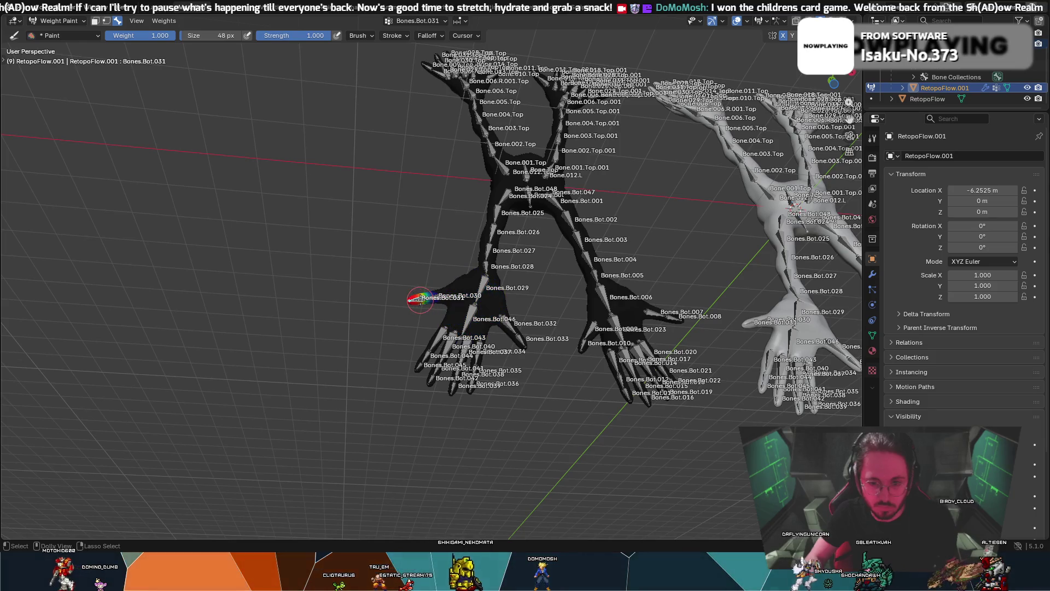
pyautogui.keyDown('ctrl'); pyautogui.click(436, 369); pyautogui.keyUp('ctrl')
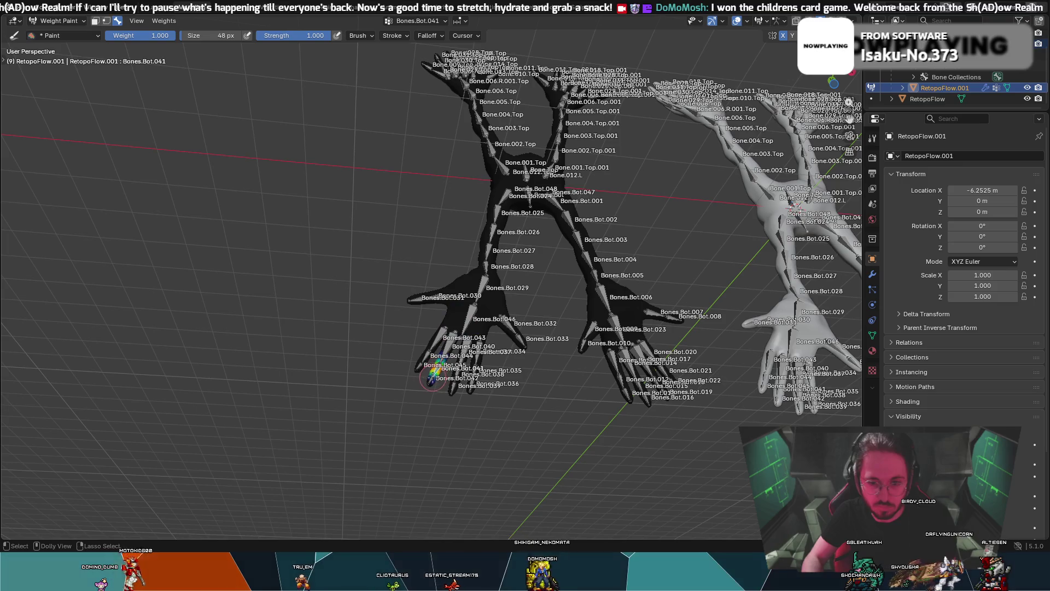
pyautogui.keyDown('ctrl'); pyautogui.click(454, 382); pyautogui.keyUp('ctrl')
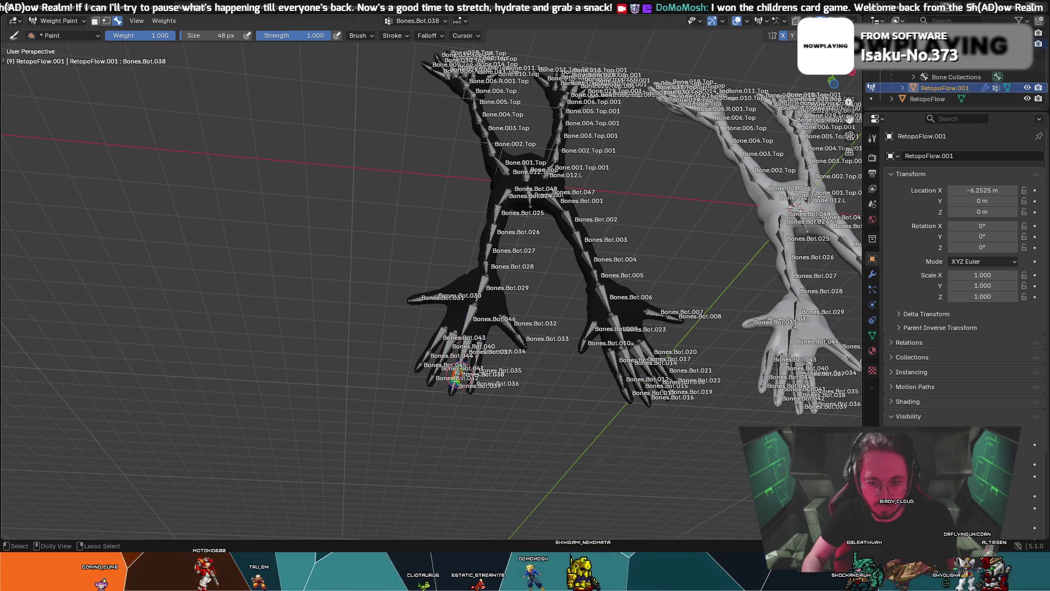
pyautogui.moveTo(501, 363); pyautogui.dragTo(478, 380, button='middle')
pyautogui.keyDown('ctrl'); pyautogui.click(424, 407); pyautogui.keyUp('ctrl')
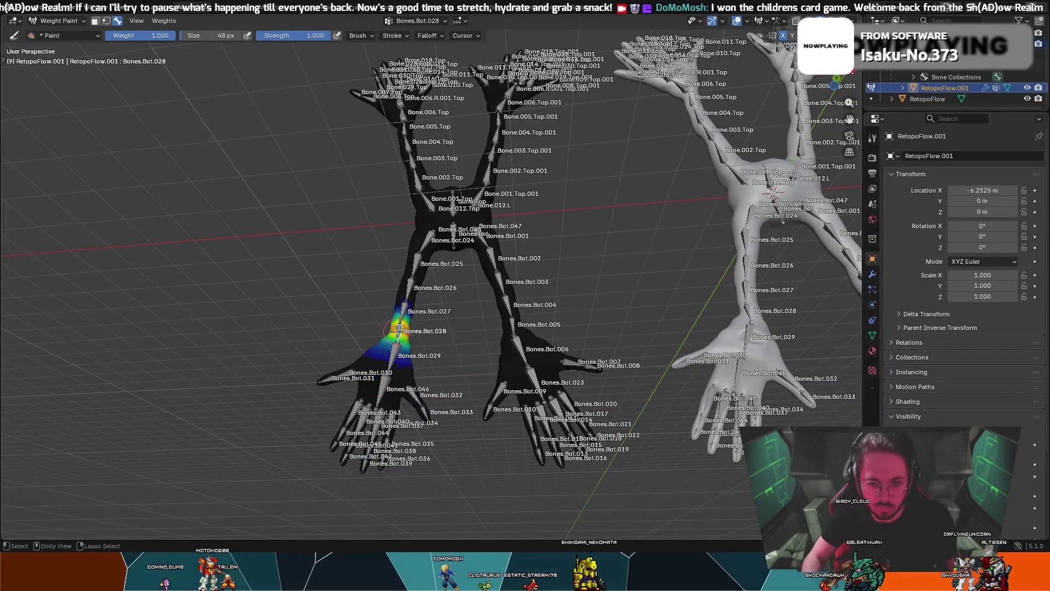
pyautogui.scroll(4, 398, 331)
pyautogui.moveTo(398, 331); pyautogui.dragTo(433, 378, button='middle')
pyautogui.keyDown('ctrl'); pyautogui.click(437, 383); pyautogui.keyUp('ctrl')
pyautogui.keyDown('ctrl'); pyautogui.click(440, 368); pyautogui.keyUp('ctrl')
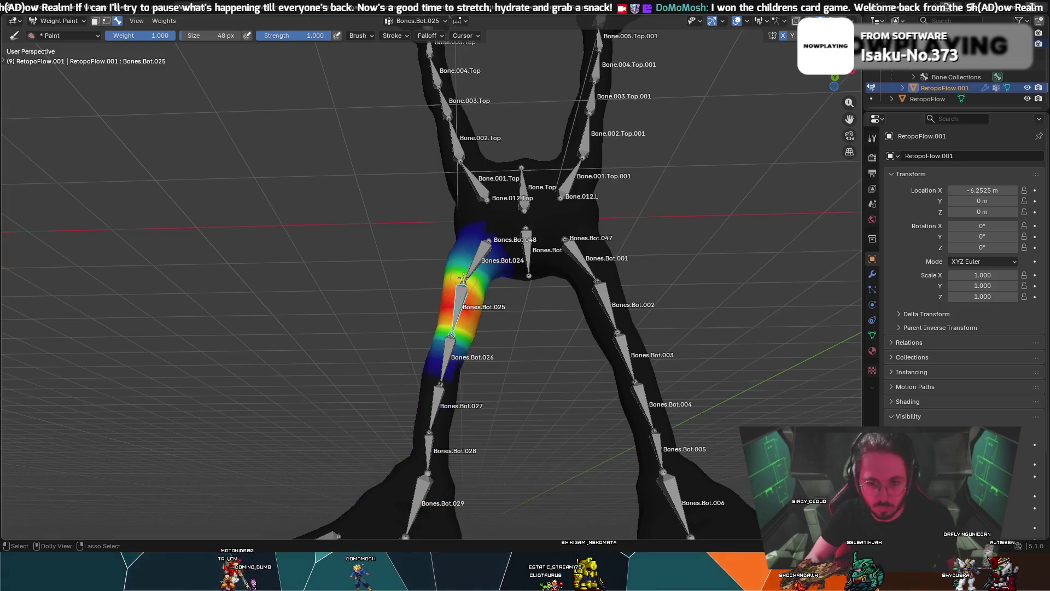
# - Inspect Bones.Bot's pelvis weights, step down the right leg bones, and finish on Bone.Top's map
pyautogui.keyDown('ctrl'); pyautogui.click(474, 269); pyautogui.keyUp('ctrl')
pyautogui.keyDown('ctrl'); pyautogui.click(527, 251); pyautogui.keyUp('ctrl')
pyautogui.keyDown('ctrl'); pyautogui.click(570, 245); pyautogui.keyUp('ctrl')
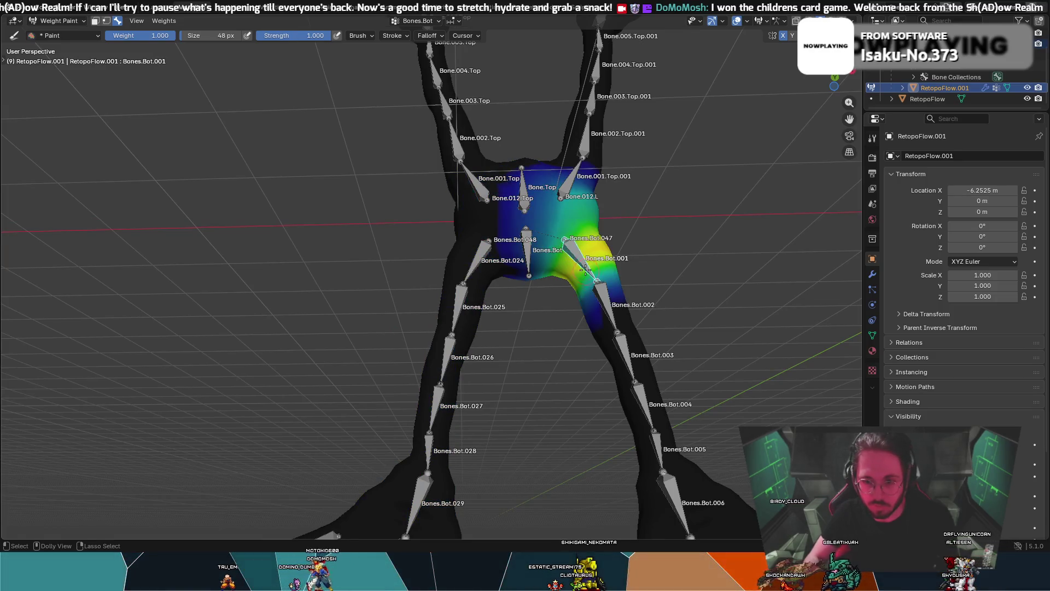
pyautogui.keyDown('ctrl'); pyautogui.click(602, 279); pyautogui.keyUp('ctrl')
pyautogui.keyDown('ctrl'); pyautogui.click(627, 356); pyautogui.keyUp('ctrl')
pyautogui.keyDown('ctrl'); pyautogui.click(635, 395); pyautogui.keyUp('ctrl')
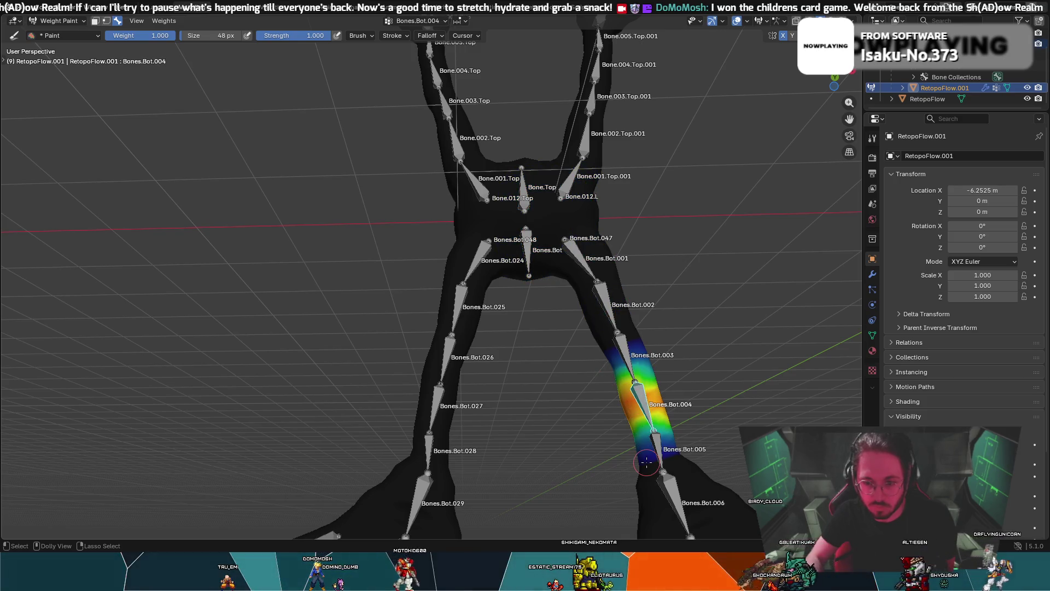
pyautogui.keyDown('ctrl'); pyautogui.click(660, 445); pyautogui.keyUp('ctrl')
pyautogui.keyDown('ctrl'); pyautogui.click(674, 498); pyautogui.keyUp('ctrl')
pyautogui.scroll(-4, 639, 450)
pyautogui.moveTo(639, 451); pyautogui.dragTo(493, 362, button='middle')
pyautogui.keyDown('ctrl'); pyautogui.click(488, 354); pyautogui.keyUp('ctrl')
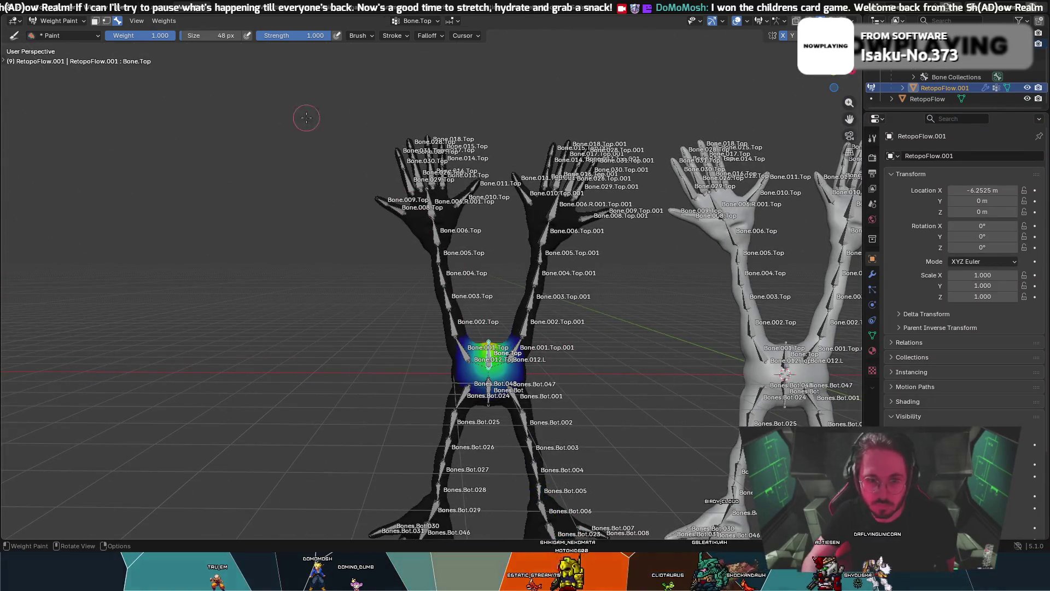
pyautogui.click(57, 20)
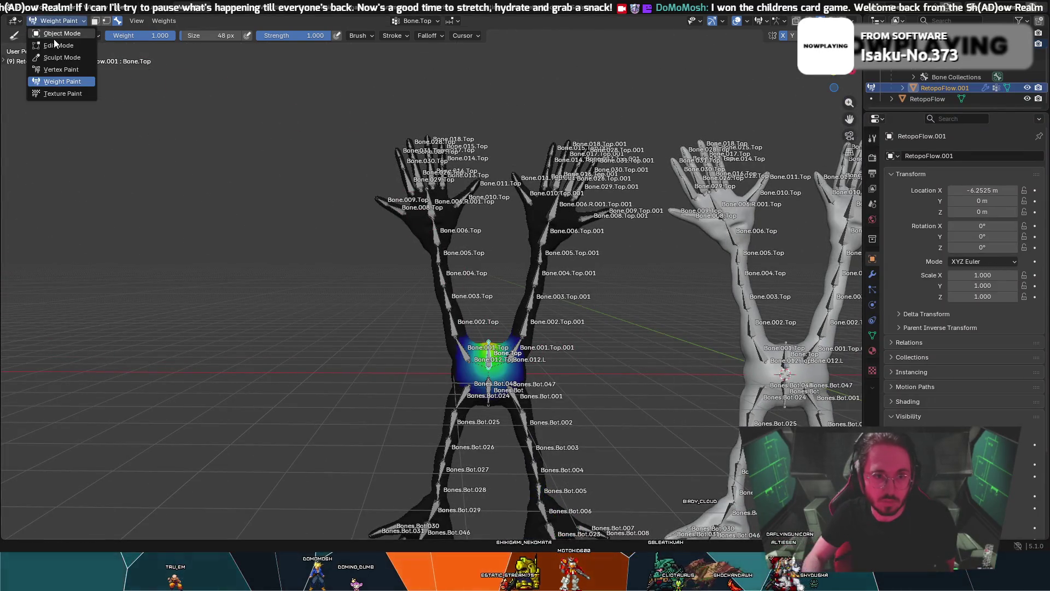
# - Return from Weight Paint to Object Mode and select the left creature's armature
pyautogui.click(55, 33)
pyautogui.click(57, 20)
pyautogui.click(57, 31)
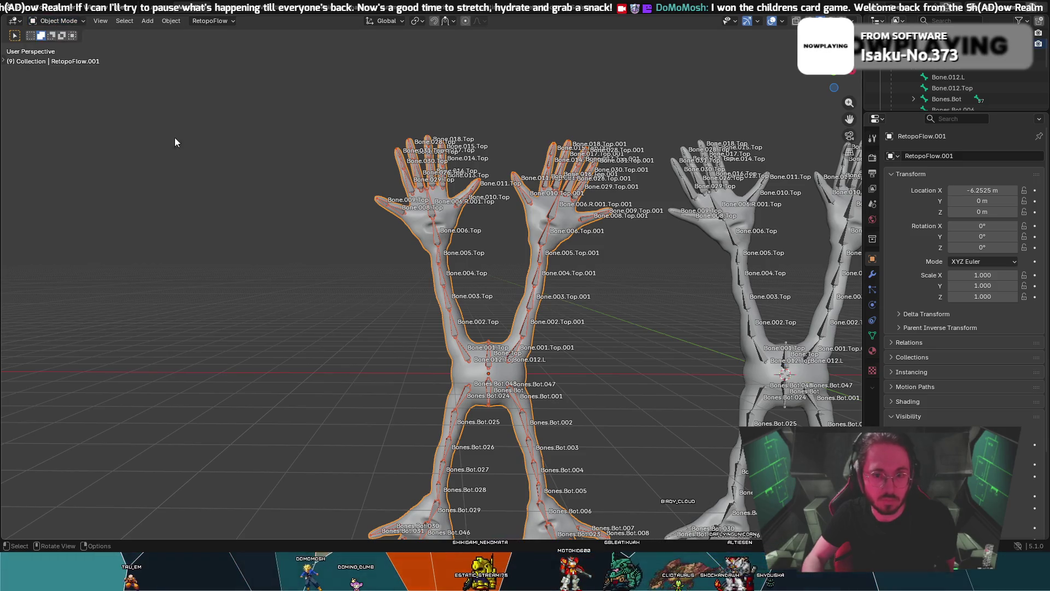
pyautogui.click(71, 20)
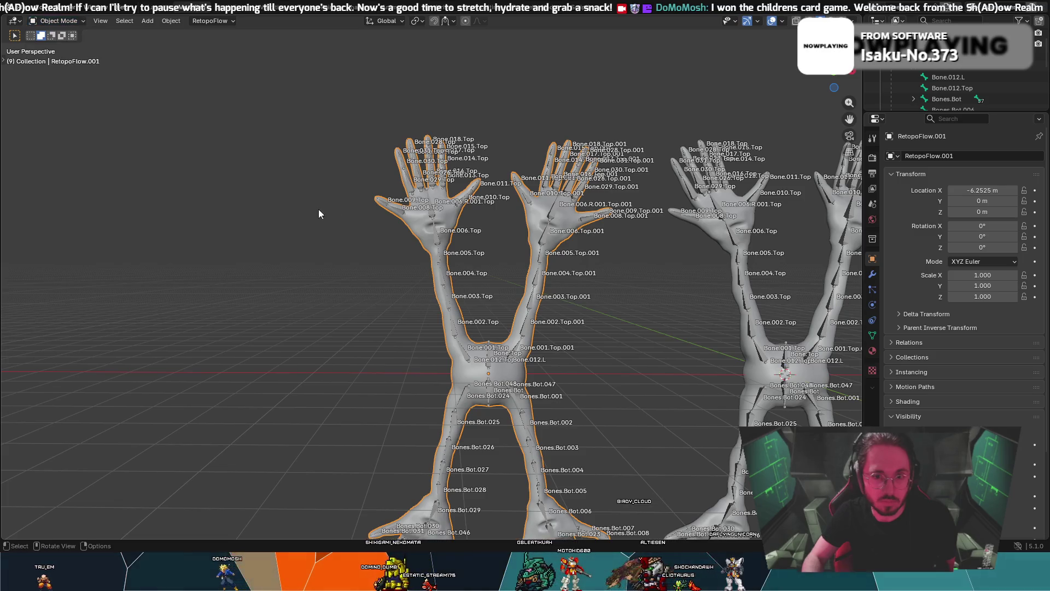
pyautogui.click(425, 209)
pyautogui.click(41, 25)
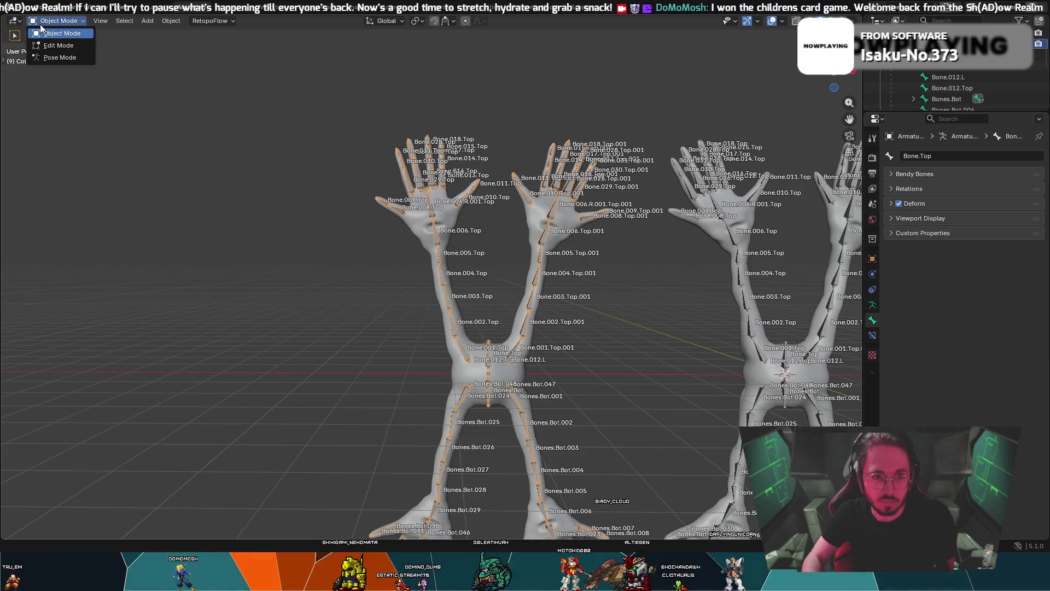
# - Enter Pose Mode and test-move Bone.Top along Z, then cancel the move
pyautogui.click(54, 54)
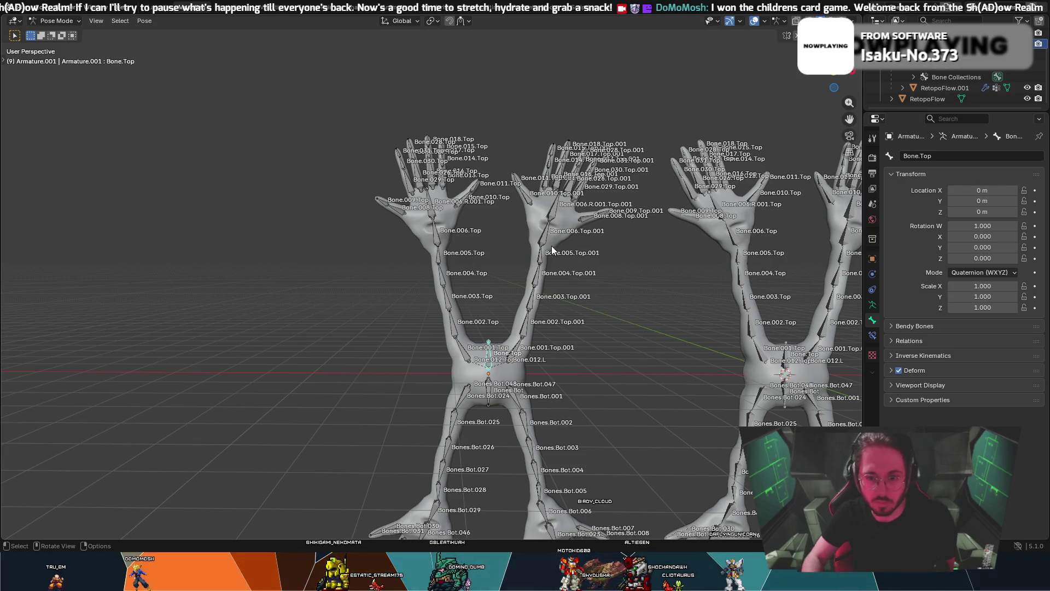
pyautogui.moveTo(550, 249)
pyautogui.mouseDown(button='middle')
pyautogui.moveTo(524, 238)
pyautogui.moveTo(848, 324)
pyautogui.mouseUp(button='middle')
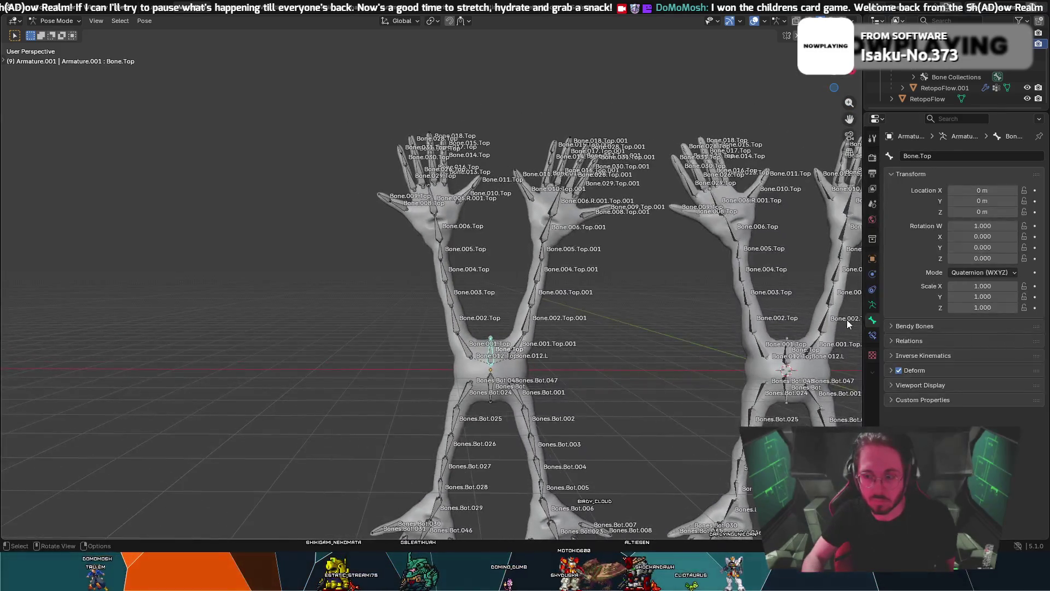
pyautogui.moveTo(573, 301); pyautogui.dragTo(529, 294, button='middle')
pyautogui.press('g')
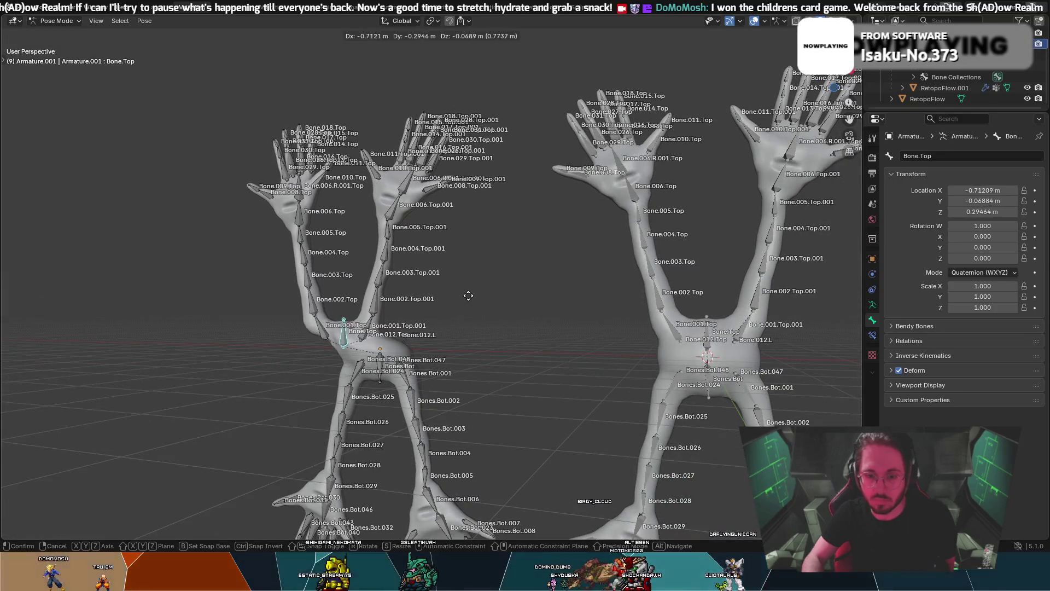
pyautogui.press('z')
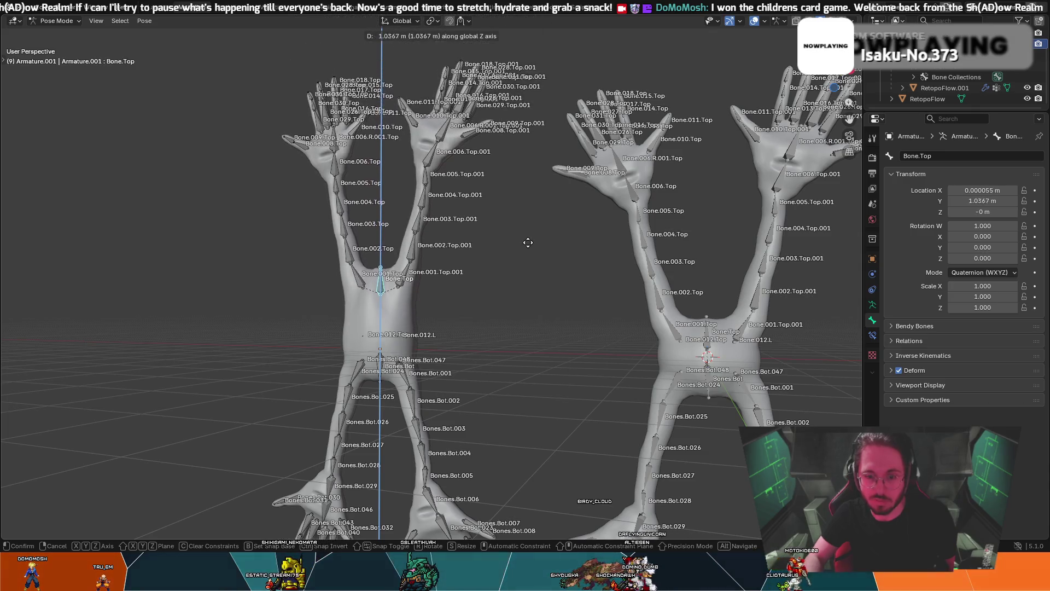
pyautogui.rightClick(520, 271)
# - Test-move Bones.Bot along X and cancel, then reselect Bone.Top for pose actions
pyautogui.moveTo(520, 272); pyautogui.dragTo(491, 356, button='middle')
pyautogui.scroll(5, 492, 355)
pyautogui.moveTo(452, 483)
pyautogui.mouseDown(button='middle')
pyautogui.moveTo(464, 443)
pyautogui.moveTo(475, 468)
pyautogui.mouseUp(button='middle')
pyautogui.scroll(3, 474, 468)
pyautogui.moveTo(474, 332)
pyautogui.mouseDown(button='middle')
pyautogui.moveTo(470, 218)
pyautogui.moveTo(549, 266)
pyautogui.moveTo(551, 306)
pyautogui.mouseUp(button='middle')
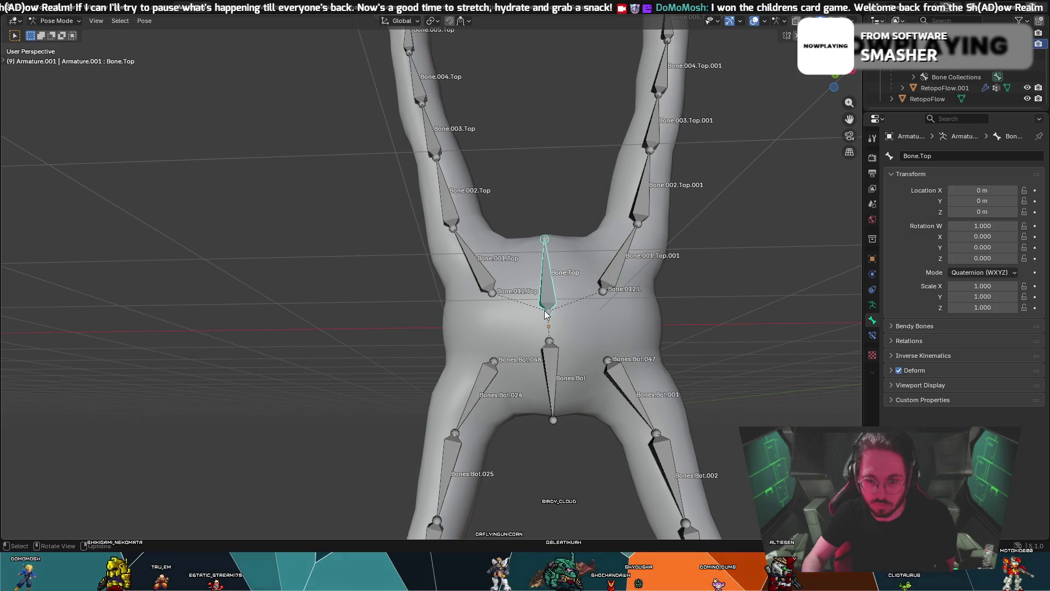
pyautogui.click(552, 345)
pyautogui.moveTo(551, 344)
pyautogui.mouseDown(button='middle')
pyautogui.moveTo(559, 318)
pyautogui.moveTo(540, 324)
pyautogui.moveTo(580, 330)
pyautogui.moveTo(580, 306)
pyautogui.moveTo(569, 328)
pyautogui.moveTo(591, 334)
pyautogui.mouseUp(button='middle')
pyautogui.press('g')
pyautogui.press('x')
pyautogui.press('Escape')
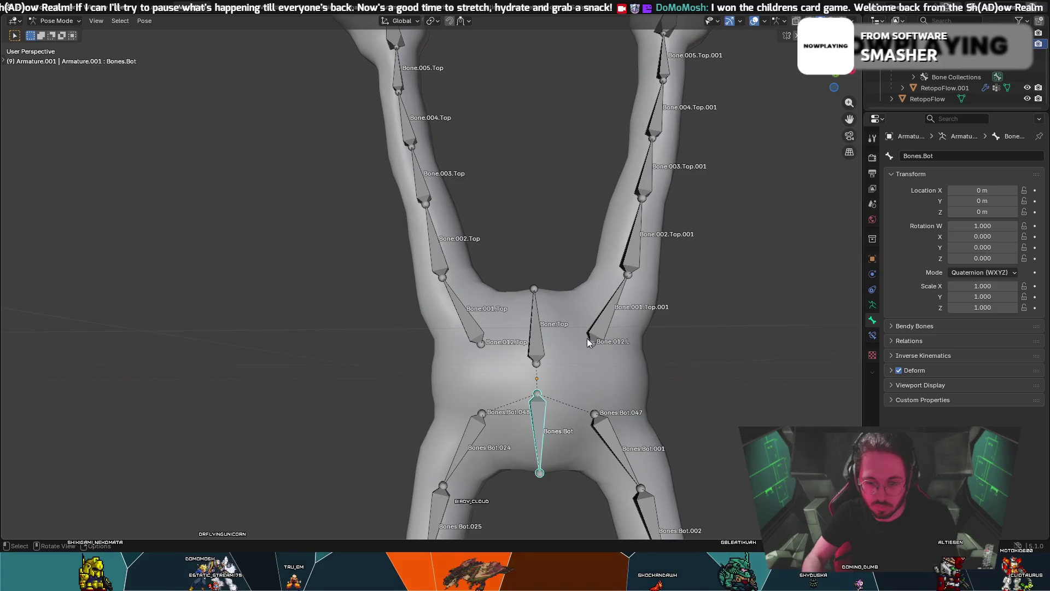
pyautogui.click(544, 331)
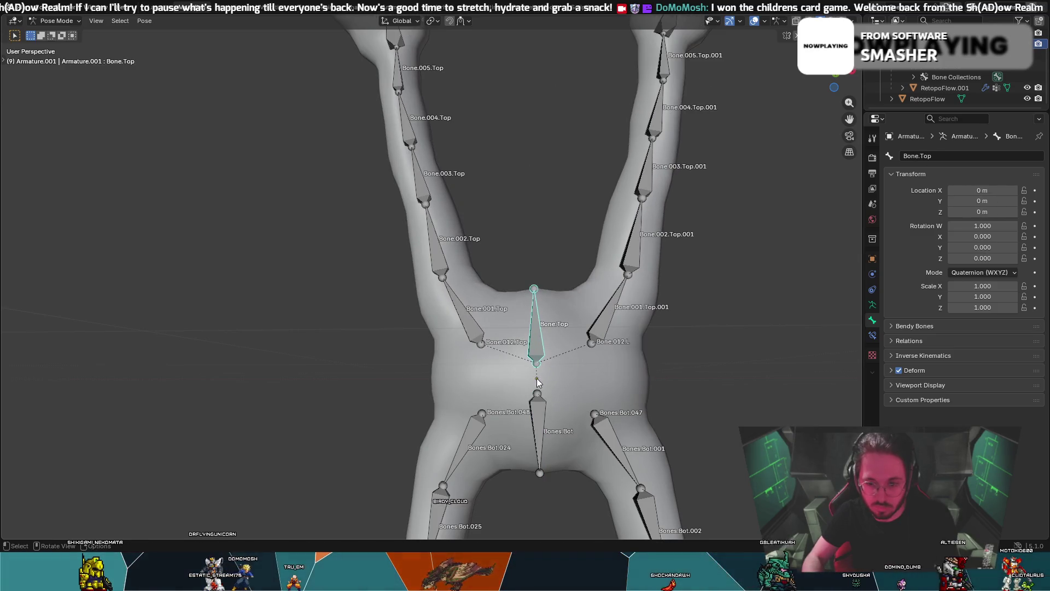
pyautogui.rightClick(539, 359)
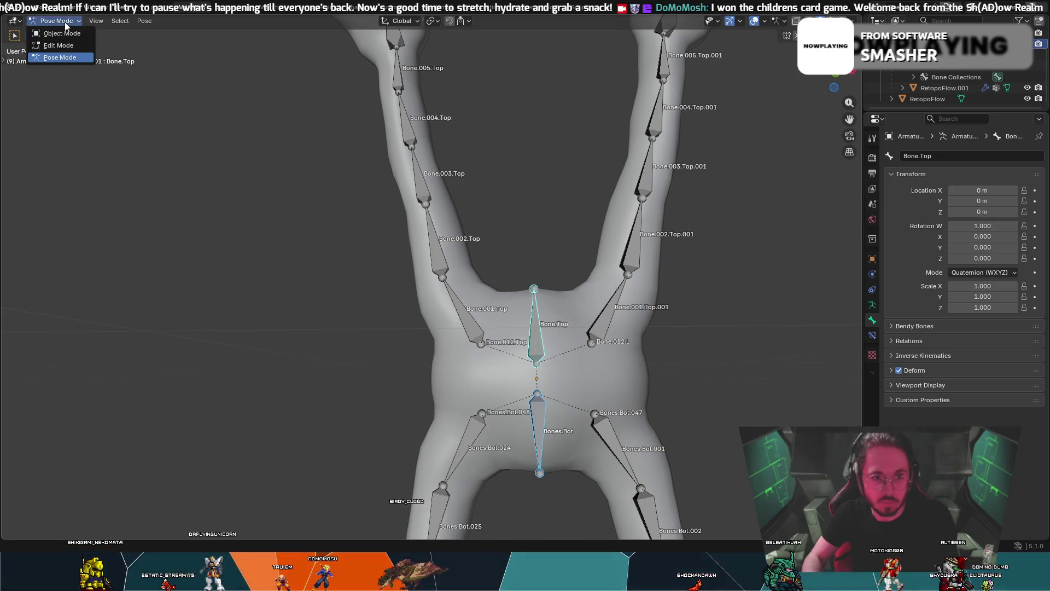
# - In Edit Mode, parent the selected torso bones with Parent > Make > Connected
pyautogui.click(66, 46)
pyautogui.rightClick(537, 350)
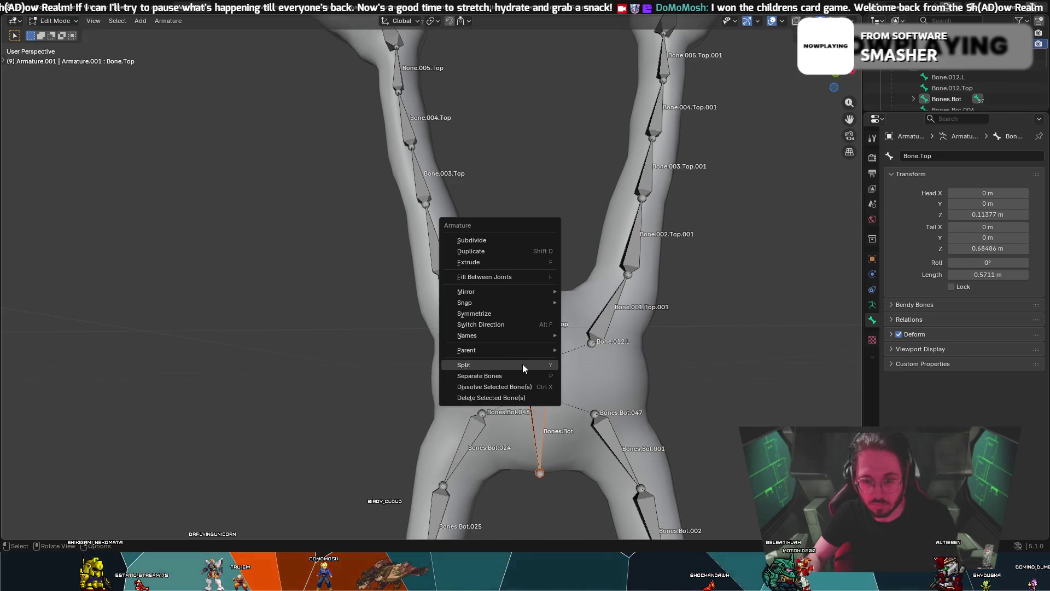
pyautogui.moveTo(523, 357)
pyautogui.click(580, 350)
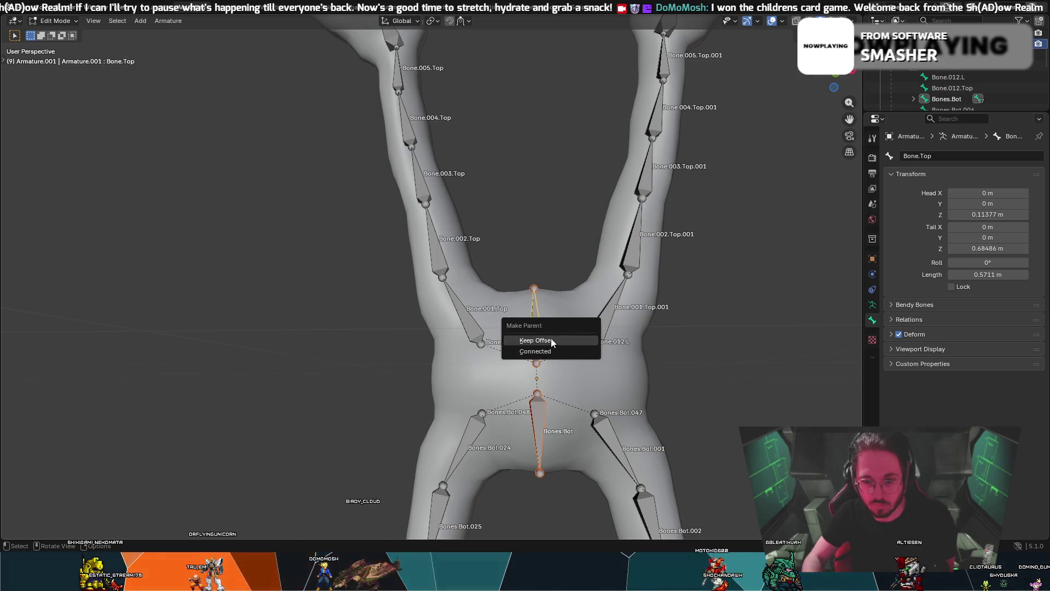
pyautogui.click(551, 353)
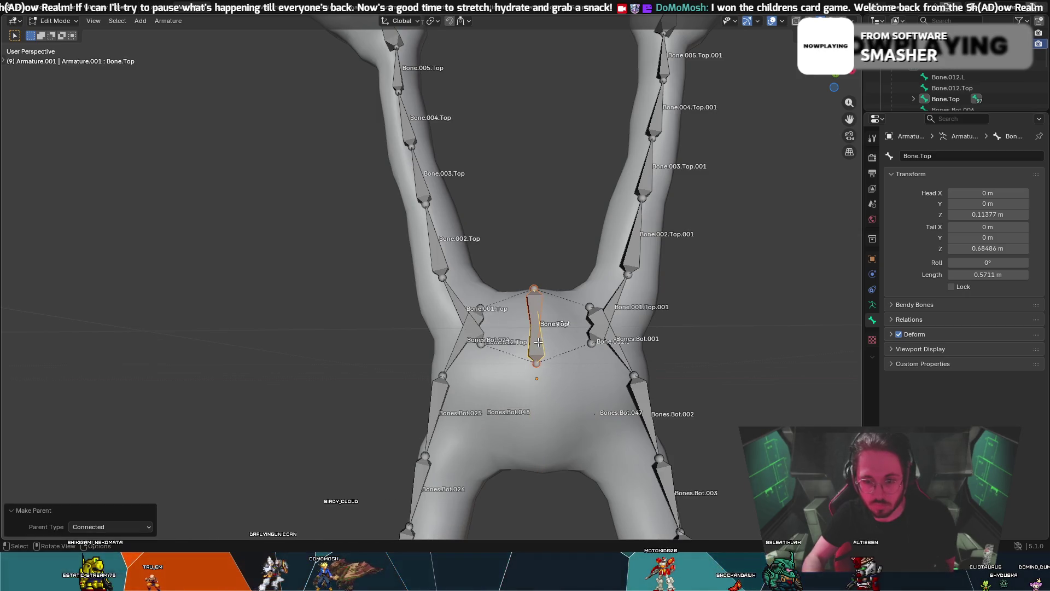
# - Review Bone Relations and Bendy Bones settings, undo the parenting twice, and return to Pose Mode
pyautogui.click(892, 321)
pyautogui.click(890, 306)
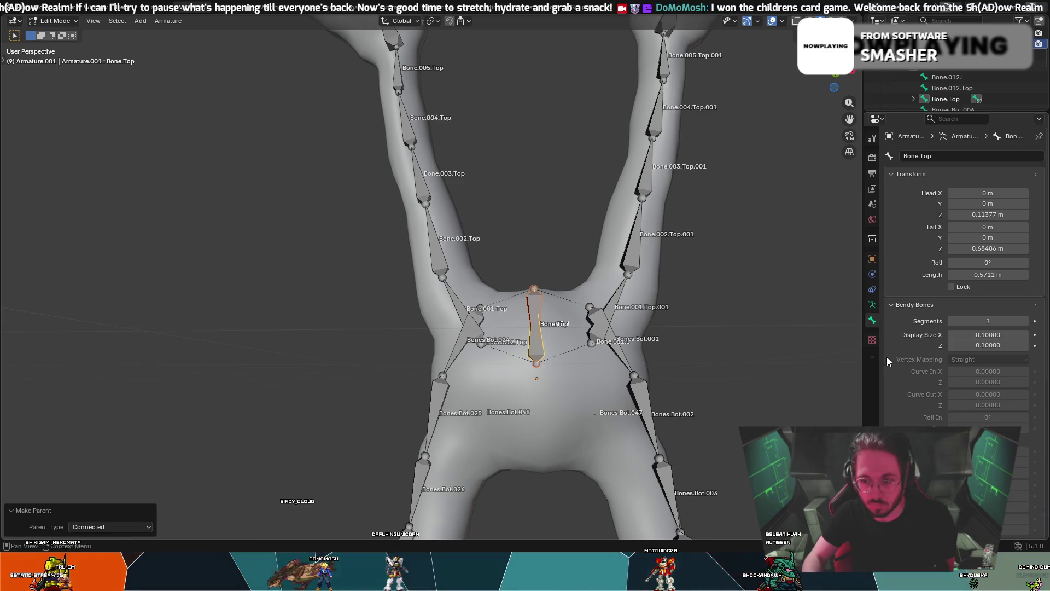
pyautogui.scroll(-10, 887, 357)
pyautogui.scroll(-2, 958, 274)
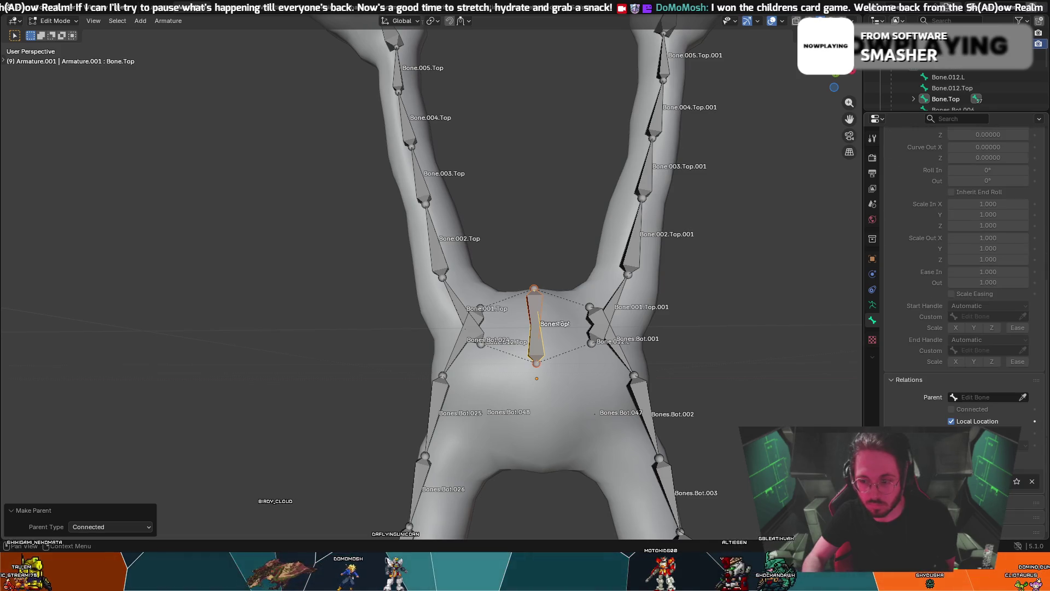
pyautogui.scroll(-5, 963, 273)
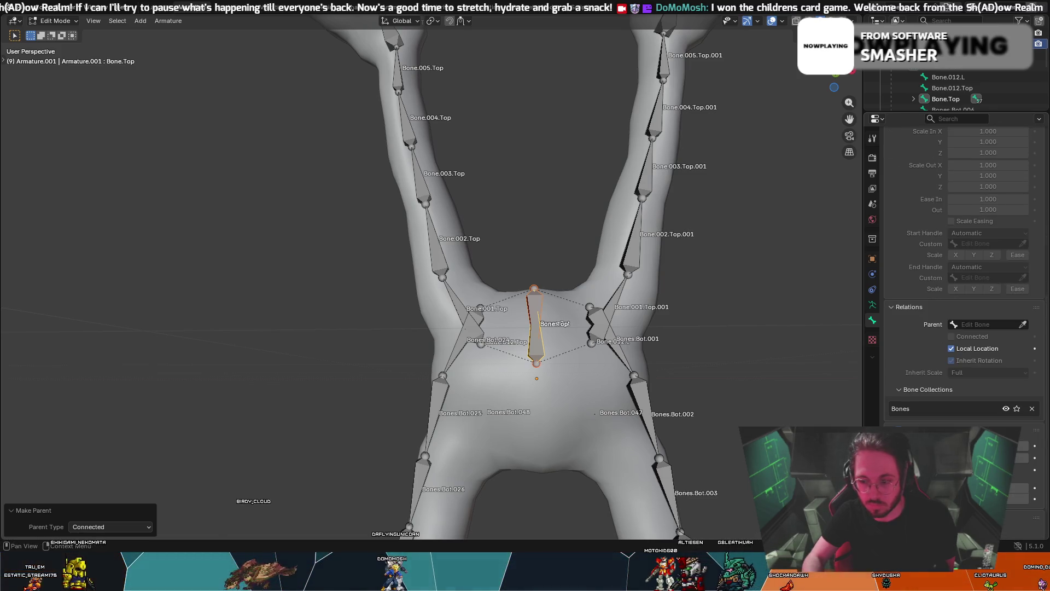
pyautogui.scroll(-4, 963, 274)
pyautogui.click(877, 305)
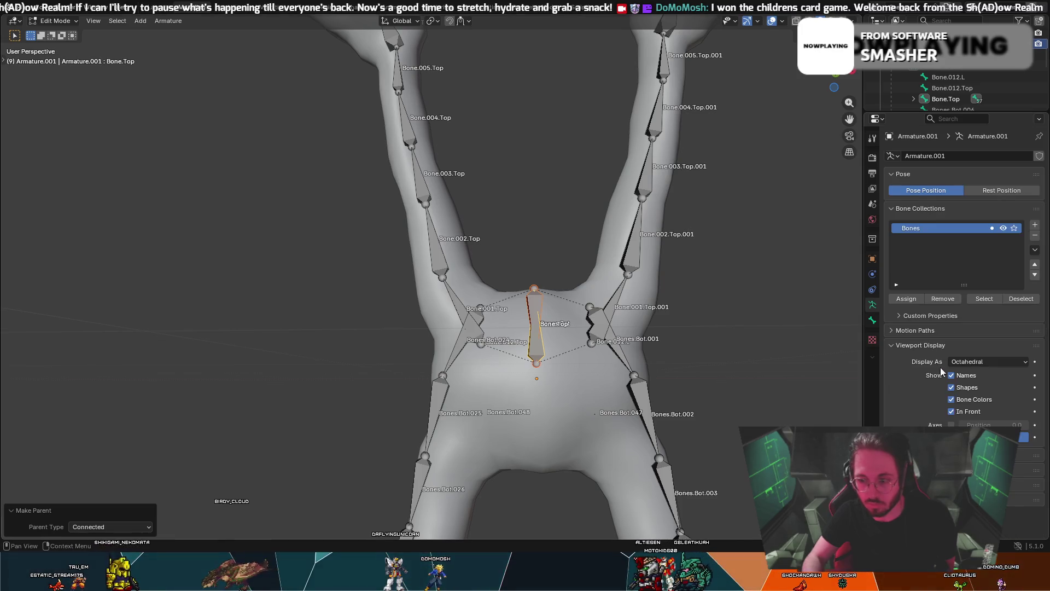
pyautogui.hotkey('ctrl', 'z')
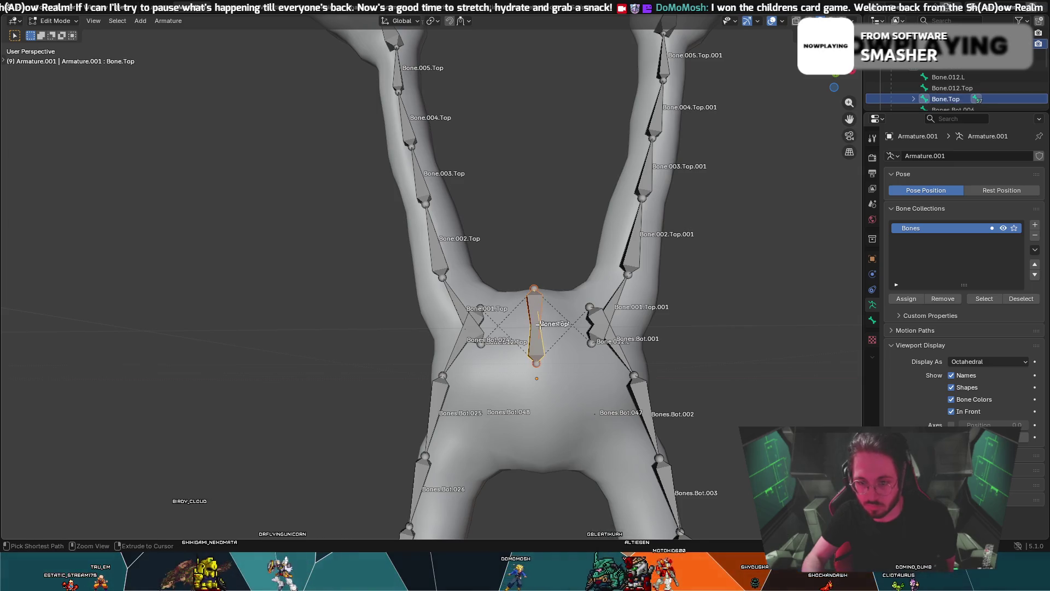
pyautogui.hotkey('ctrl', 'z')
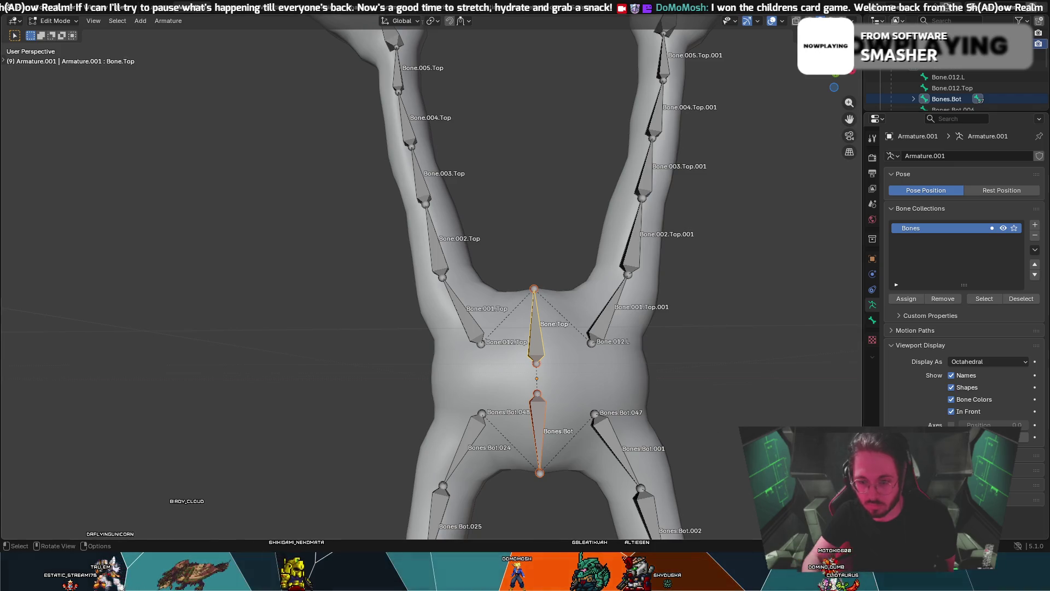
pyautogui.hotkey('ctrl', 'Tab')
pyautogui.click(583, 373)
# - In Pose Mode, test moving and scaling Bone.Top, cancelling the scale
pyautogui.click(536, 356)
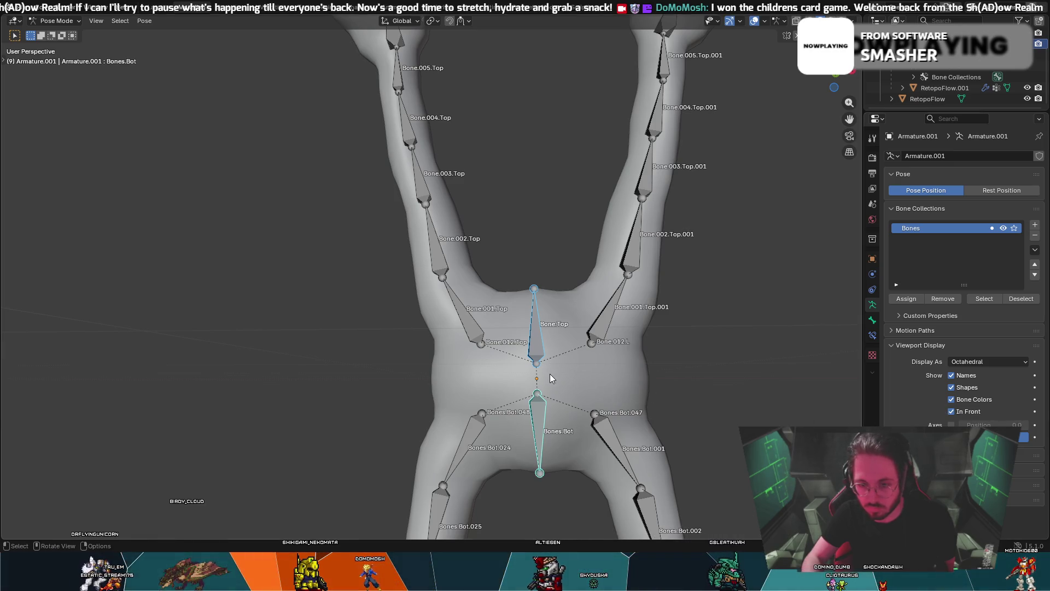
pyautogui.click(544, 391)
pyautogui.click(538, 376)
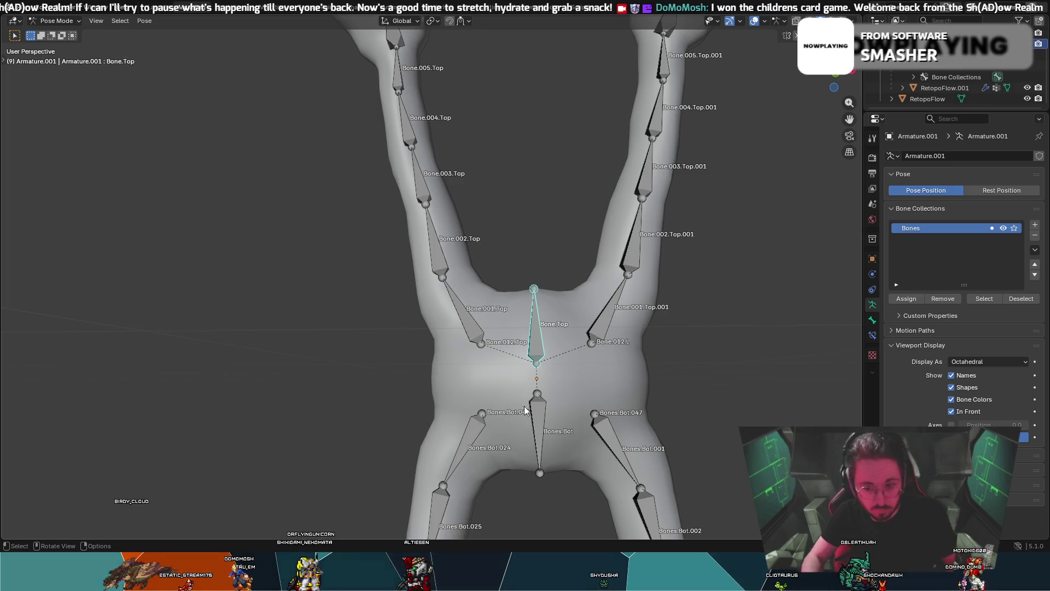
pyautogui.press('g')
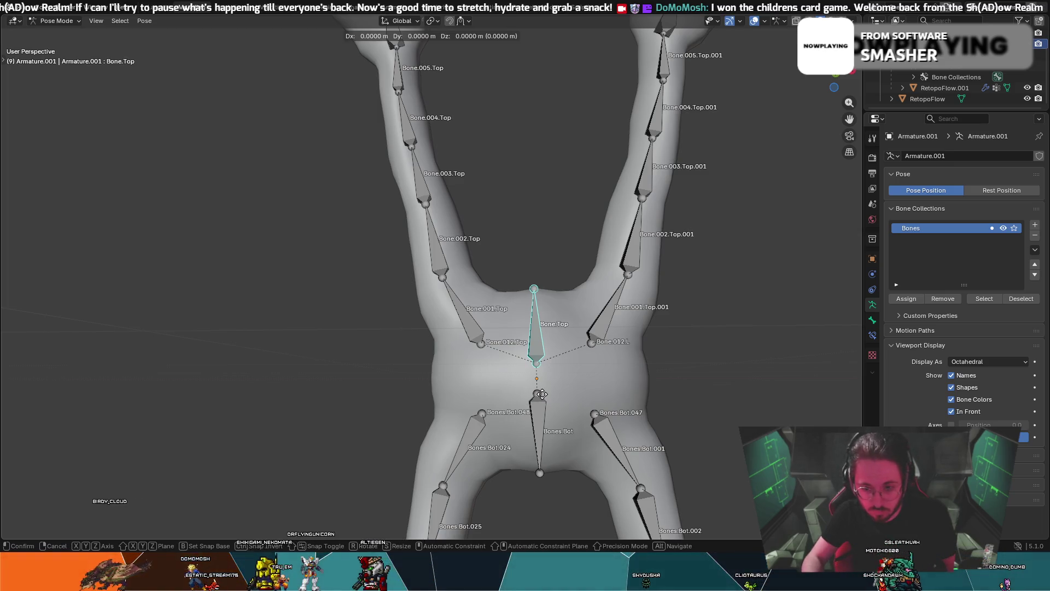
pyautogui.click(543, 393)
pyautogui.press('s')
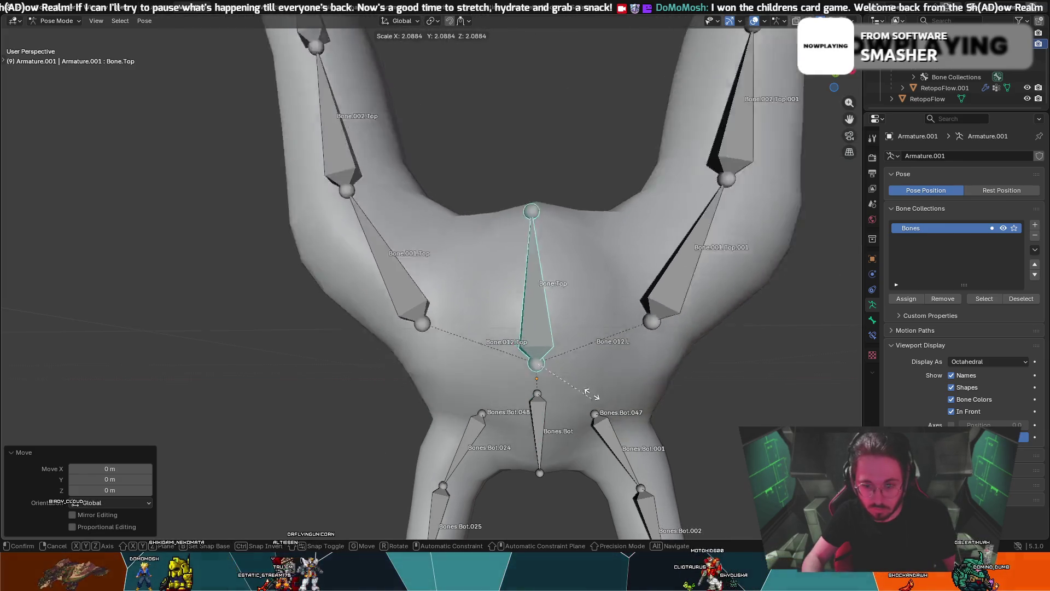
pyautogui.press('Escape')
# - Deselect all bones and switch the armature into Edit Mode to transform Bone.Top
pyautogui.click(557, 350)
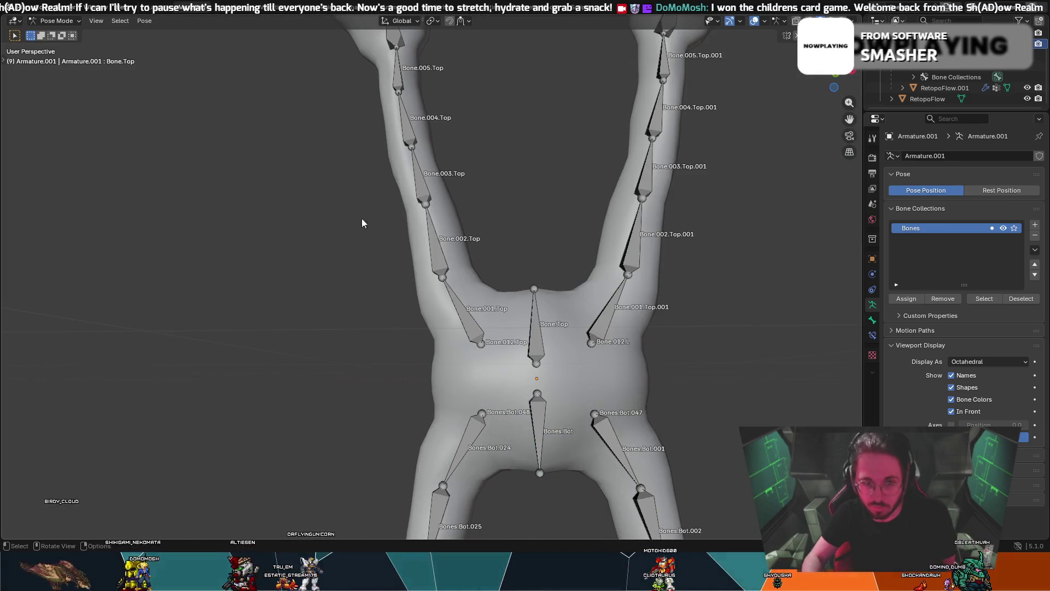
pyautogui.press('Tab')
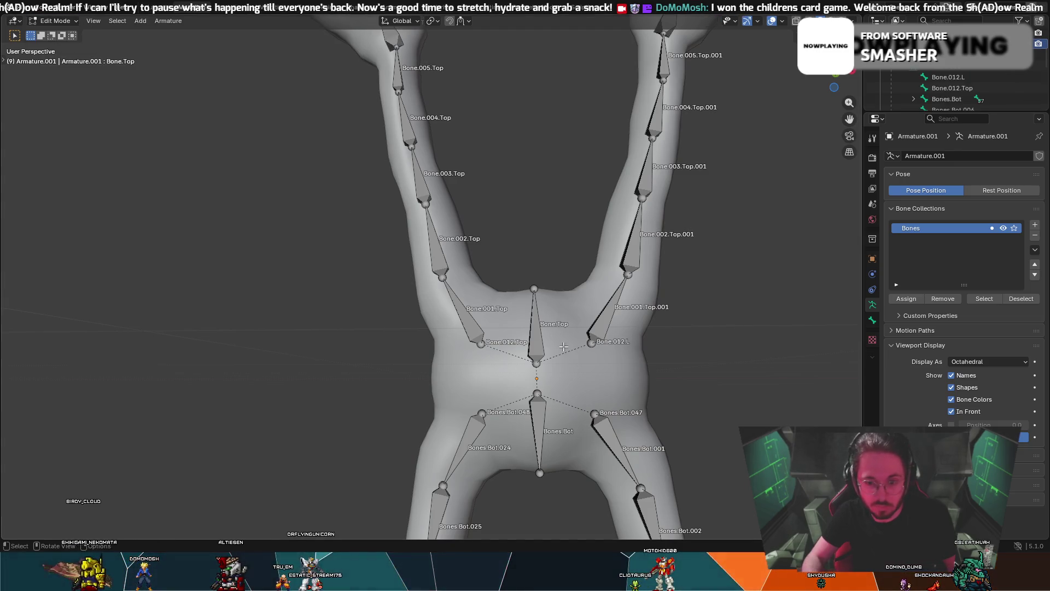
pyautogui.press('g')
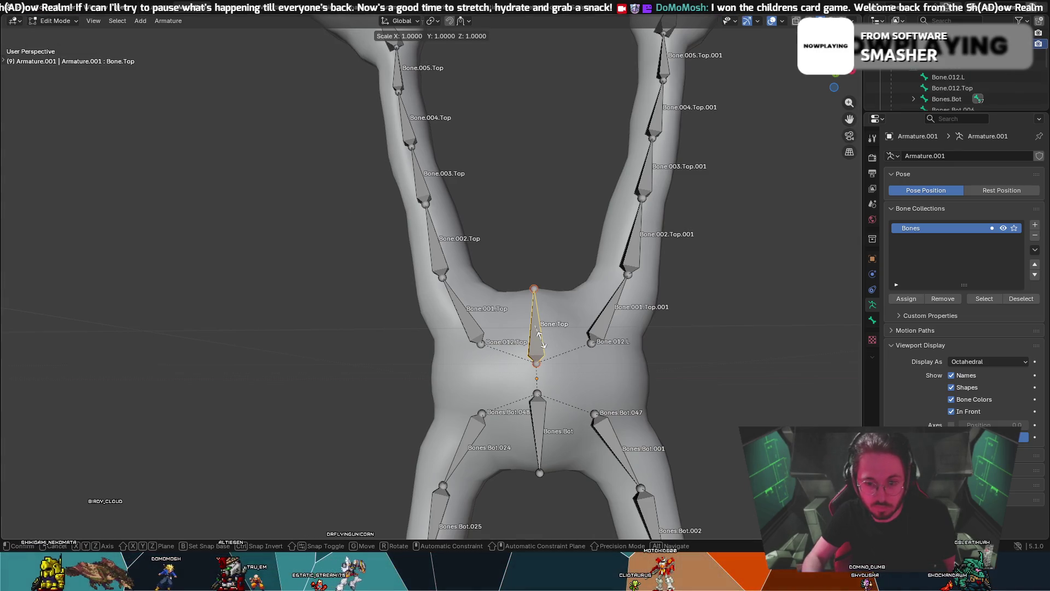
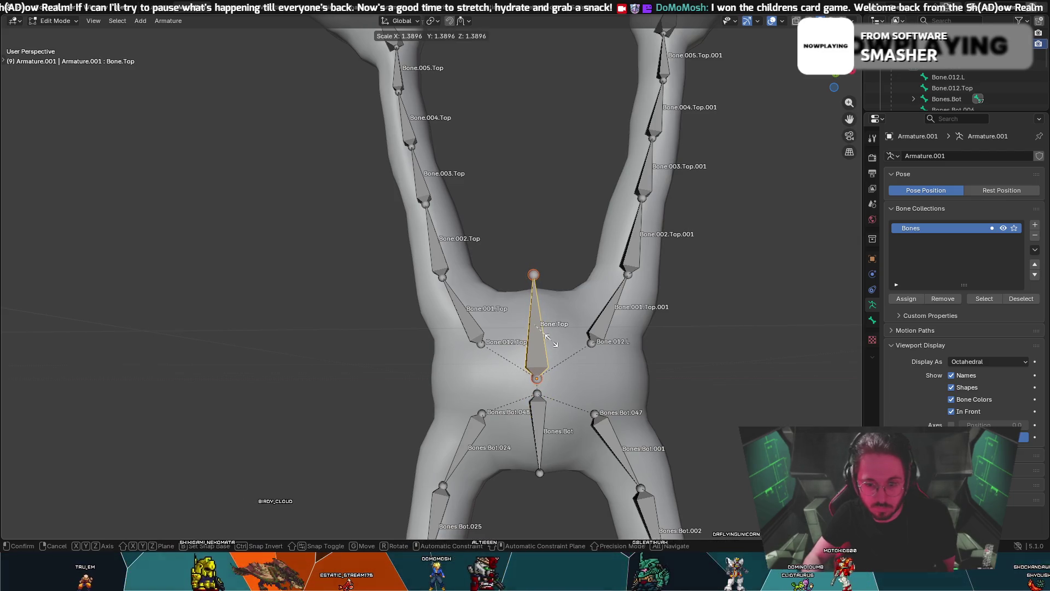
# - Undo the scaling of Bone.Top and lower it slightly along Z
pyautogui.click(551, 340)
pyautogui.moveTo(551, 339); pyautogui.dragTo(559, 340, button='middle')
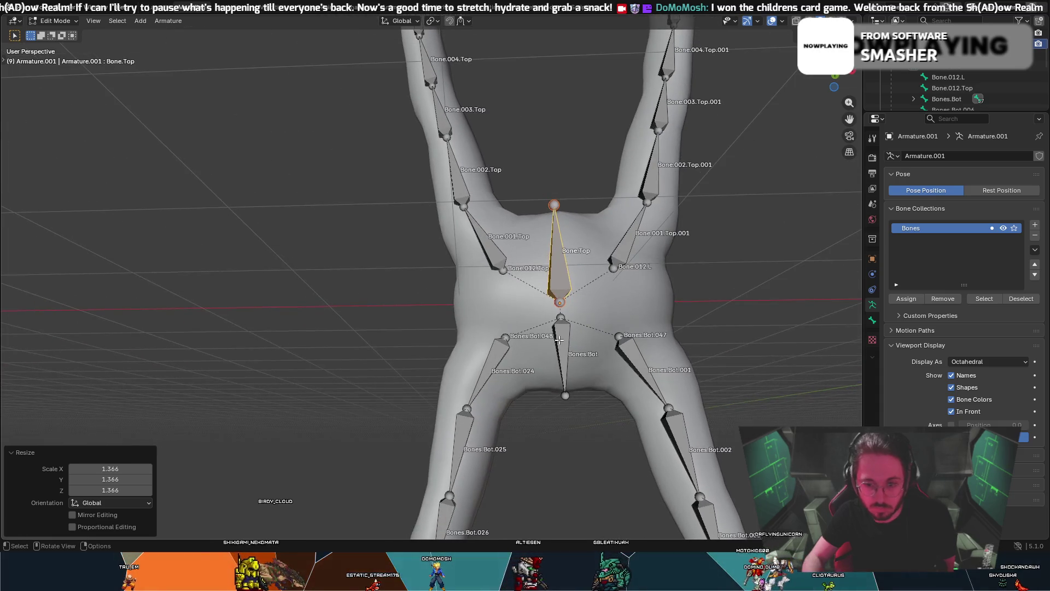
pyautogui.hotkey('ctrl', 'z')
pyautogui.moveTo(648, 309); pyautogui.dragTo(648, 317, button='middle')
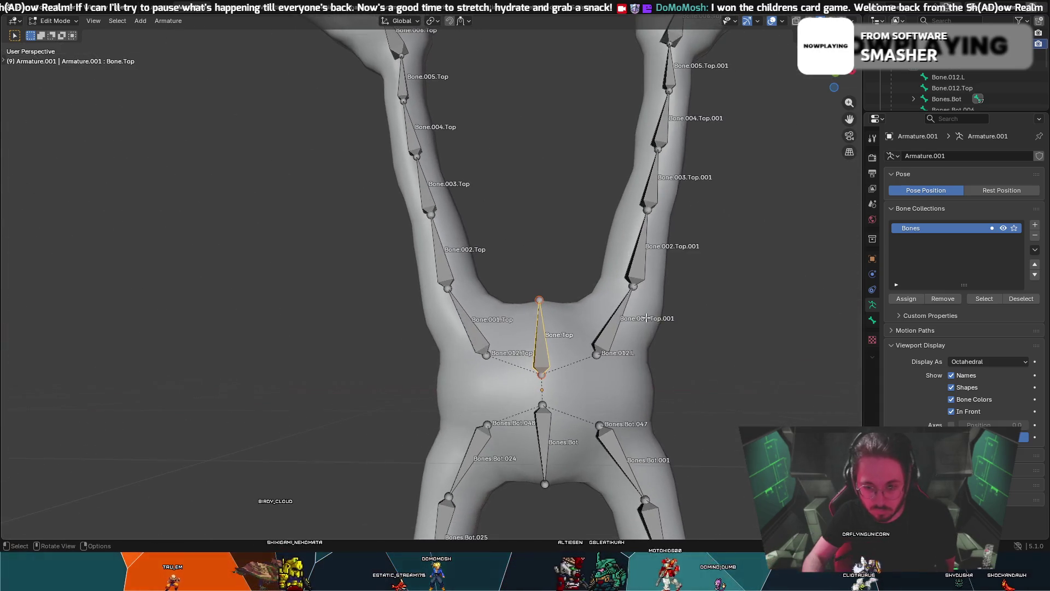
pyautogui.press('g')
pyautogui.press('z')
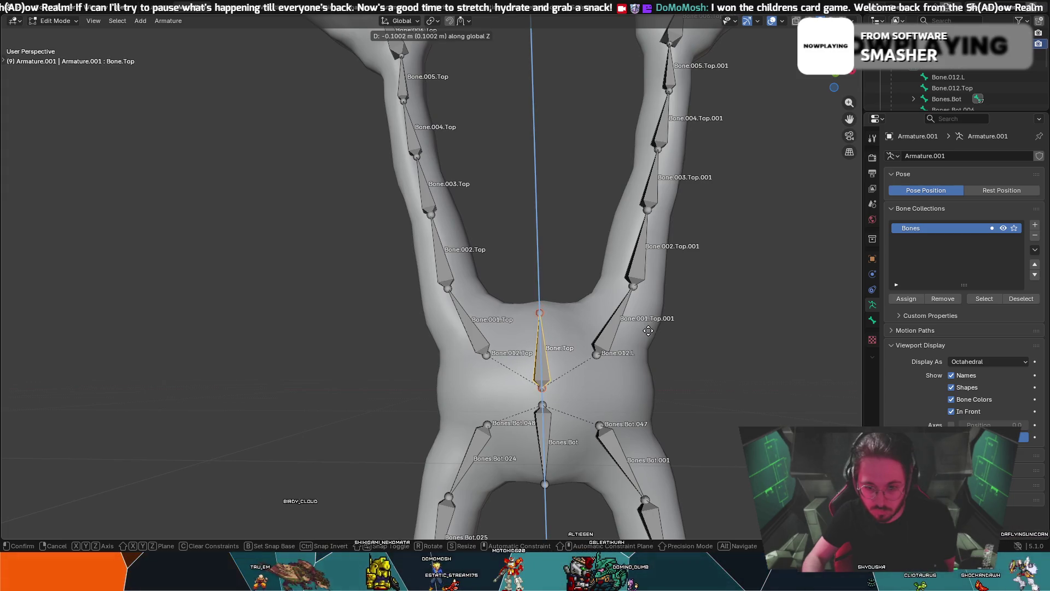
pyautogui.click(647, 332)
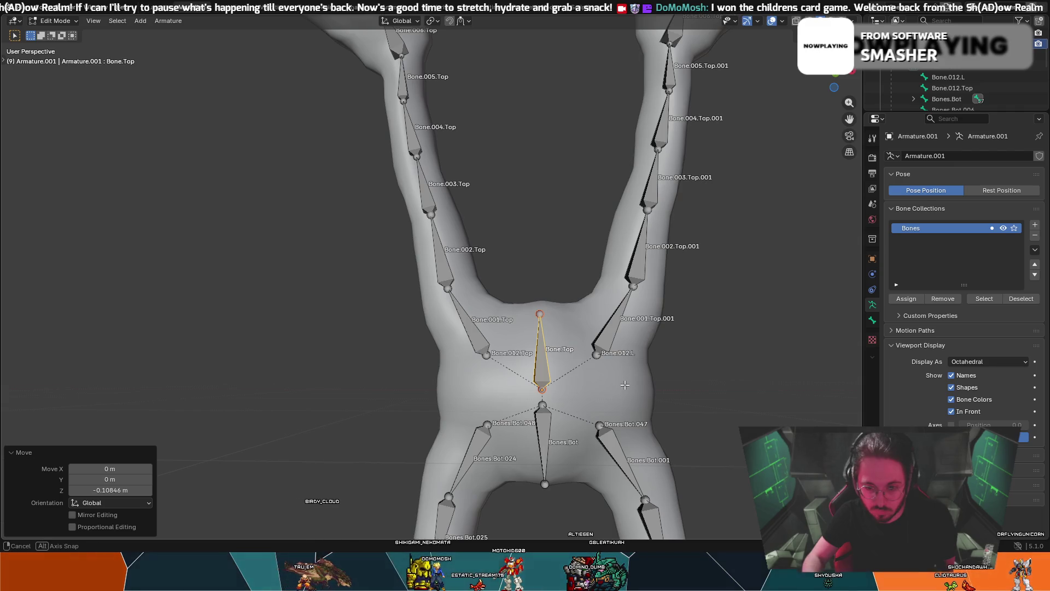
pyautogui.moveTo(624, 385); pyautogui.dragTo(624, 387, button='middle')
# - Delete the central Bone.Top and Bones.Bot bones from the torso
pyautogui.click(539, 278)
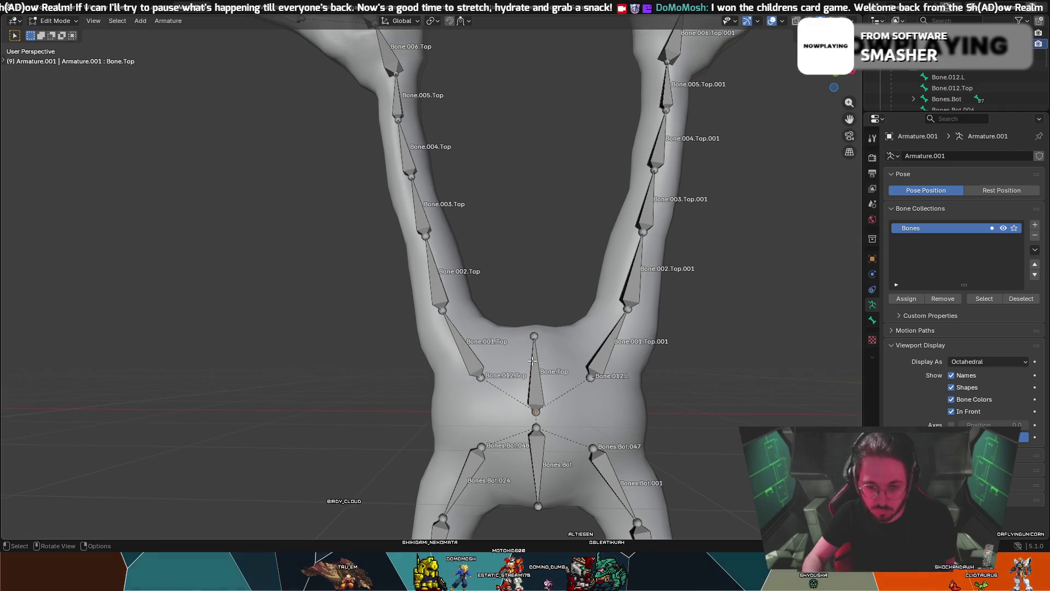
pyautogui.keyDown('alt'); pyautogui.click(506, 372); pyautogui.keyUp('alt')
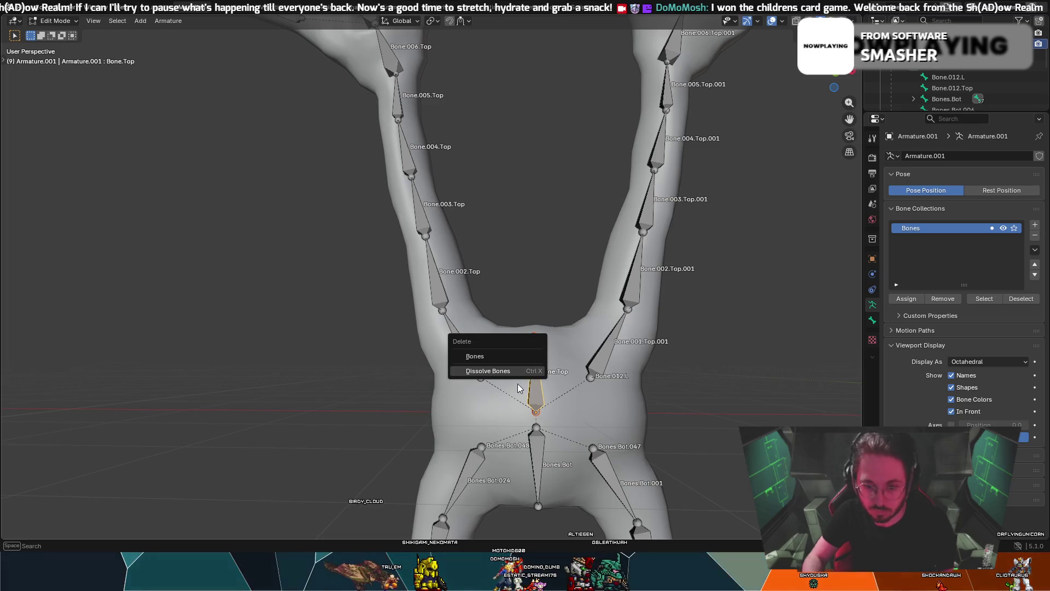
pyautogui.click(506, 374)
pyautogui.rightClick(536, 381)
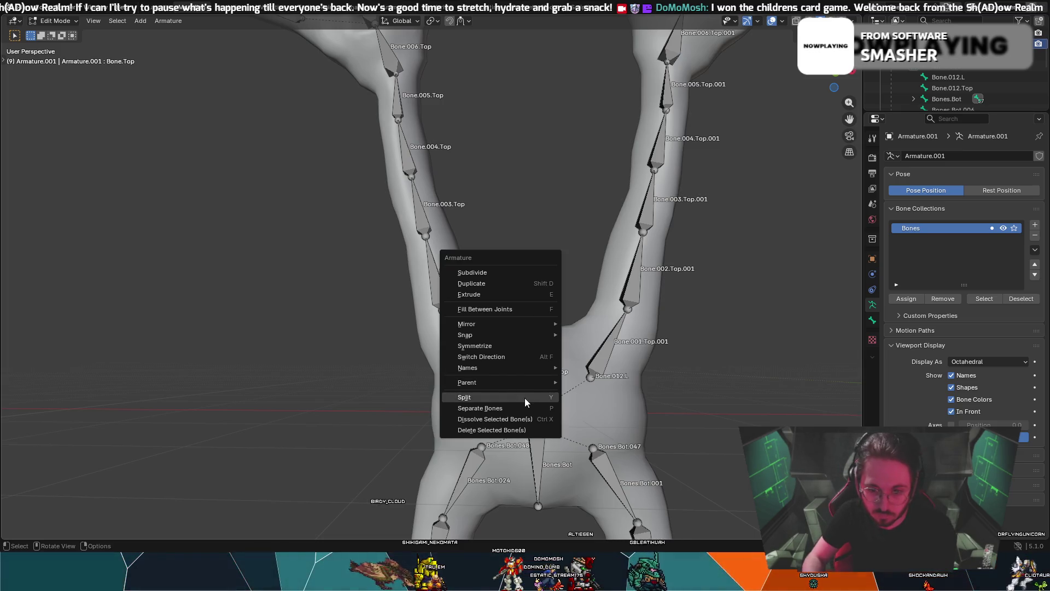
pyautogui.click(504, 436)
pyautogui.click(488, 436)
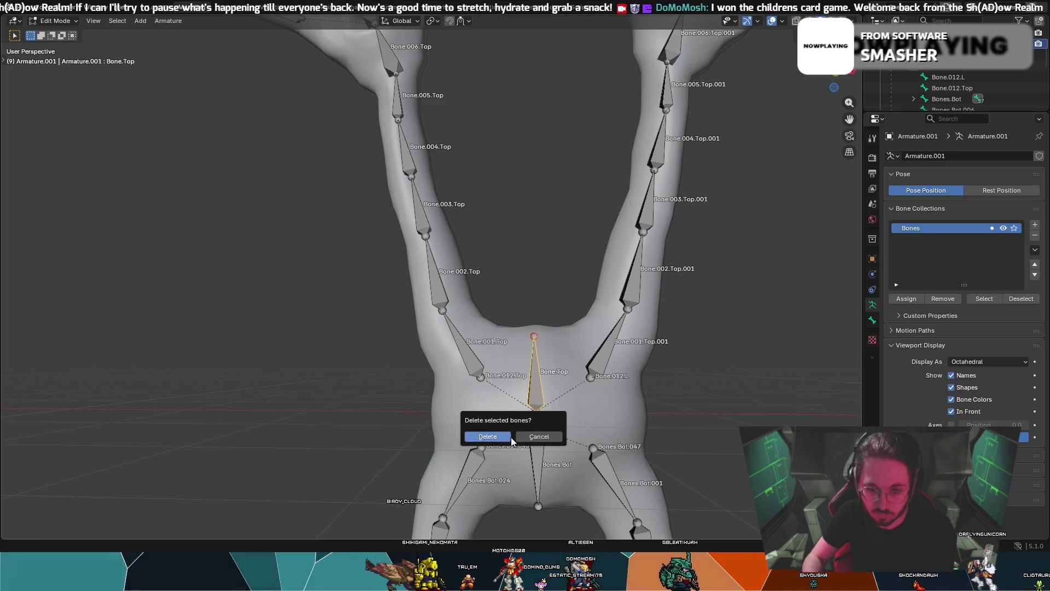
pyautogui.click(536, 462)
pyautogui.rightClick(537, 451)
pyautogui.click(537, 450)
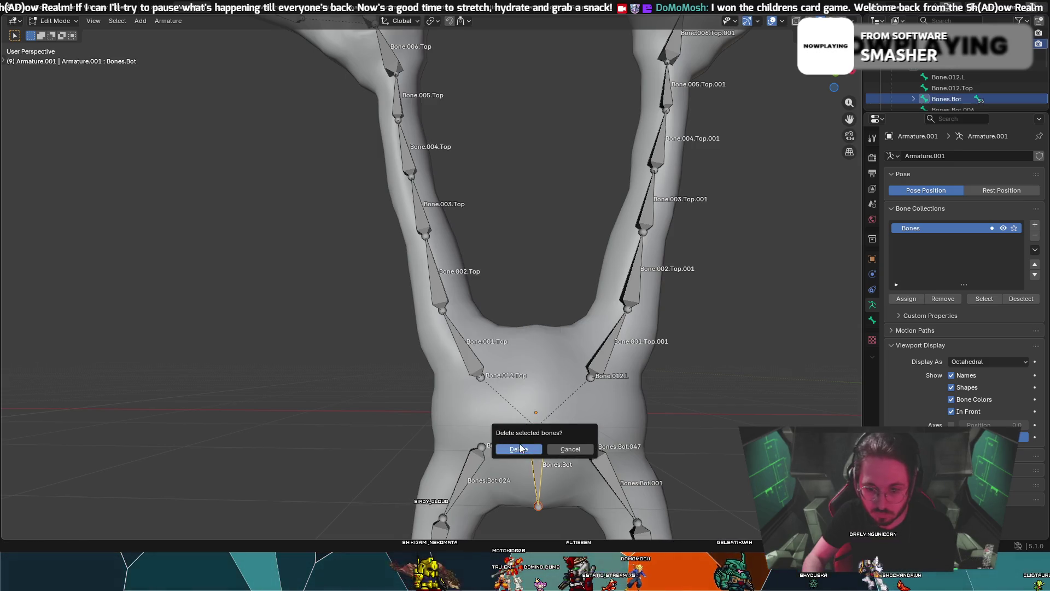
pyautogui.click(520, 450)
pyautogui.press('space')
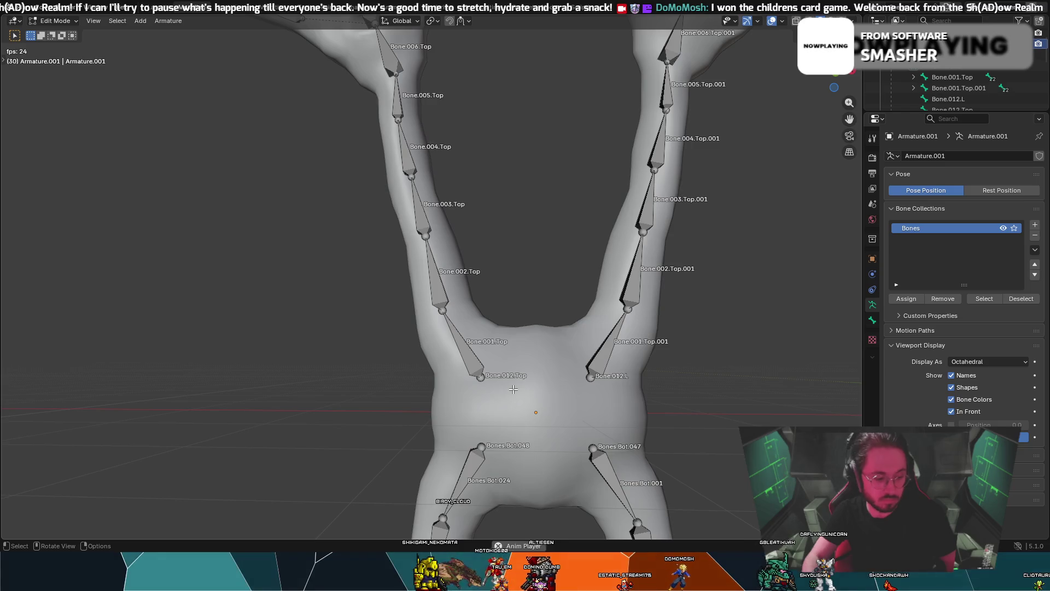
# - Switch the armature back to Object Mode
pyautogui.hotkey('shift', 'a')
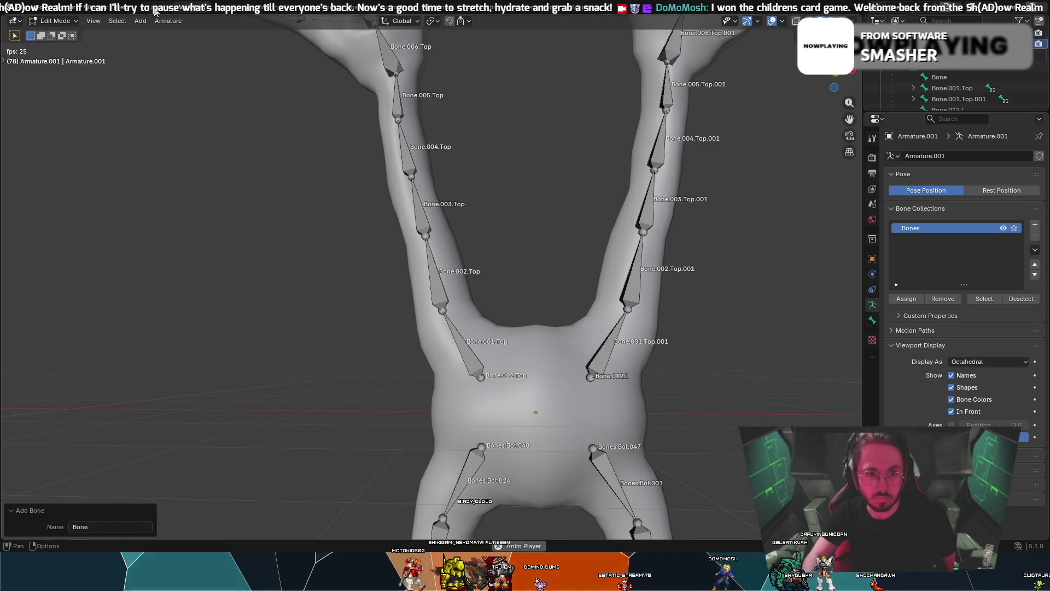
pyautogui.click(155, 12)
pyautogui.click(192, 12)
pyautogui.click(58, 21)
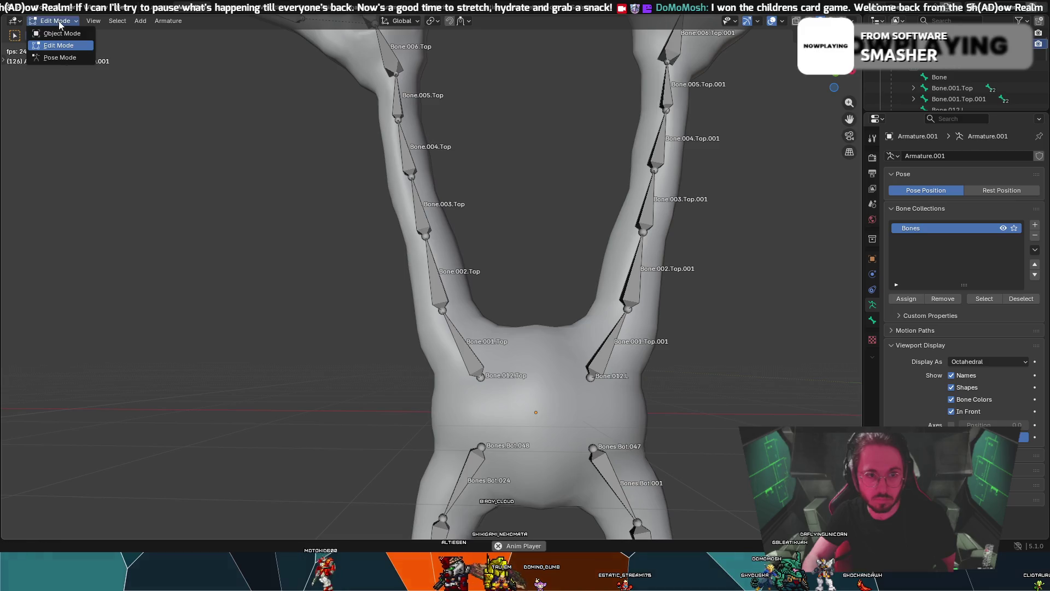
pyautogui.click(52, 35)
# - Delete Armature.001 and select the remaining Armature
pyautogui.scroll(-2, 349, 226)
pyautogui.scroll(-5, 514, 281)
pyautogui.scroll(5, 501, 284)
pyautogui.moveTo(500, 283)
pyautogui.mouseDown(button='middle')
pyautogui.moveTo(537, 293)
pyautogui.moveTo(512, 300)
pyautogui.moveTo(711, 350)
pyautogui.moveTo(584, 343)
pyautogui.moveTo(704, 346)
pyautogui.moveTo(591, 334)
pyautogui.mouseUp(button='middle')
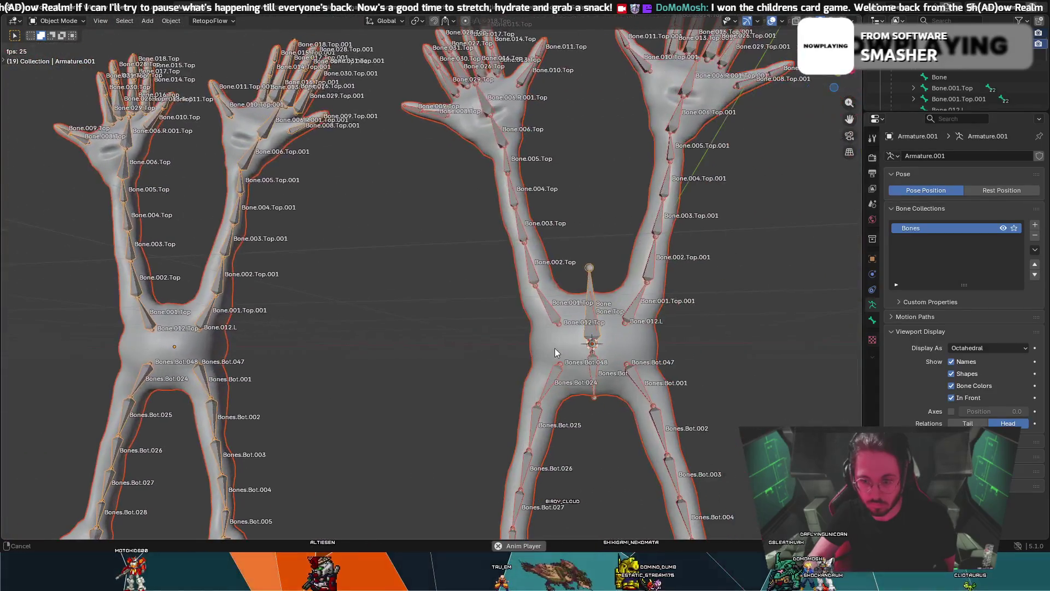
pyautogui.press('Delete')
pyautogui.click(593, 336)
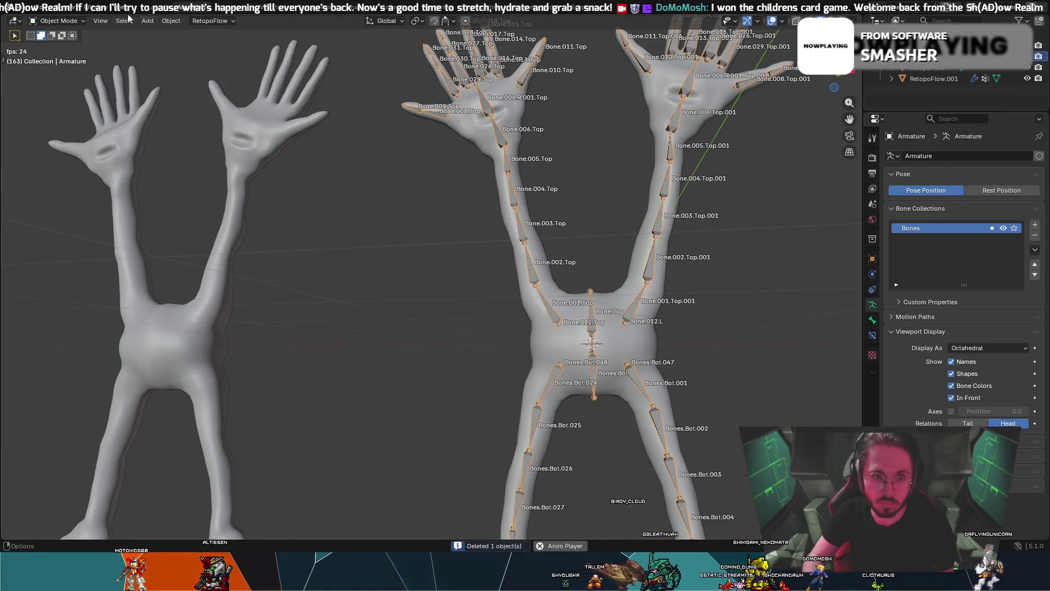
# - In Edit Mode, delete Bone.Top from the remaining armature
pyautogui.press('Tab')
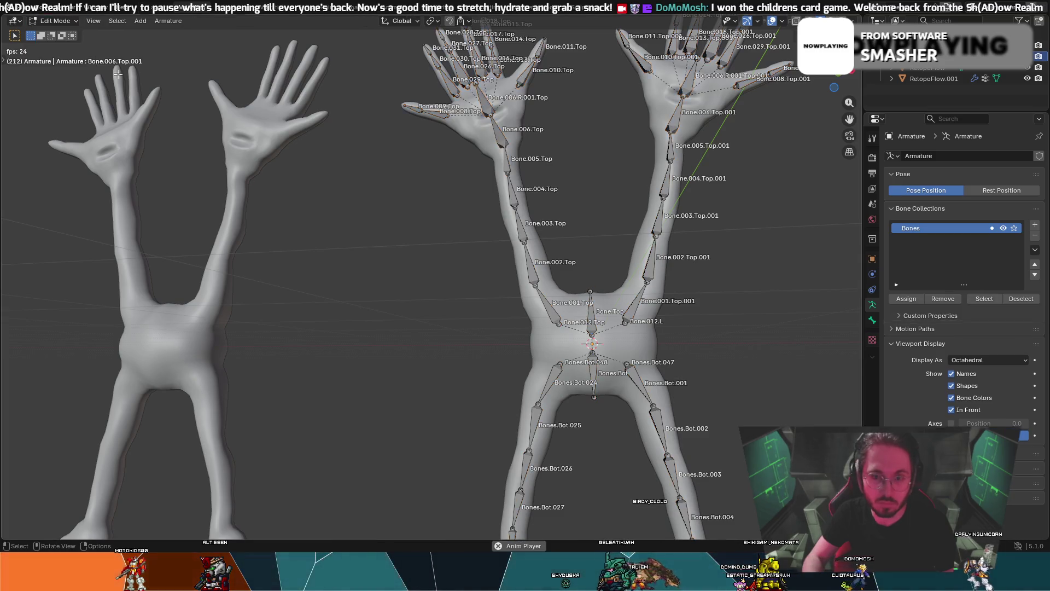
pyautogui.press('x')
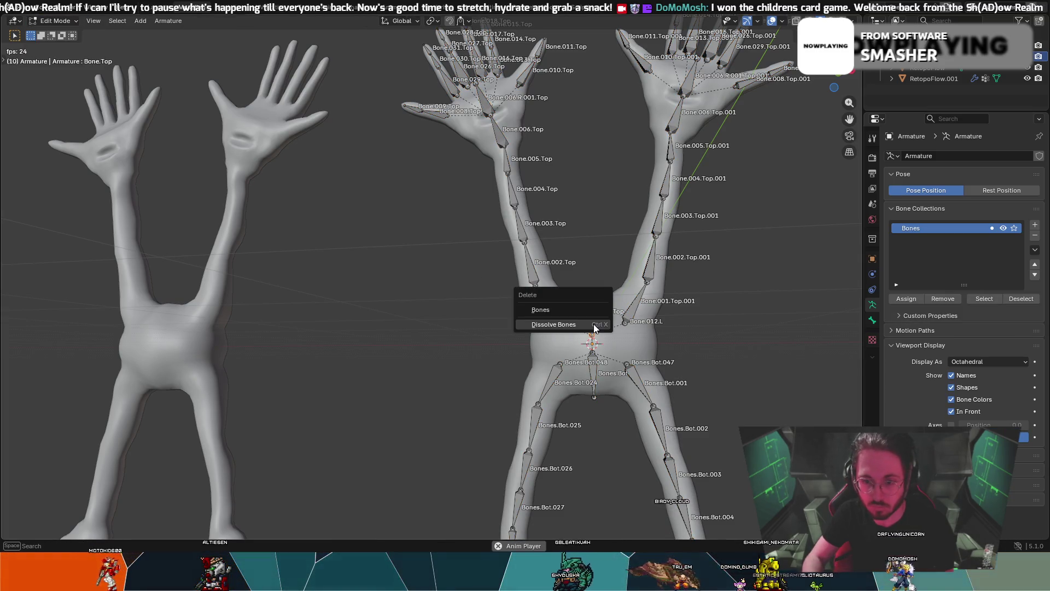
pyautogui.press('Escape')
pyautogui.rightClick(594, 327)
pyautogui.click(580, 326)
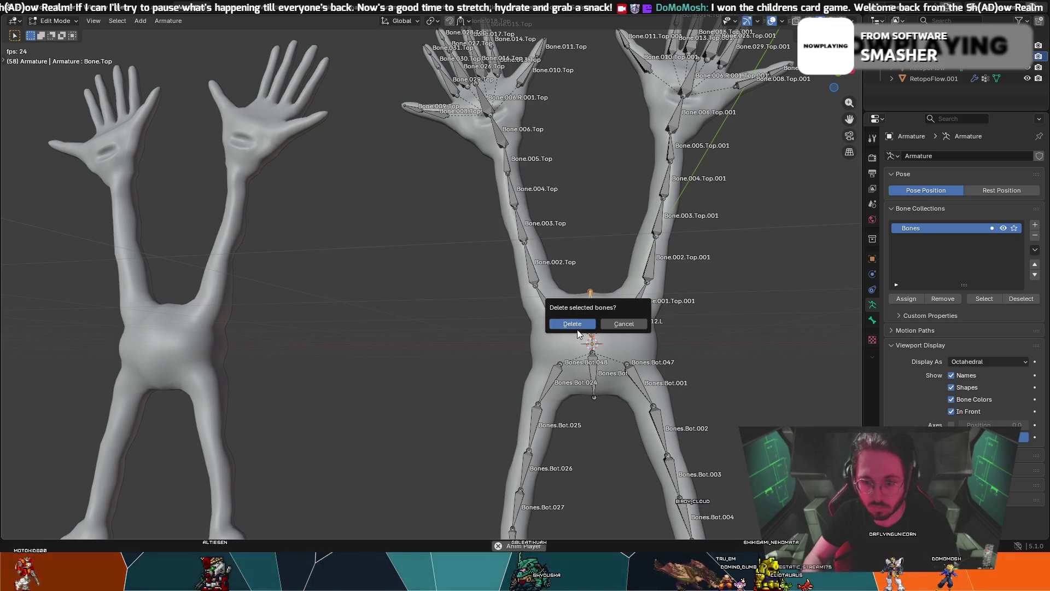
pyautogui.click(594, 367)
# - Delete Bones.Bot as well and return to Object Mode
pyautogui.rightClick(594, 364)
pyautogui.click(593, 363)
pyautogui.click(577, 360)
pyautogui.click(55, 21)
pyautogui.click(52, 32)
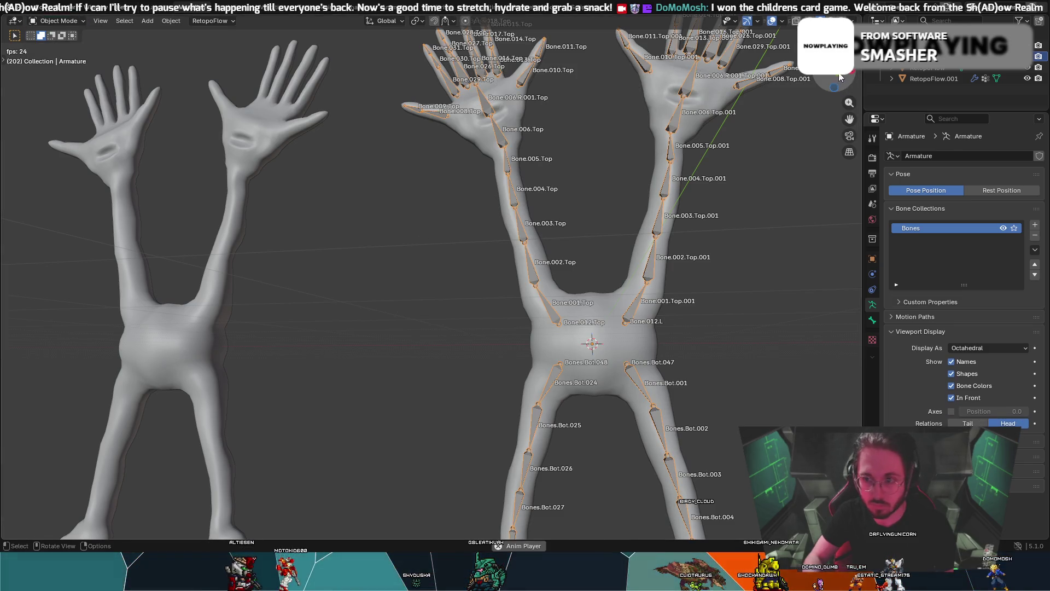
# - In front orthographic view, add a trial armature and undo it
pyautogui.press('KP_1')
pyautogui.scroll(4, 689, 309)
pyautogui.scroll(3, 689, 307)
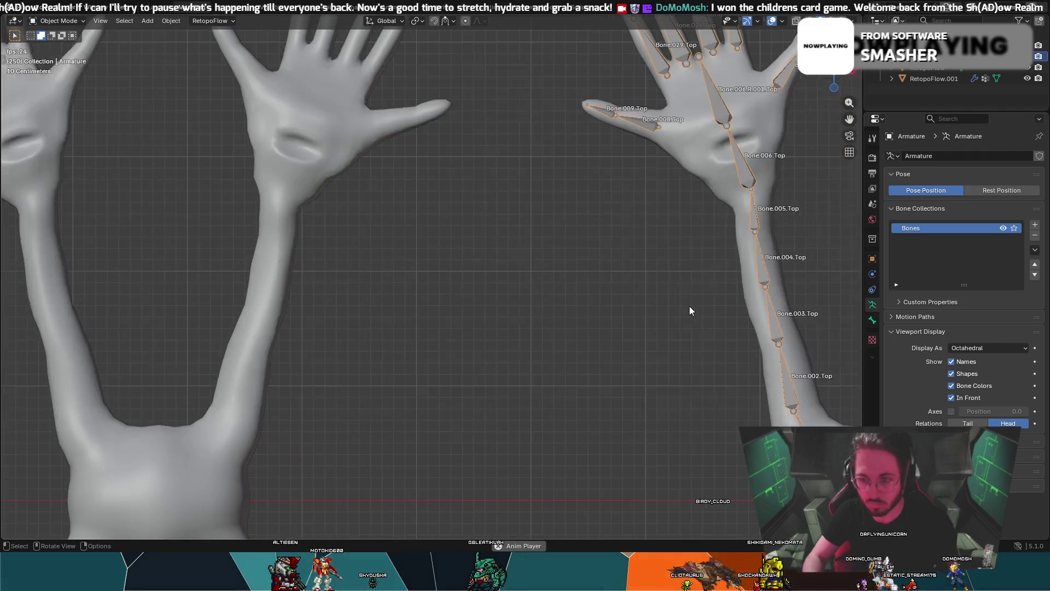
pyautogui.moveTo(698, 372)
pyautogui.keyDown('shift'); pyautogui.mouseDown(button='middle')
pyautogui.moveTo(553, 239)
pyautogui.moveTo(329, 149)
pyautogui.moveTo(287, 147)
pyautogui.mouseUp(button='middle'); pyautogui.keyUp('shift')
pyautogui.hotkey('shift', 'a')
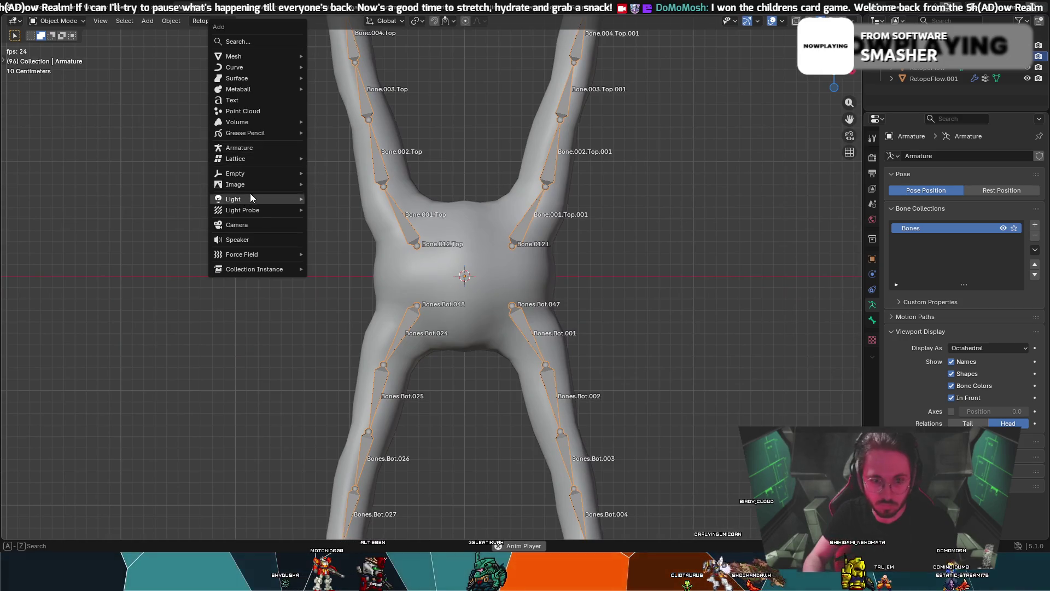
pyautogui.click(241, 147)
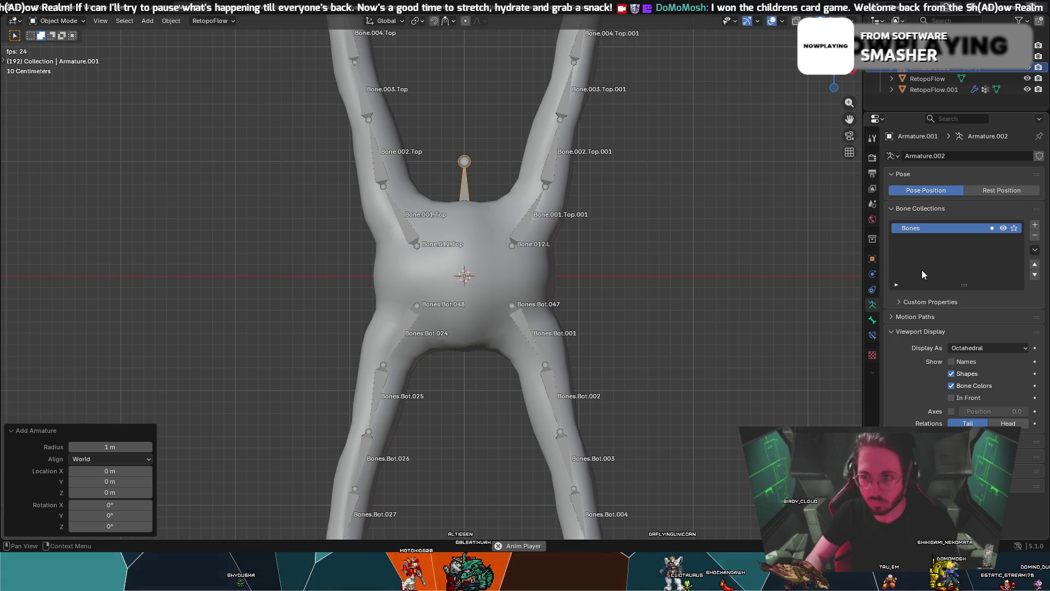
pyautogui.hotkey('ctrl', 'z')
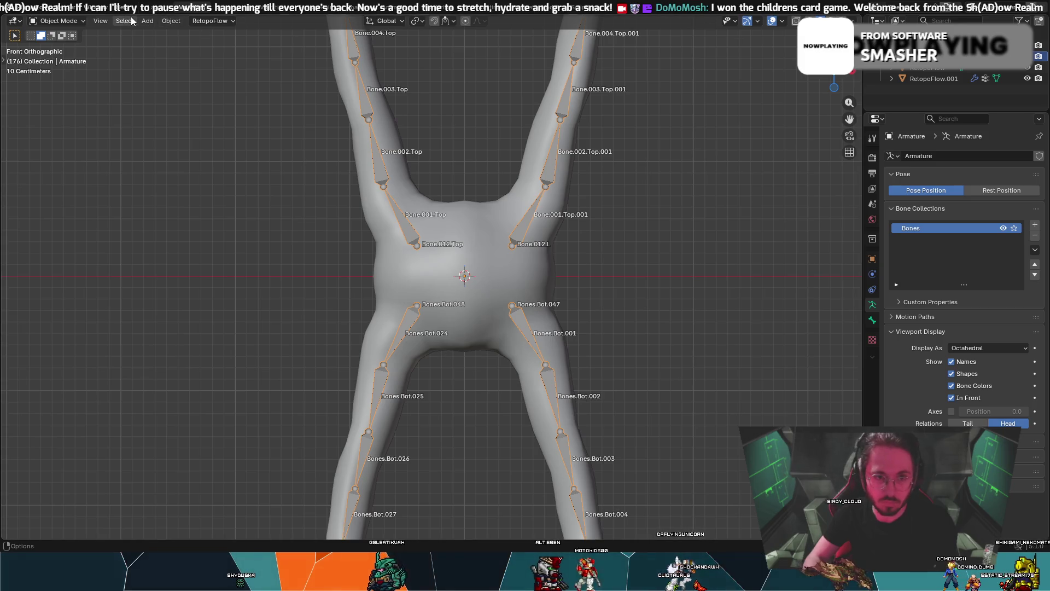
# - In Edit Mode, duplicate Bone.001.Top, cancel, and undo to restore Bones.Bot
pyautogui.click(84, 21)
pyautogui.click(77, 41)
pyautogui.click(411, 229)
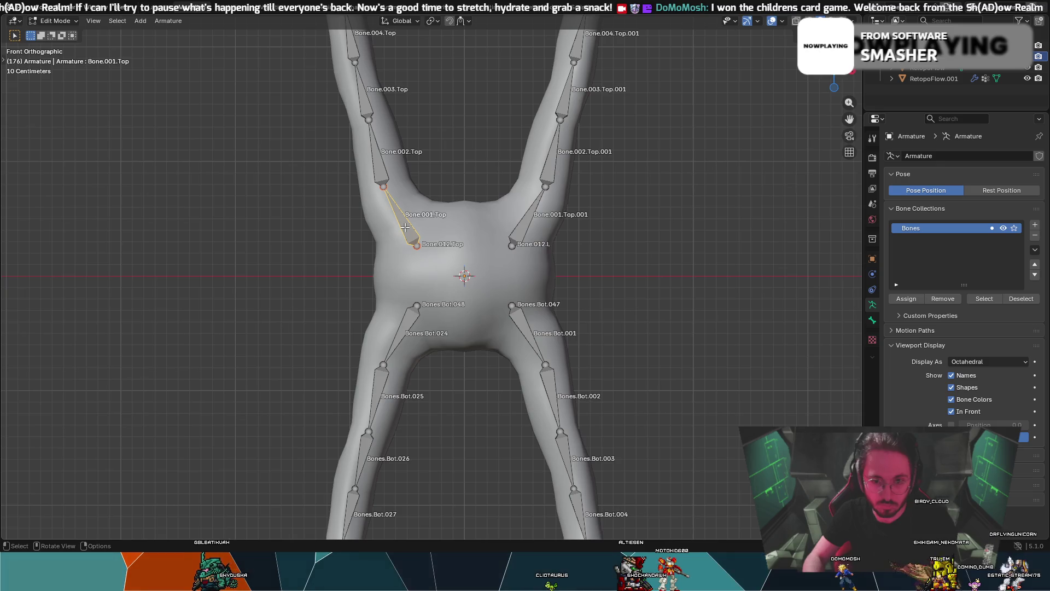
pyautogui.hotkey('shift', 'd')
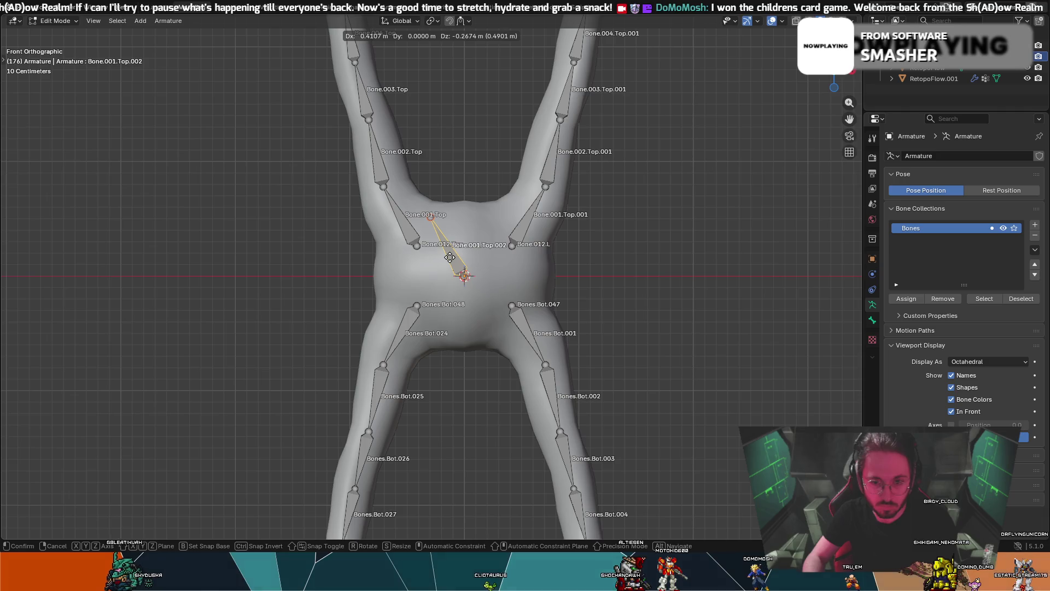
pyautogui.rightClick(465, 167)
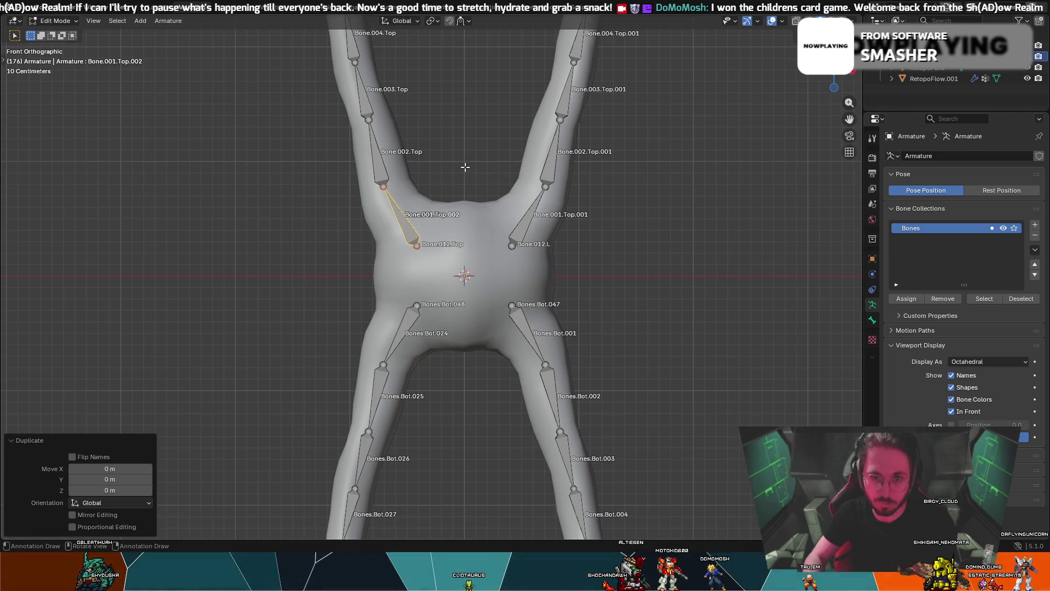
pyautogui.hotkey('ctrl', 'z')
pyautogui.hotkey('ctrl', 'z')
pyautogui.hotkey('ctrl', 'z')
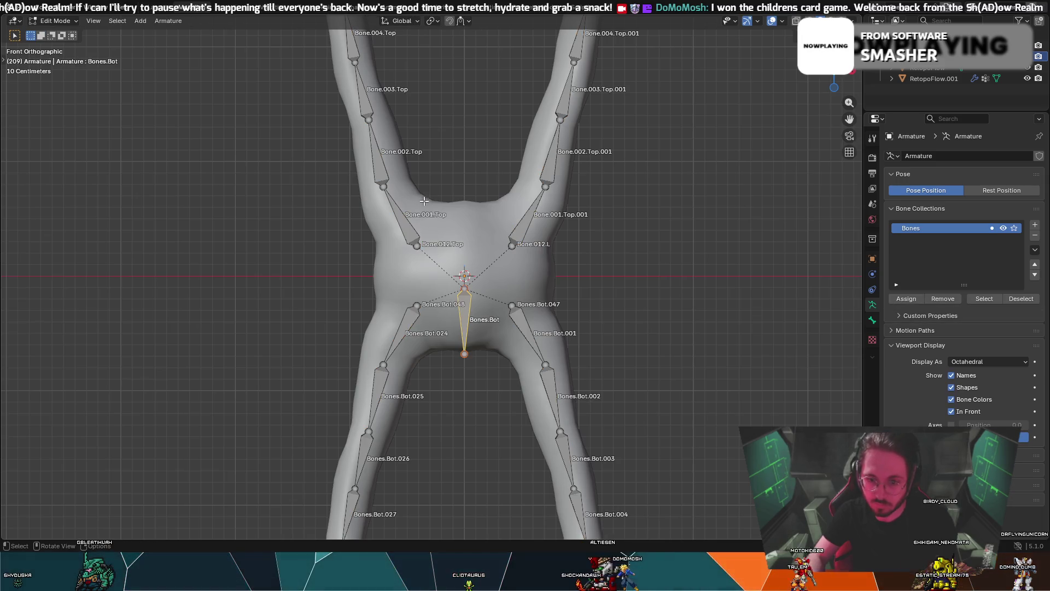
# - Move Bones.Bot along Z, settling it slightly lower in the torso
pyautogui.press('g')
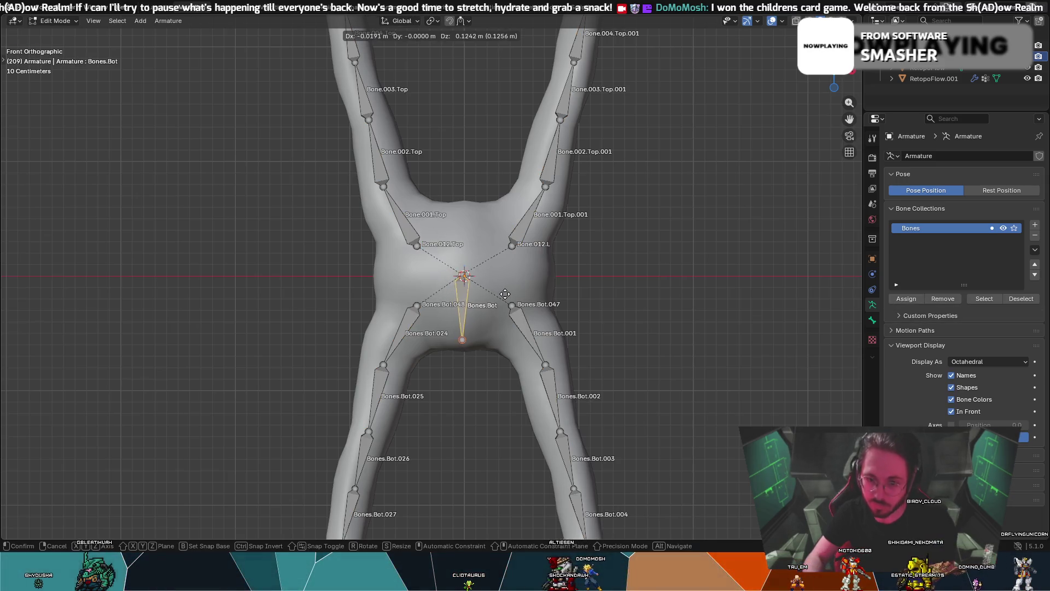
pyautogui.press('z')
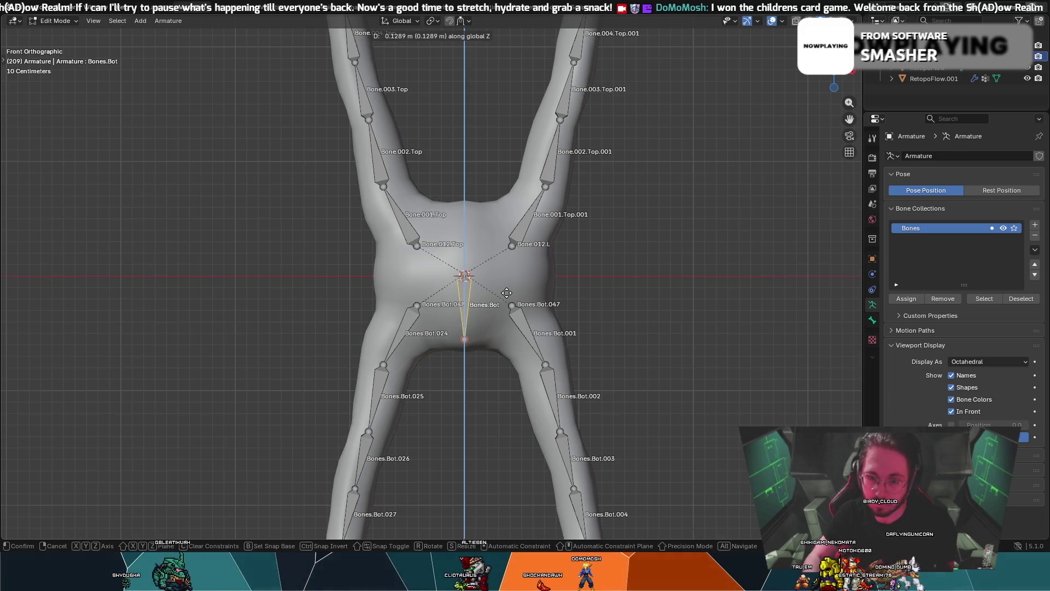
pyautogui.click(507, 292)
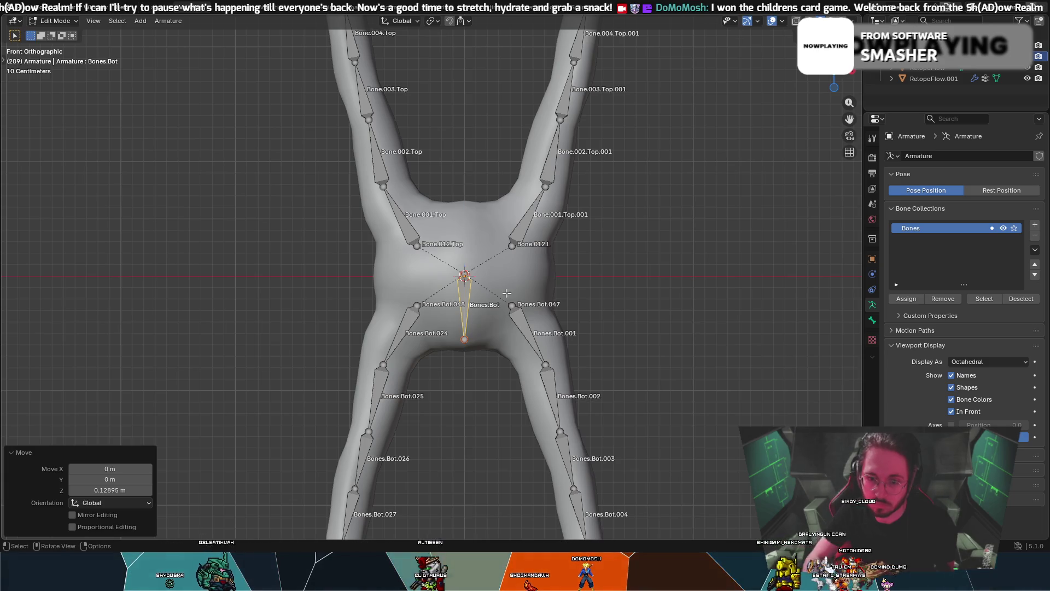
pyautogui.scroll(3, 488, 286)
pyautogui.scroll(-1, 488, 287)
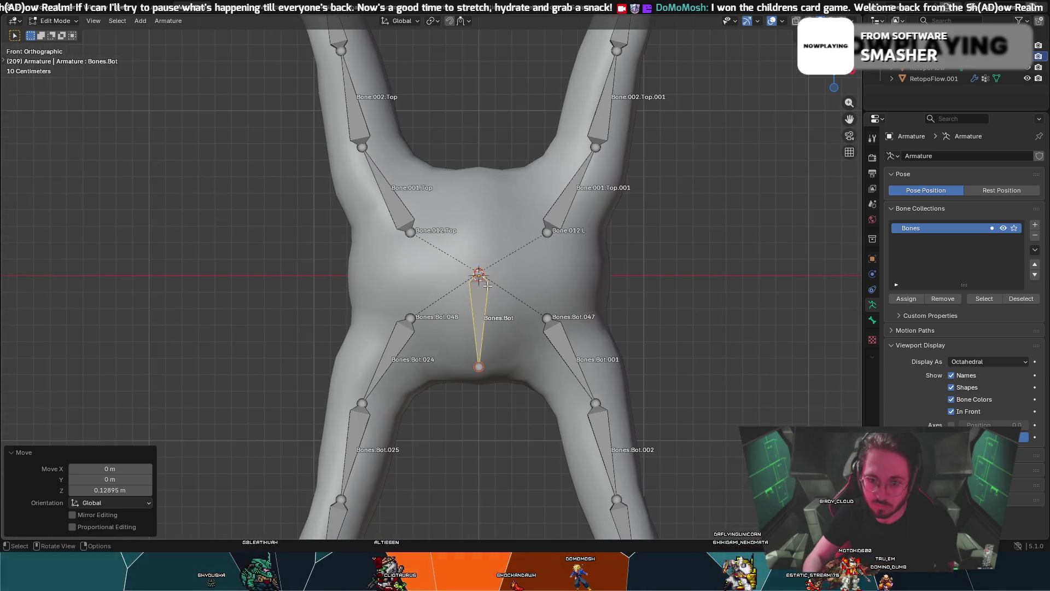
pyautogui.press('z')
pyautogui.press('Escape')
pyautogui.press('g')
pyautogui.press('z')
pyautogui.click(512, 267)
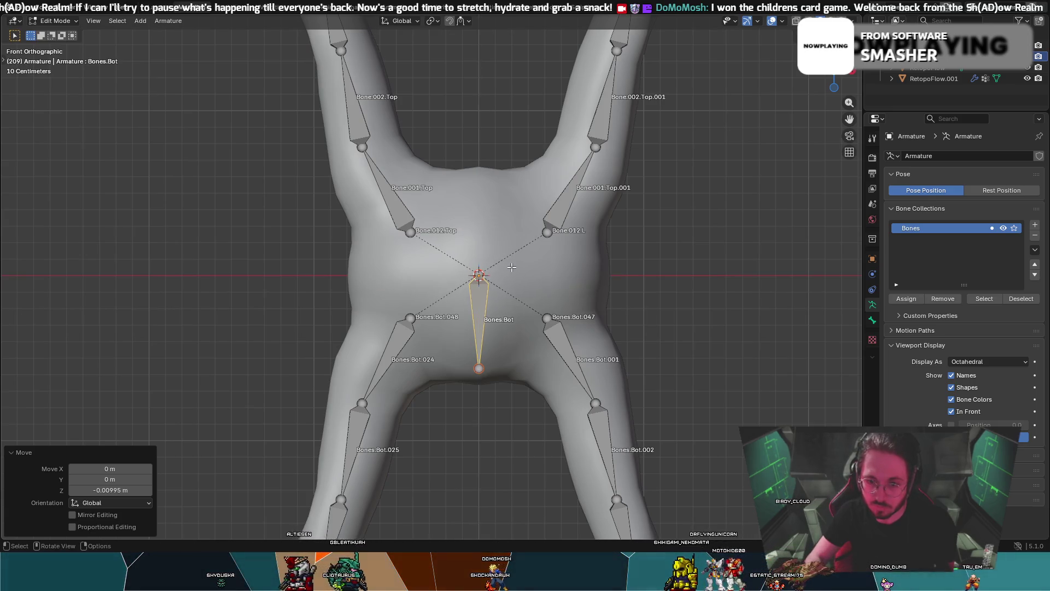
# - Check the armature from back and front, cancel a test scale, and reselect Bones.Bot
pyautogui.click(834, 75)
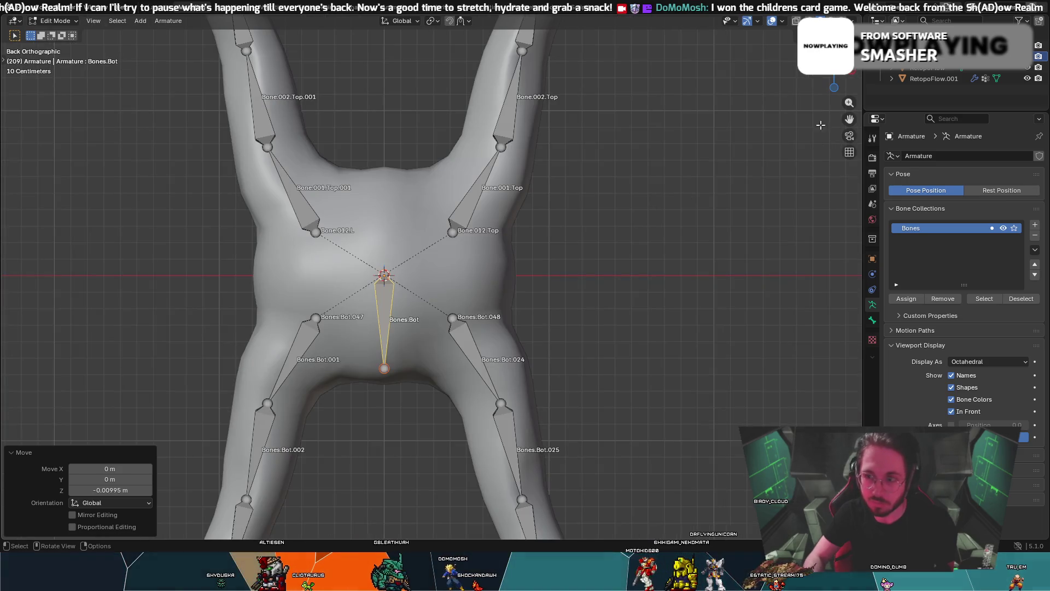
pyautogui.click(834, 76)
pyautogui.press('z')
pyautogui.press('Escape')
pyautogui.press('s')
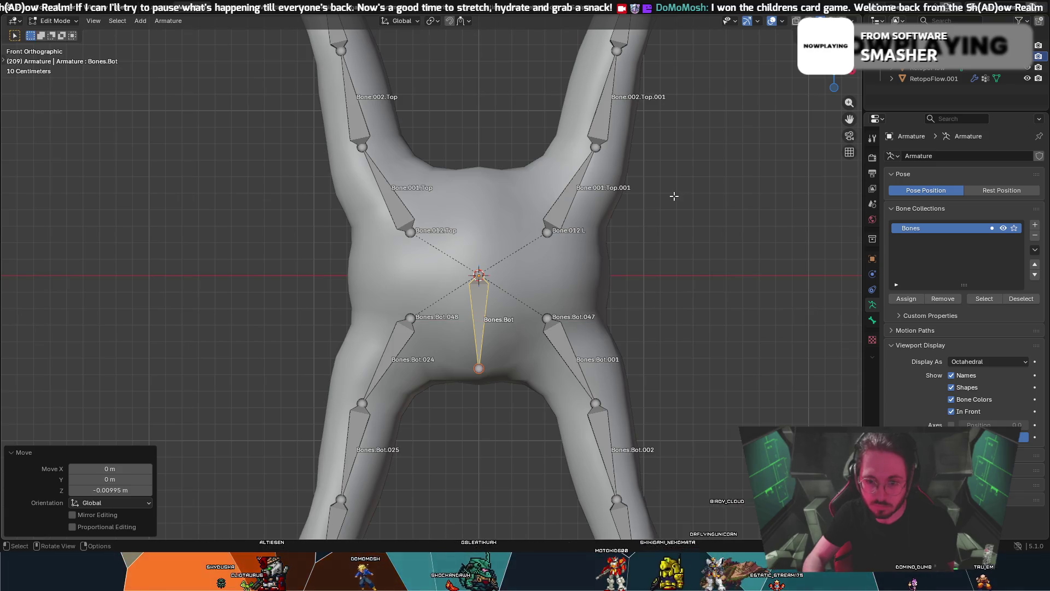
pyautogui.rightClick(674, 195)
pyautogui.rightClick(733, 188)
pyautogui.click(741, 195)
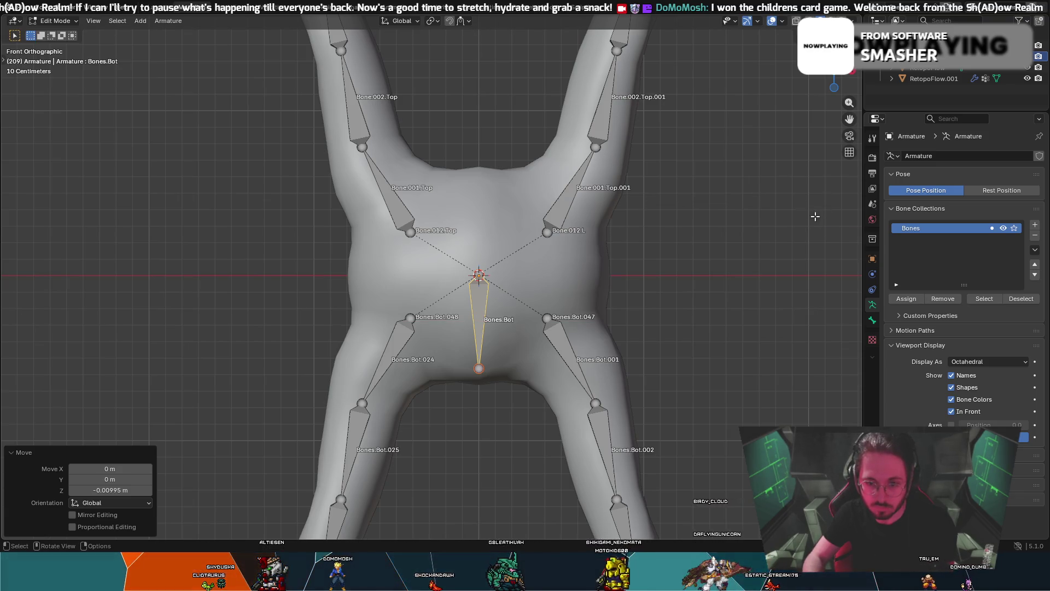
pyautogui.click(478, 290)
# - Try constrained moves of Bones.Bot along X, Y and Z, leaving it in place
pyautogui.press('g')
pyautogui.press('x')
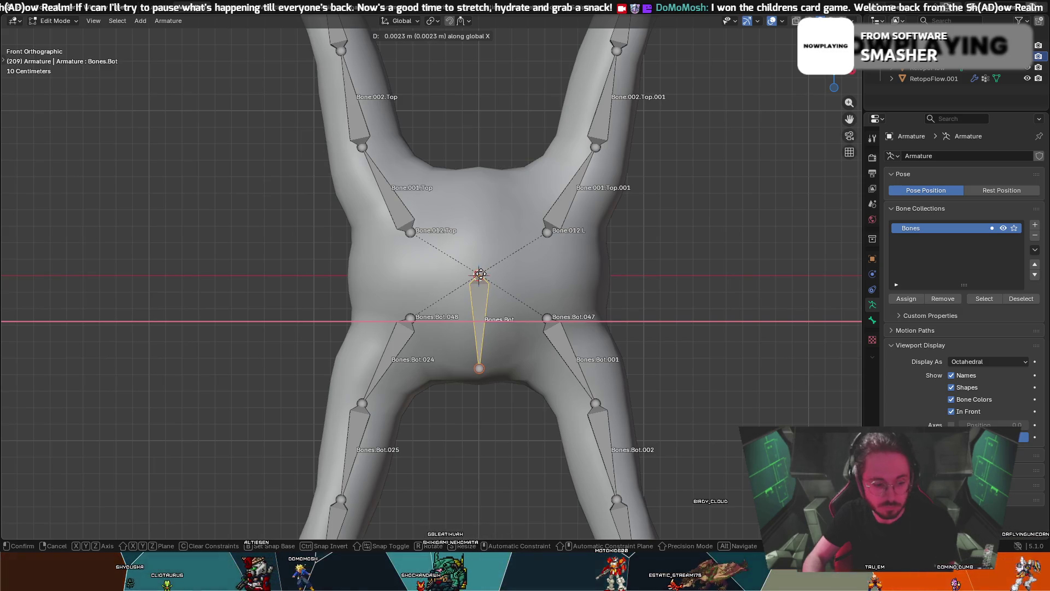
pyautogui.click(480, 275)
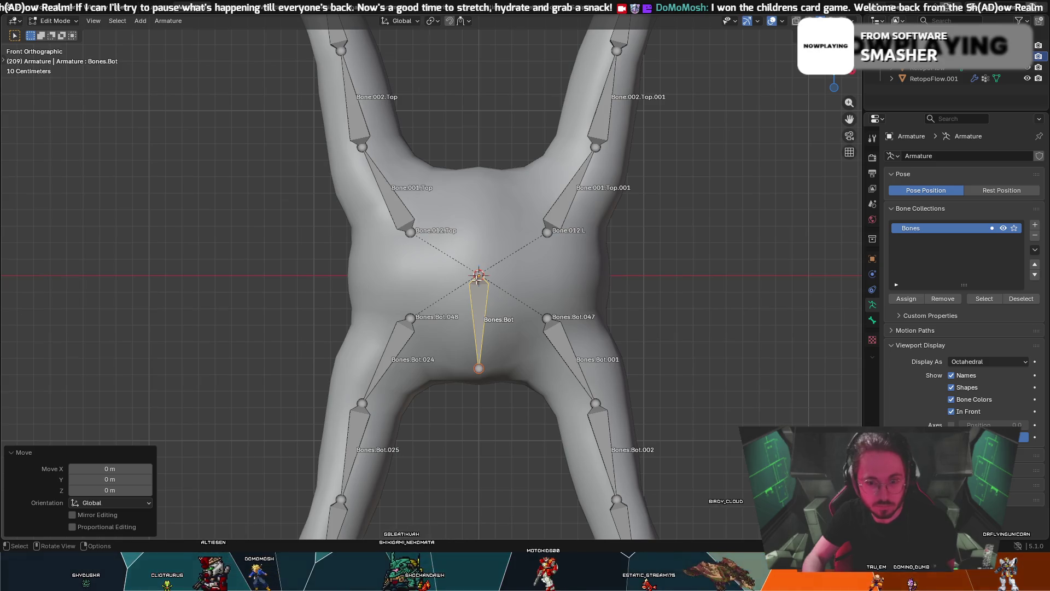
pyautogui.press('g')
pyautogui.press('z')
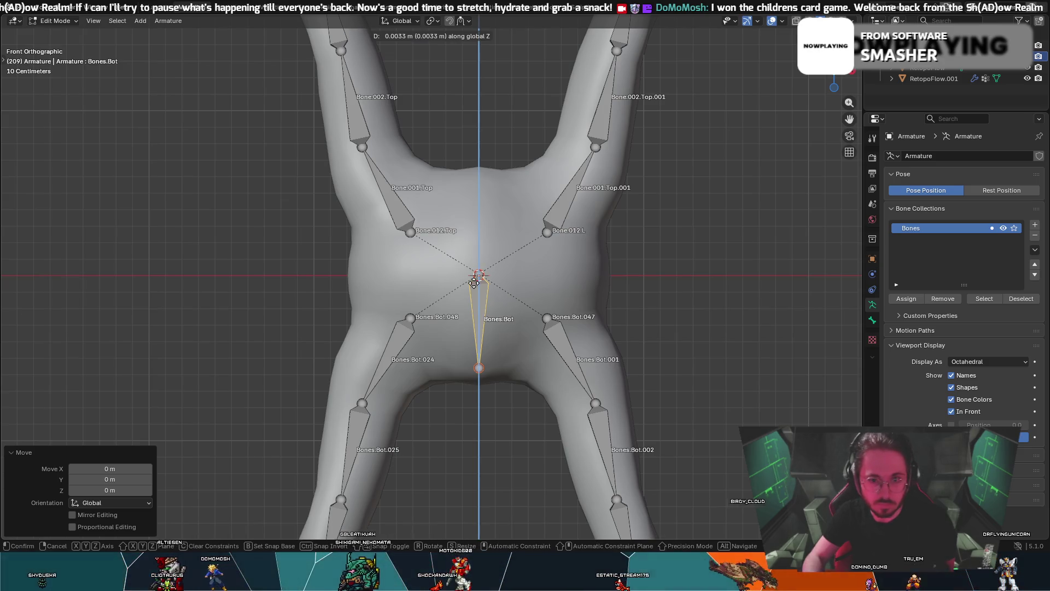
pyautogui.write('0')
pyautogui.press('Escape')
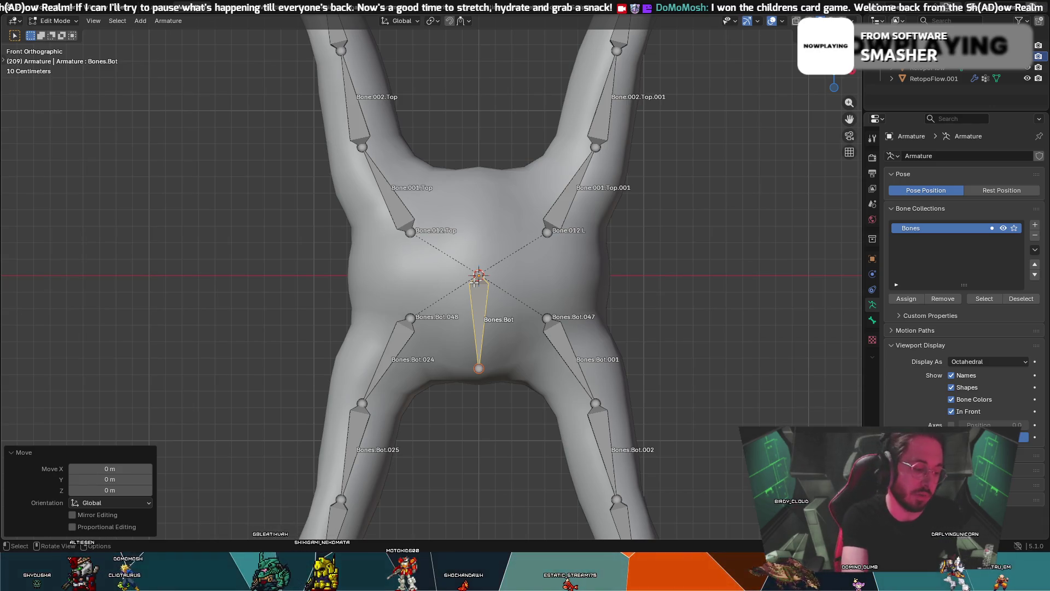
pyautogui.press('g')
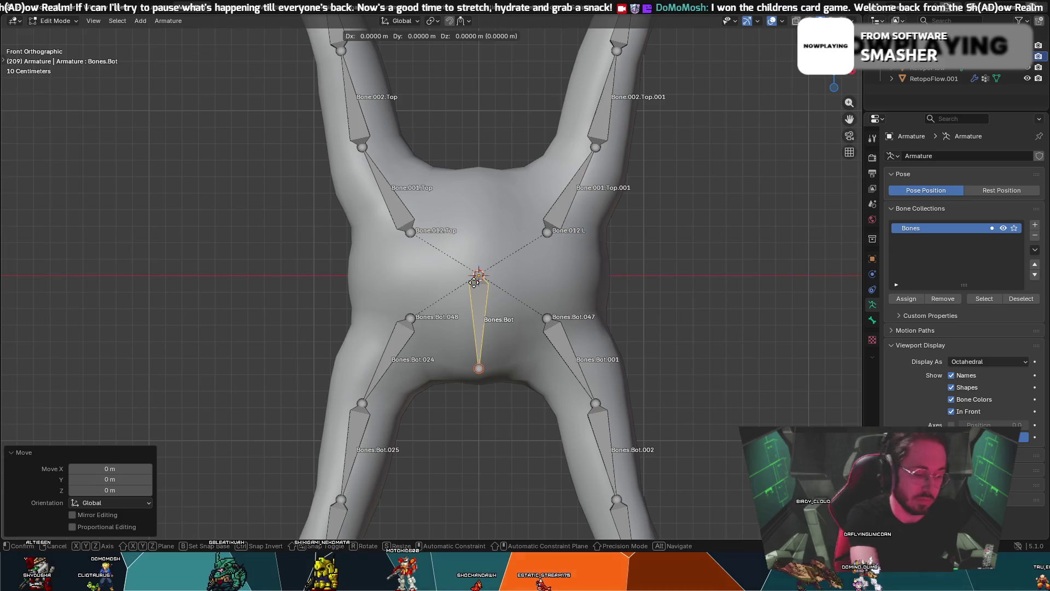
pyautogui.press('z')
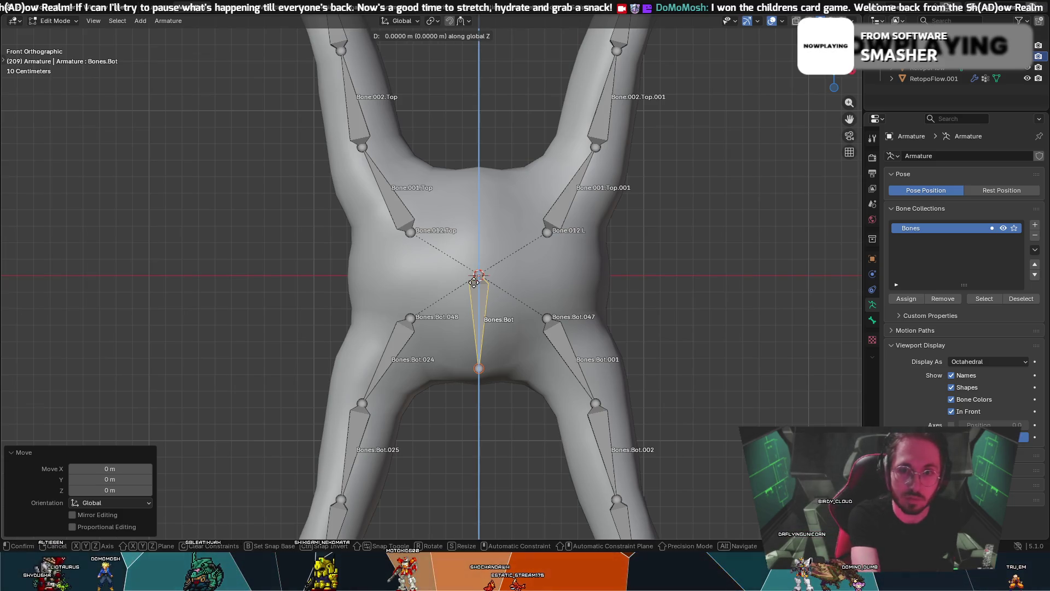
pyautogui.press('y')
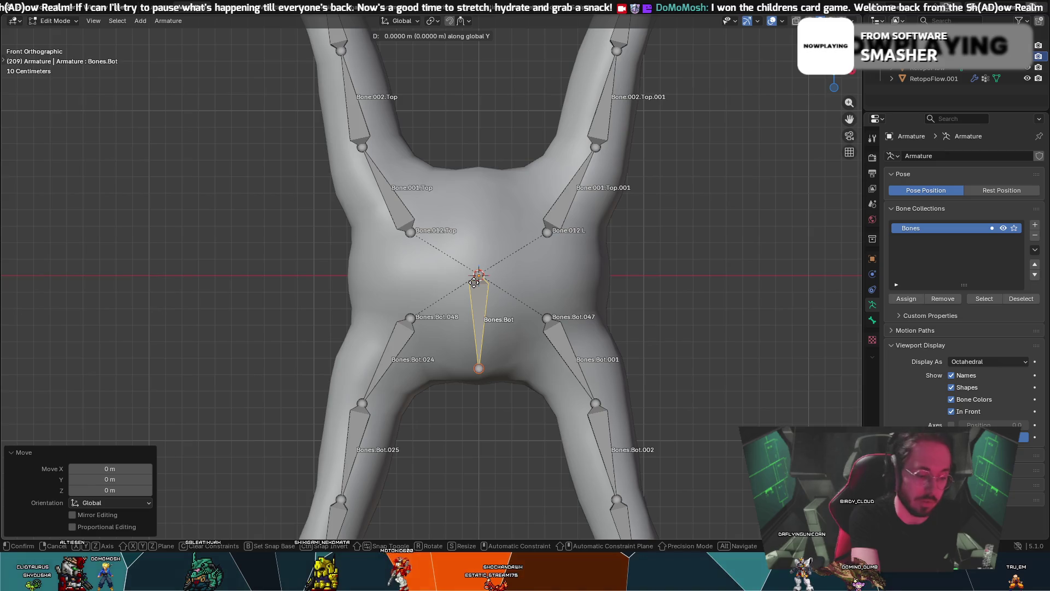
pyautogui.press('z')
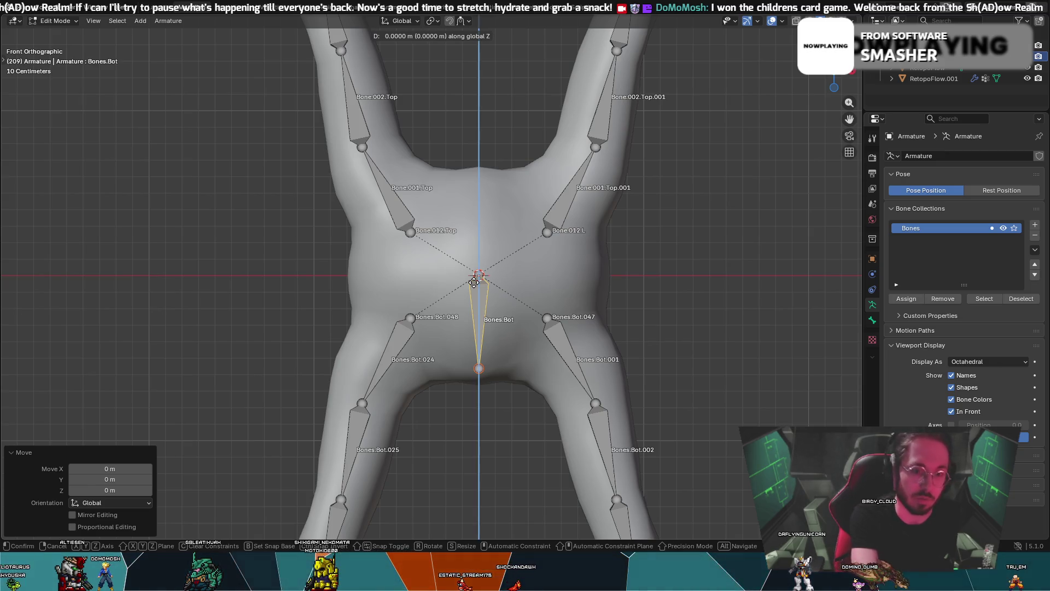
pyautogui.press('x')
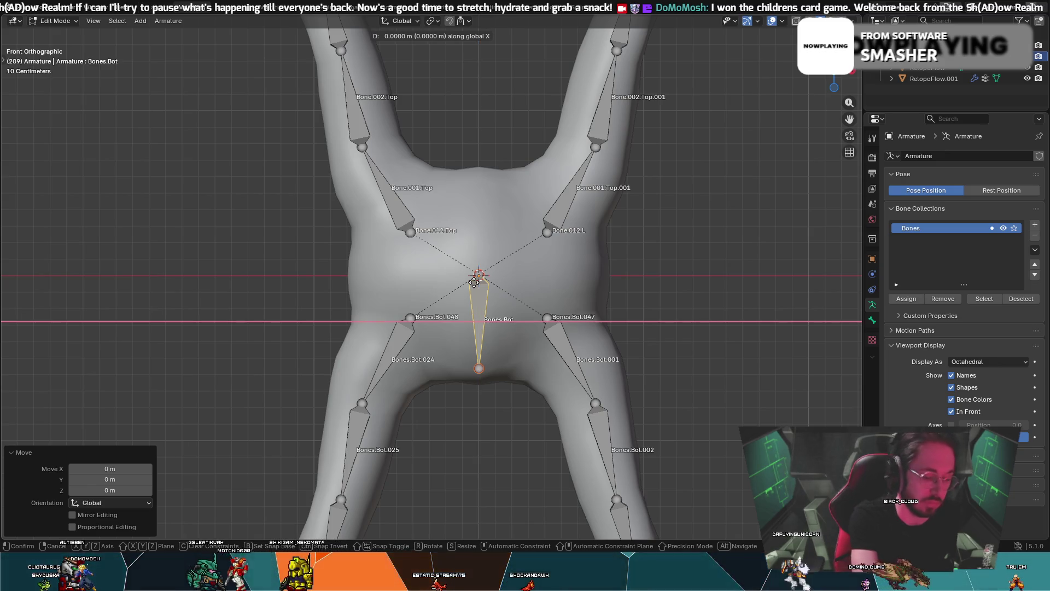
pyautogui.press('Return')
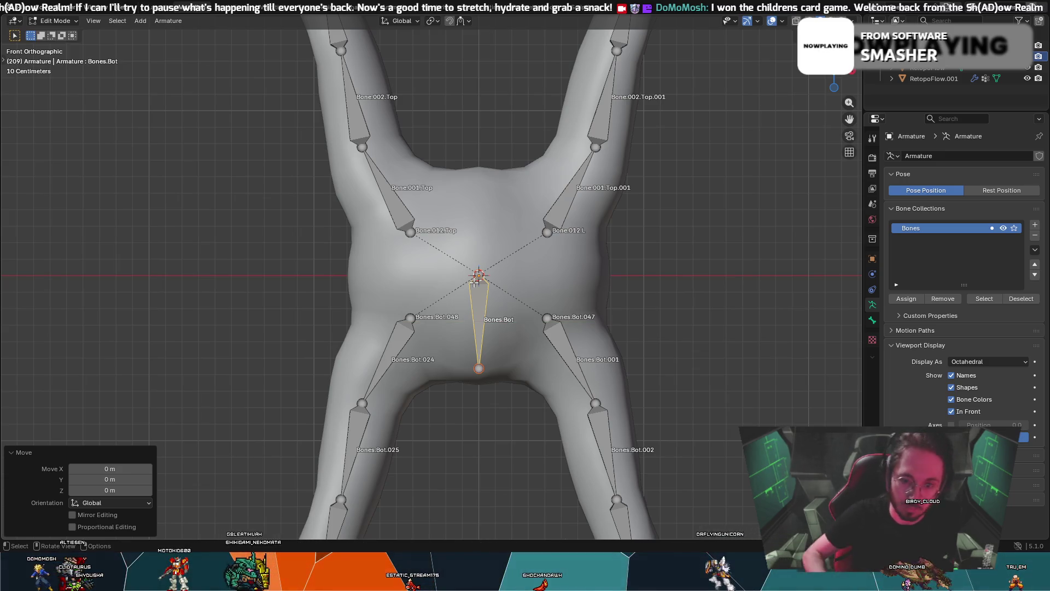
# - Extrude Bones.Bot.049 from the Bones.Bot tail and select the centre joint
pyautogui.press('e')
pyautogui.press('Escape')
pyautogui.click(479, 275)
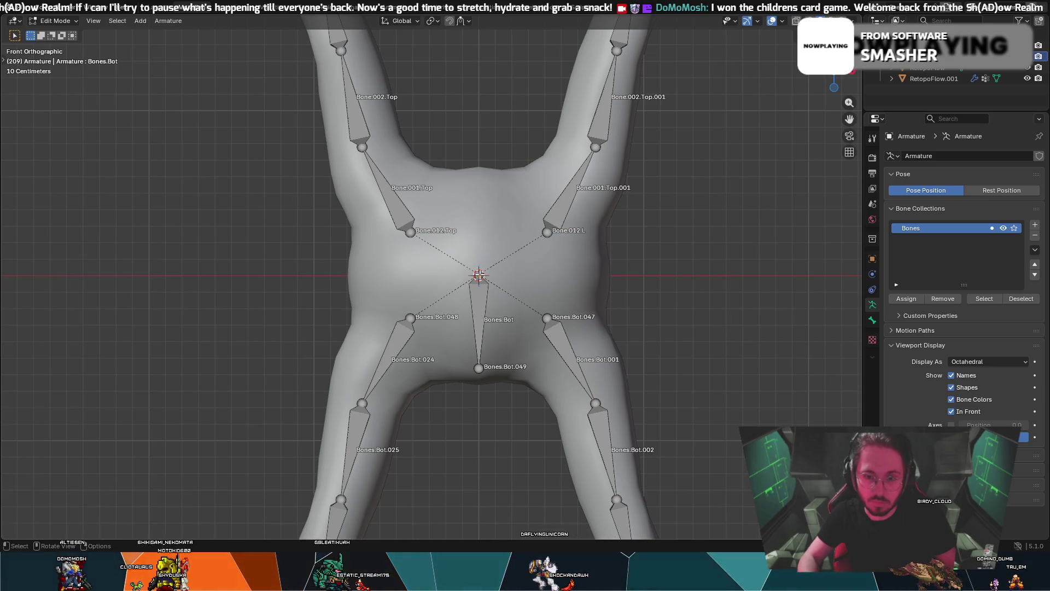
# - Extrude Bones.Bot.050 0.59 m straight up along Z from the centre joint and select it
pyautogui.press('e')
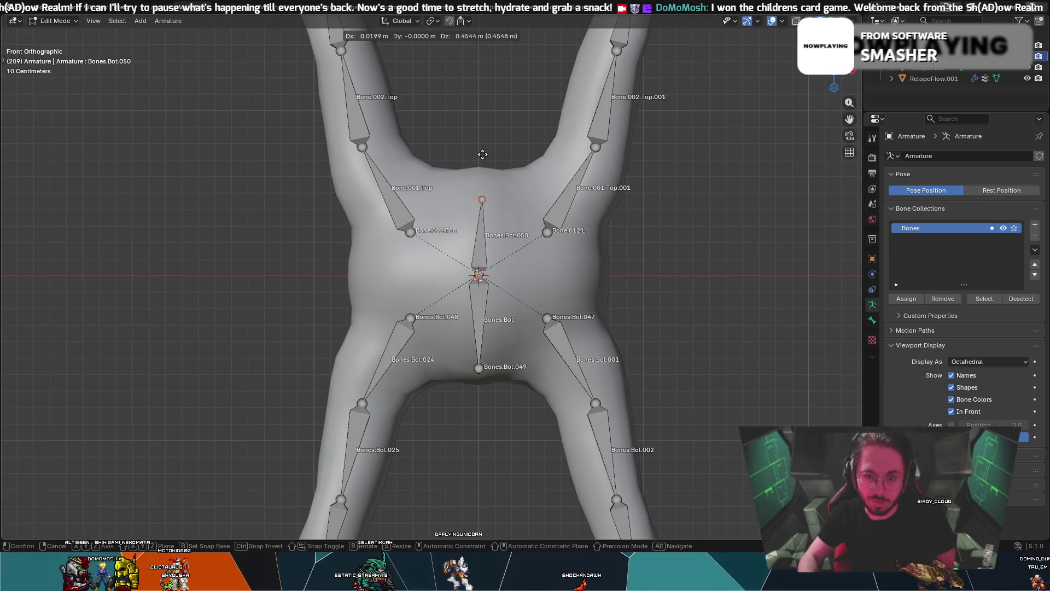
pyautogui.press('z')
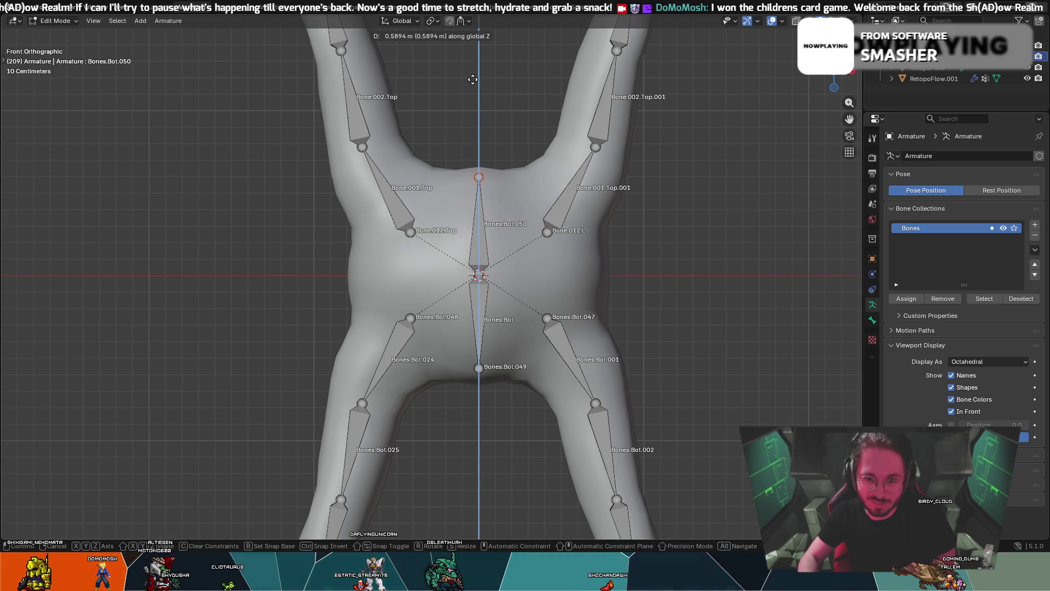
pyautogui.click(473, 79)
pyautogui.moveTo(473, 79)
pyautogui.mouseDown(button='middle')
pyautogui.moveTo(510, 172)
pyautogui.moveTo(492, 164)
pyautogui.moveTo(427, 206)
pyautogui.moveTo(321, 169)
pyautogui.moveTo(438, 188)
pyautogui.moveTo(810, 206)
pyautogui.moveTo(506, 197)
pyautogui.moveTo(619, 188)
pyautogui.moveTo(612, 170)
pyautogui.moveTo(648, 223)
pyautogui.mouseUp(button='middle')
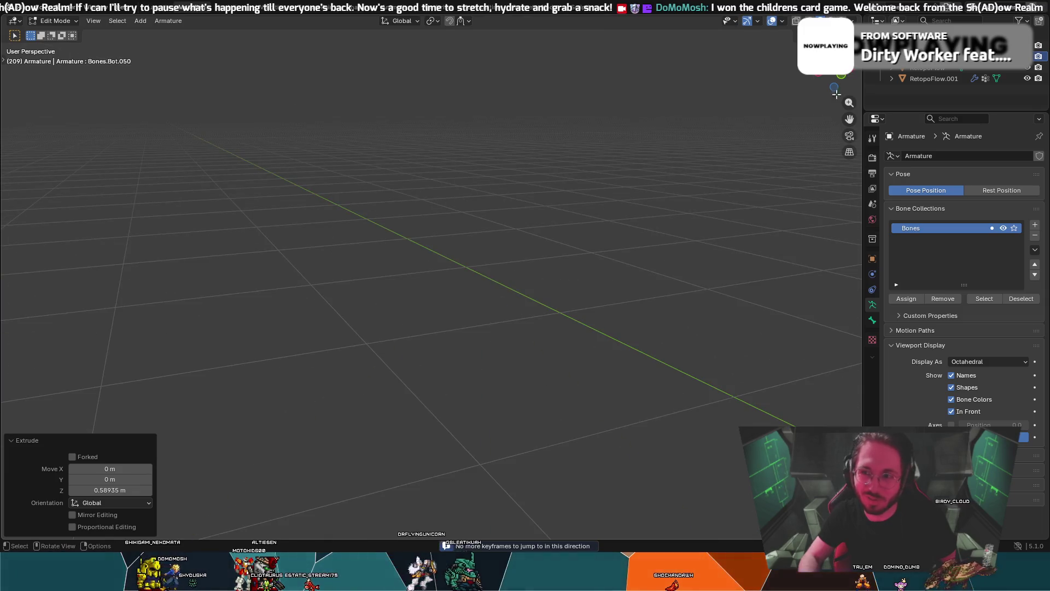
pyautogui.press('KP_1')
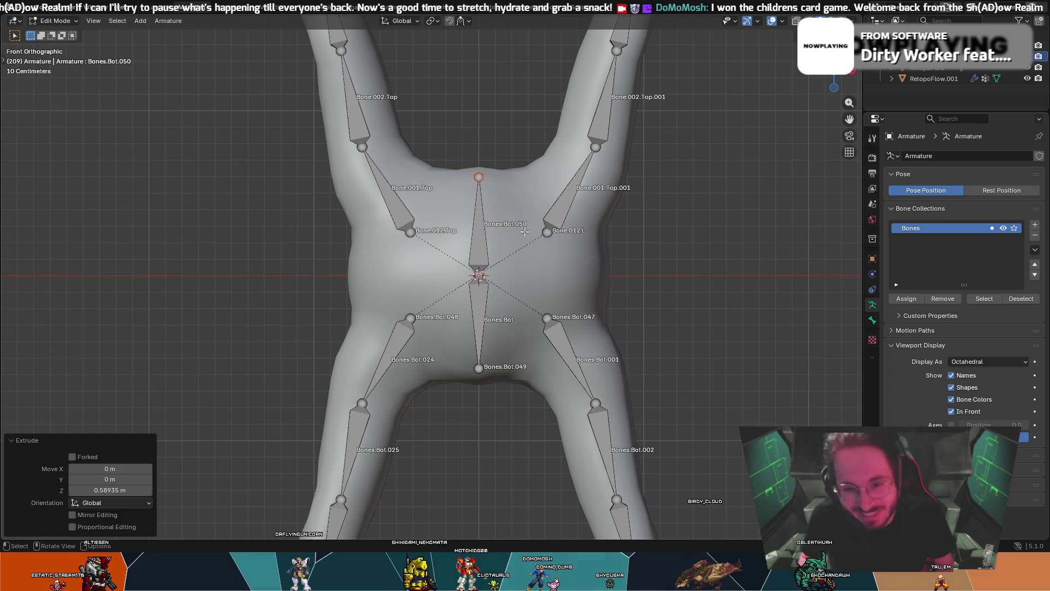
pyautogui.click(476, 232)
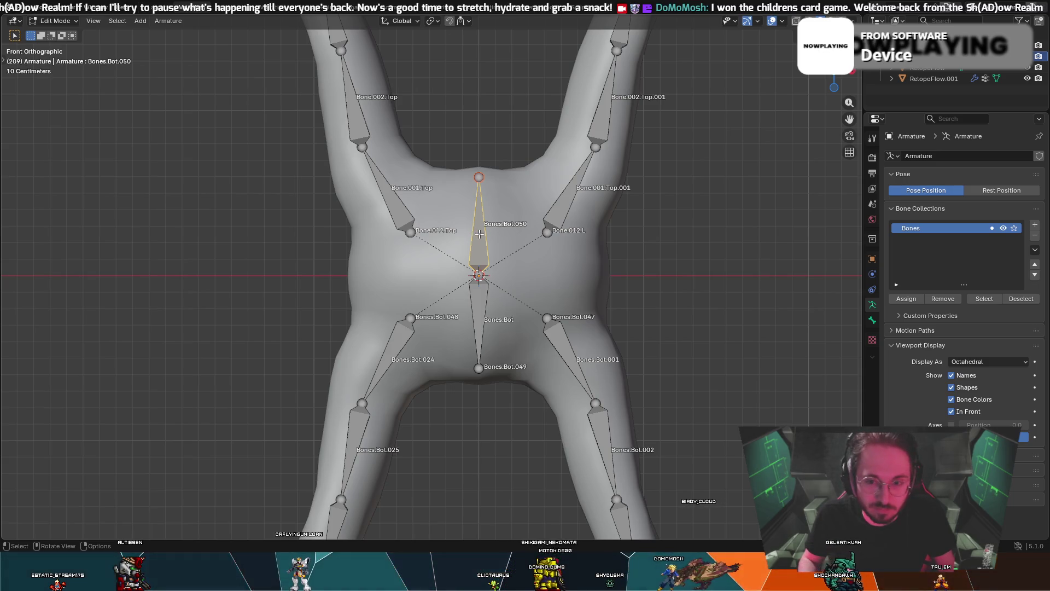
pyautogui.rightClick(486, 234)
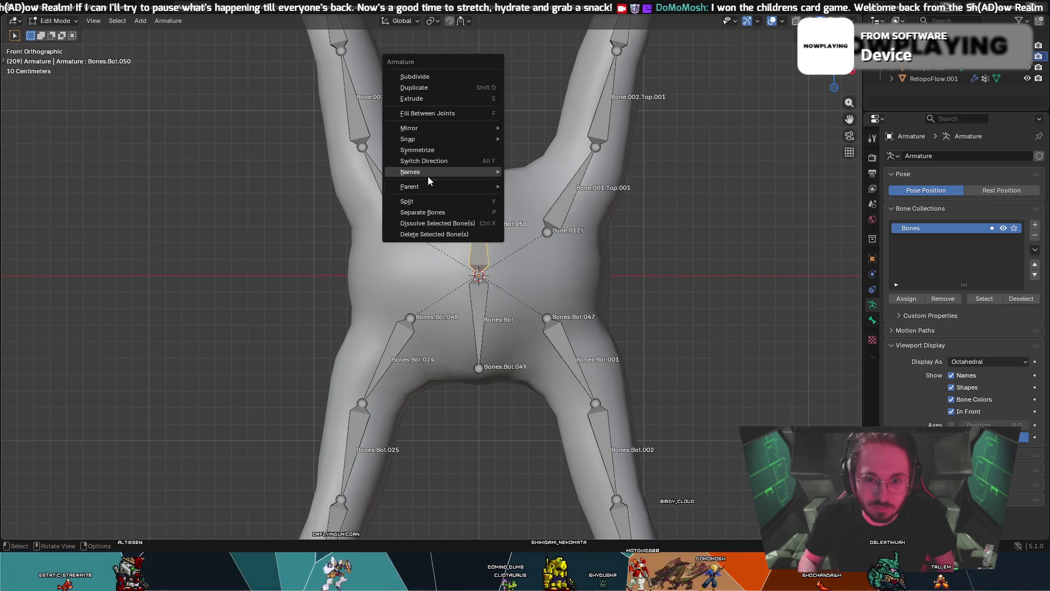
# - Rename Bones.Bot.050 to Bones.Top using Batch Rename (Ctrl+F2)
pyautogui.moveTo(432, 173)
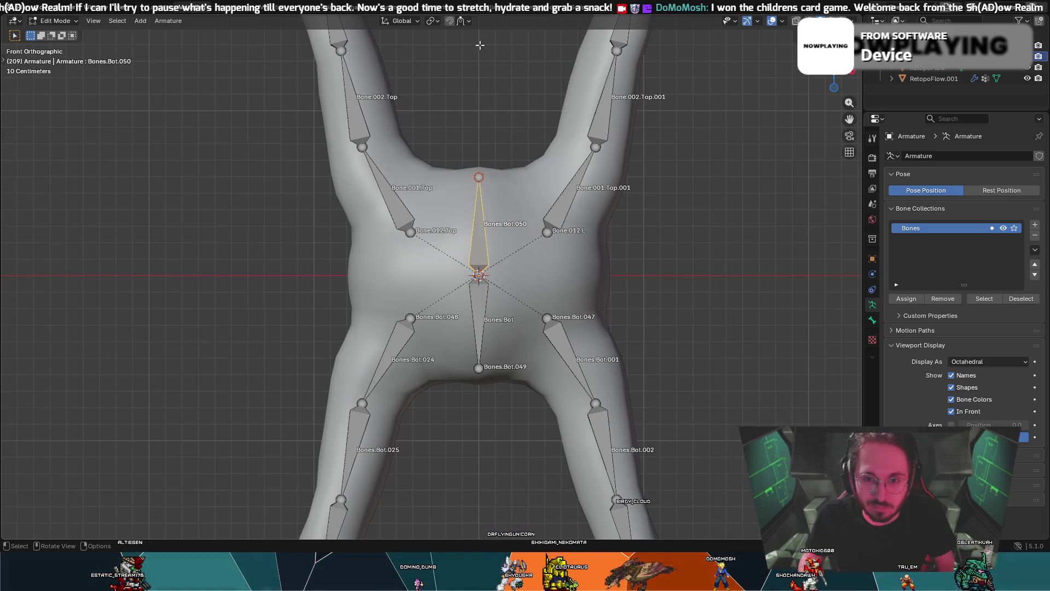
pyautogui.hotkey('ctrl', 'F2')
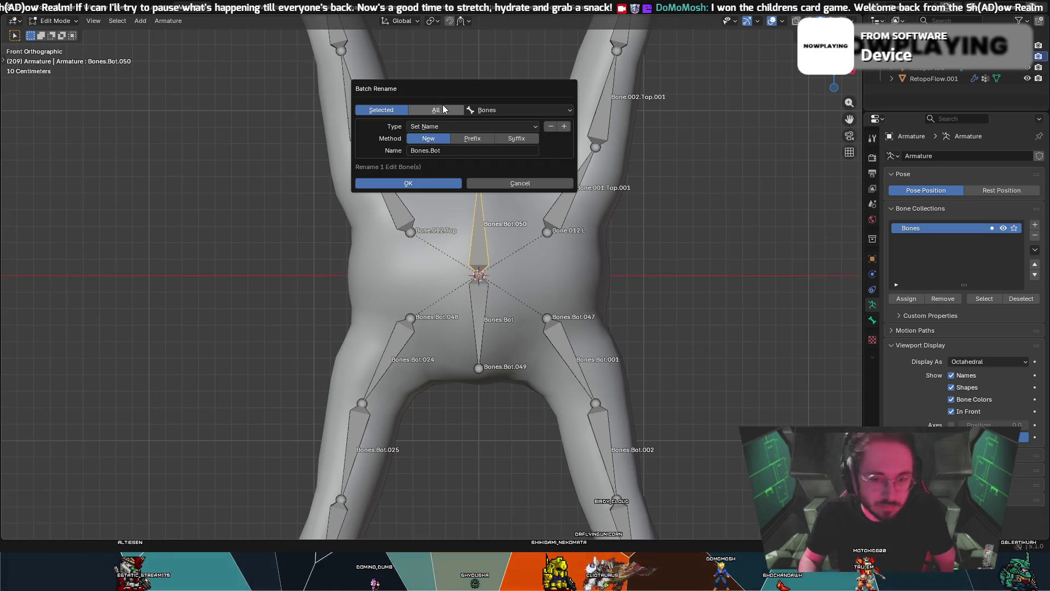
pyautogui.click(447, 150)
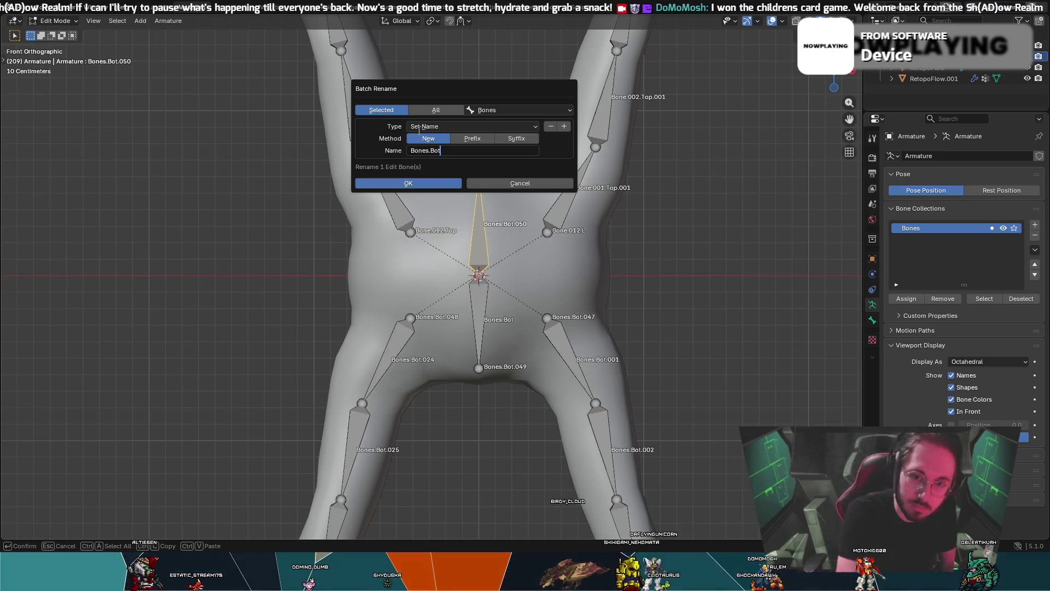
pyautogui.press('BackSpace')
pyautogui.press('BackSpace')
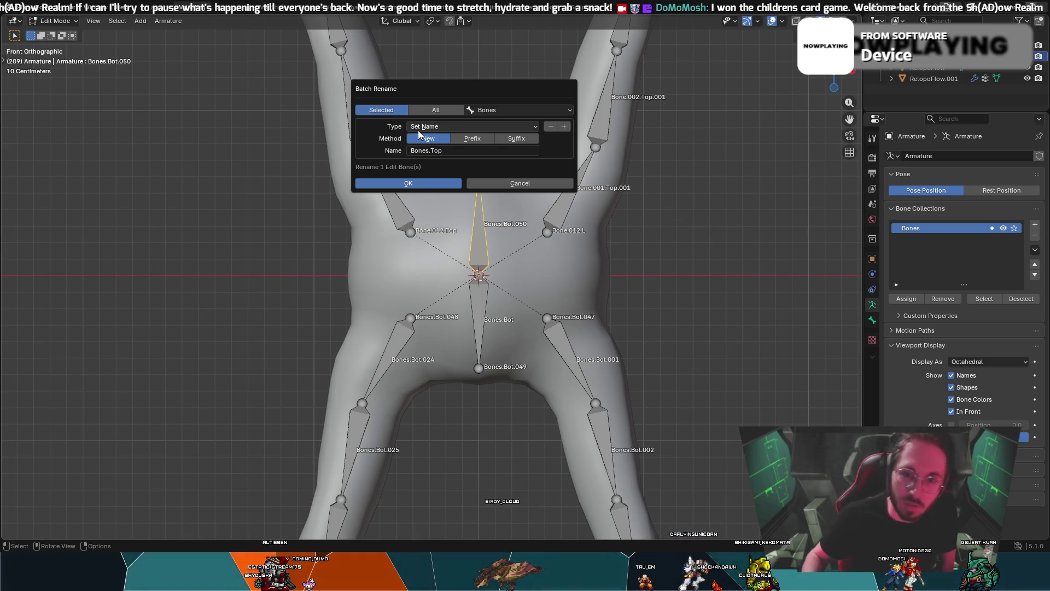
pyautogui.press('Return')
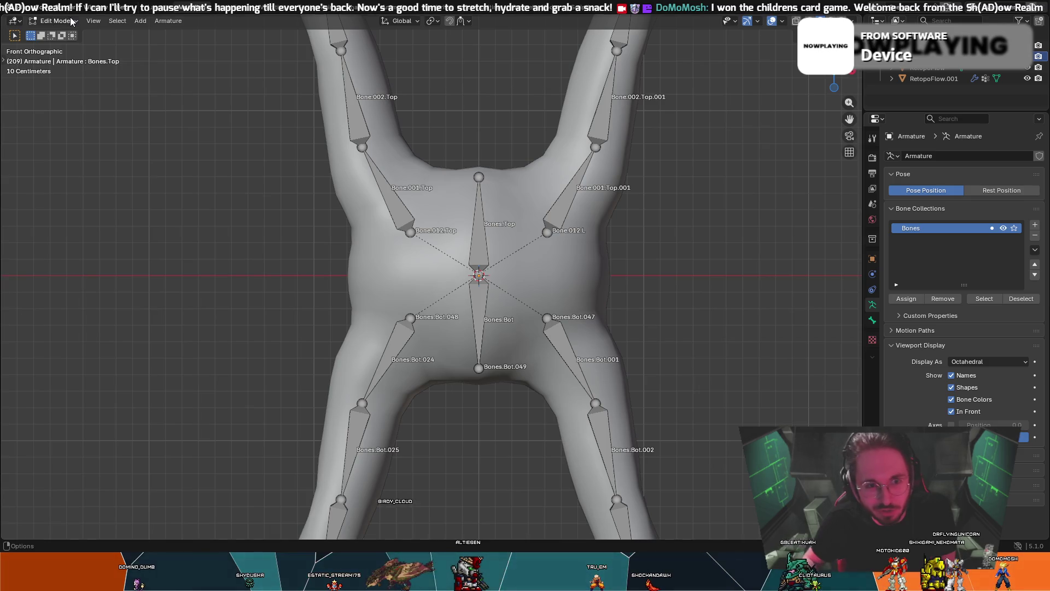
# - Test moving and rotating Bones.Top in Pose Mode, then return to Edit Mode
pyautogui.click(71, 21)
pyautogui.click(58, 57)
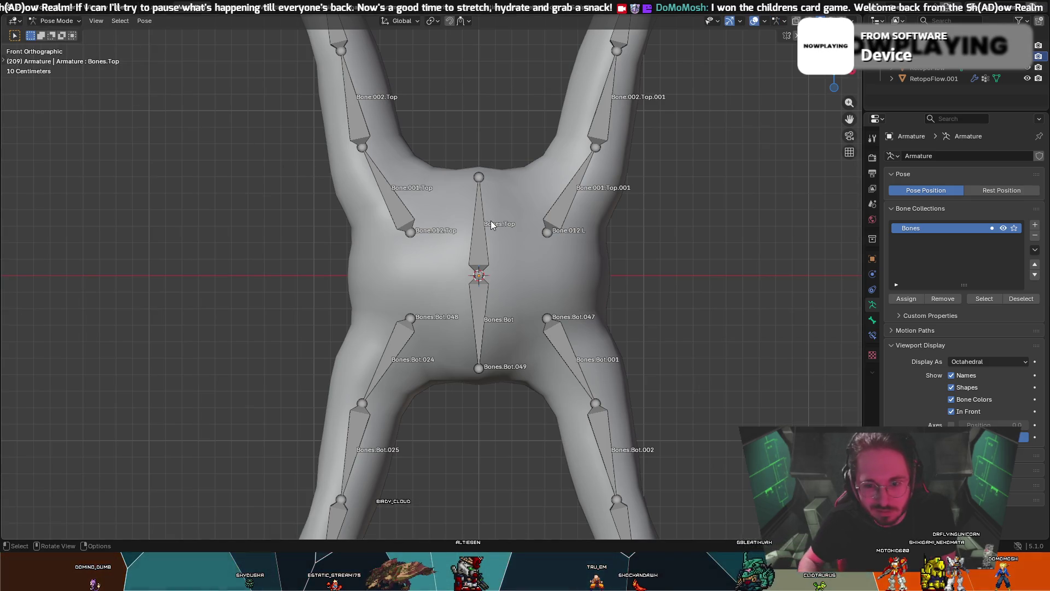
pyautogui.press('t')
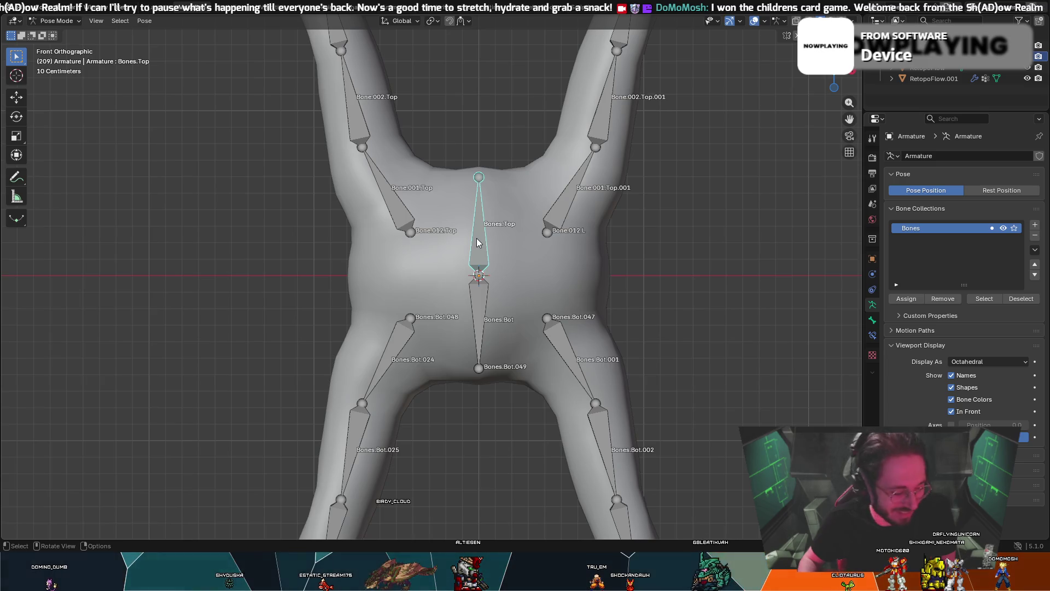
pyautogui.rightClick(494, 219)
pyautogui.press('g')
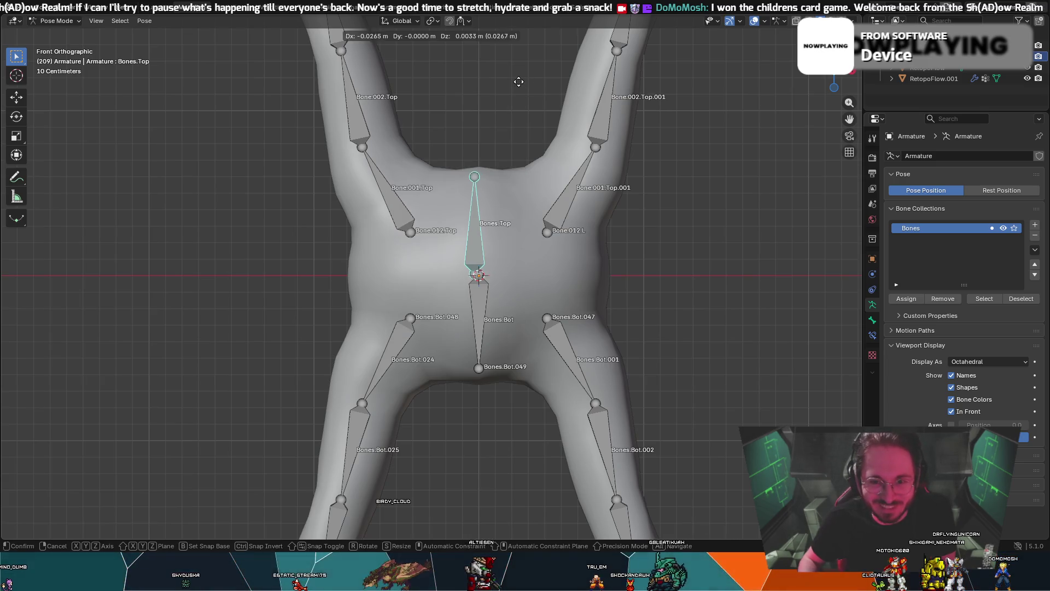
pyautogui.rightClick(514, 81)
pyautogui.press('r')
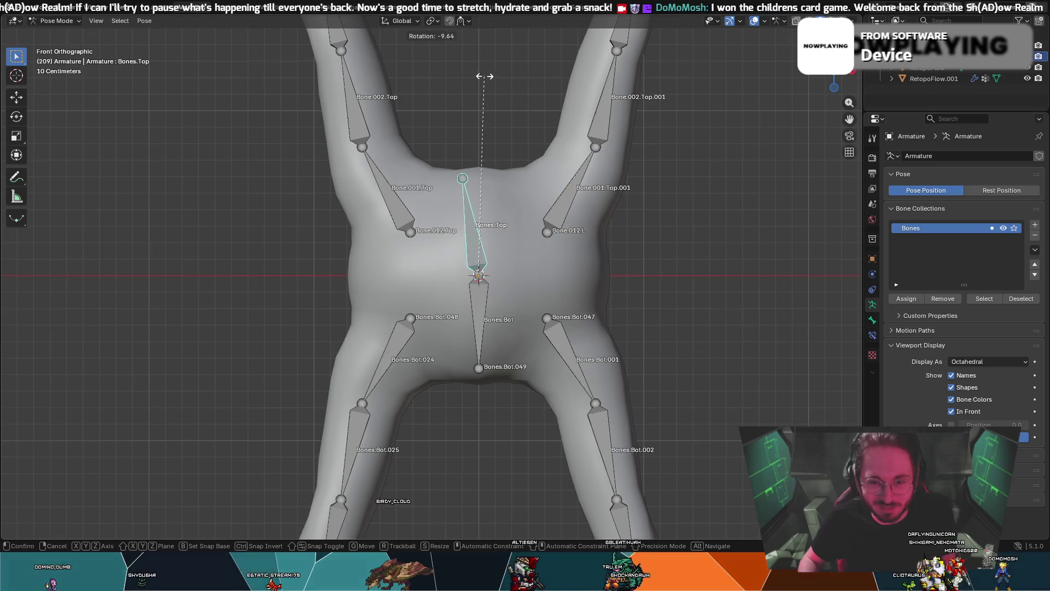
pyautogui.rightClick(504, 77)
pyautogui.click(54, 21)
pyautogui.click(55, 45)
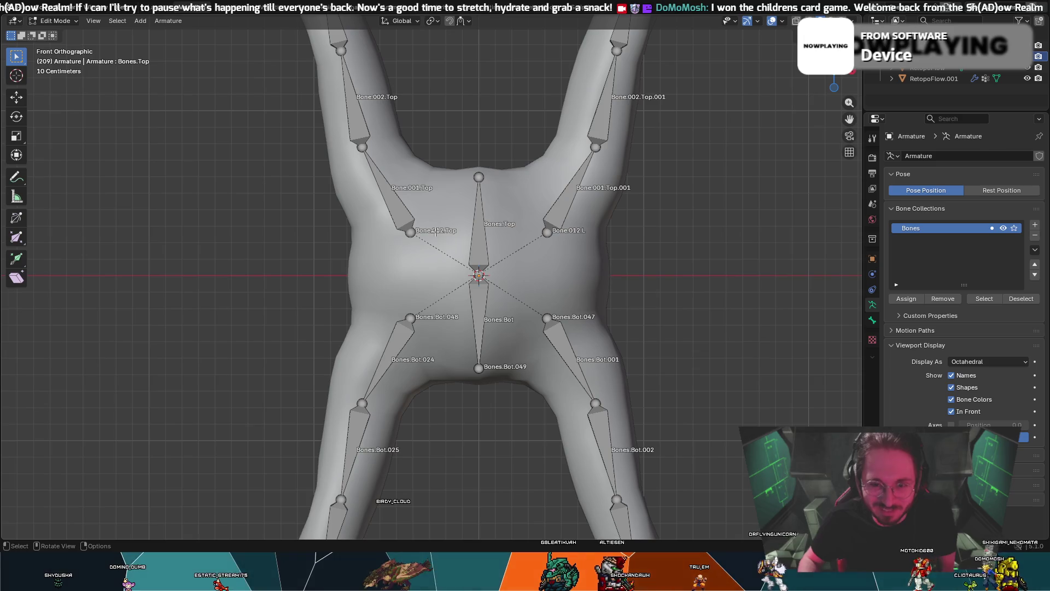
# - Select the four limb root bones plus Bones.Bot and try Make Parent
pyautogui.keyDown('shift'); pyautogui.click(404, 207); pyautogui.keyUp('shift')
pyautogui.keyDown('shift'); pyautogui.click(545, 221); pyautogui.keyUp('shift')
pyautogui.keyDown('shift'); pyautogui.click(570, 349); pyautogui.keyUp('shift')
pyautogui.keyDown('shift'); pyautogui.click(470, 304); pyautogui.keyUp('shift')
pyautogui.keyDown('shift'); pyautogui.click(418, 329); pyautogui.keyUp('shift')
pyautogui.rightClick(478, 253)
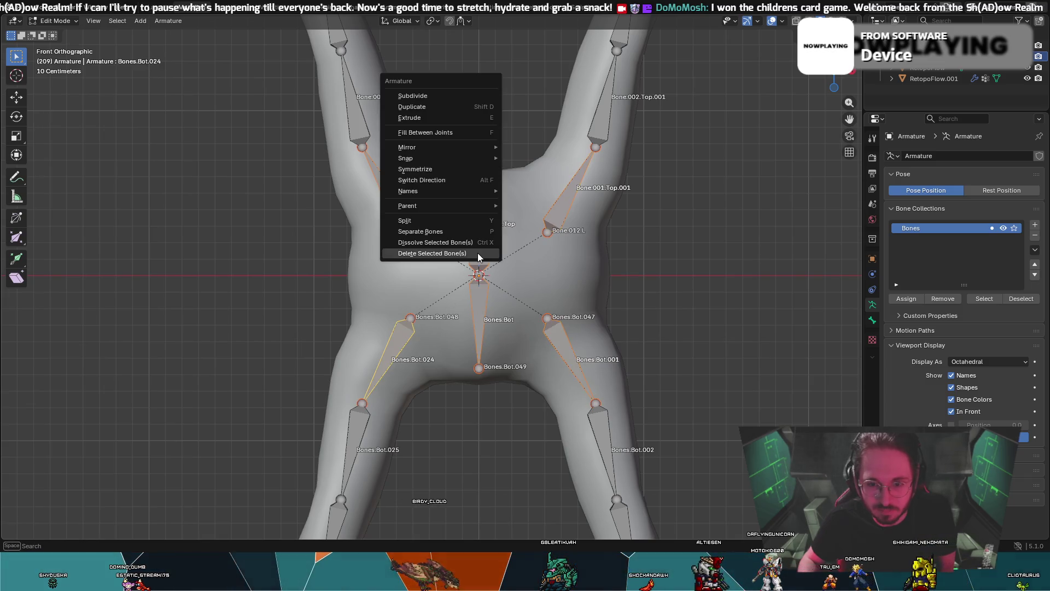
pyautogui.moveTo(437, 208)
pyautogui.click(522, 207)
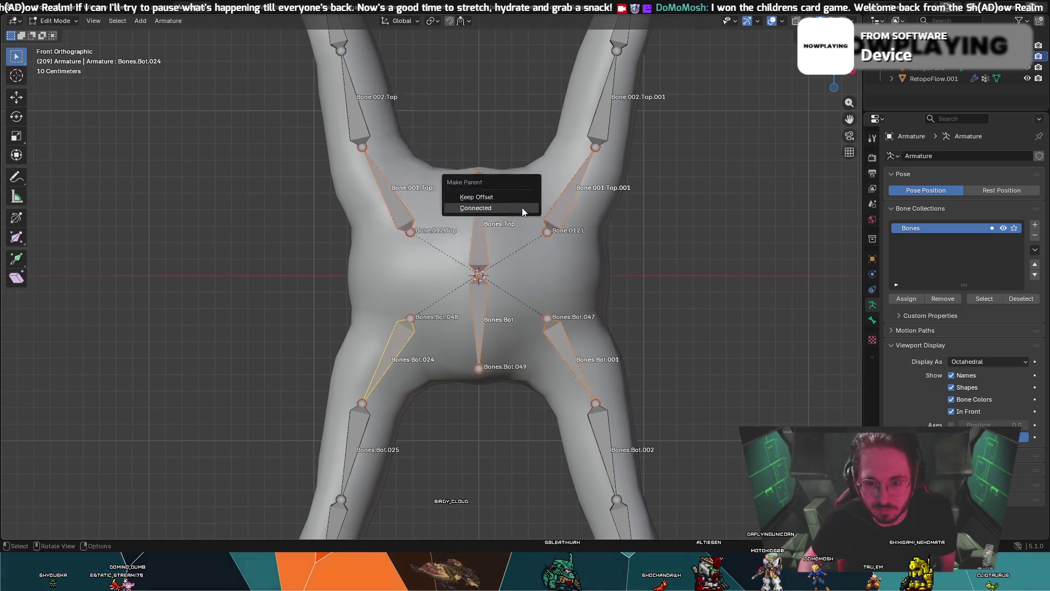
pyautogui.click(560, 223)
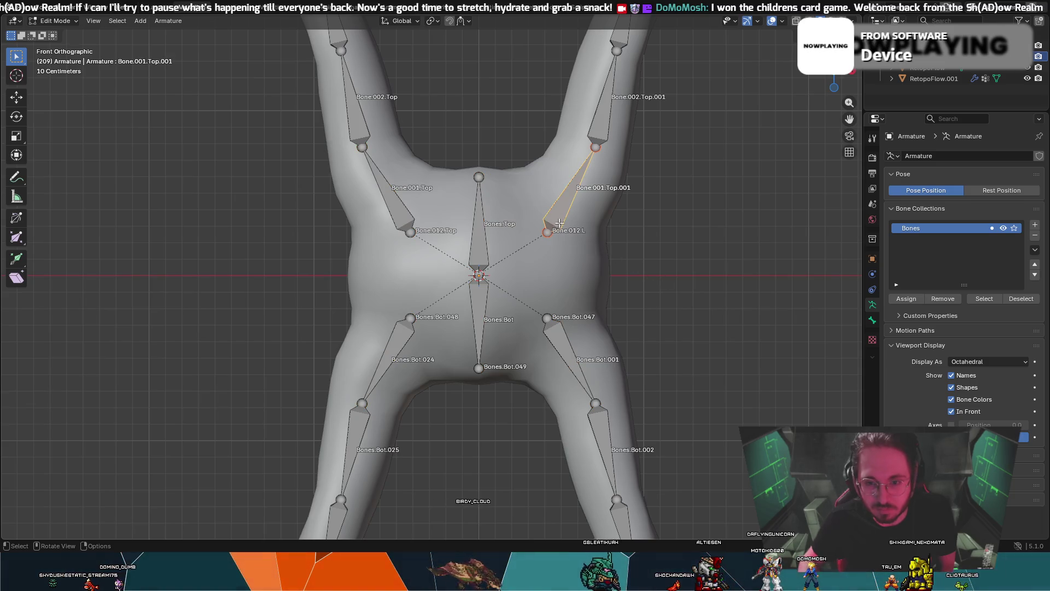
# - Parent the limb root bones to the central torso bone with Keep Offset, then deselect
pyautogui.keyDown('shift'); pyautogui.click(556, 324); pyautogui.keyUp('shift')
pyautogui.keyDown('shift'); pyautogui.click(405, 330); pyautogui.keyUp('shift')
pyautogui.keyDown('shift'); pyautogui.click(408, 219); pyautogui.keyUp('shift')
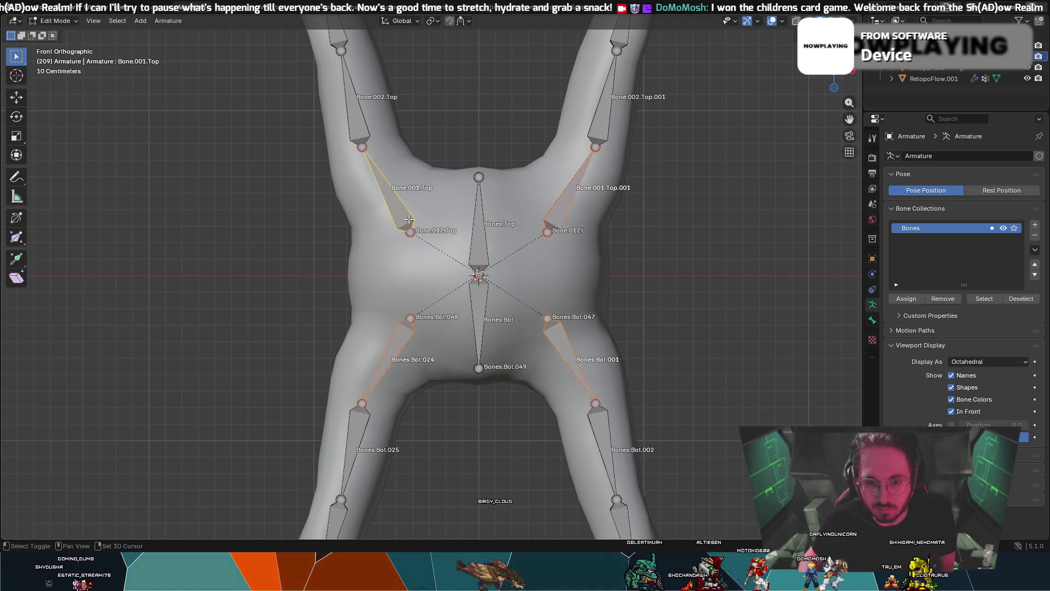
pyautogui.rightClick(478, 274)
pyautogui.moveTo(478, 274)
pyautogui.click(553, 274)
pyautogui.click(500, 263)
pyautogui.click(554, 268)
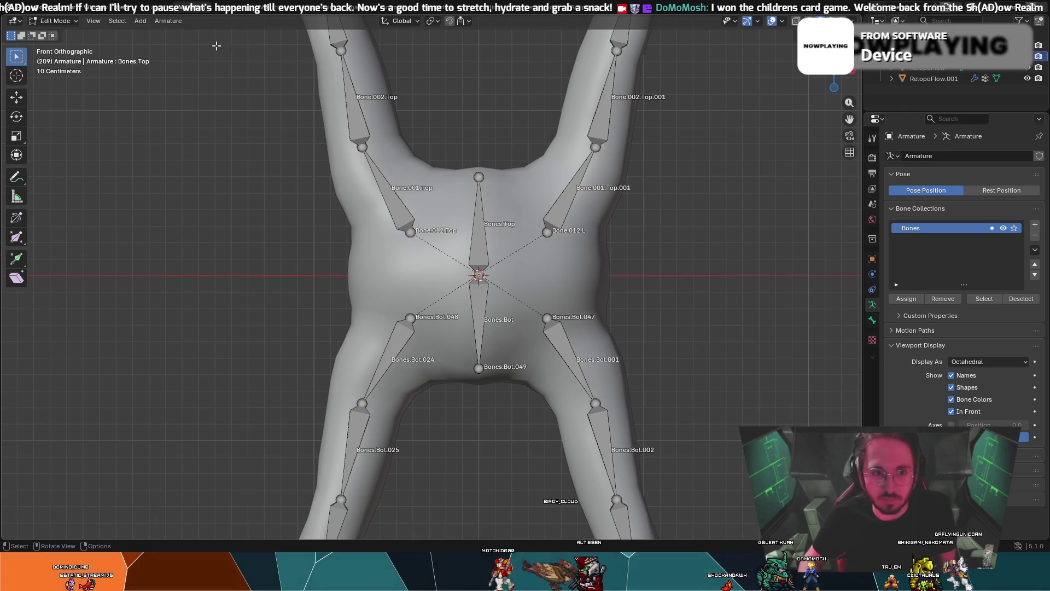
# - Enter Pose Mode, test-scale the torso bone, then cancel the scale and deselect it
pyautogui.click(55, 21)
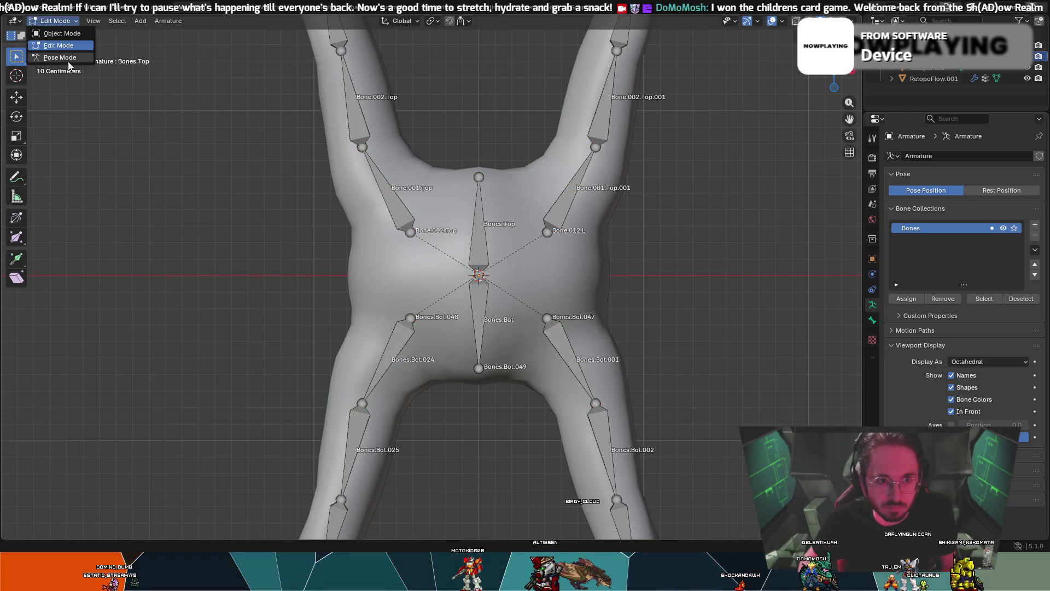
pyautogui.click(54, 58)
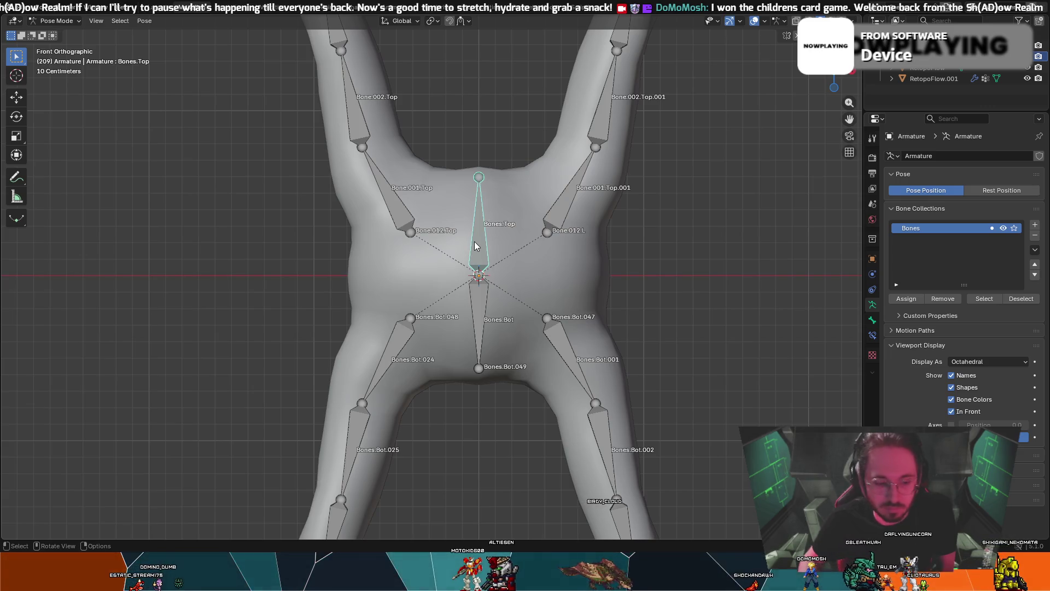
pyautogui.press('s')
pyautogui.rightClick(496, 238)
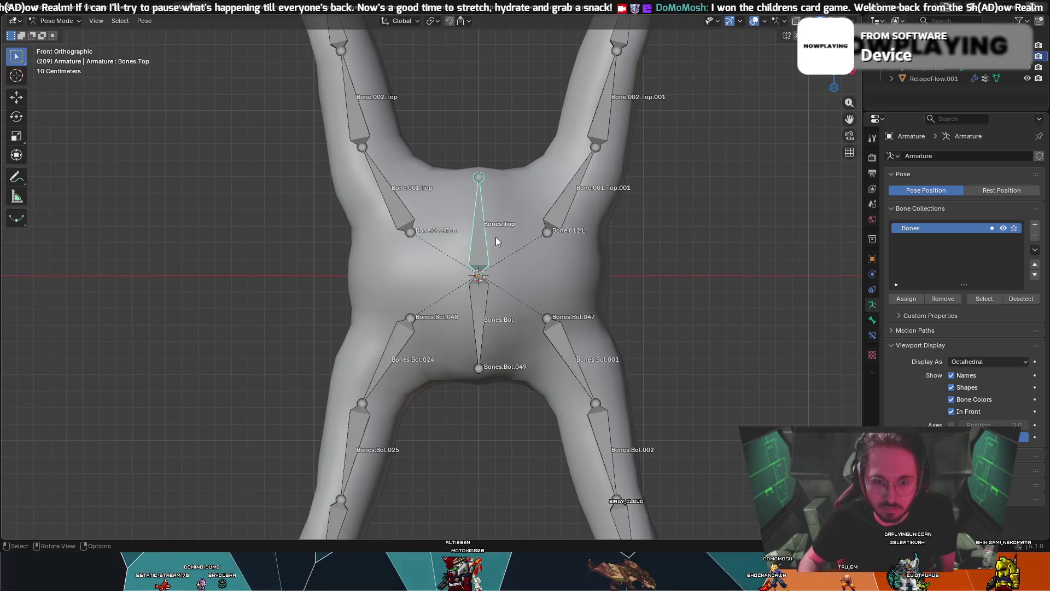
pyautogui.scroll(-3, 234, 105)
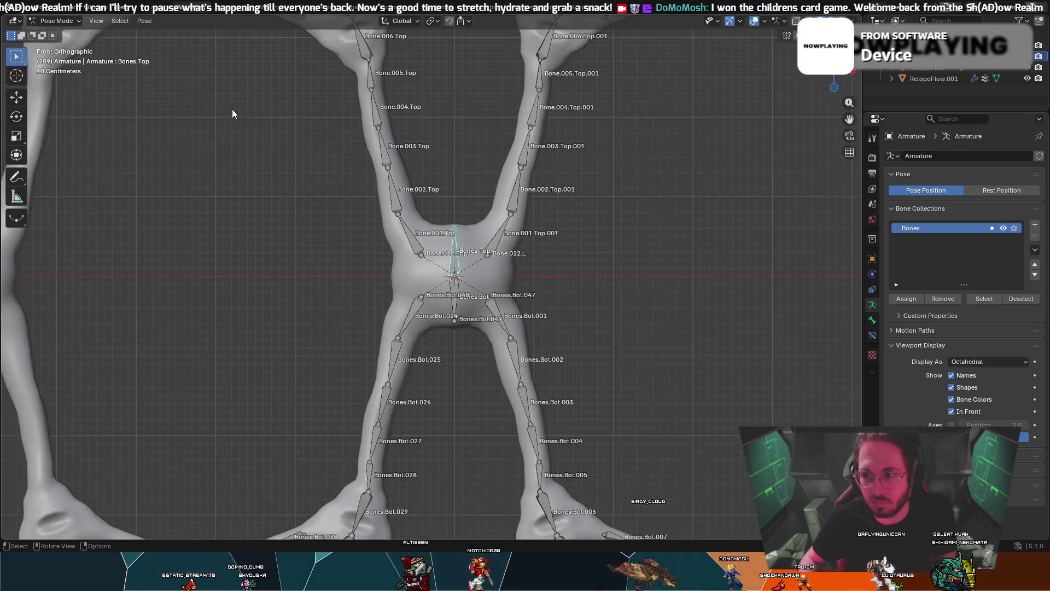
pyautogui.click(335, 176)
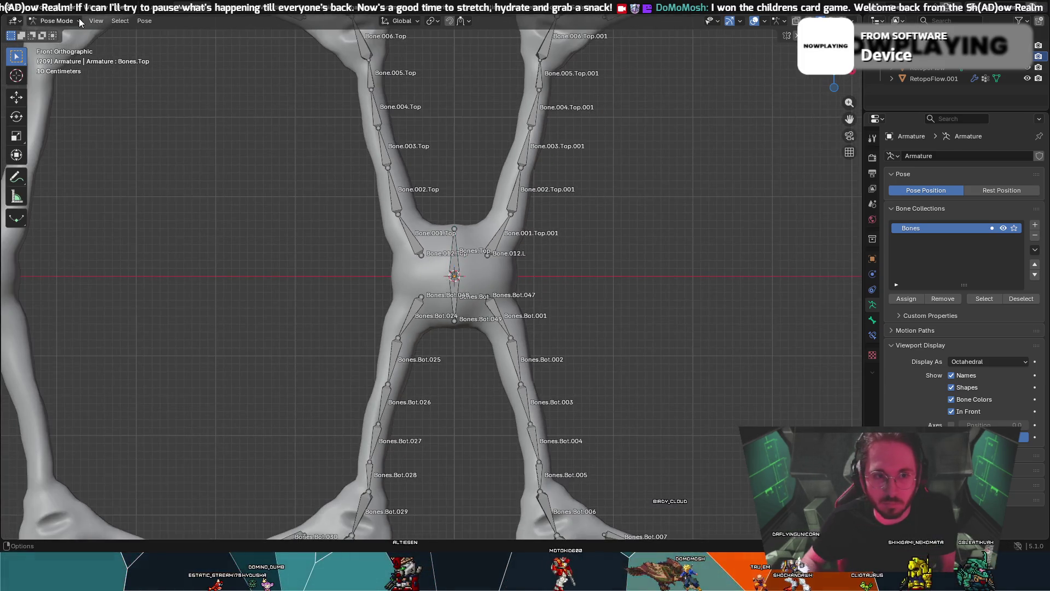
# - In Object Mode, parent the creature mesh to the armature with Automatic Weights, then return to Pose Mode
pyautogui.click(50, 20)
pyautogui.click(59, 34)
pyautogui.click(384, 149)
pyautogui.keyDown('shift'); pyautogui.click(384, 150); pyautogui.keyUp('shift')
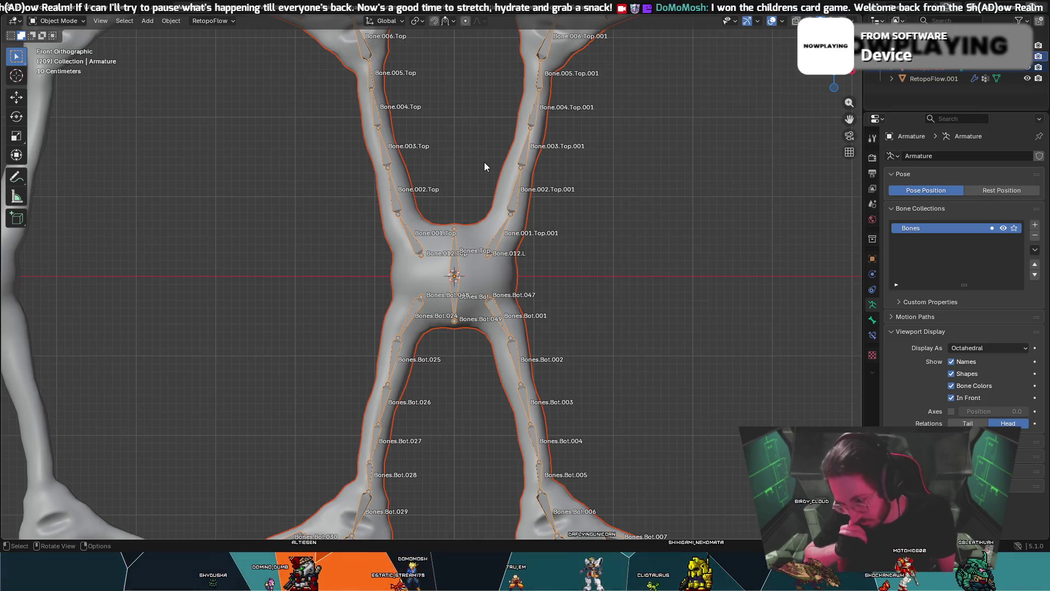
pyautogui.hotkey('ctrl', 'p')
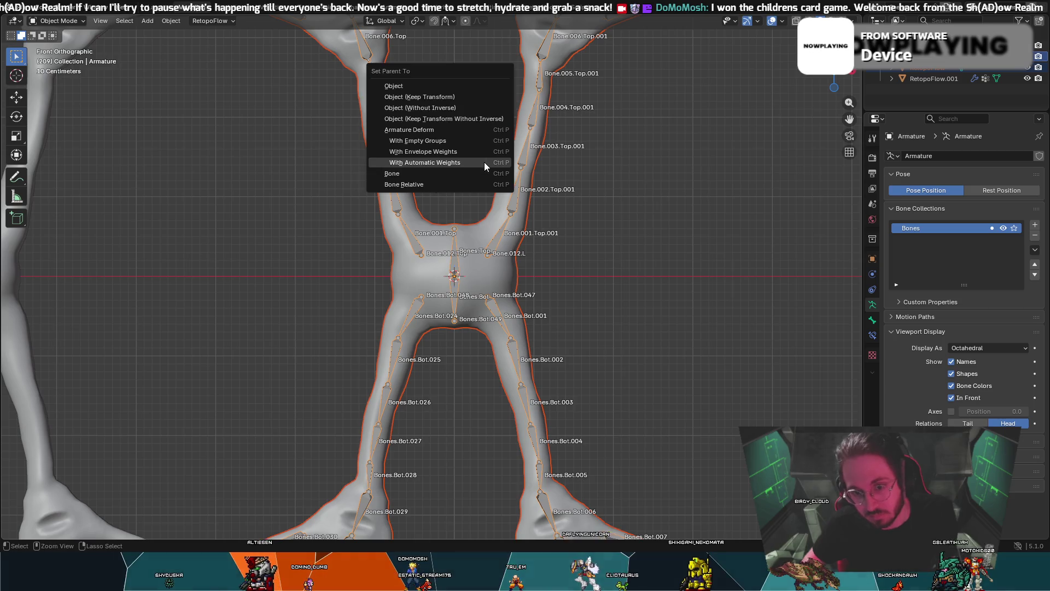
pyautogui.click(448, 164)
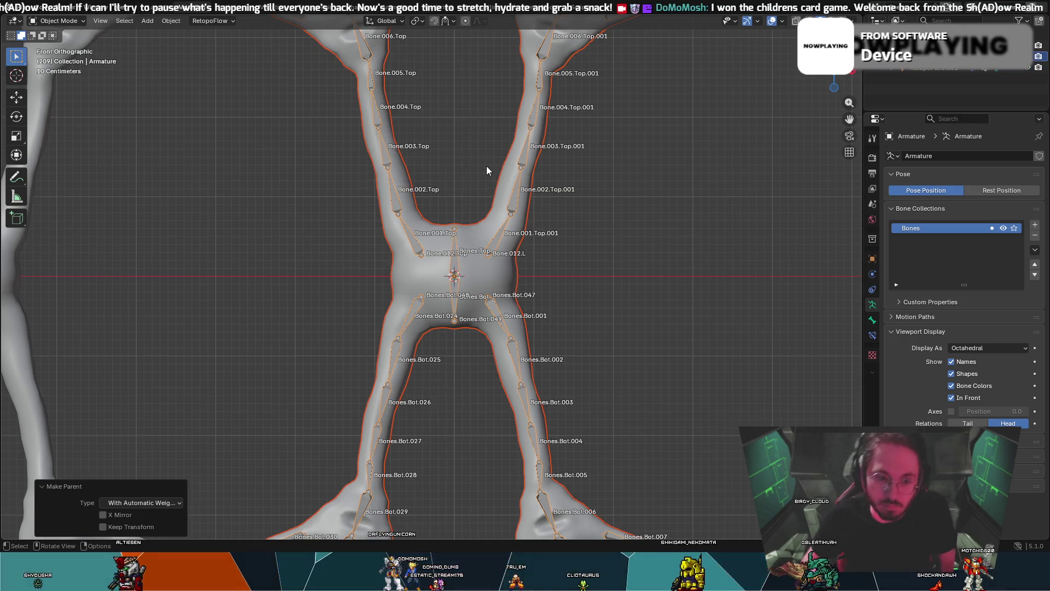
pyautogui.click(641, 160)
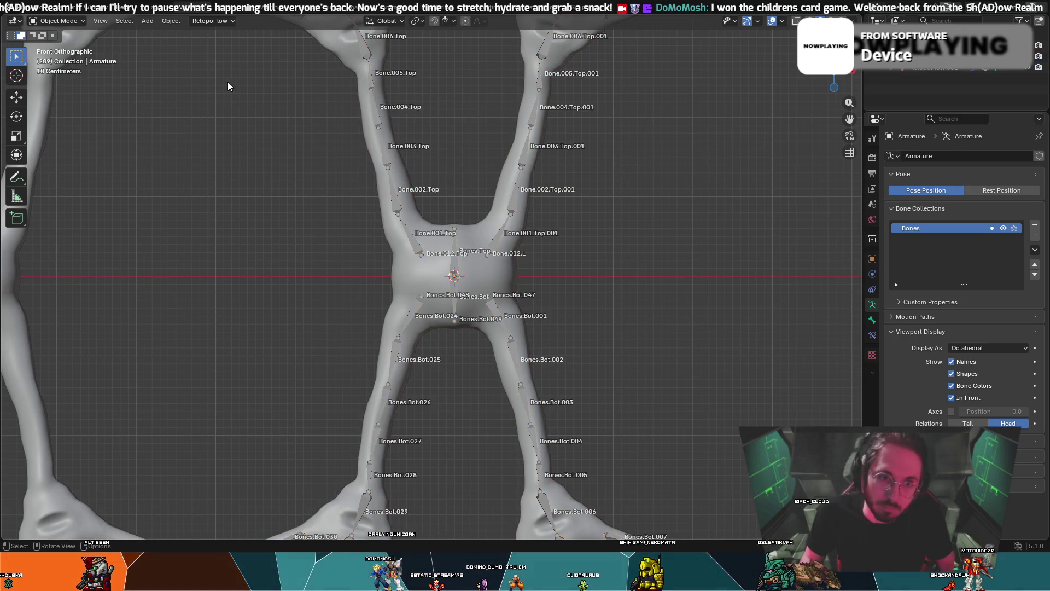
pyautogui.click(55, 22)
pyautogui.click(57, 59)
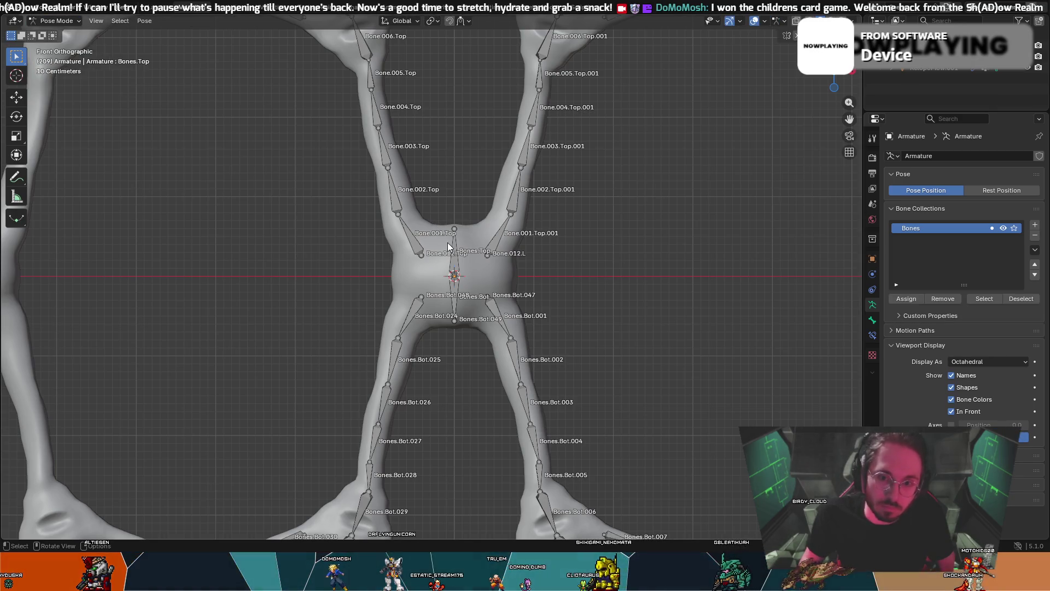
pyautogui.press('g')
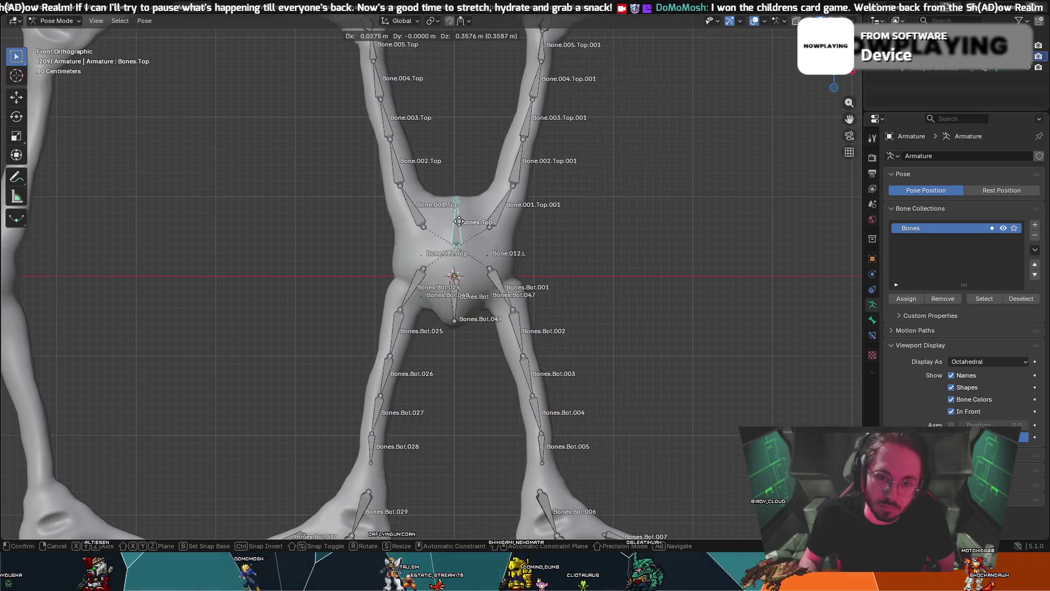
pyautogui.rightClick(389, 195)
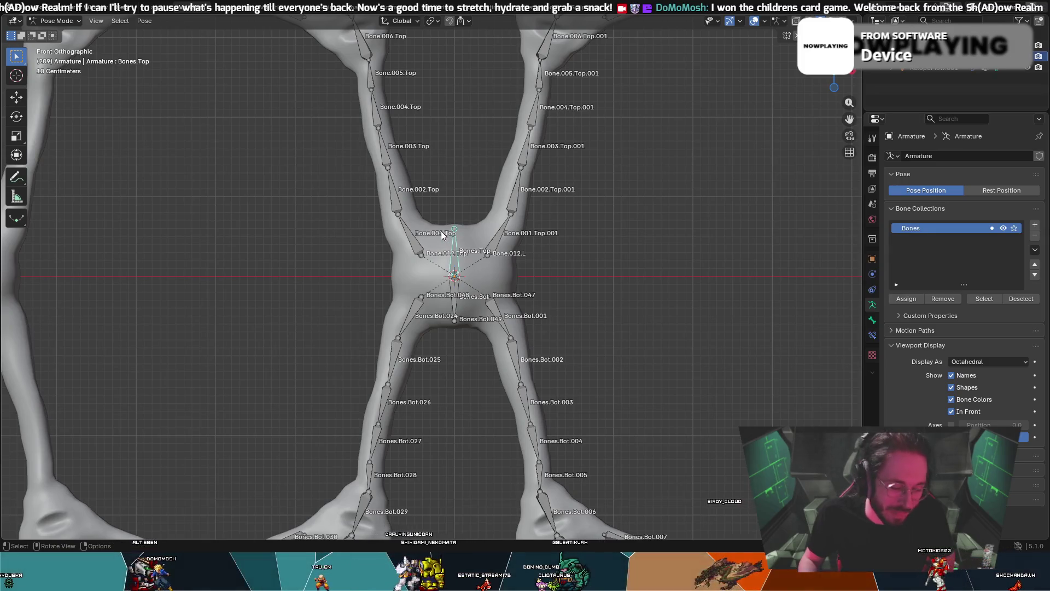
pyautogui.press('r')
pyautogui.rightClick(423, 257)
pyautogui.moveTo(556, 240)
pyautogui.mouseDown(button='middle')
pyautogui.moveTo(498, 241)
pyautogui.moveTo(620, 242)
pyautogui.mouseUp(button='middle')
pyautogui.moveTo(727, 251)
pyautogui.mouseDown(button='middle')
pyautogui.moveTo(550, 235)
pyautogui.moveTo(542, 259)
pyautogui.mouseUp(button='middle')
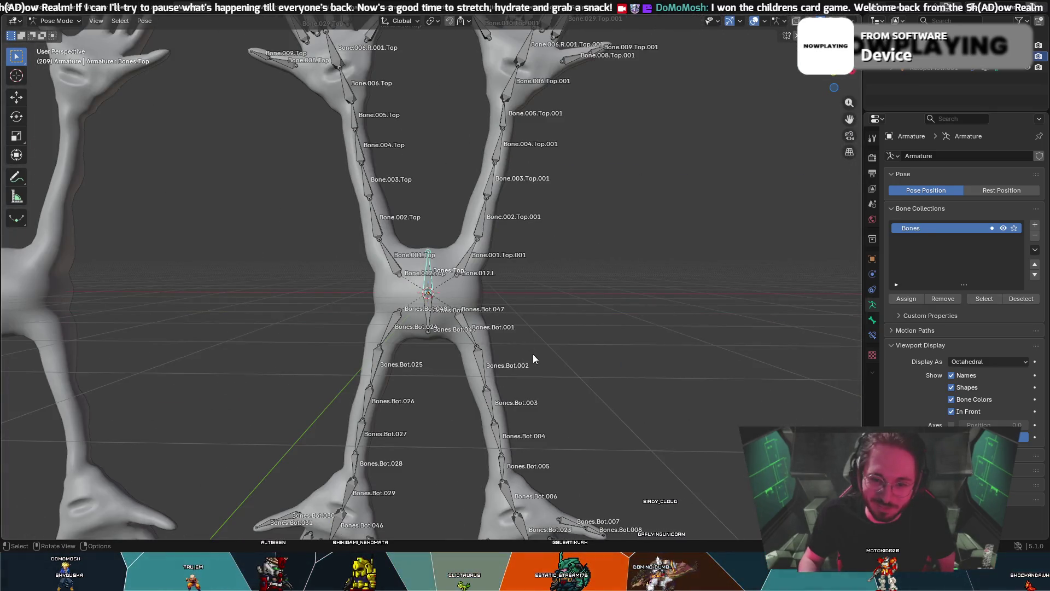
pyautogui.press('s')
pyautogui.press('z')
pyautogui.rightClick(543, 285)
pyautogui.moveTo(543, 284)
pyautogui.mouseDown(button='middle')
pyautogui.moveTo(587, 277)
pyautogui.moveTo(278, 272)
pyautogui.mouseUp(button='middle')
pyautogui.press('r')
pyautogui.press('y')
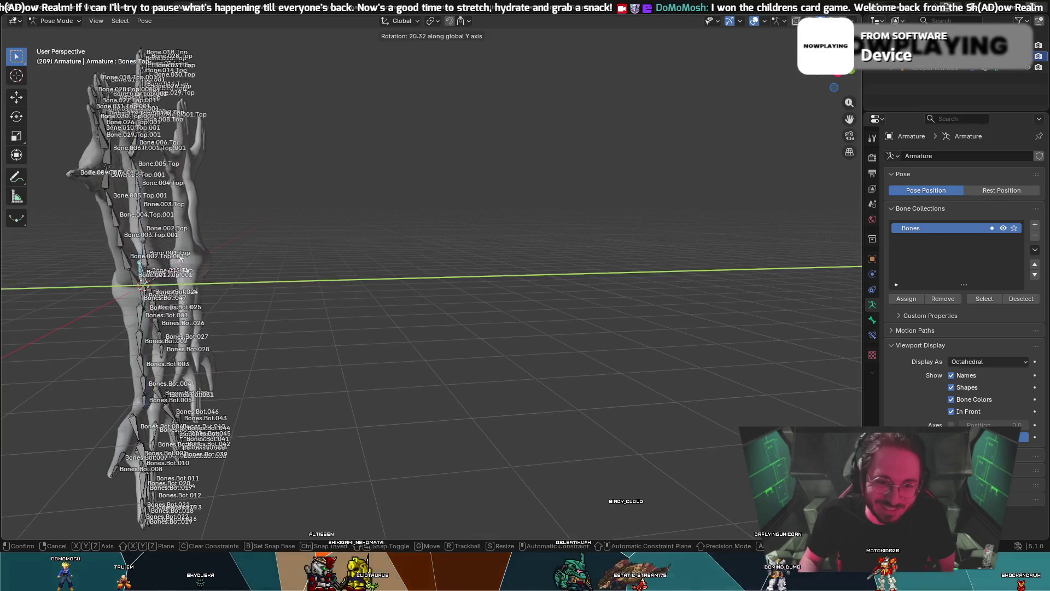
pyautogui.rightClick(283, 277)
pyautogui.scroll(5, 308, 268)
pyautogui.moveTo(309, 268)
pyautogui.mouseDown(button='middle')
pyautogui.moveTo(453, 271)
pyautogui.moveTo(425, 263)
pyautogui.mouseUp(button='middle')
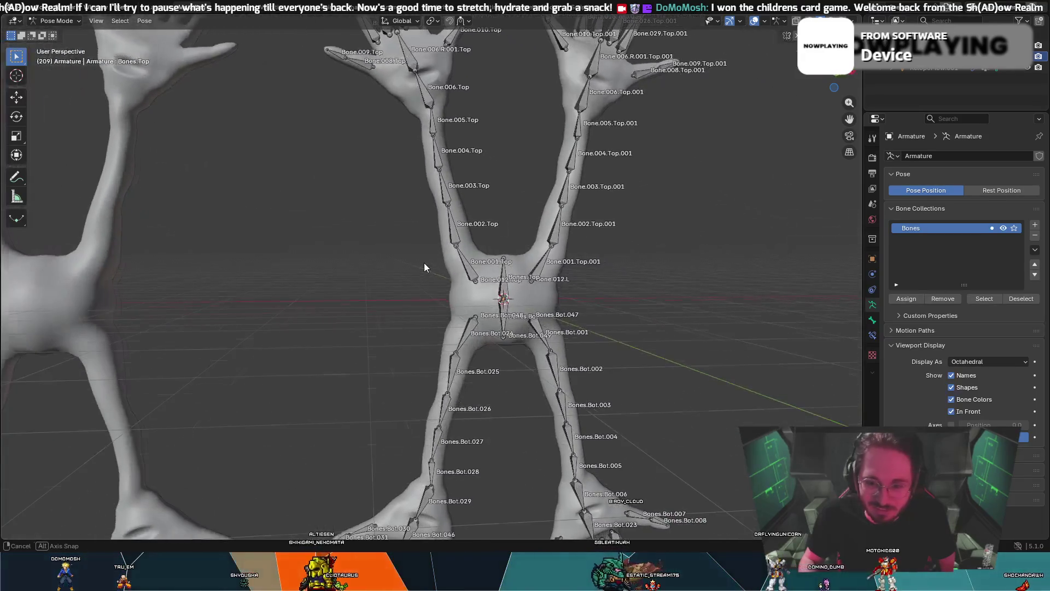
pyautogui.click(56, 21)
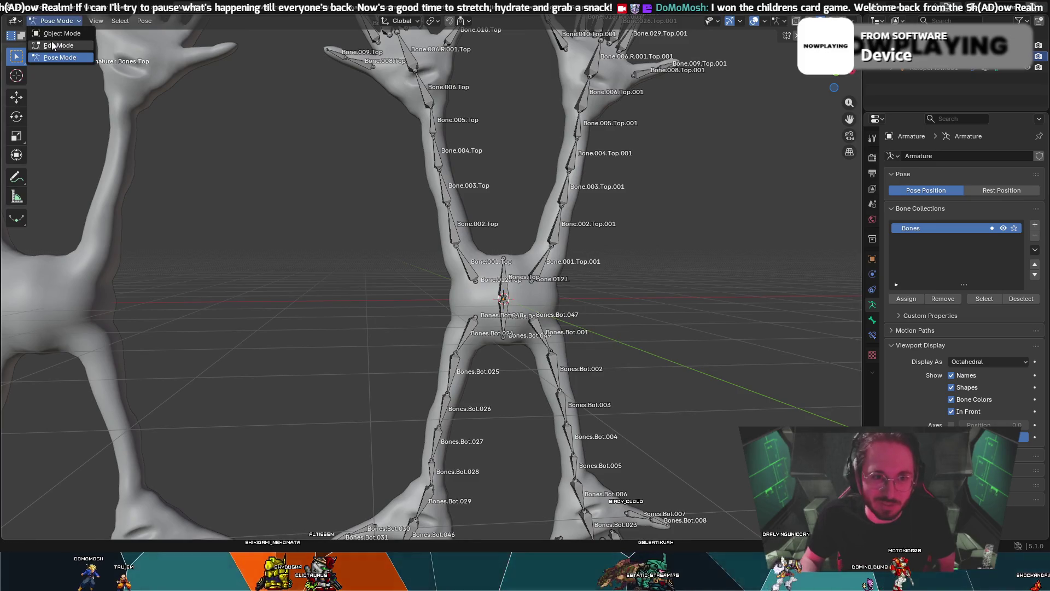
# - In Edit Mode, try parenting the central torso bones as Connected, then undo it
pyautogui.click(53, 45)
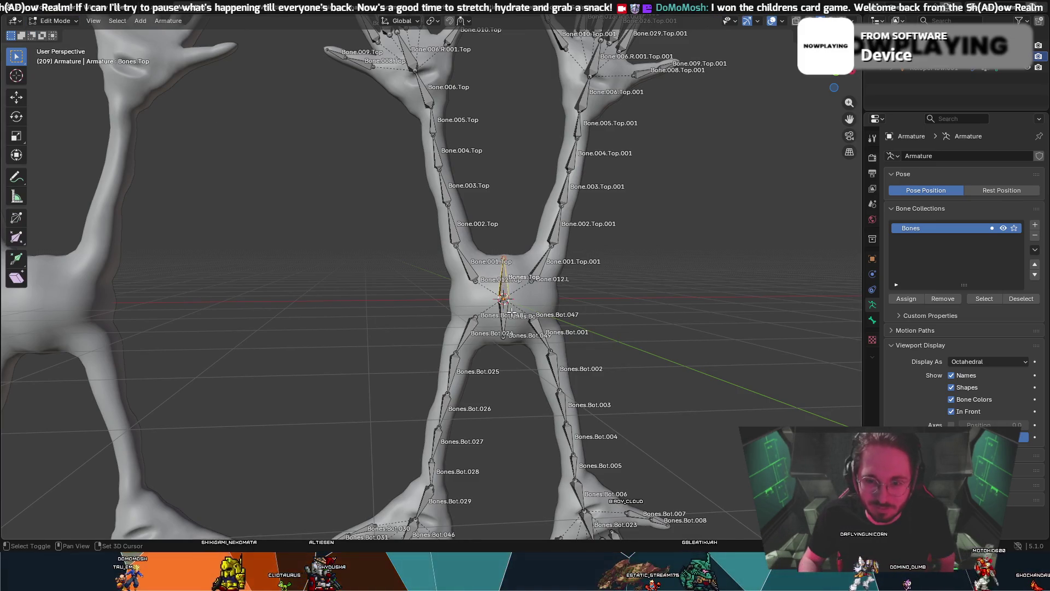
pyautogui.rightClick(501, 290)
pyautogui.moveTo(501, 288)
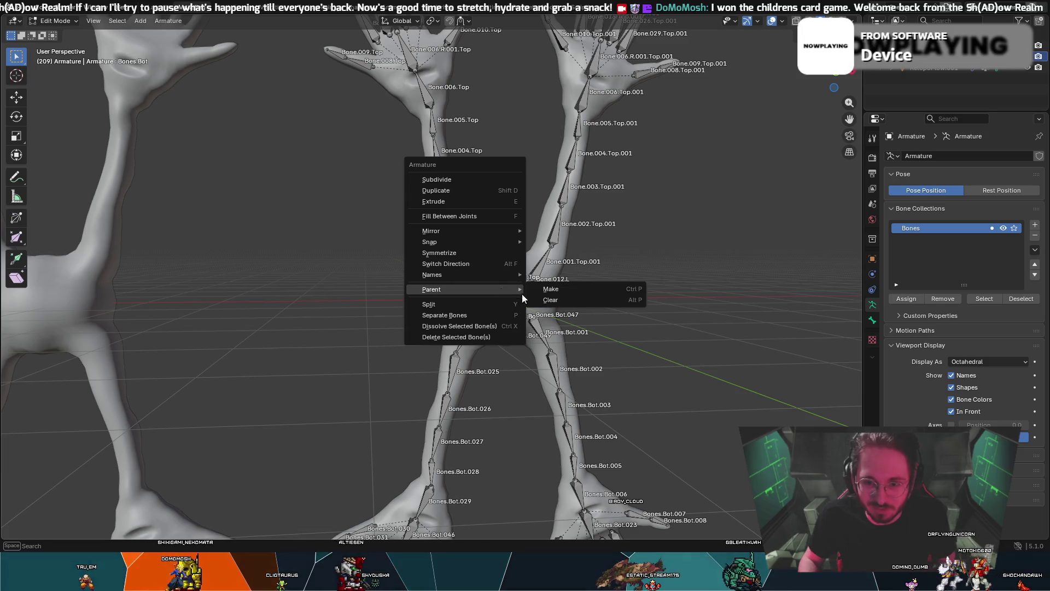
pyautogui.click(551, 289)
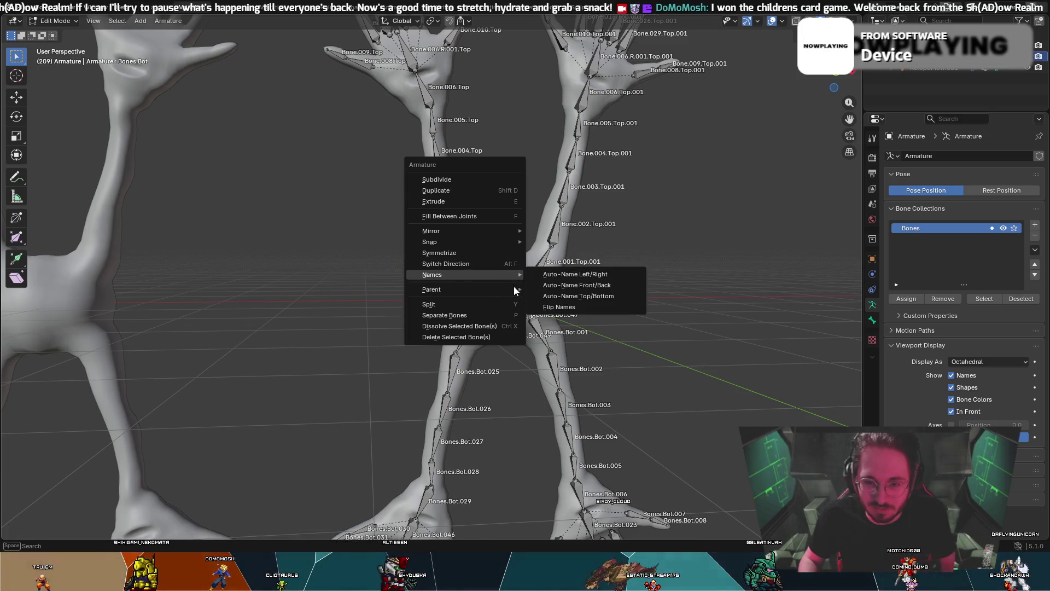
pyautogui.click(514, 286)
pyautogui.rightClick(509, 291)
pyautogui.click(536, 289)
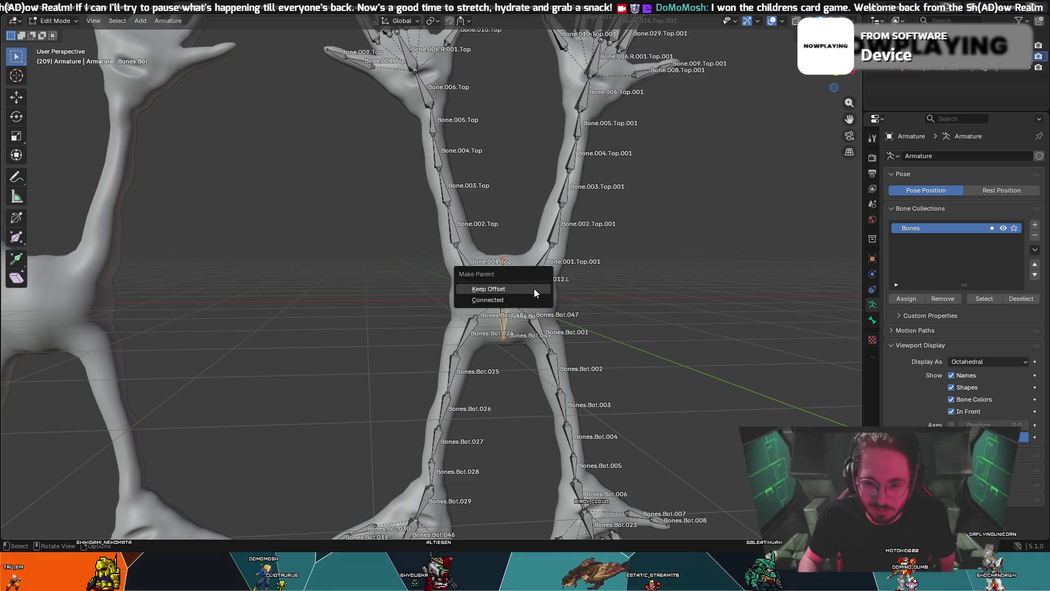
pyautogui.click(519, 298)
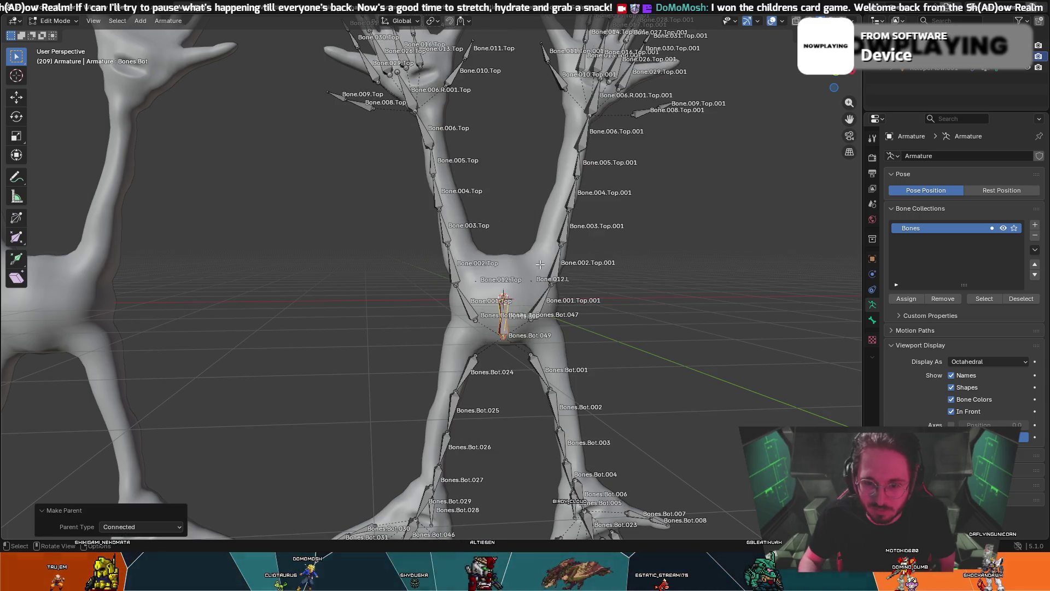
pyautogui.hotkey('ctrl', 'z')
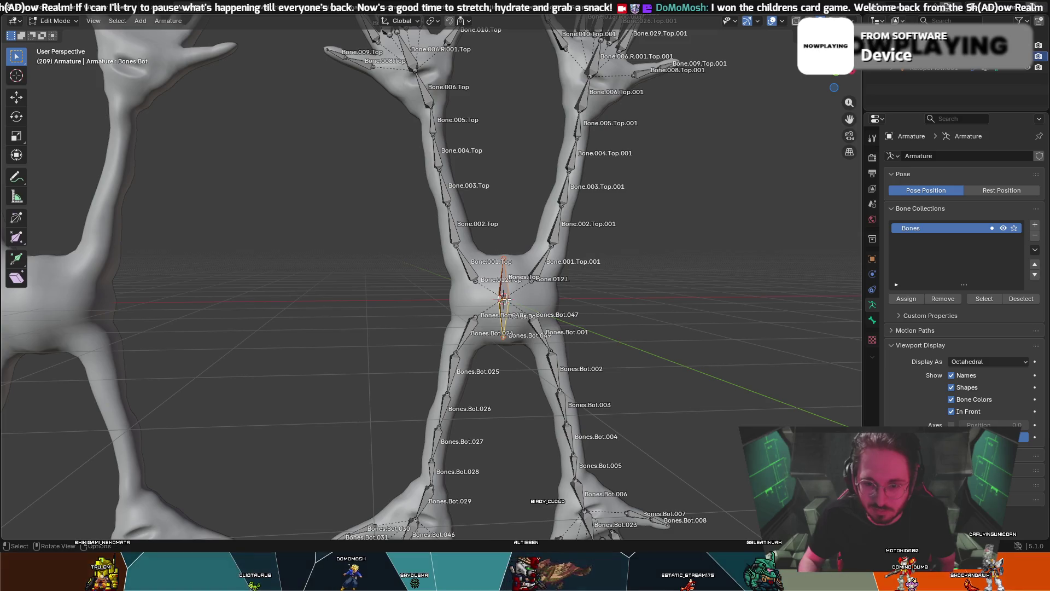
# - Parent the central torso bones with Keep Offset
pyautogui.rightClick(502, 284)
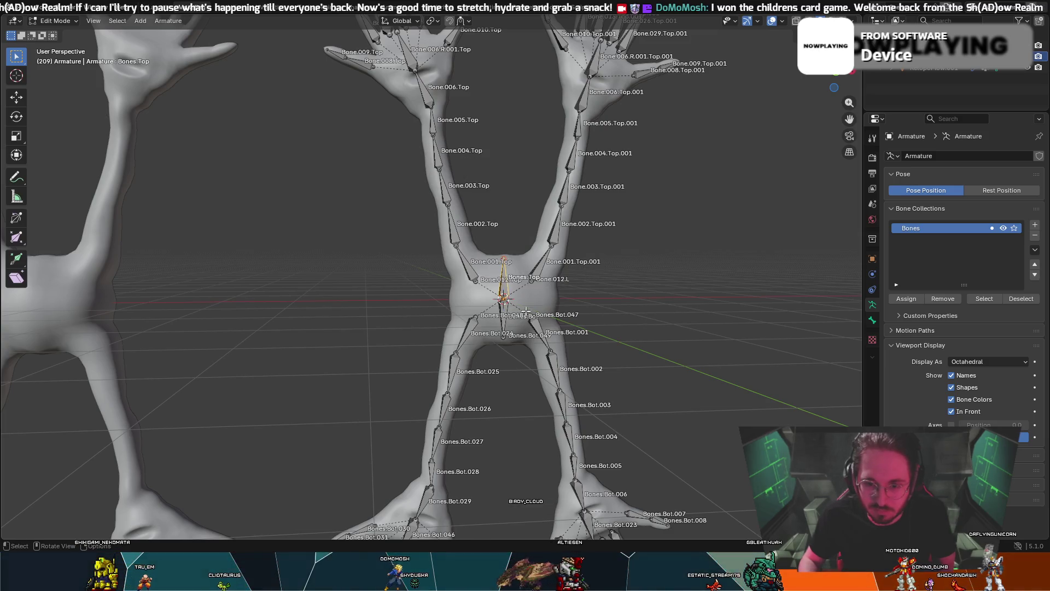
pyautogui.rightClick(507, 289)
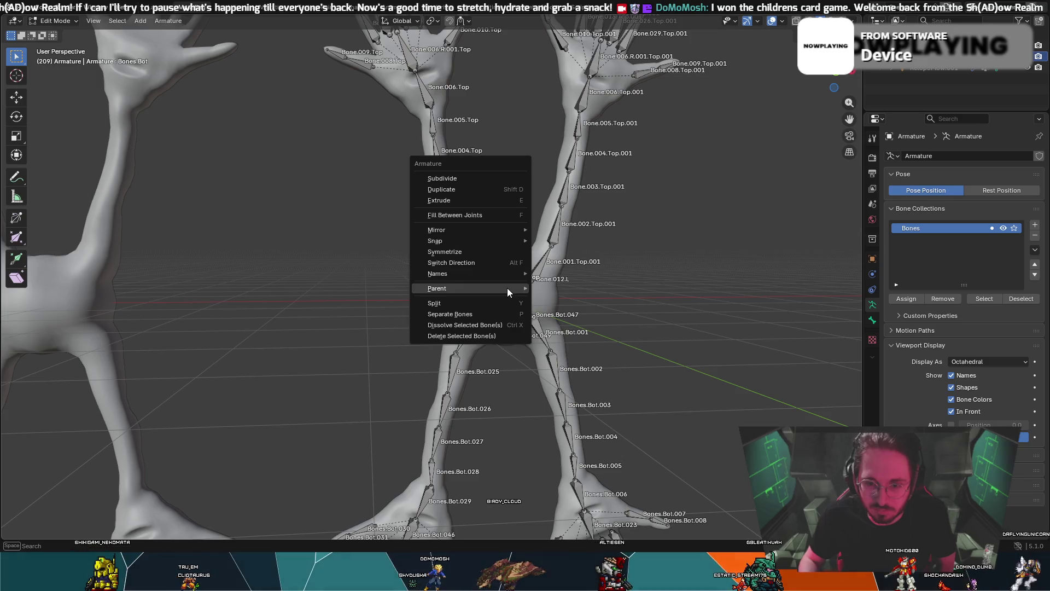
pyautogui.moveTo(507, 288)
pyautogui.click(571, 291)
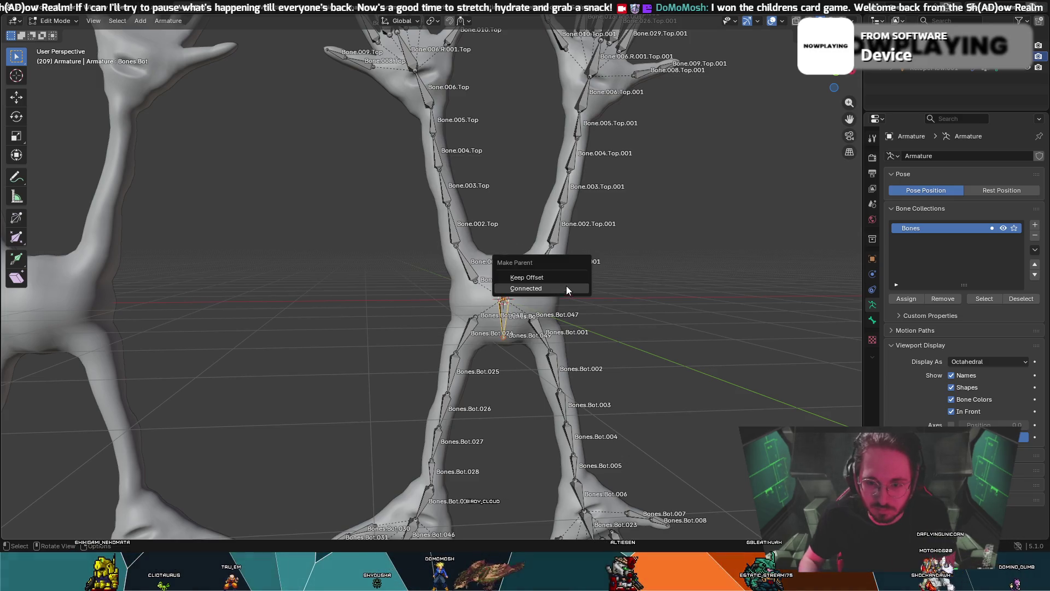
pyautogui.click(564, 280)
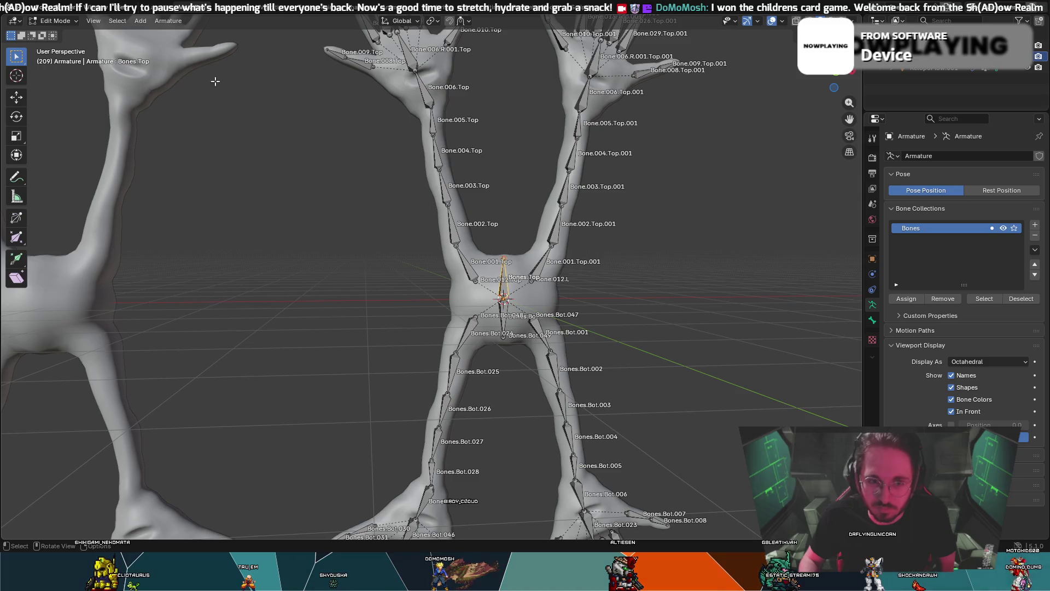
# - In Pose Mode, cancel moving the top bone, select Bones.Bot.028, and return to Edit Mode
pyautogui.click(54, 21)
pyautogui.click(58, 55)
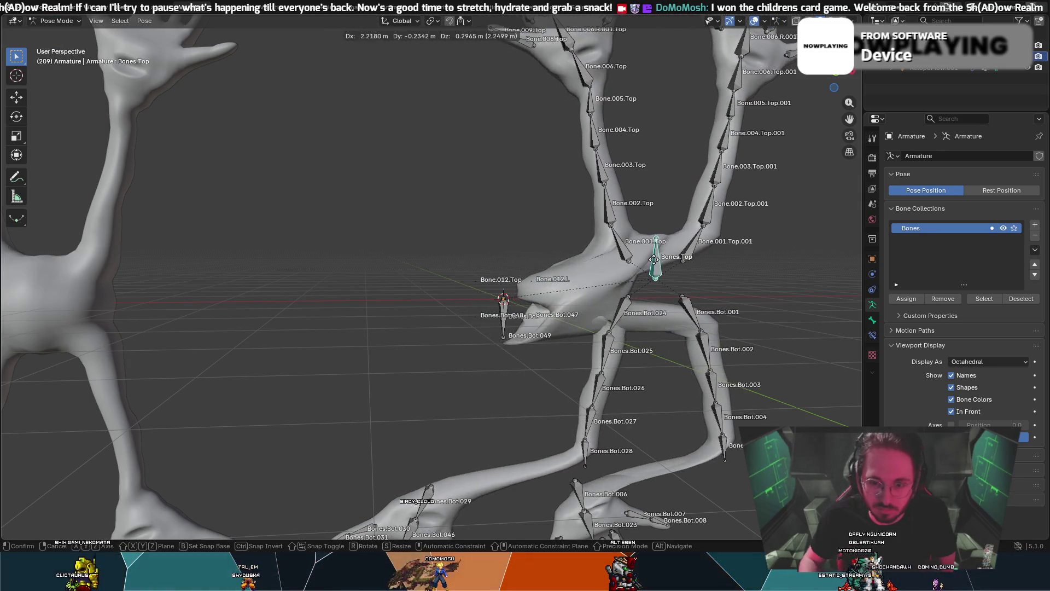
pyautogui.rightClick(451, 245)
pyautogui.click(427, 489)
pyautogui.click(50, 22)
pyautogui.click(57, 43)
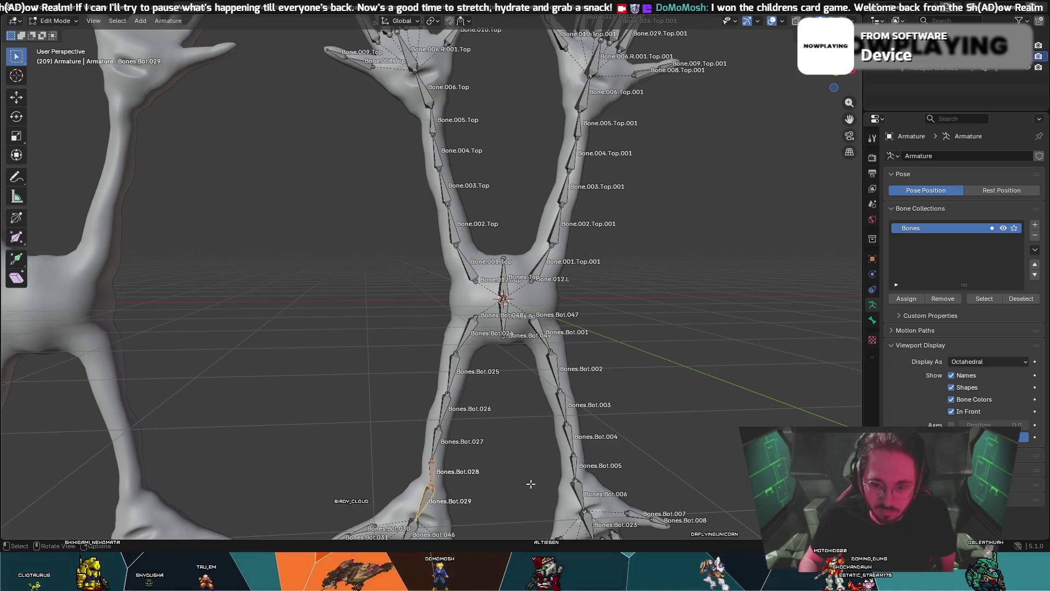
# - Parent the selected wrist bone as Connected, then select Bones.Bot.029 without moving it
pyautogui.rightClick(433, 471)
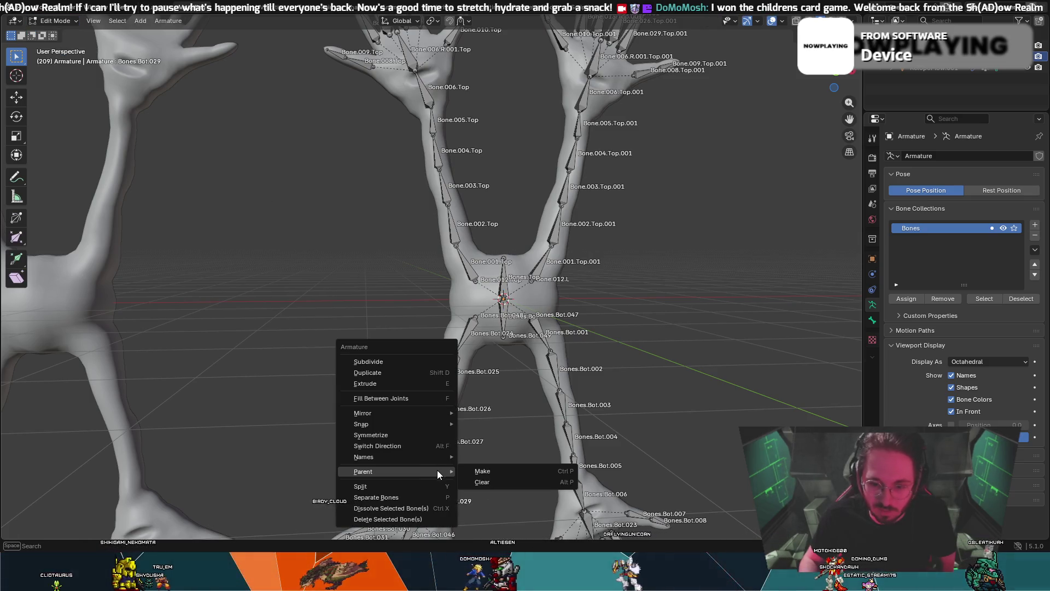
pyautogui.click(486, 470)
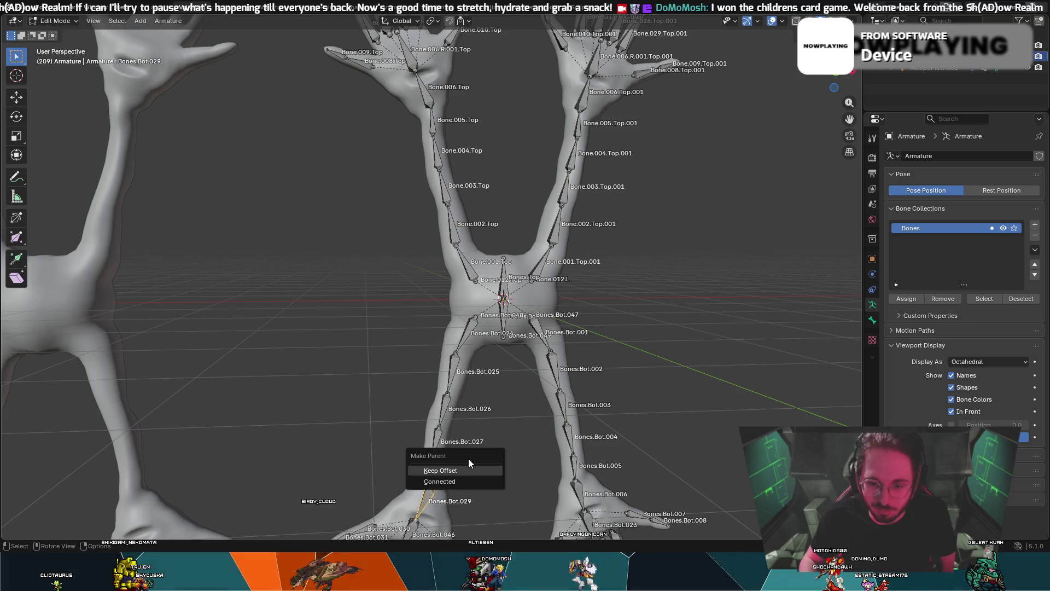
pyautogui.click(440, 482)
pyautogui.moveTo(588, 486); pyautogui.dragTo(565, 481, button='middle')
pyautogui.click(304, 448)
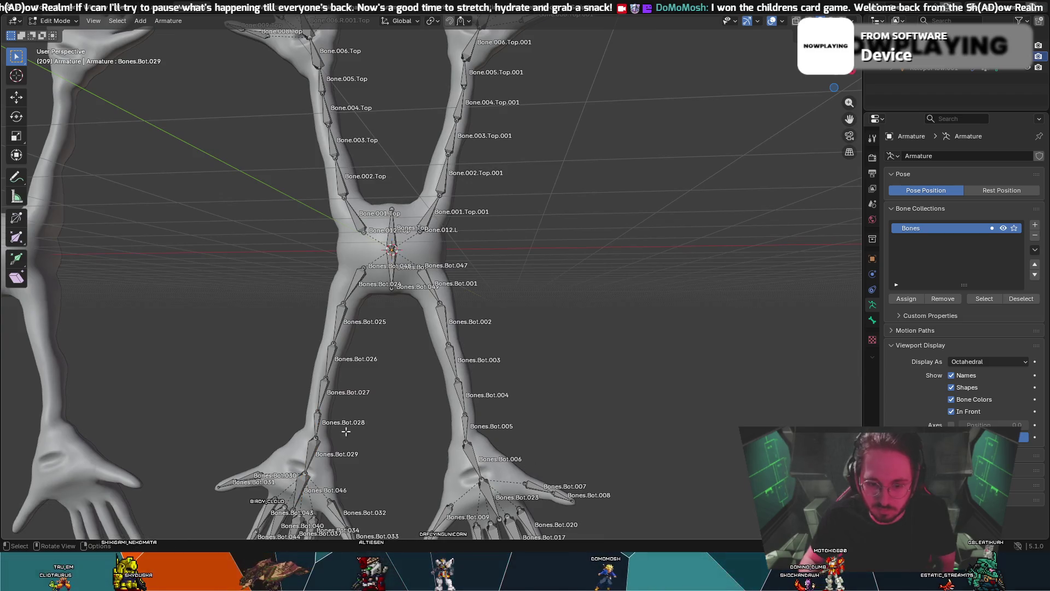
pyautogui.press('g')
pyautogui.rightClick(303, 449)
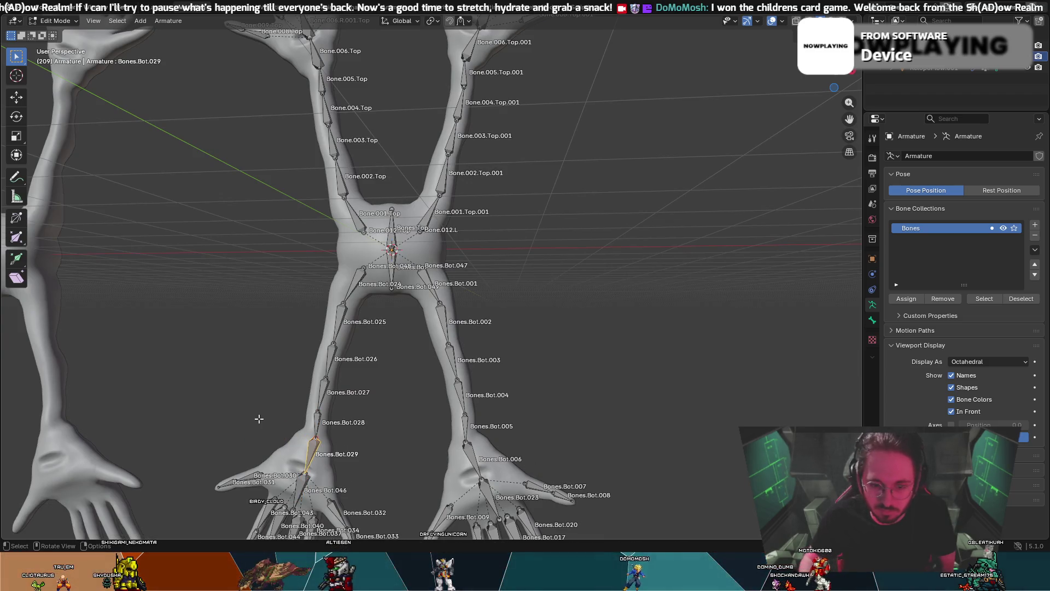
# - Parent Bones.Bot.028 with Keep Offset, then dismiss the parent type settings
pyautogui.rightClick(317, 422)
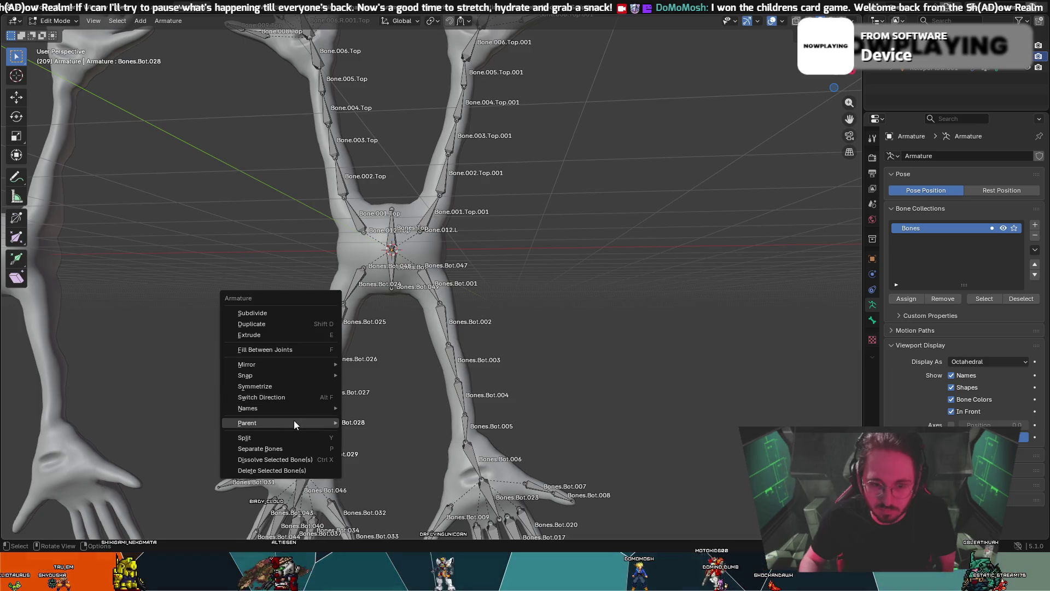
pyautogui.moveTo(294, 424)
pyautogui.click(357, 424)
pyautogui.click(353, 421)
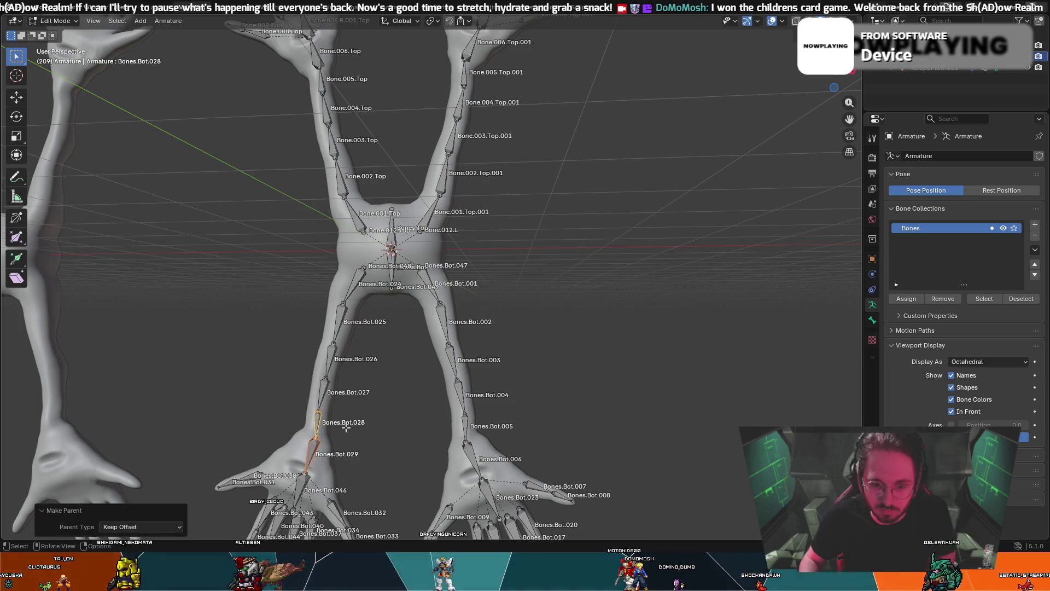
pyautogui.rightClick(316, 424)
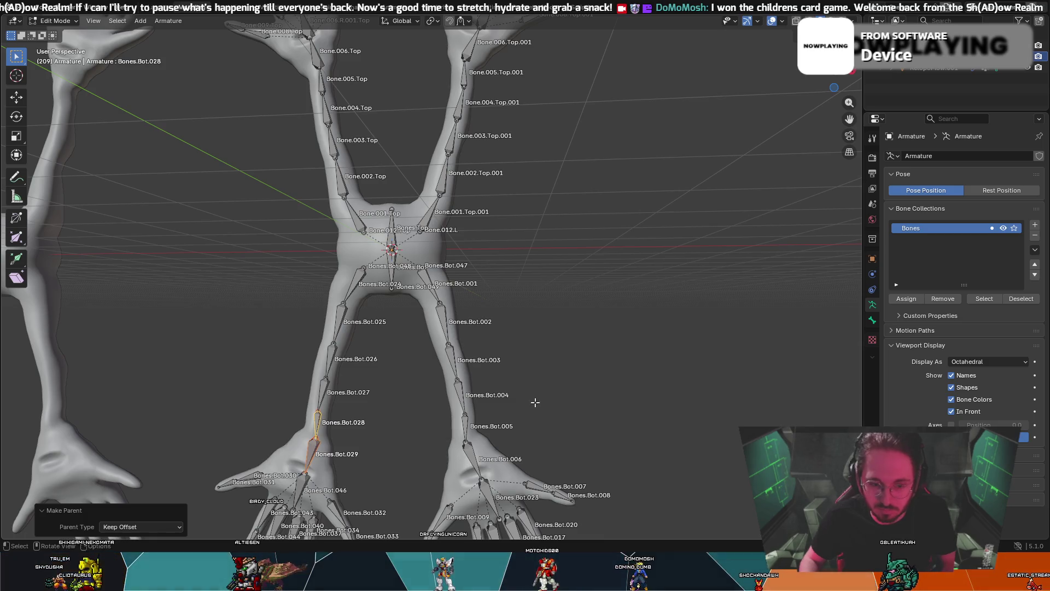
pyautogui.click(105, 527)
pyautogui.hotkey('ctrl', 'z')
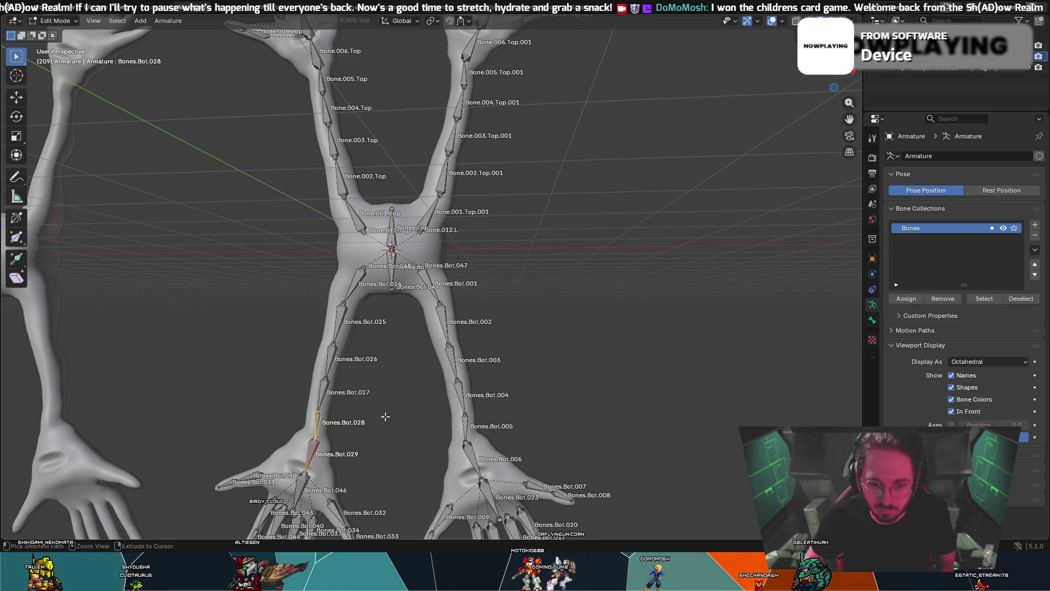
# - Re-parent the wrist bone, then undo the stray bones accidentally extruded from Bones.Bot.029
pyautogui.rightClick(325, 428)
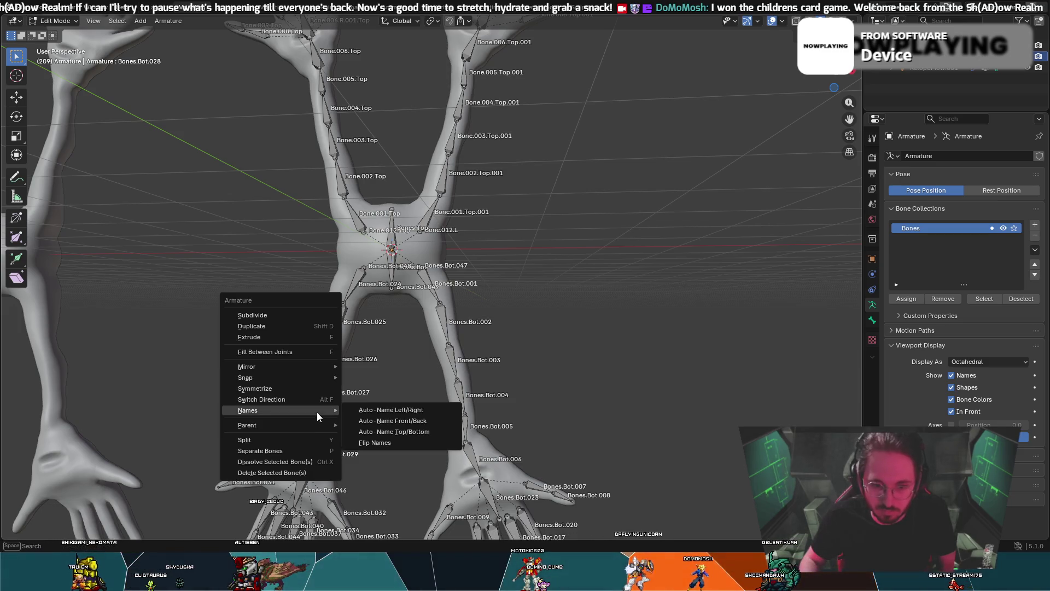
pyautogui.moveTo(310, 426)
pyautogui.click(366, 431)
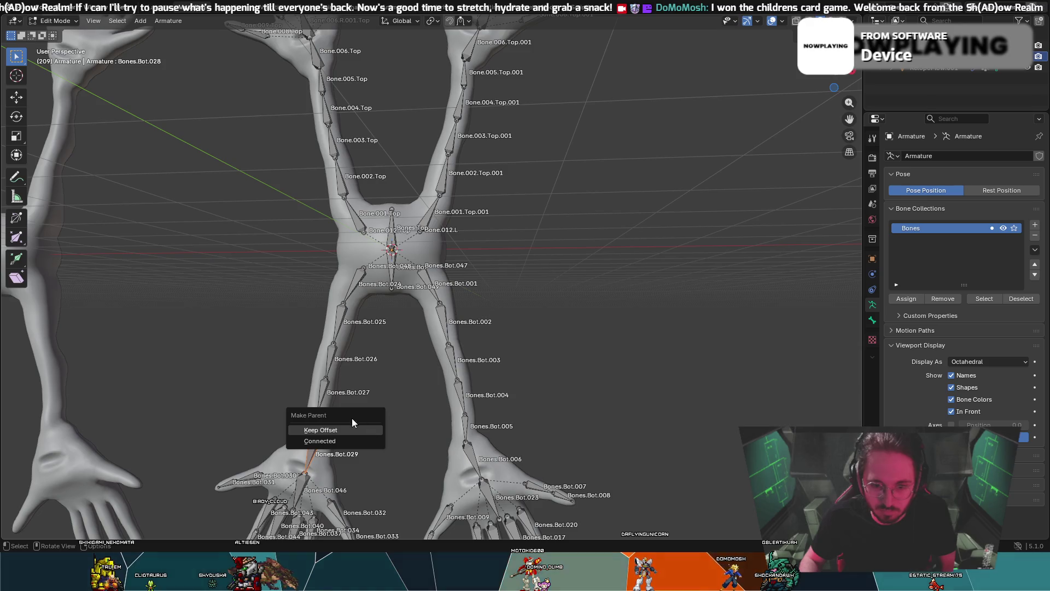
pyautogui.click(339, 446)
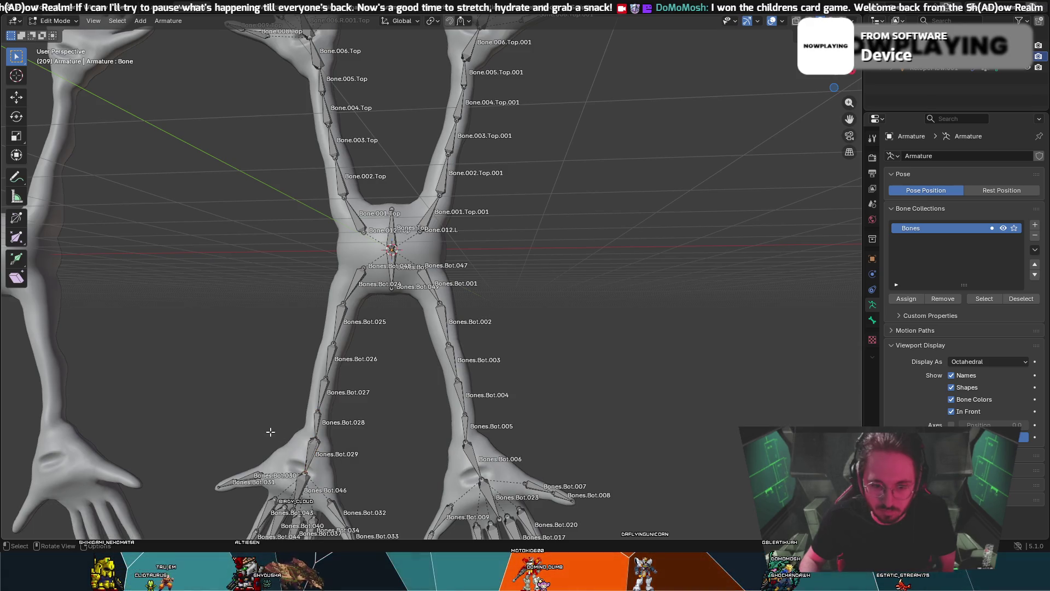
pyautogui.click(311, 447)
pyautogui.keyDown('ctrl'); pyautogui.rightClick(313, 443); pyautogui.keyUp('ctrl')
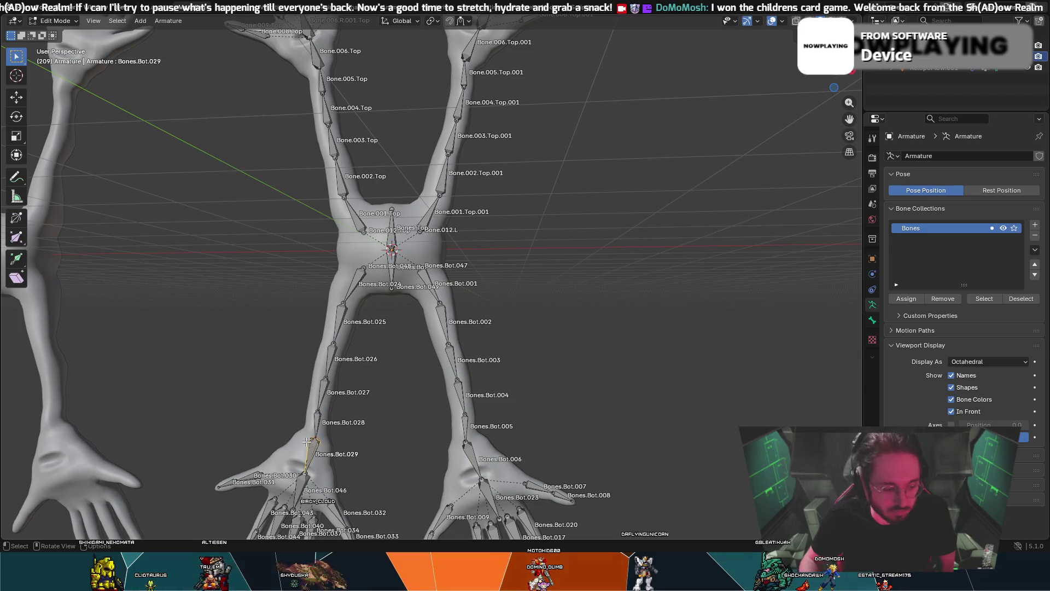
pyautogui.keyDown('ctrl'); pyautogui.rightClick(392, 249); pyautogui.keyUp('ctrl')
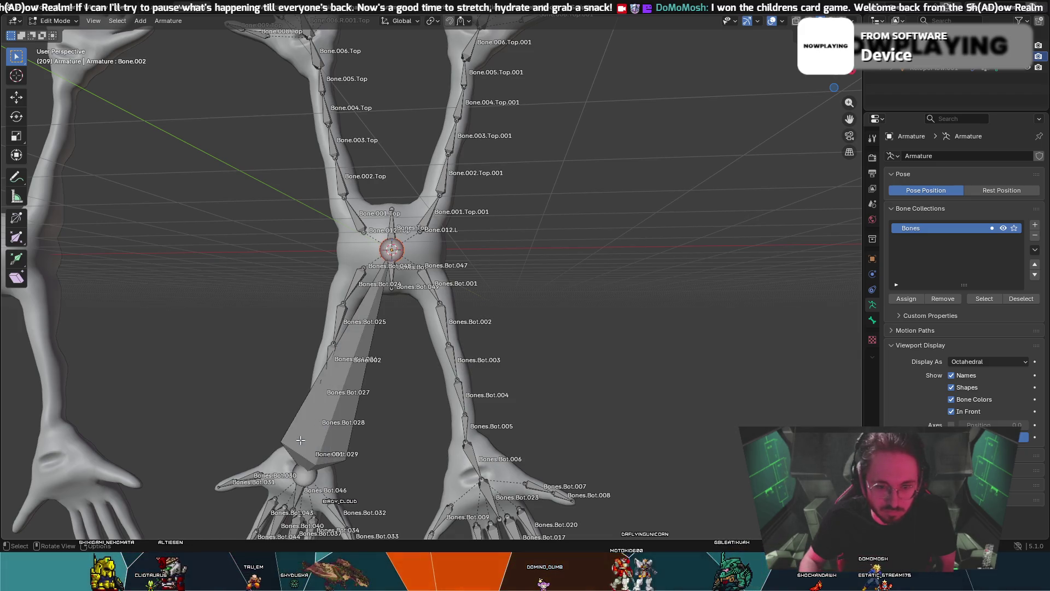
pyautogui.rightClick(302, 441)
pyautogui.click(350, 436)
pyautogui.hotkey('ctrl', 'z')
pyautogui.hotkey('ctrl', 'z')
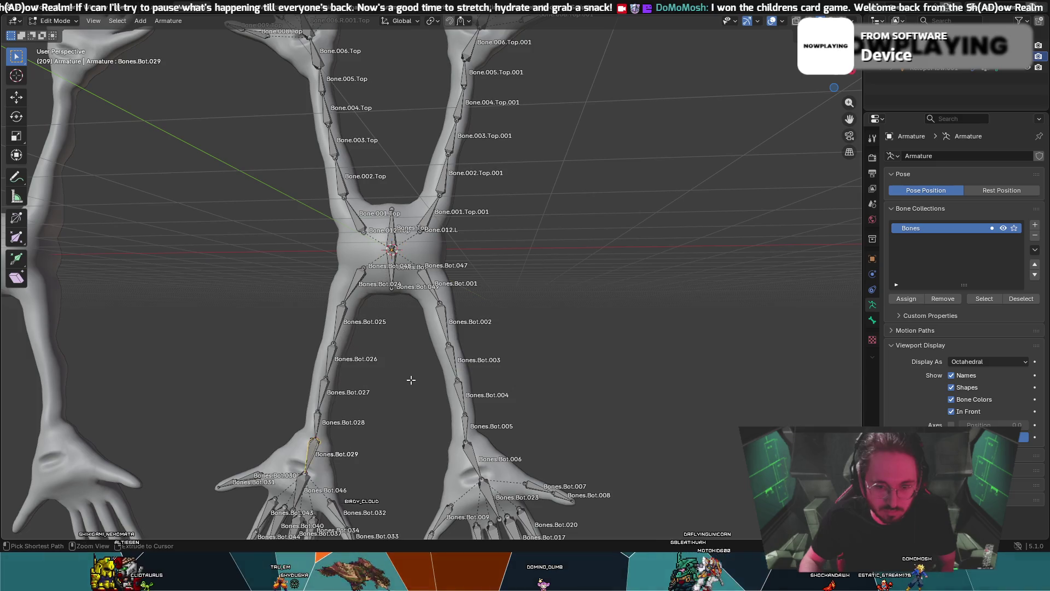
pyautogui.hotkey('ctrl', 'z')
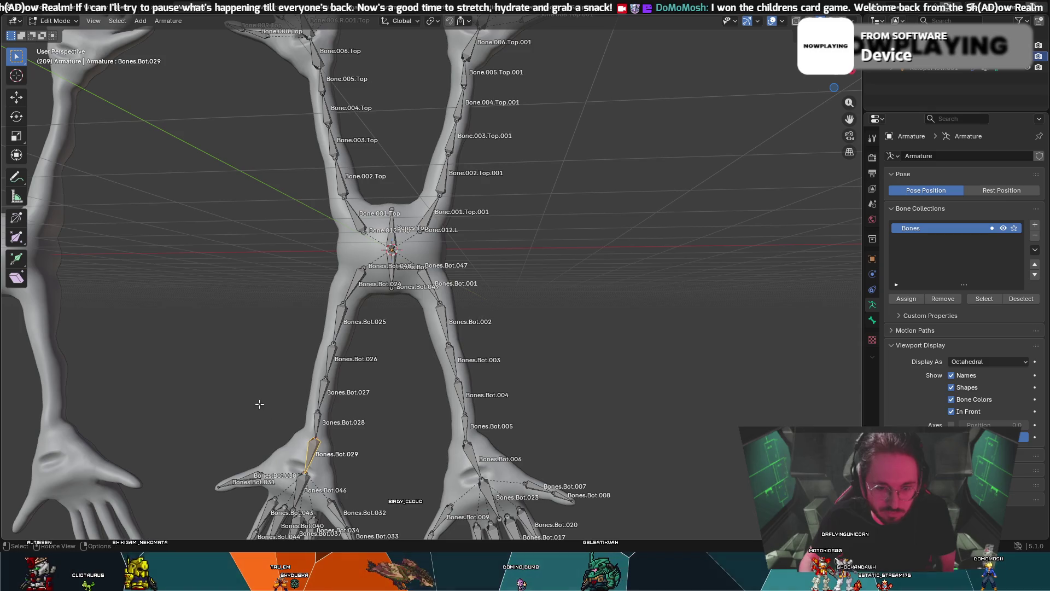
# - Connect the hand bone to Bones.Bot.029, then deselect all bones
pyautogui.click(312, 447)
pyautogui.press('g')
pyautogui.press('Escape')
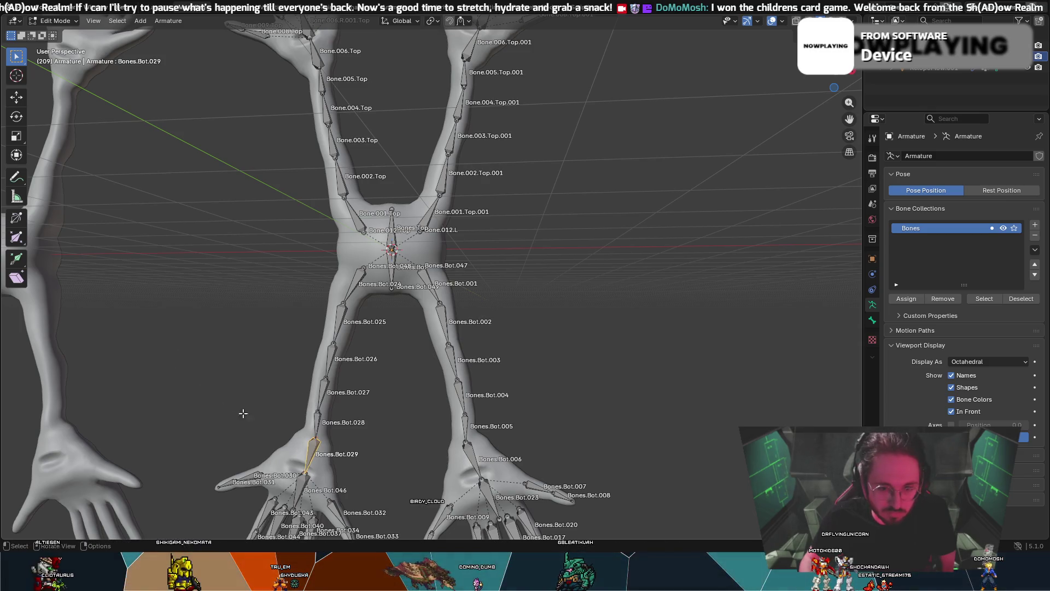
pyautogui.rightClick(307, 457)
pyautogui.moveTo(304, 455)
pyautogui.click(357, 458)
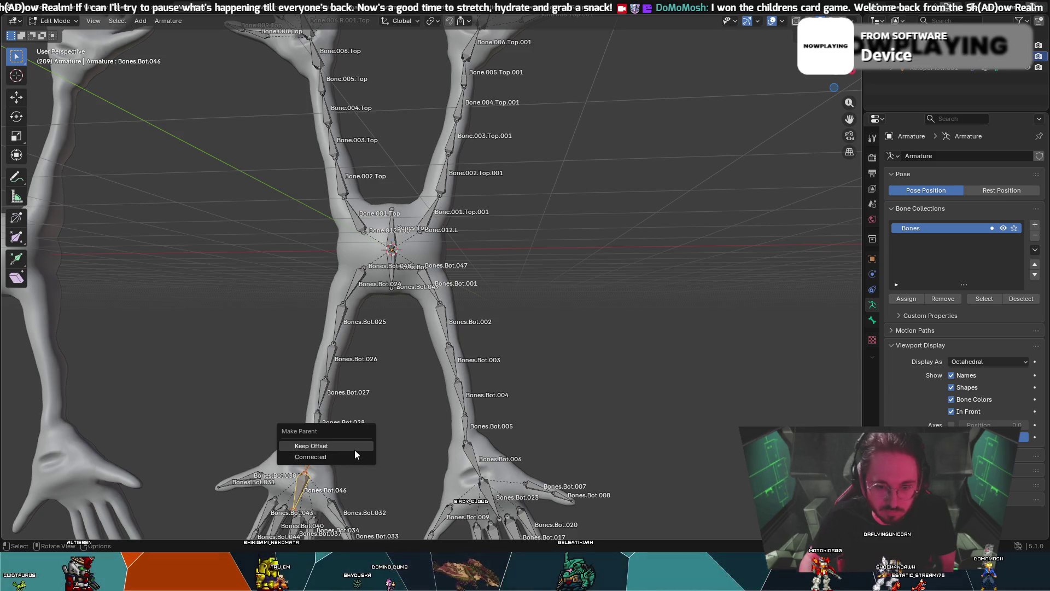
pyautogui.click(354, 455)
pyautogui.click(369, 448)
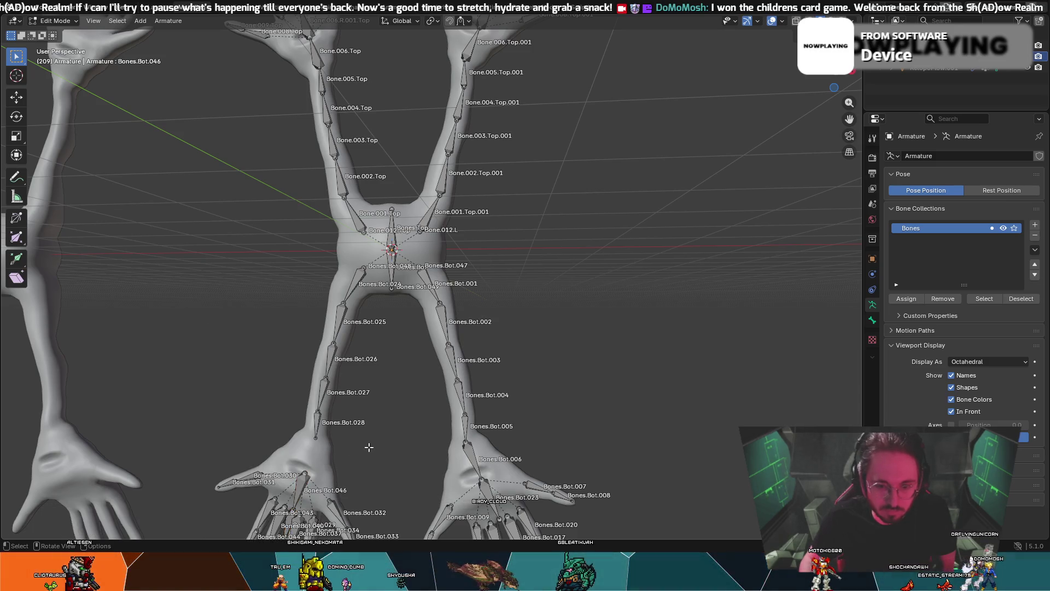
pyautogui.moveTo(355, 447); pyautogui.dragTo(378, 430, button='middle')
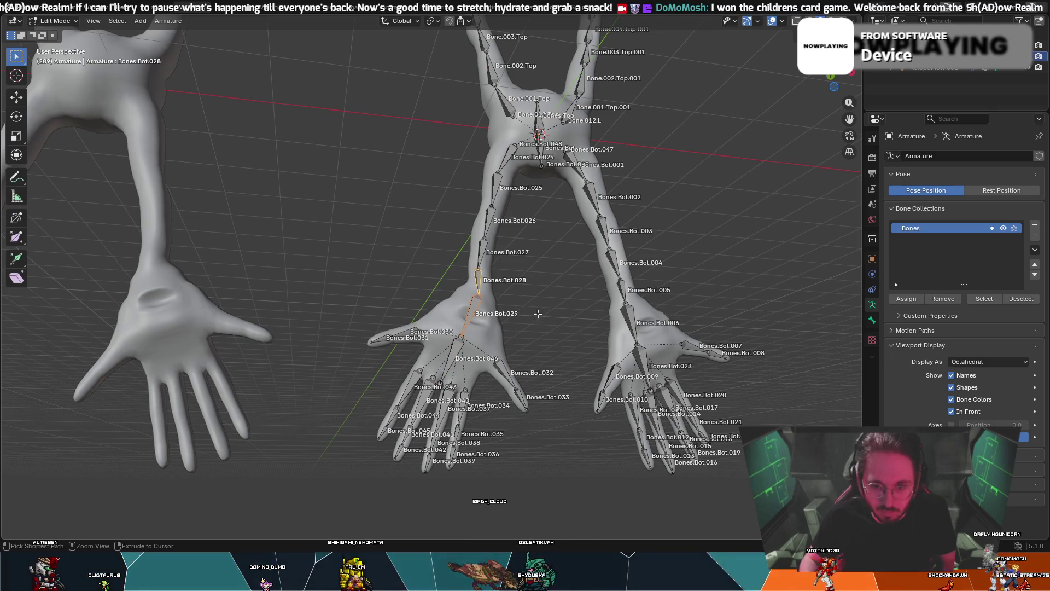
# - Connect the selected left-hand bone to its parent, then deselect the bones
pyautogui.moveTo(530, 308); pyautogui.dragTo(508, 301, button='middle')
pyautogui.click(374, 295)
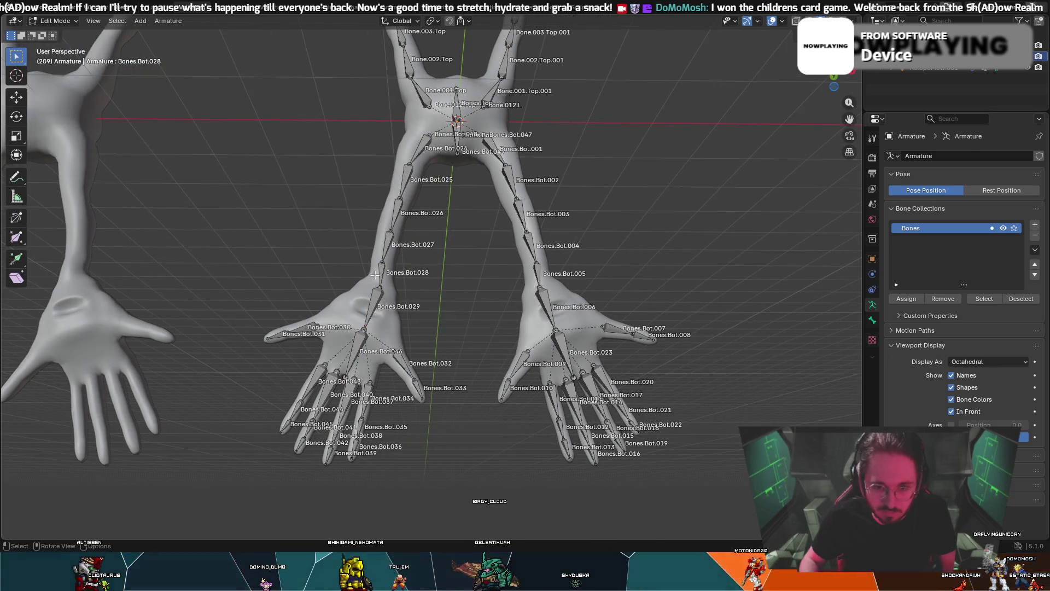
pyautogui.press('g')
pyautogui.rightClick(362, 286)
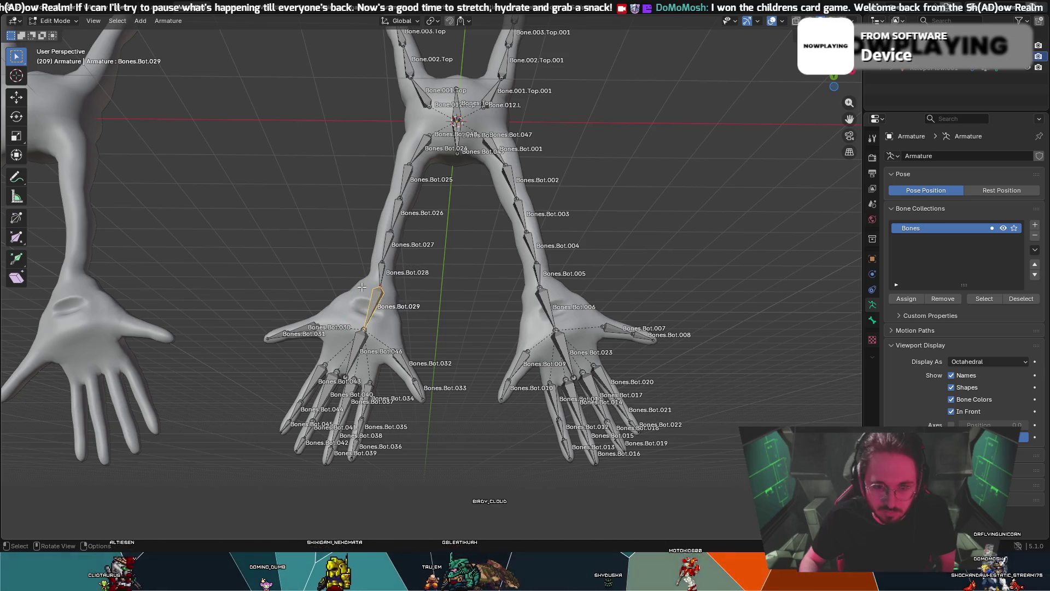
pyautogui.rightClick(364, 331)
pyautogui.moveTo(361, 332)
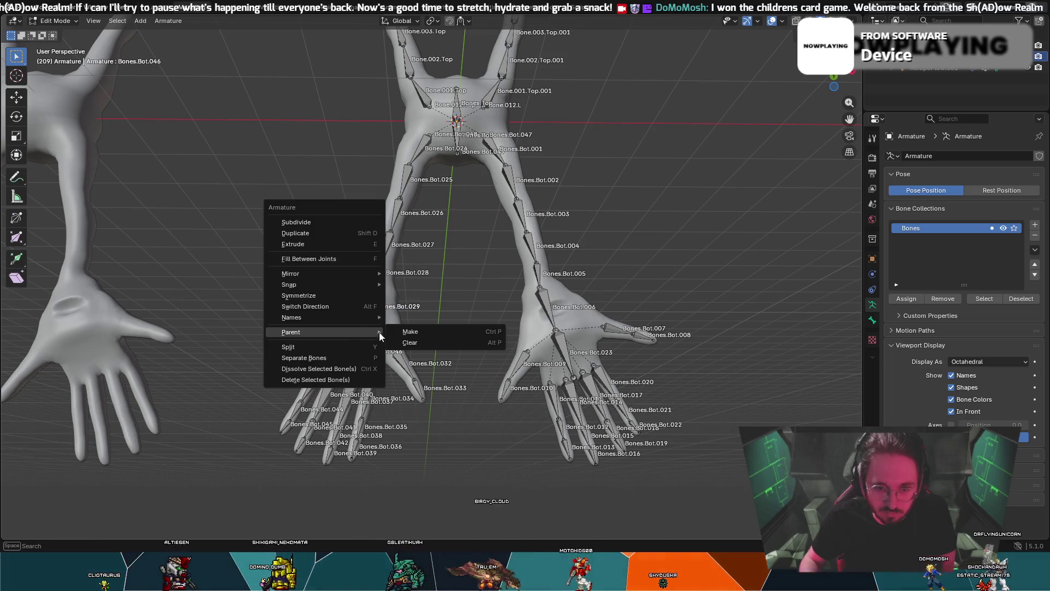
pyautogui.click(416, 334)
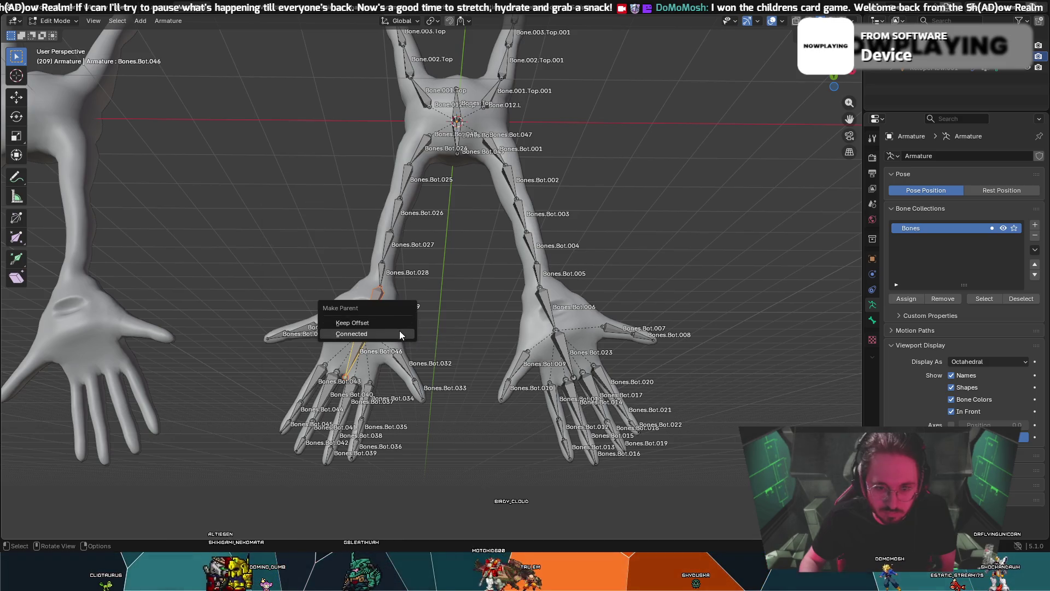
pyautogui.click(400, 332)
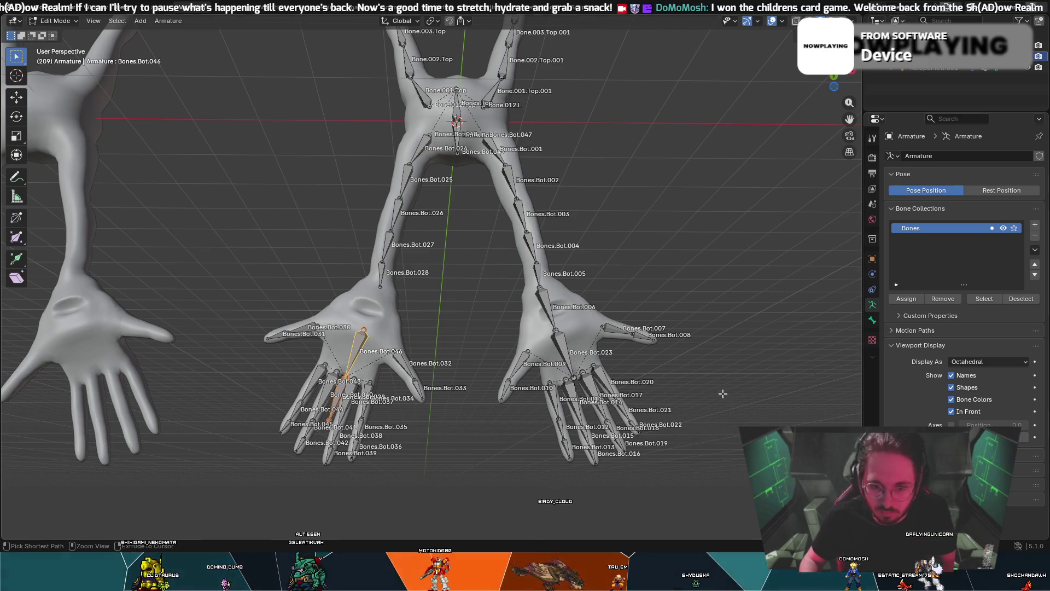
pyautogui.click(837, 418)
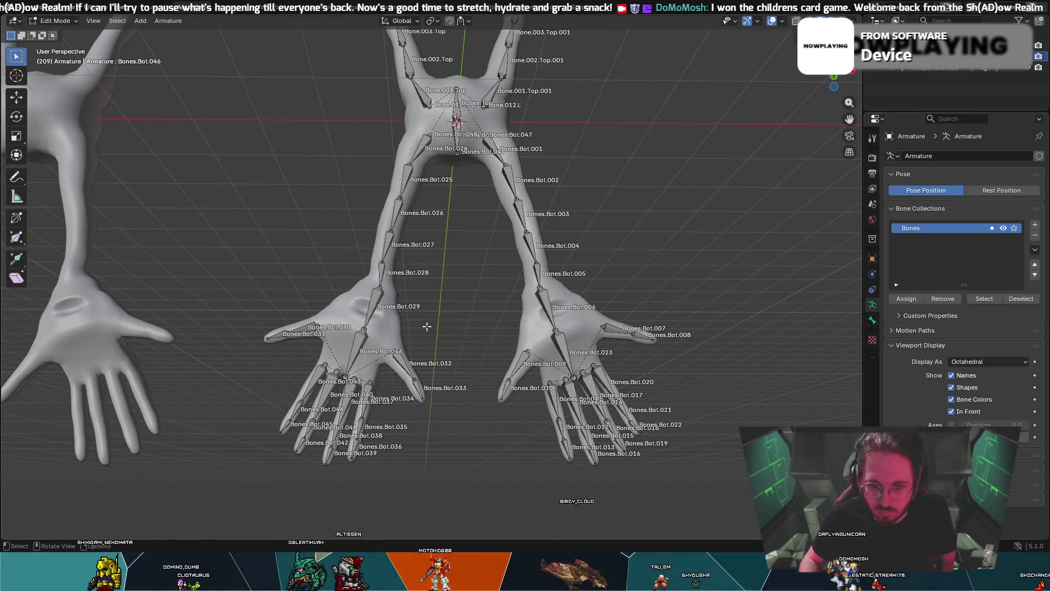
# - Select Bones.Bot.029 and apply a Connected parent relationship to it
pyautogui.keyDown('shift'); pyautogui.click(368, 317); pyautogui.keyUp('shift')
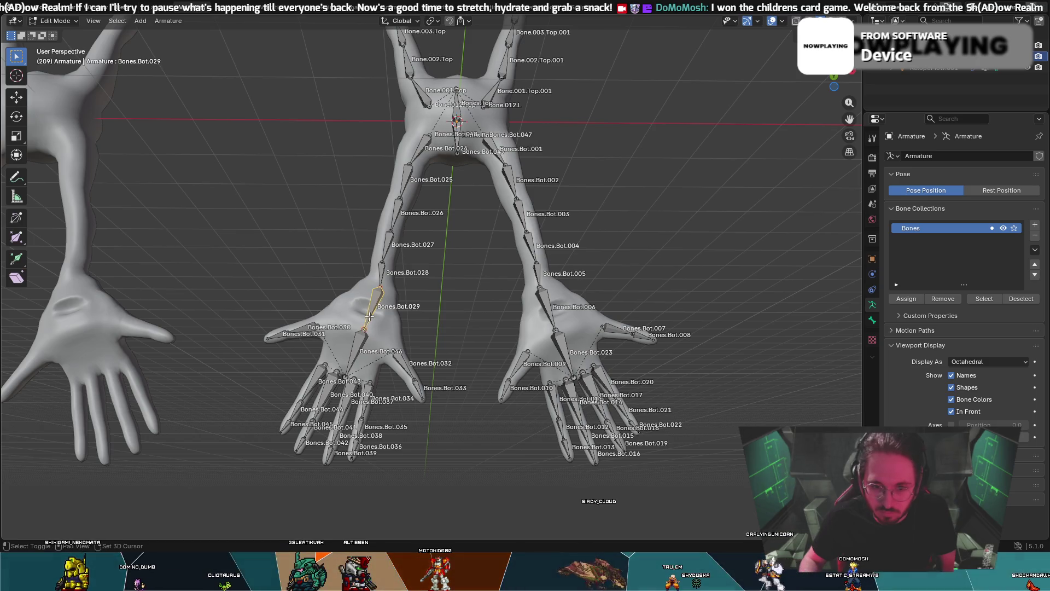
pyautogui.rightClick(369, 317)
pyautogui.click(409, 317)
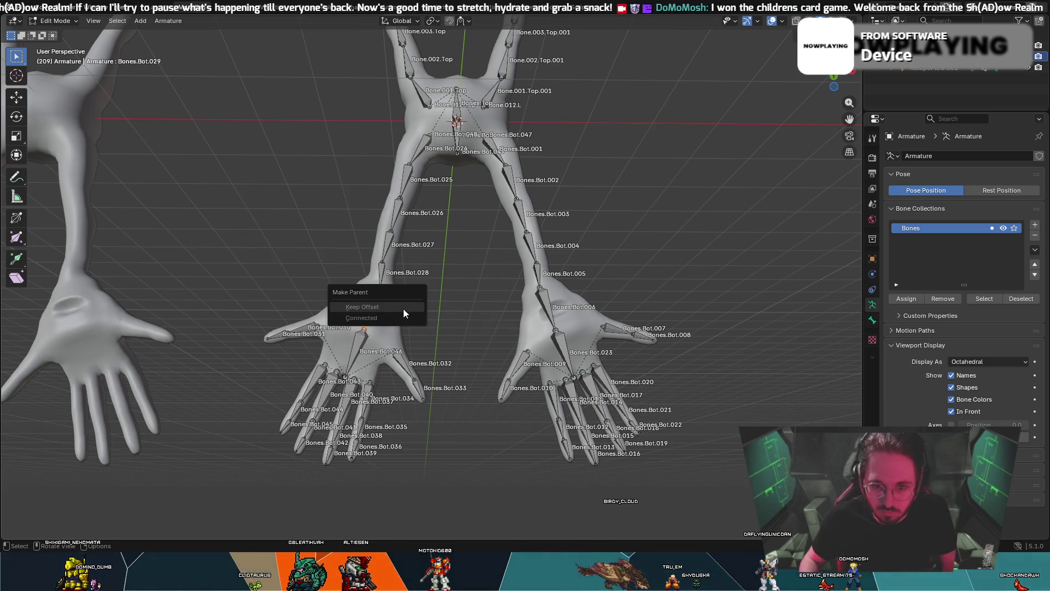
pyautogui.click(400, 309)
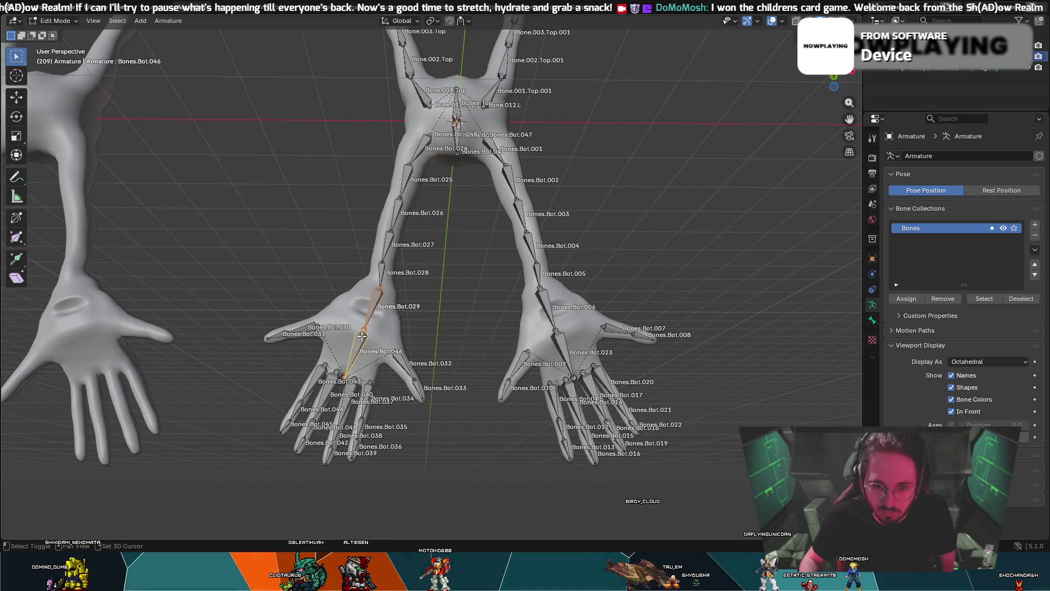
pyautogui.rightClick(374, 309)
pyautogui.moveTo(369, 315)
pyautogui.click(412, 308)
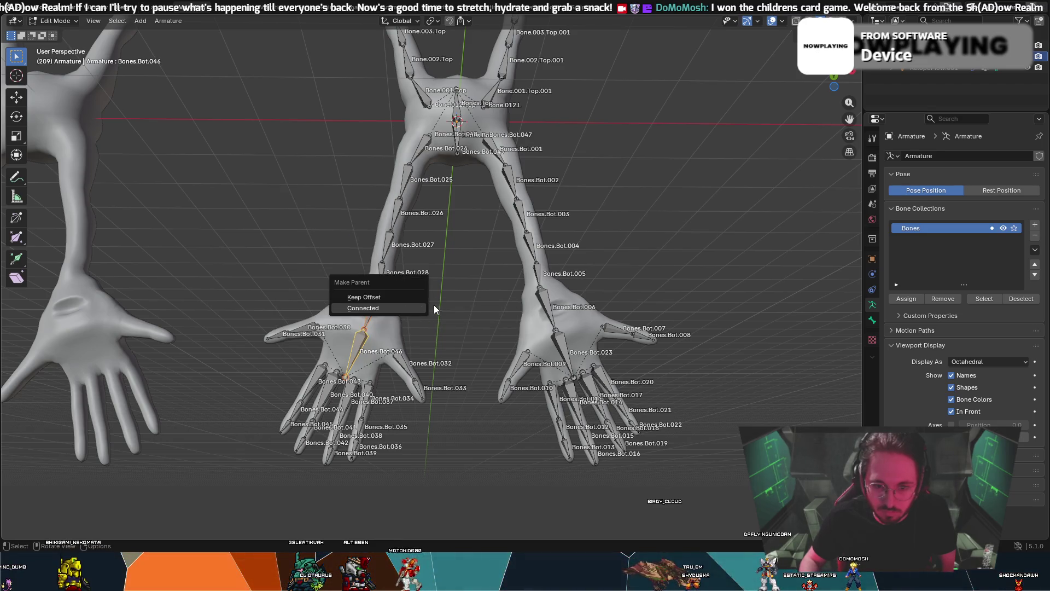
pyautogui.click(398, 300)
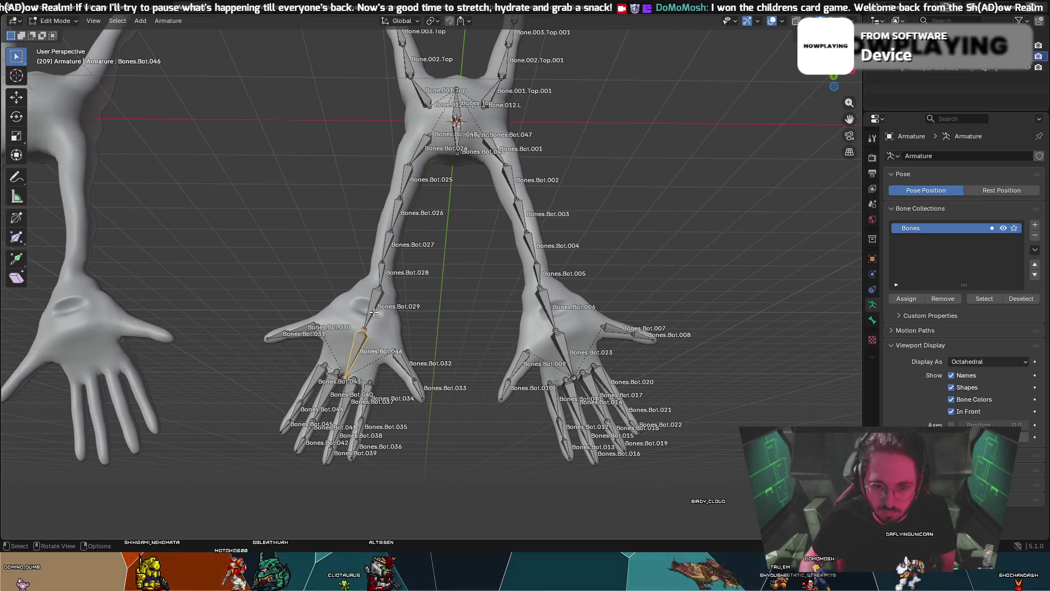
# - Connect Bones.Bot.046 to Bones.Bot.029 and move their shared joint up into the palm
pyautogui.rightClick(372, 313)
pyautogui.click(405, 310)
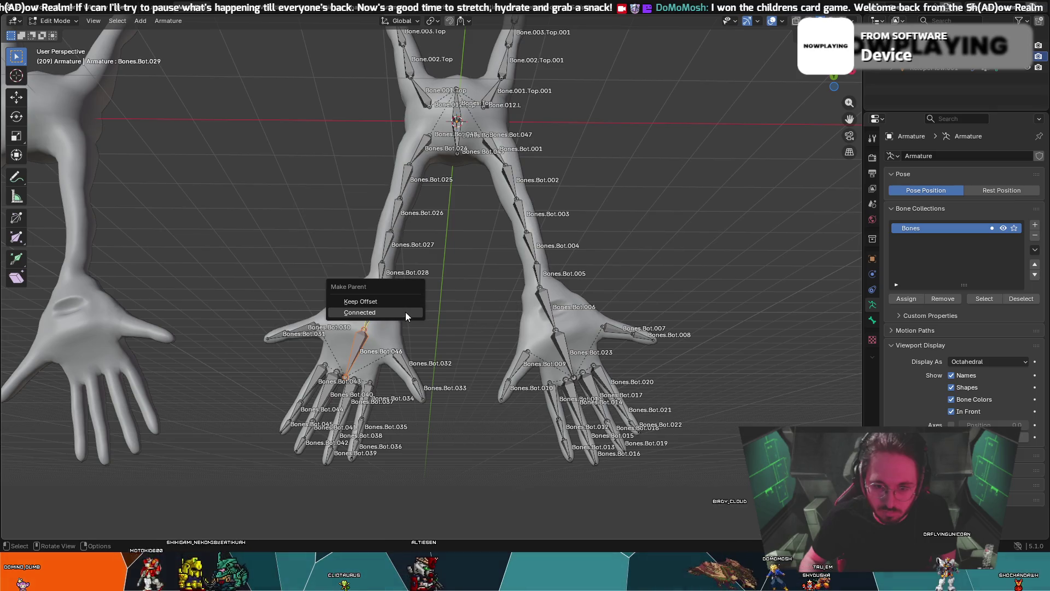
pyautogui.click(403, 313)
pyautogui.click(364, 330)
pyautogui.press('g')
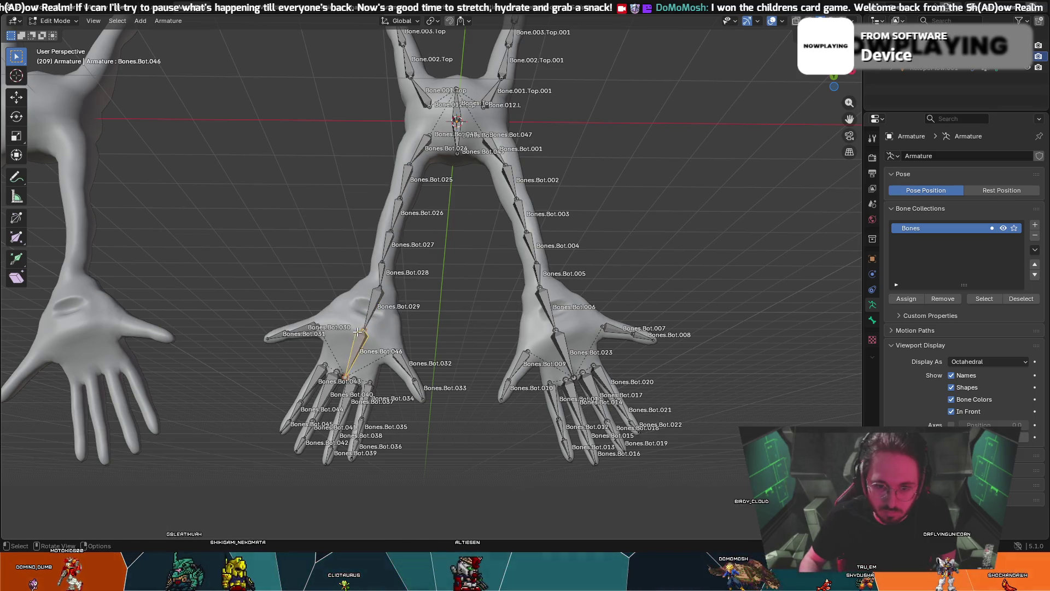
pyautogui.click(367, 309)
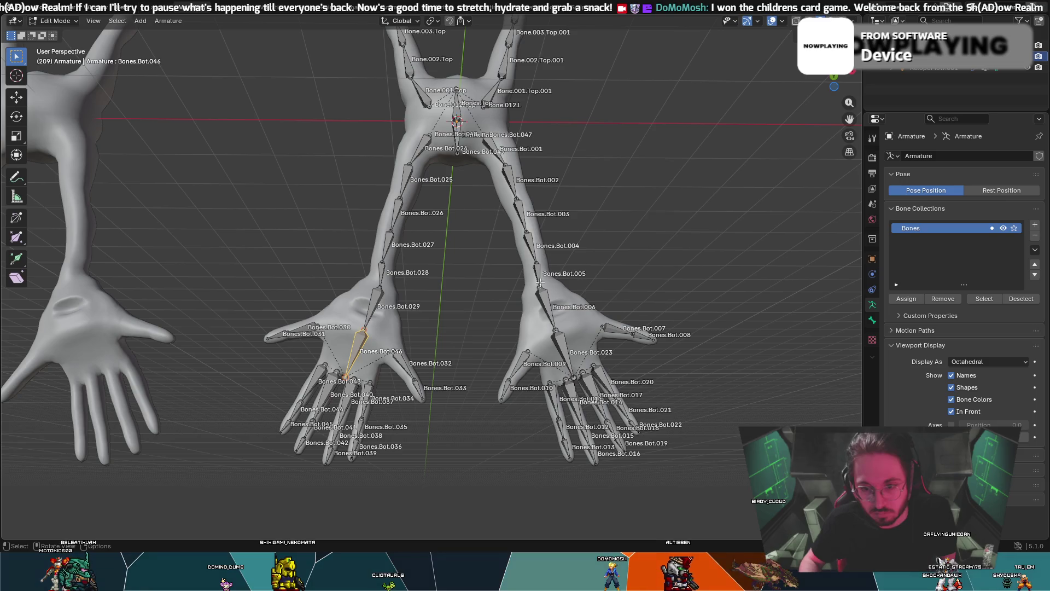
# - Connect Bones.Bot.006 to Bones.Bot.005's tail in the right palm
pyautogui.keyDown('shift'); pyautogui.click(546, 308); pyautogui.keyUp('shift')
pyautogui.rightClick(546, 308)
pyautogui.moveTo(546, 307)
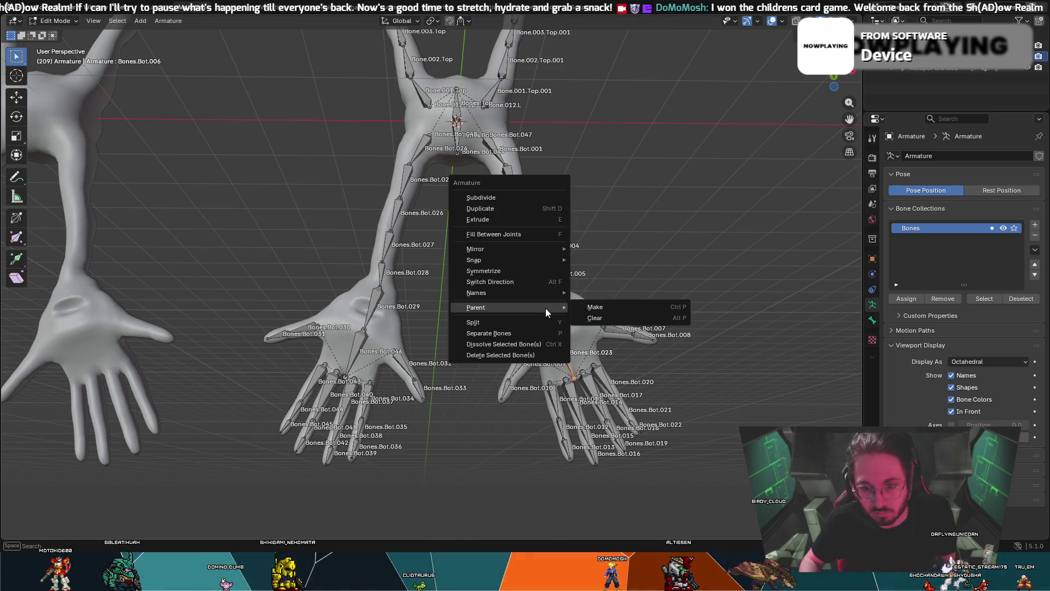
pyautogui.click(589, 308)
pyautogui.click(571, 311)
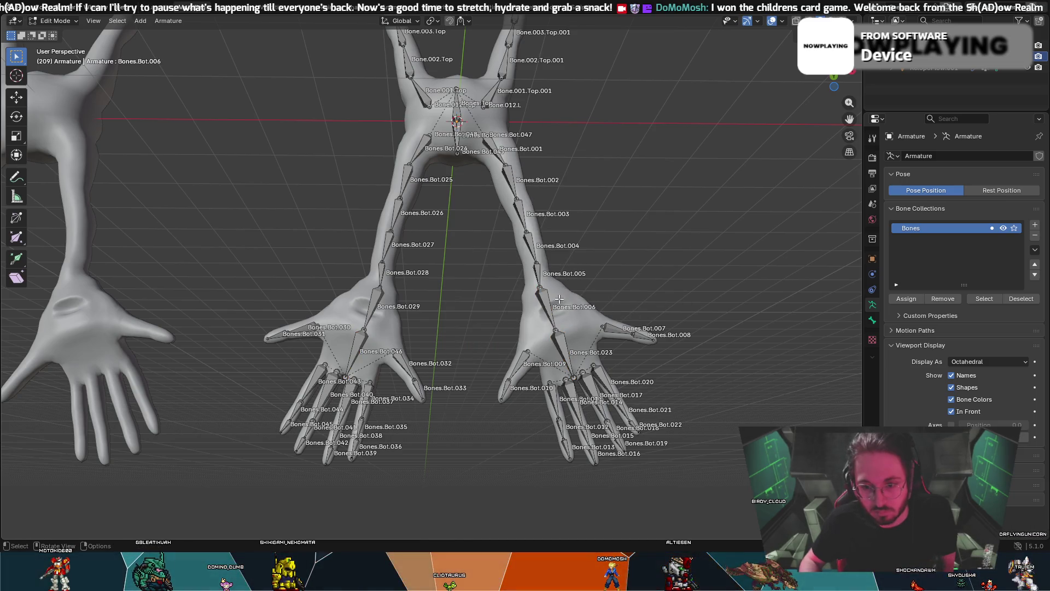
pyautogui.rightClick(539, 279)
pyautogui.moveTo(545, 279)
pyautogui.click(586, 280)
pyautogui.click(583, 284)
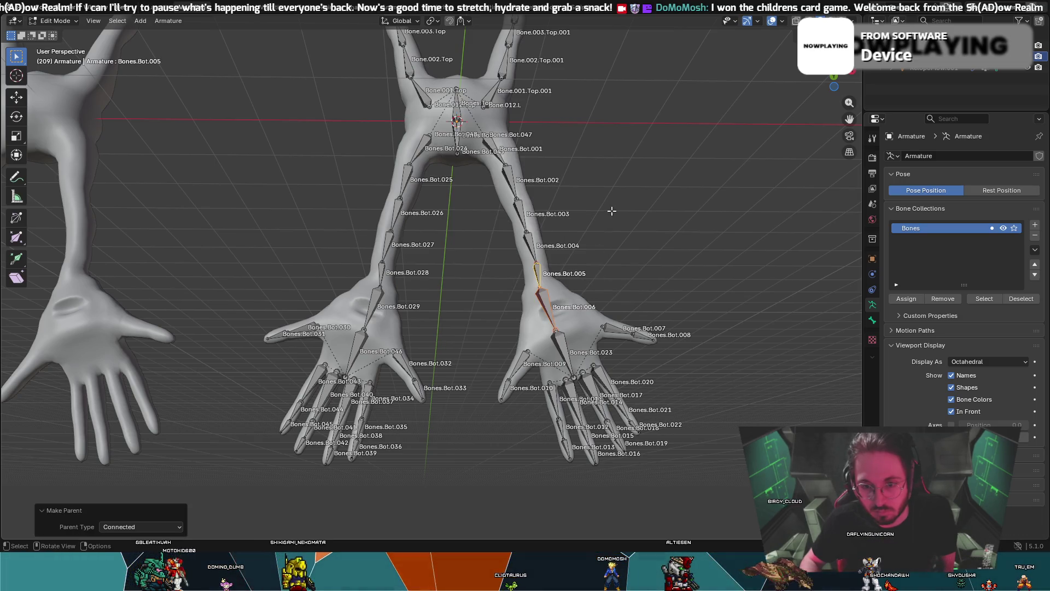
# - Connect the central pelvis bone to its parent, leaving the axes position unchanged
pyautogui.moveTo(612, 210); pyautogui.dragTo(598, 239, button='middle')
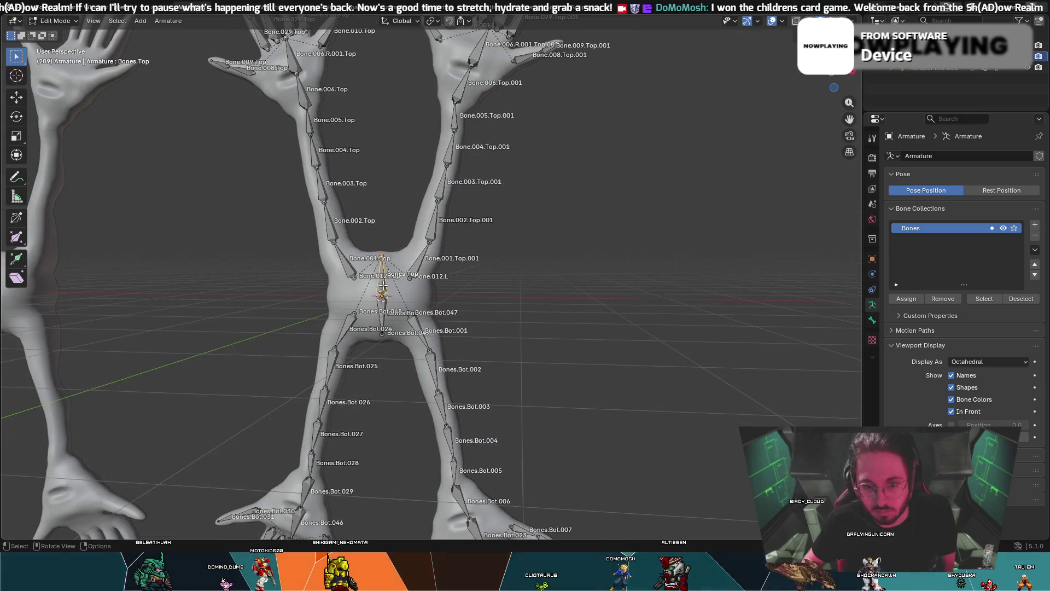
pyautogui.moveTo(383, 303); pyautogui.dragTo(448, 273, button='middle')
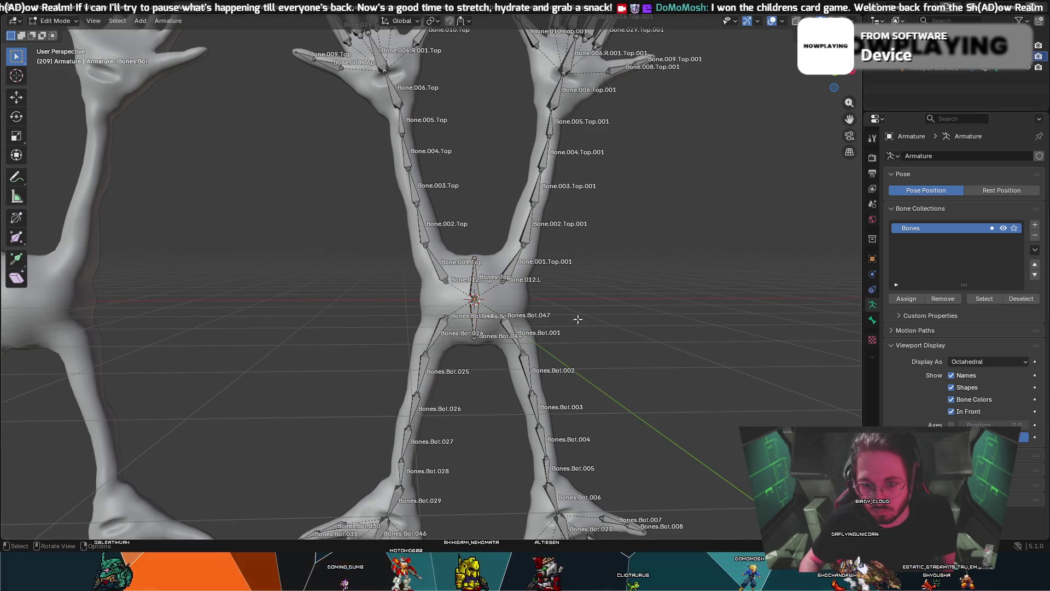
pyautogui.click(477, 316)
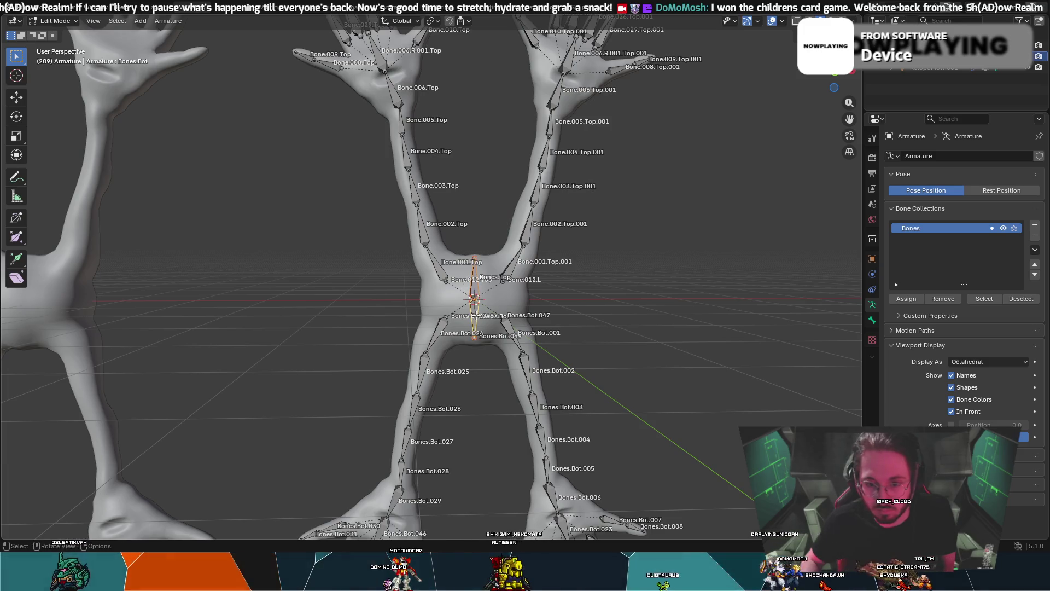
pyautogui.rightClick(476, 315)
pyautogui.moveTo(476, 317)
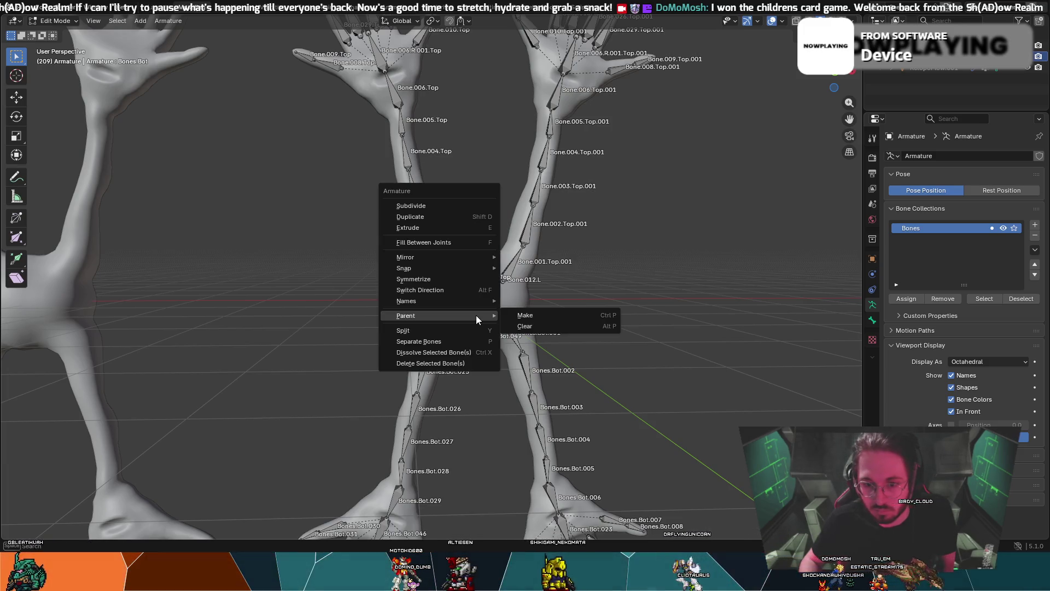
pyautogui.click(546, 314)
pyautogui.click(524, 315)
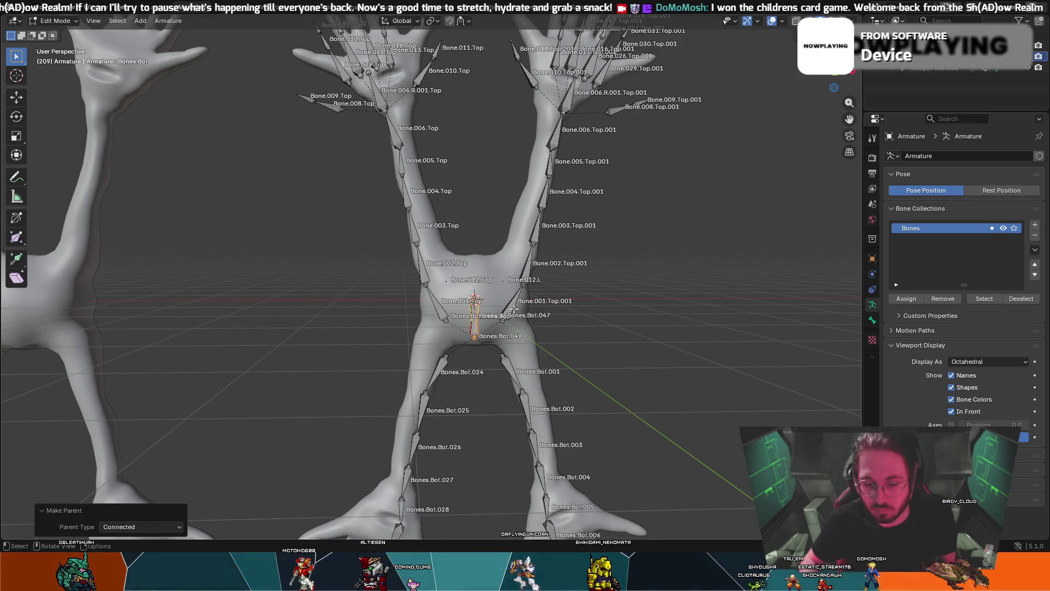
pyautogui.click(979, 426)
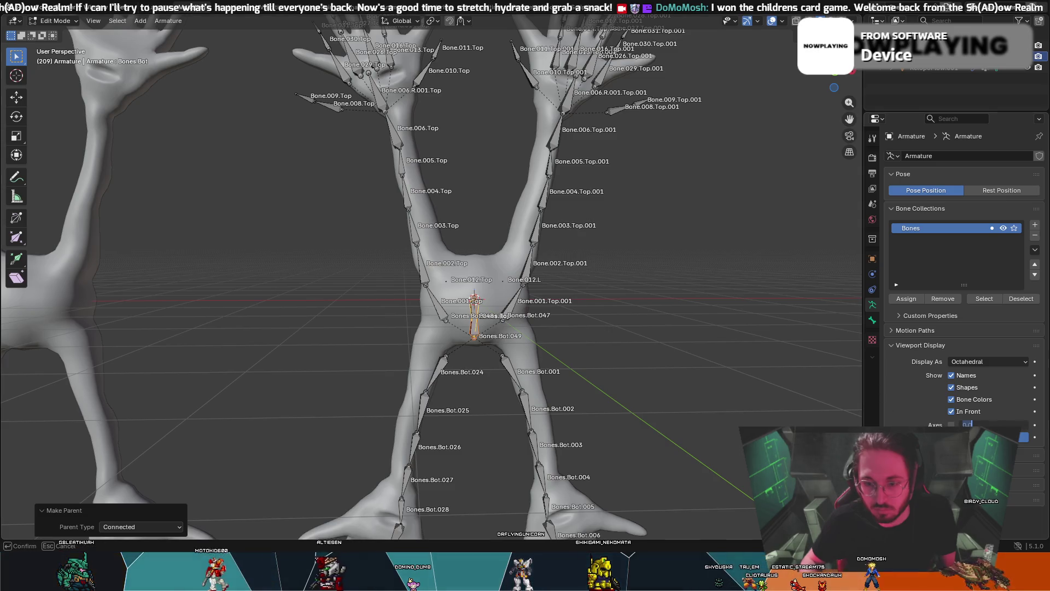
pyautogui.press('Return')
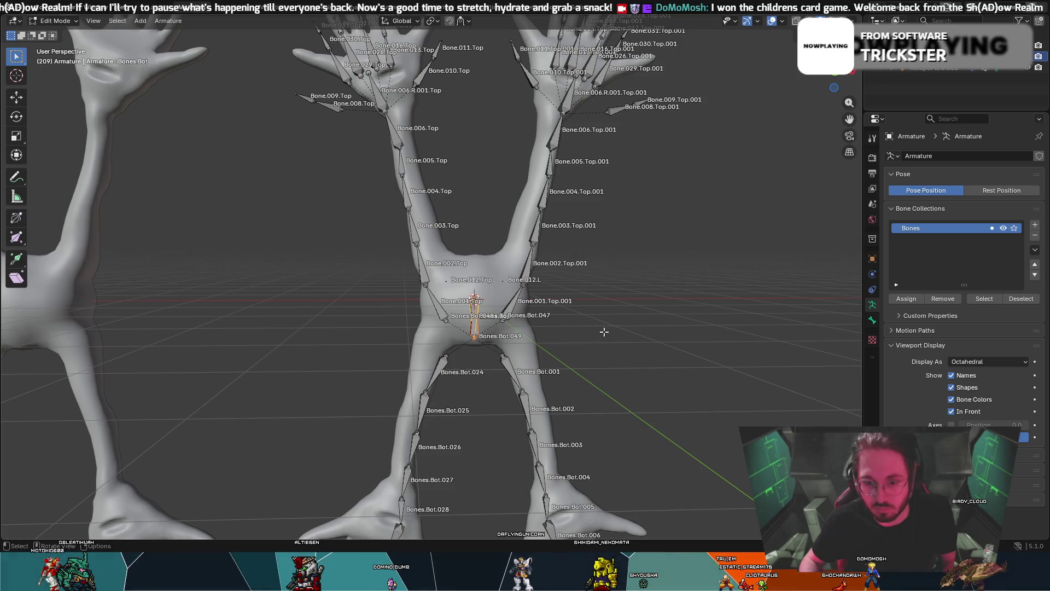
# - Deselect all bones and orbit the view to review the rig
pyautogui.keyDown('ctrl'); pyautogui.scroll(-2, 667, 286); pyautogui.keyUp('ctrl')
pyautogui.click(484, 258)
pyautogui.moveTo(524, 264); pyautogui.dragTo(543, 250, button='middle')
pyautogui.click(54, 20)
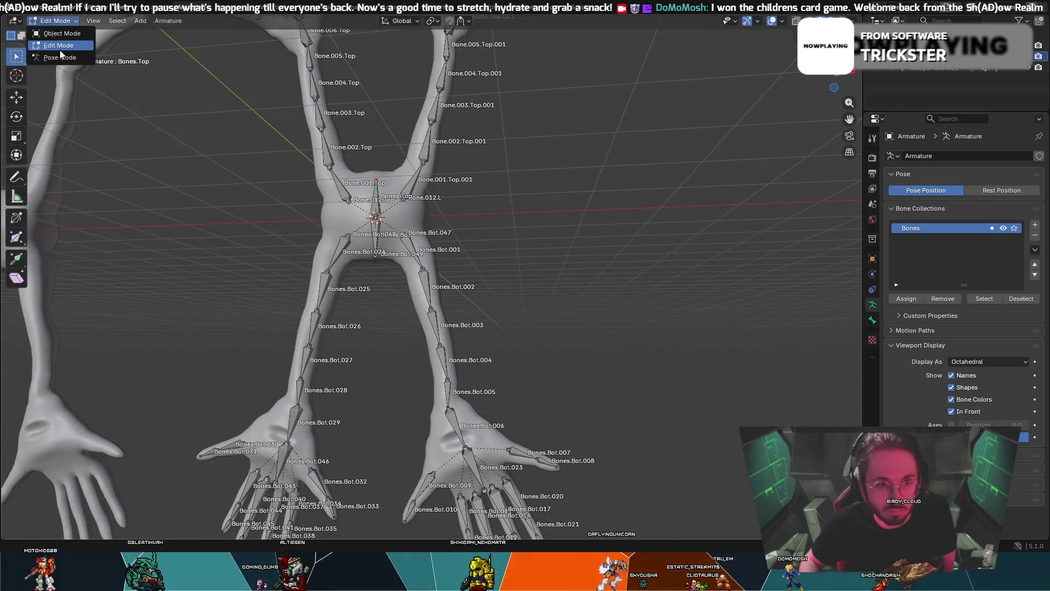
# - Enter Pose Mode and test-rotate and move Bones.Top, cancelling each test
pyautogui.click(54, 55)
pyautogui.moveTo(390, 152)
pyautogui.mouseDown(button='middle')
pyautogui.moveTo(330, 199)
pyautogui.moveTo(385, 249)
pyautogui.moveTo(314, 250)
pyautogui.mouseUp(button='middle')
pyautogui.press('r')
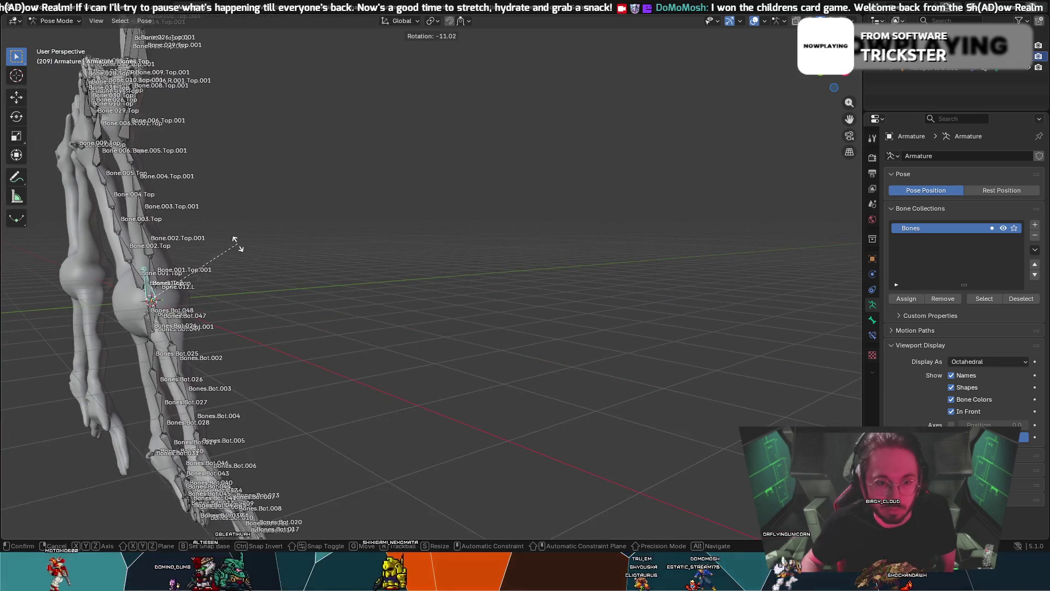
pyautogui.press('Escape')
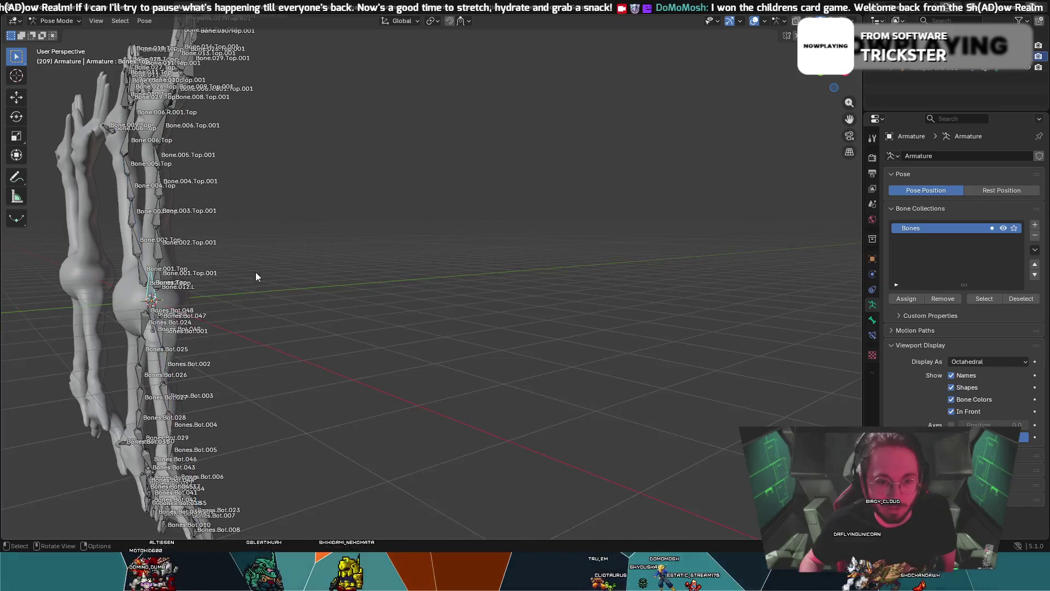
pyautogui.moveTo(266, 283); pyautogui.dragTo(337, 283, button='middle')
pyautogui.press('g')
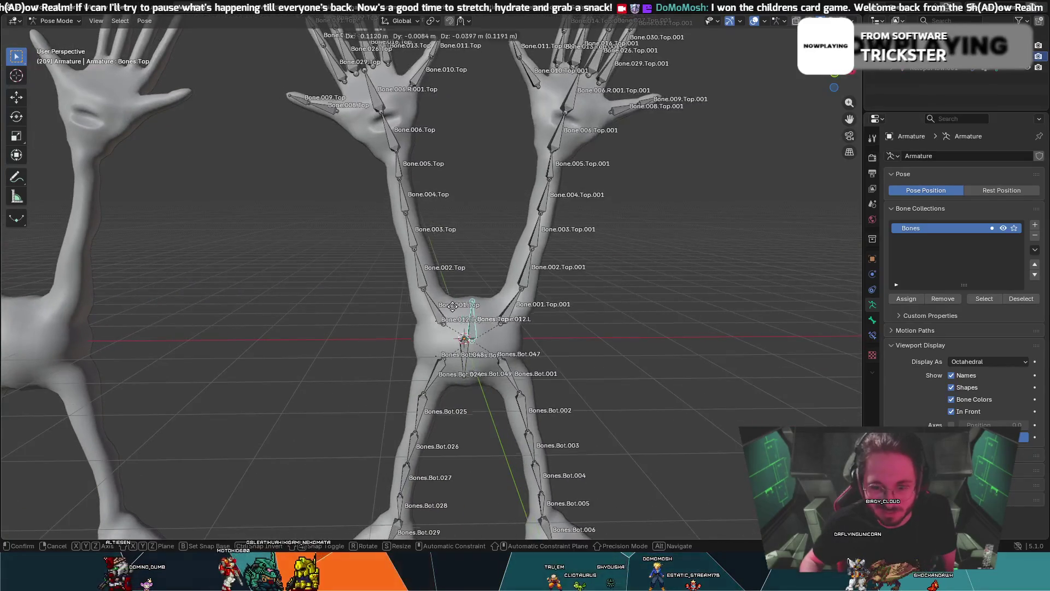
pyautogui.press('Escape')
# - Test-move Bones.Bot twice, cancelling each time to restore the pose
pyautogui.moveTo(543, 293); pyautogui.dragTo(493, 328, button='middle')
pyautogui.click(467, 353)
pyautogui.press('g')
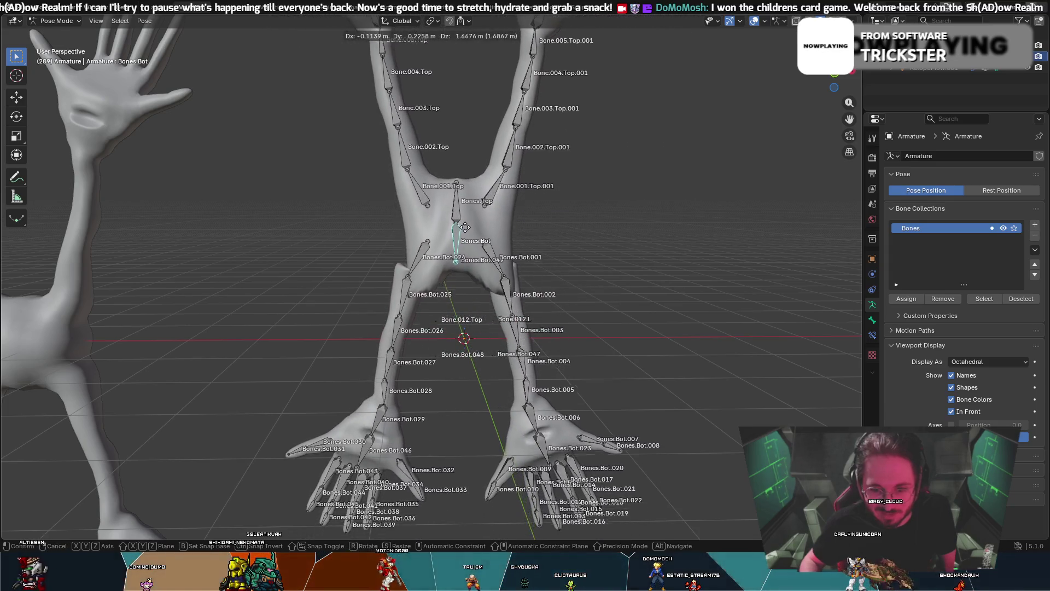
pyautogui.press('Escape')
pyautogui.click(456, 353)
pyautogui.press('g')
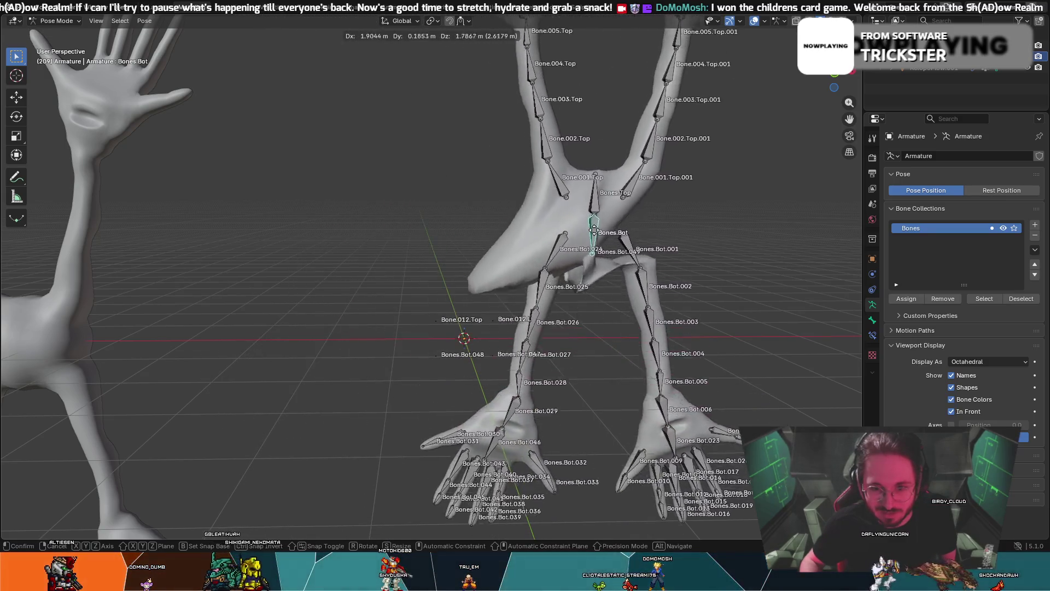
pyautogui.press('Escape')
# - Test-rotate the Bone.006.Top hand bone, then cancel
pyautogui.moveTo(365, 264); pyautogui.dragTo(362, 270, button='middle')
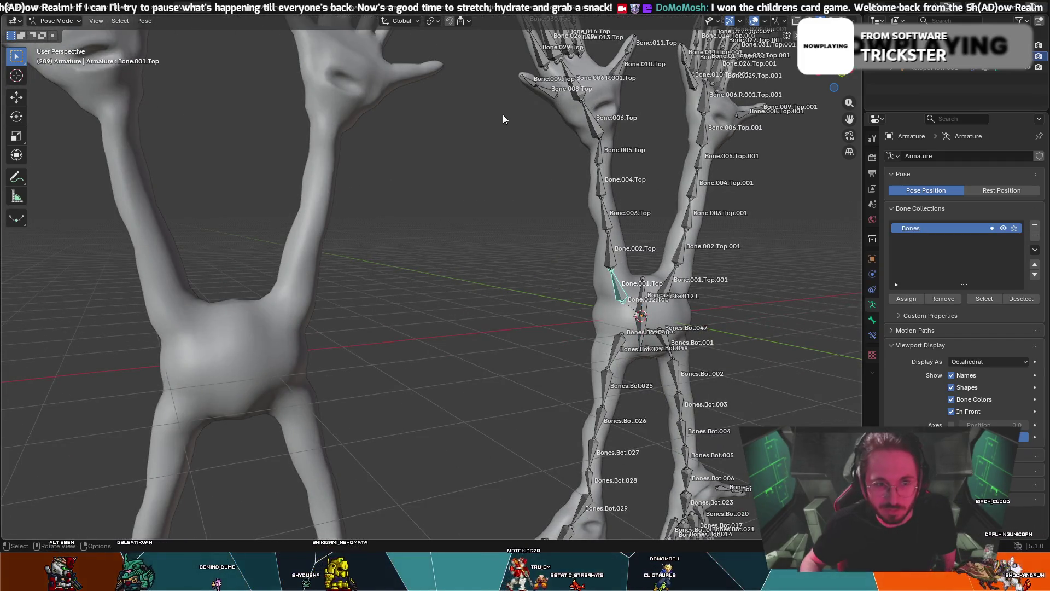
pyautogui.click(602, 116)
pyautogui.press('r')
pyautogui.press('Escape')
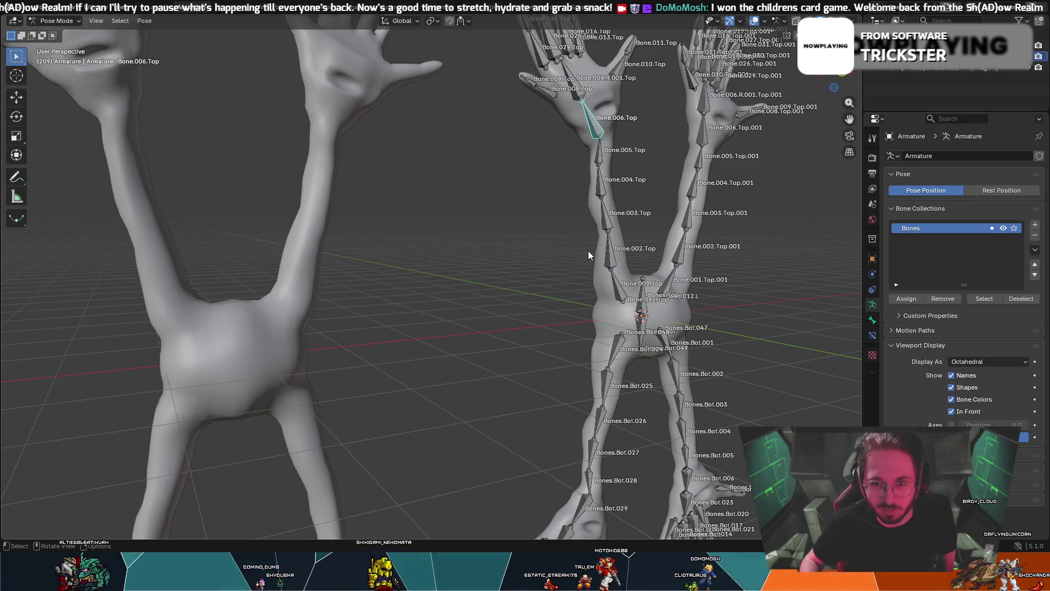
# - Select the rig and test-move the central Bones.Top bone slightly upward
pyautogui.press('a')
pyautogui.click(654, 311)
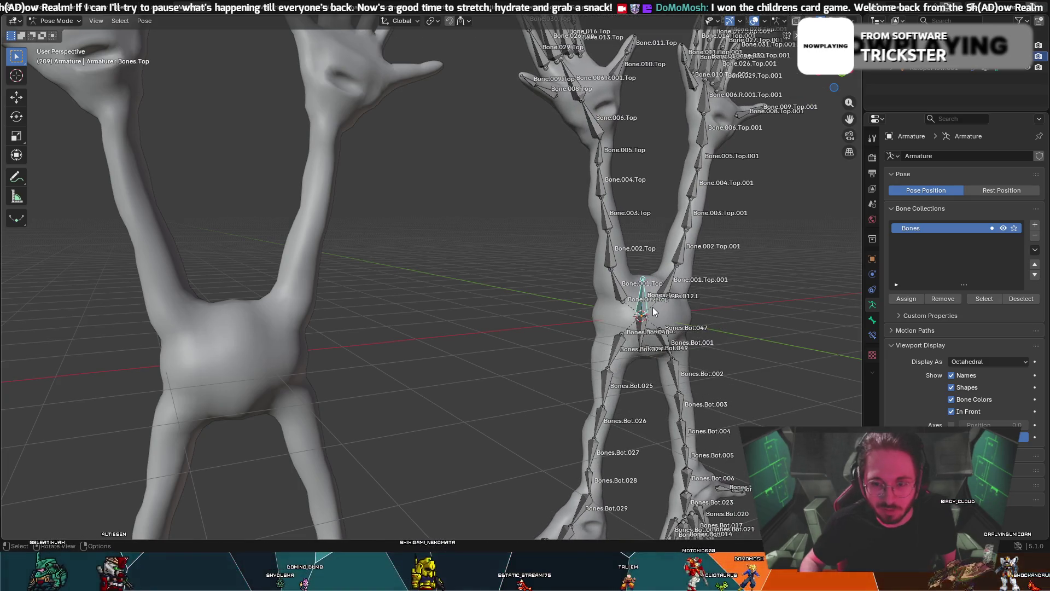
pyautogui.moveTo(643, 320); pyautogui.dragTo(642, 307)
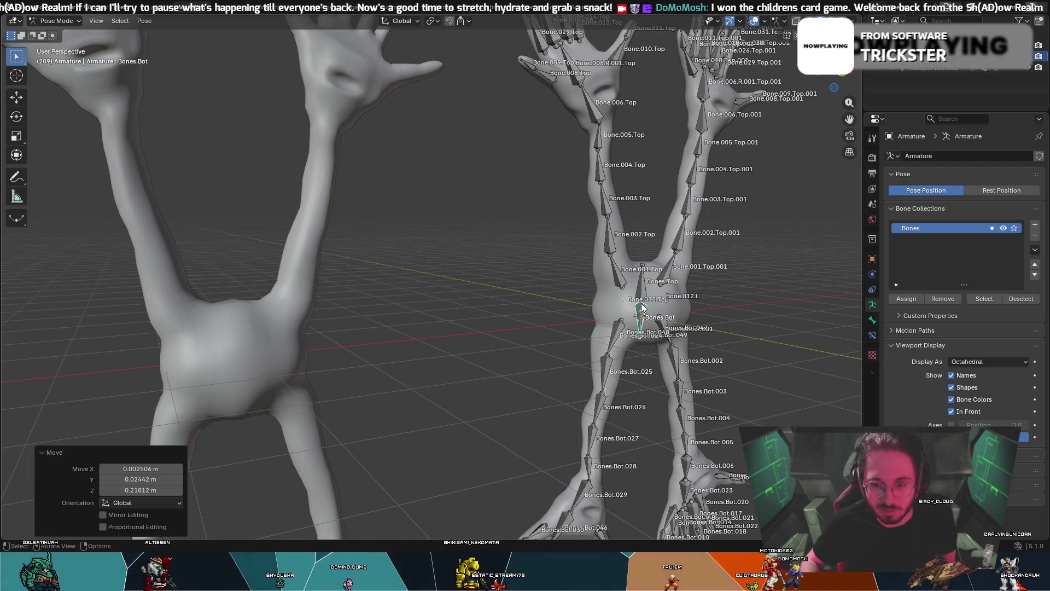
pyautogui.click(677, 297)
pyautogui.rightClick(715, 297)
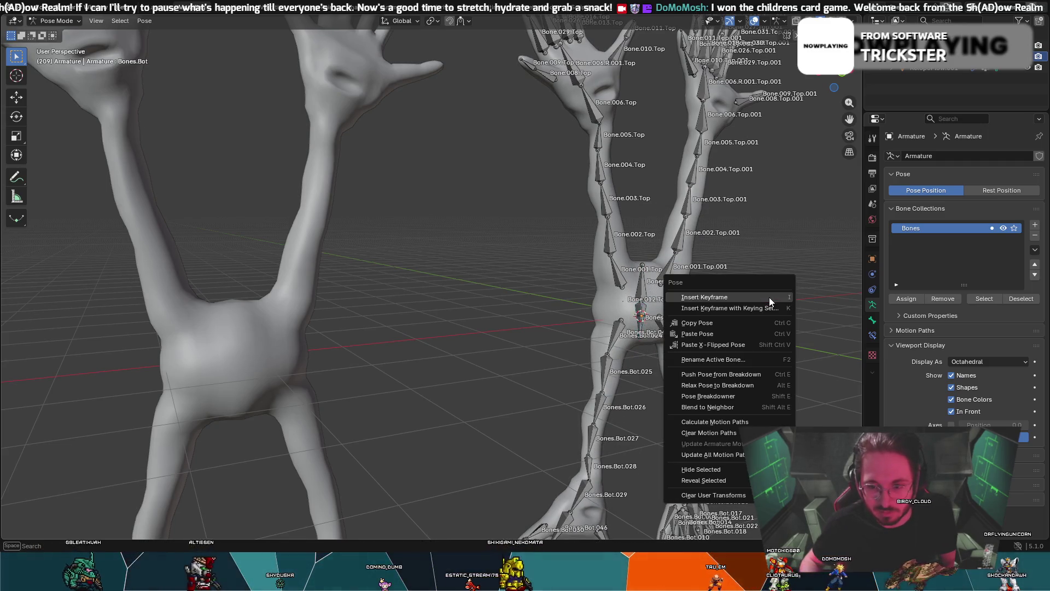
pyautogui.hotkey('ctrl', 'z')
pyautogui.click(666, 306)
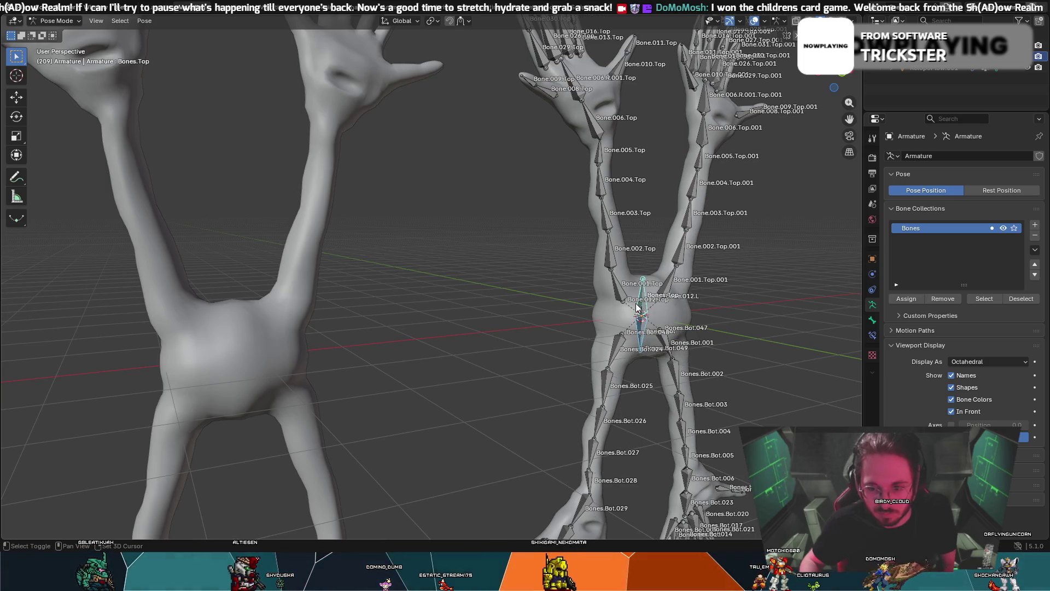
pyautogui.press('g')
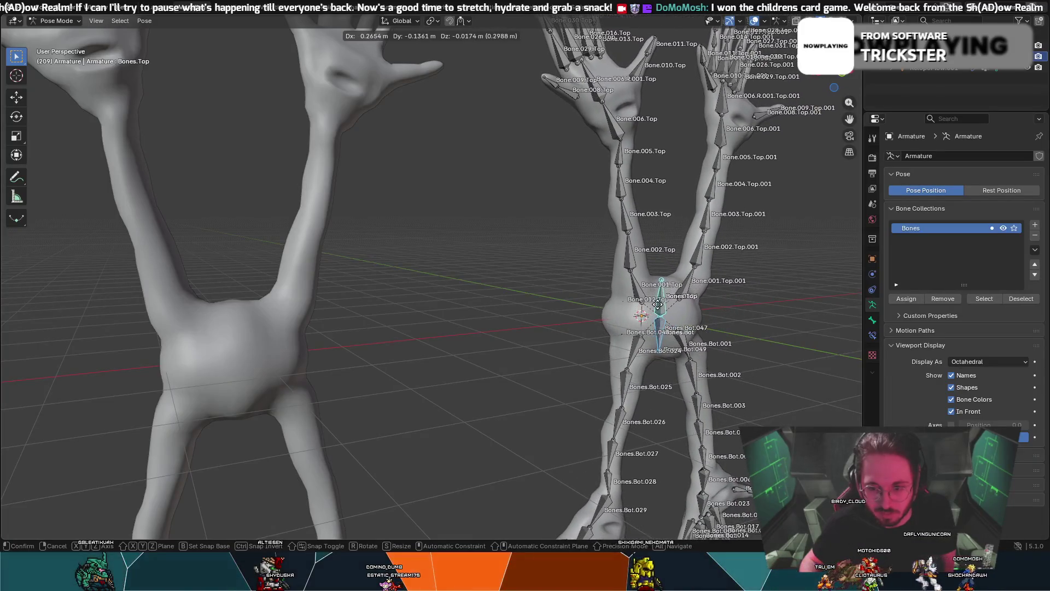
pyautogui.click(660, 316)
# - Make Bones.Bot active, toggle into Edit Mode and back, then select Bones.Top
pyautogui.moveTo(659, 316)
pyautogui.mouseDown(button='middle')
pyautogui.moveTo(692, 298)
pyautogui.moveTo(677, 294)
pyautogui.moveTo(682, 282)
pyautogui.mouseUp(button='middle')
pyautogui.press(']')
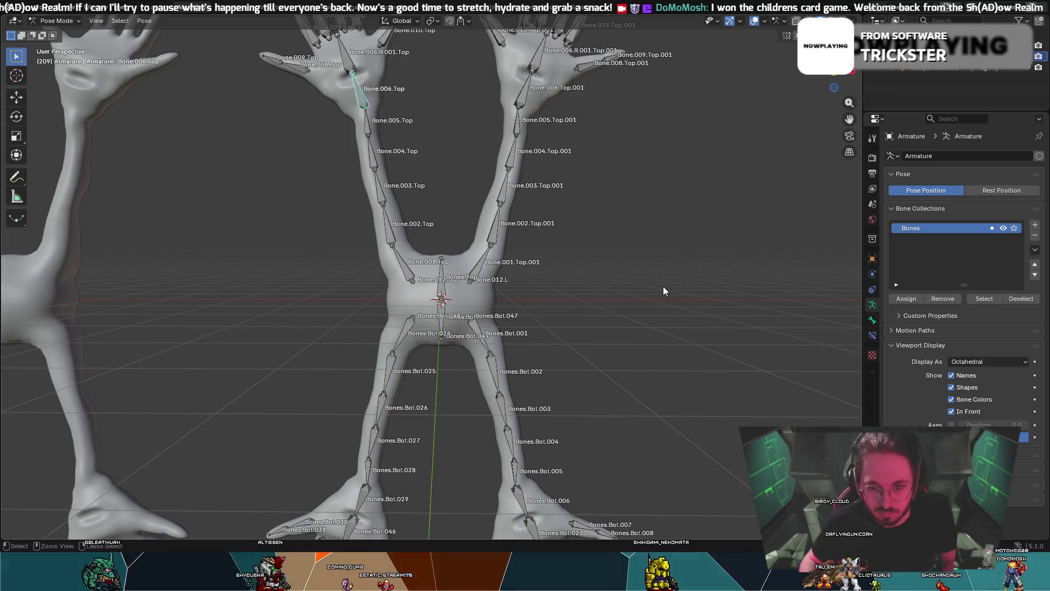
pyautogui.press('Tab')
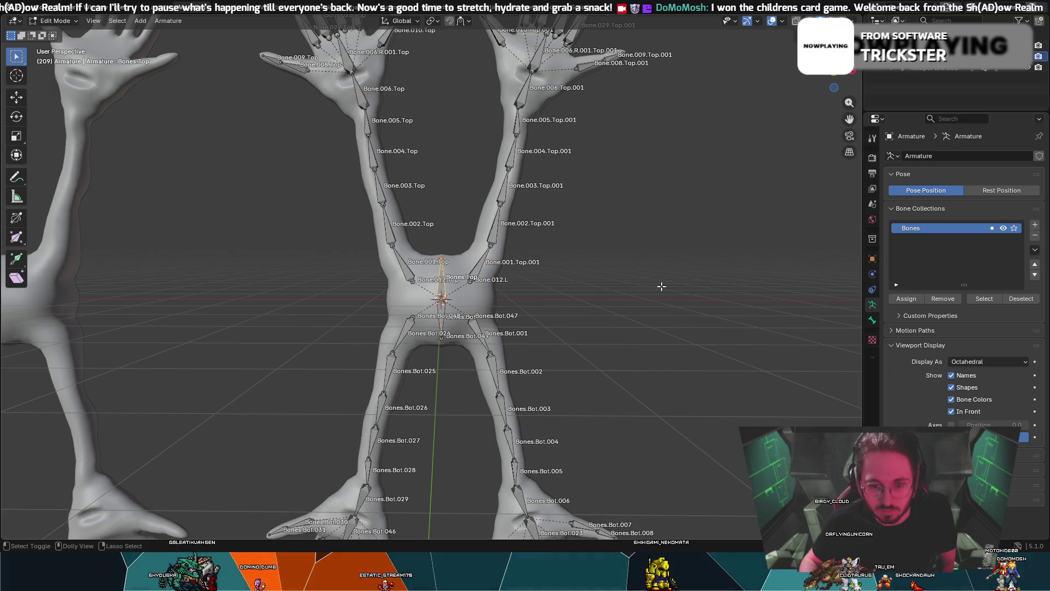
pyautogui.hotkey('ctrl', 'z')
pyautogui.hotkey('ctrl', 'z')
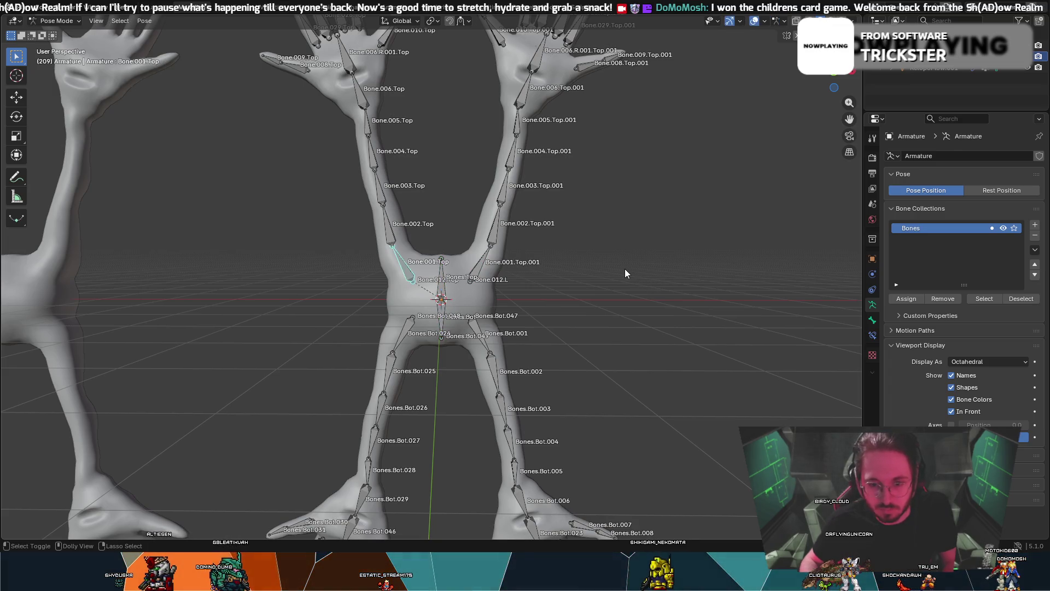
pyautogui.click(439, 290)
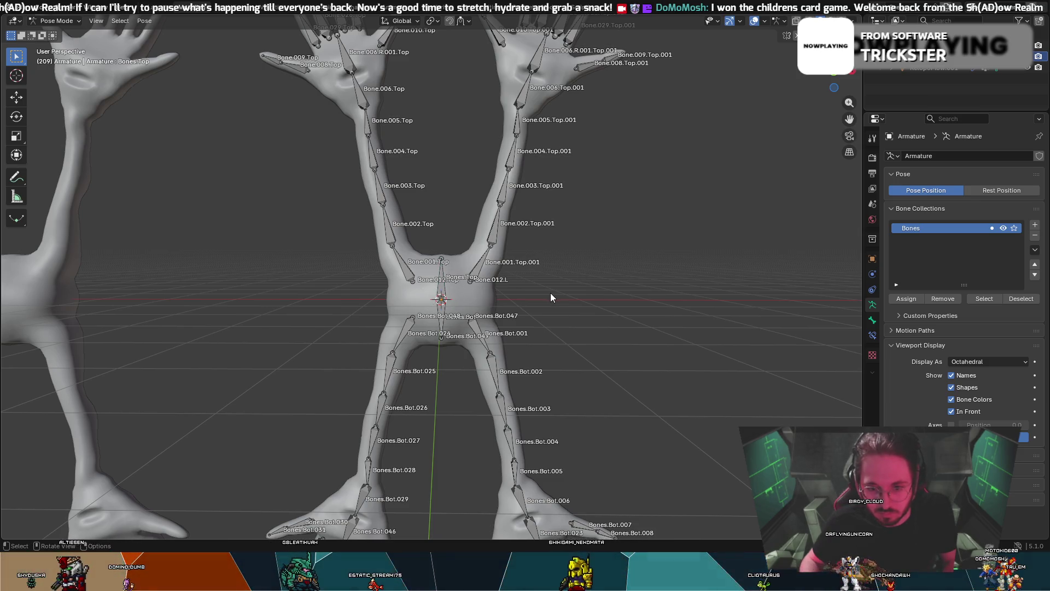
pyautogui.click(445, 272)
pyautogui.click(56, 21)
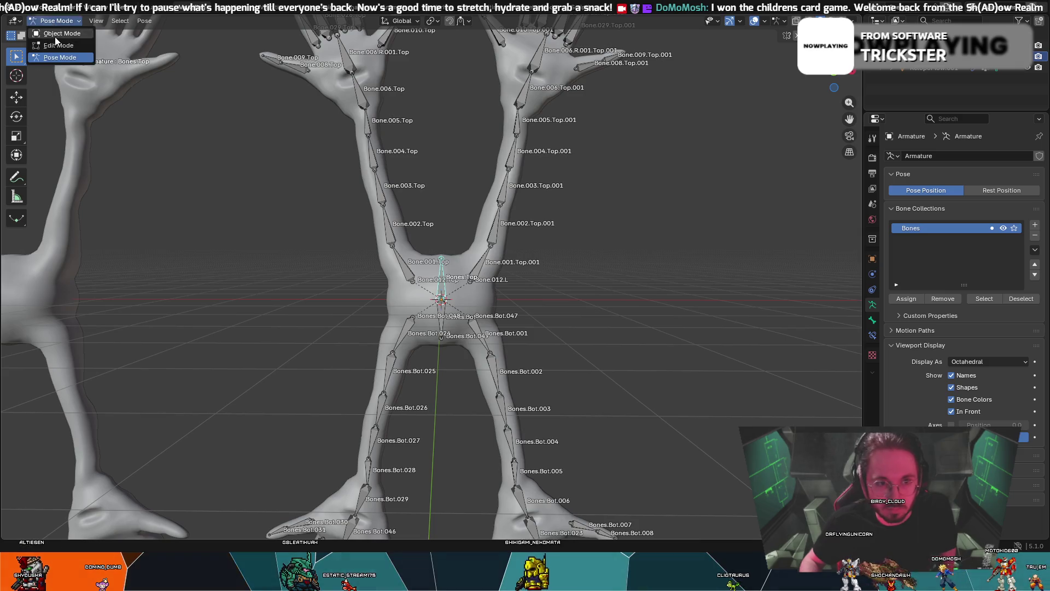
# - Switch to Edit Mode and select Bones.Bot together with Bones.Top
pyautogui.click(57, 44)
pyautogui.keyDown('shift'); pyautogui.click(439, 316); pyautogui.keyUp('shift')
pyautogui.rightClick(441, 317)
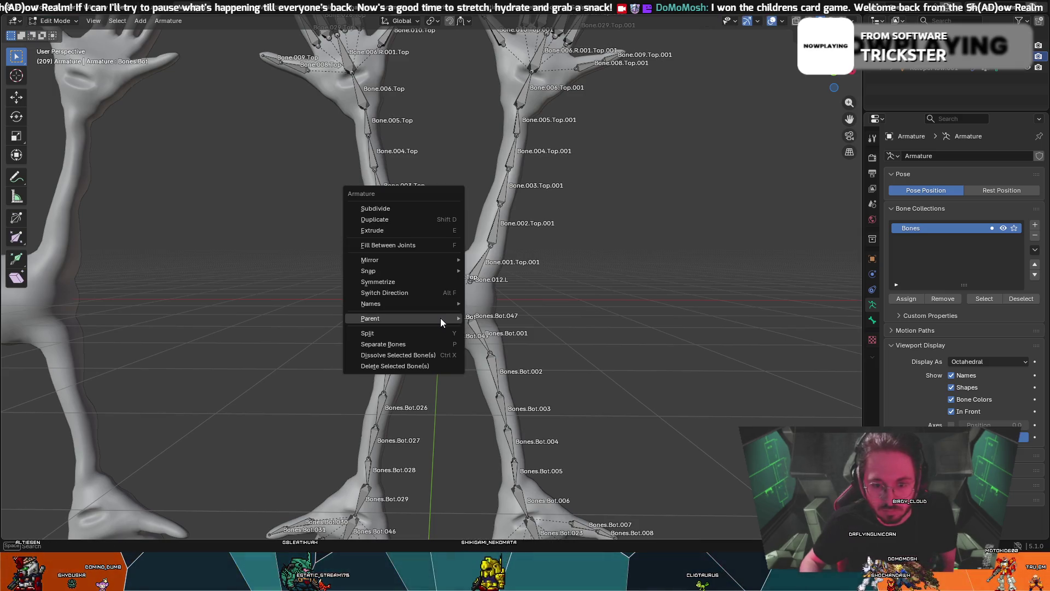
pyautogui.moveTo(437, 316)
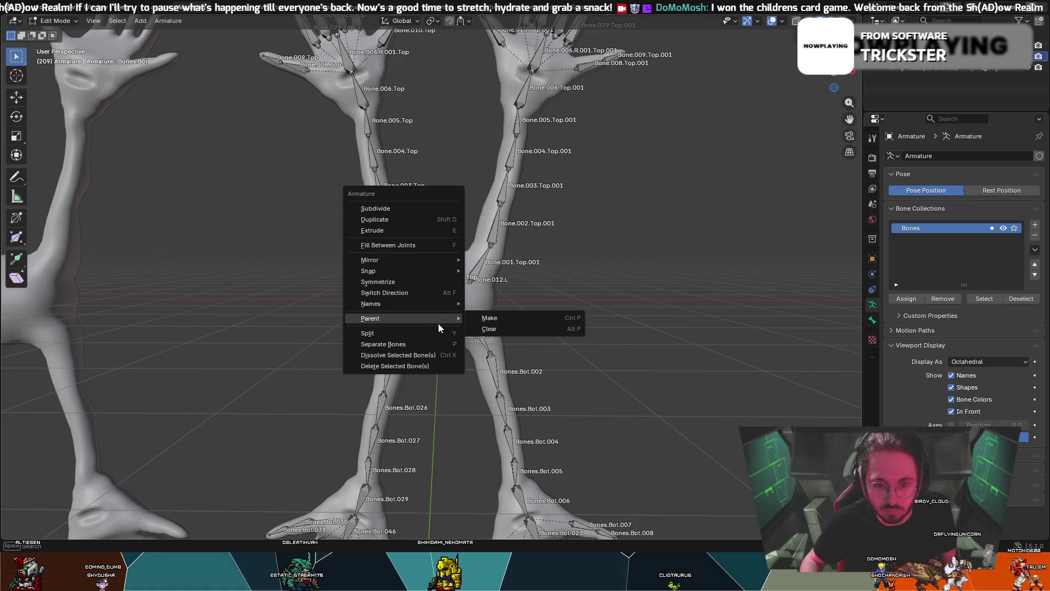
pyautogui.click(499, 317)
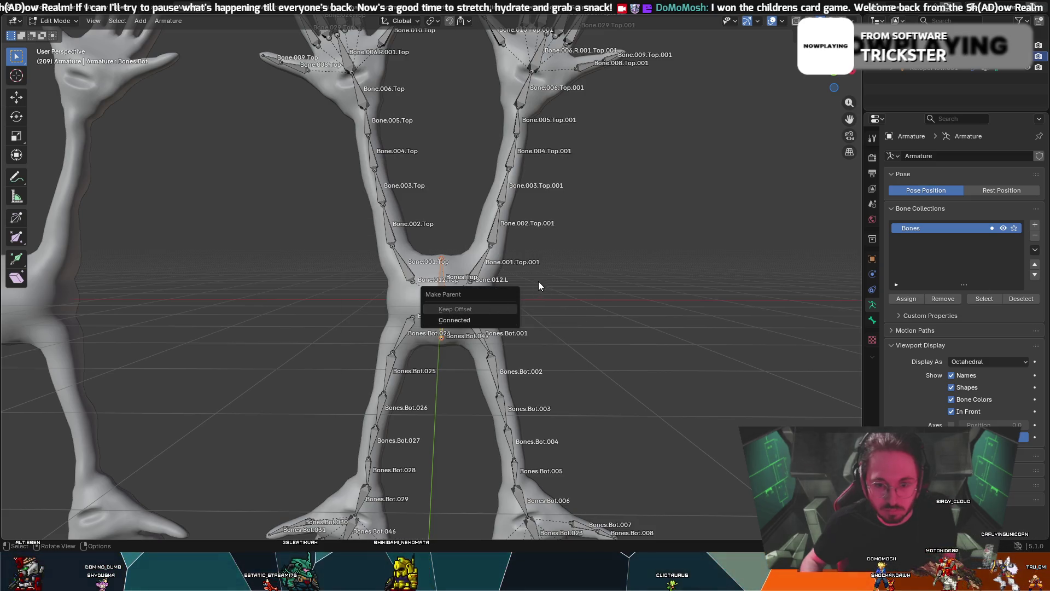
pyautogui.scroll(8, 436, 326)
pyautogui.scroll(3, 437, 325)
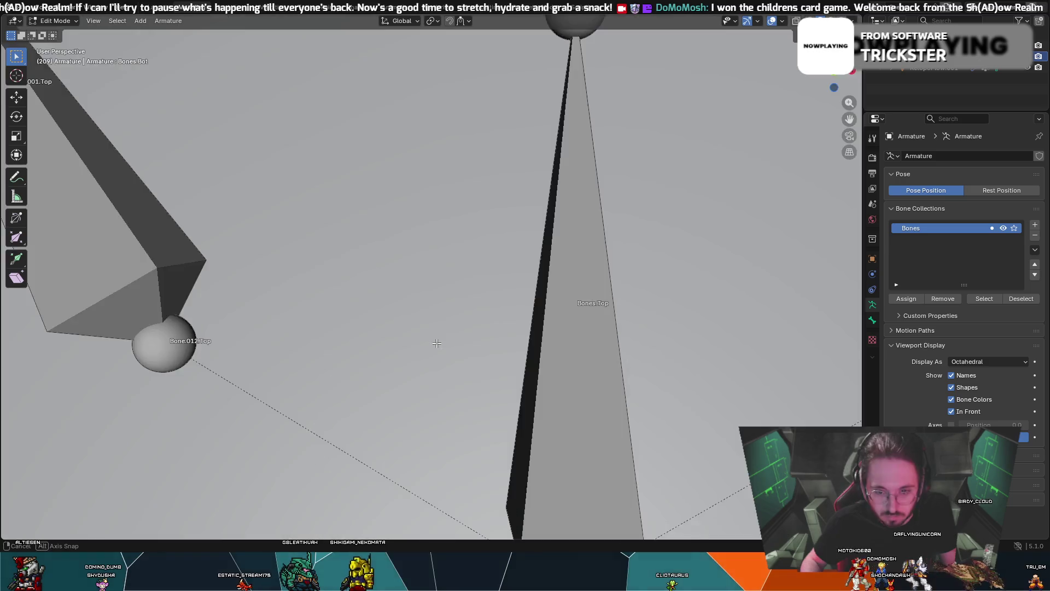
pyautogui.scroll(-8, 473, 310)
pyautogui.keyDown('shift'); pyautogui.moveTo(522, 229); pyautogui.dragTo(450, 256, button='middle'); pyautogui.keyUp('shift')
# - Dissolve the short Bones.Bot bone from the armature menu
pyautogui.press('g')
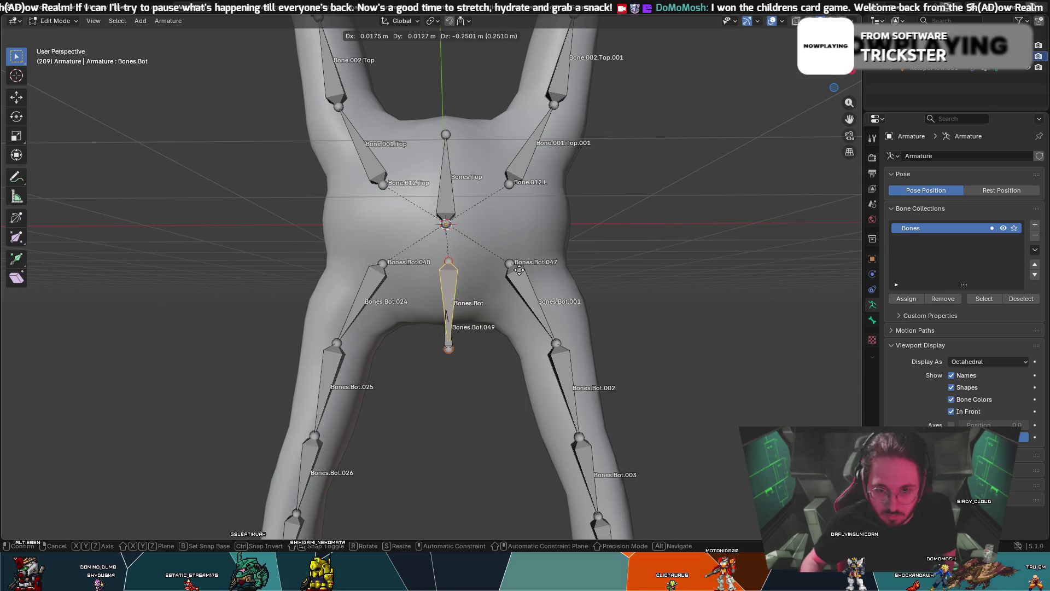
pyautogui.press('Escape')
pyautogui.click(445, 154)
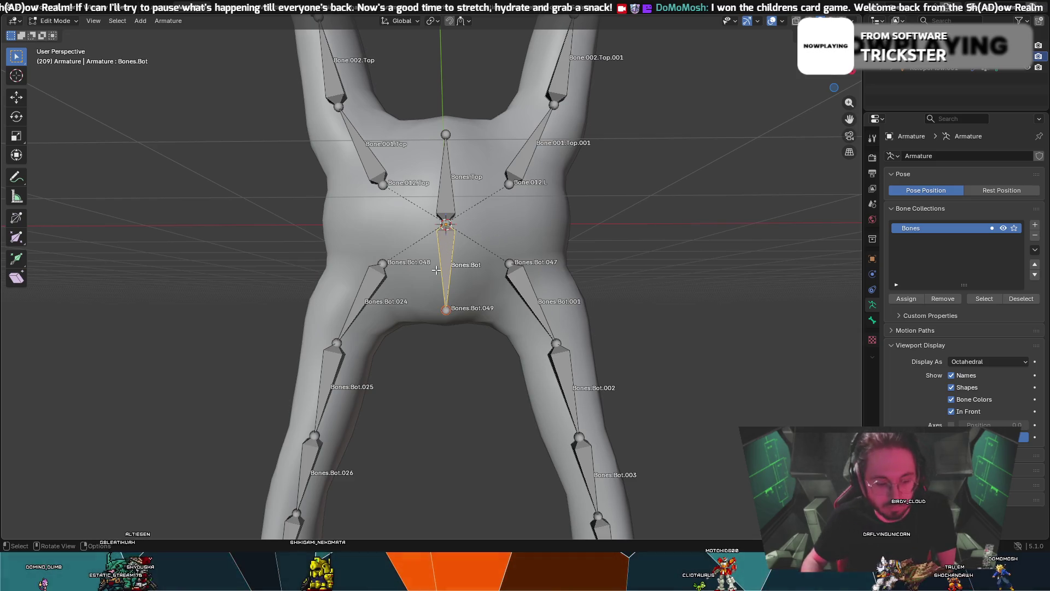
pyautogui.press('x')
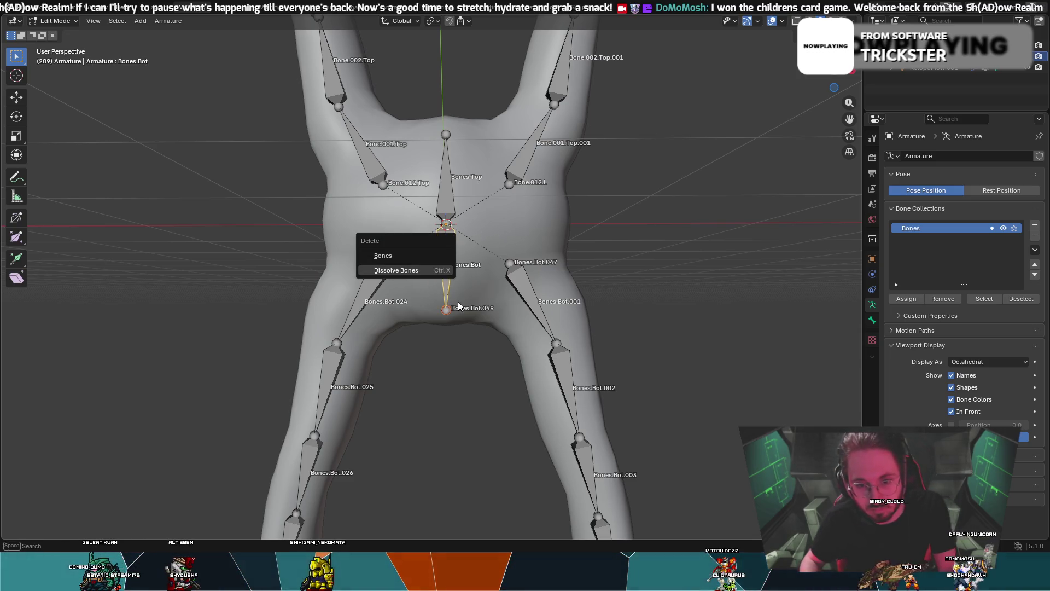
pyautogui.rightClick(448, 319)
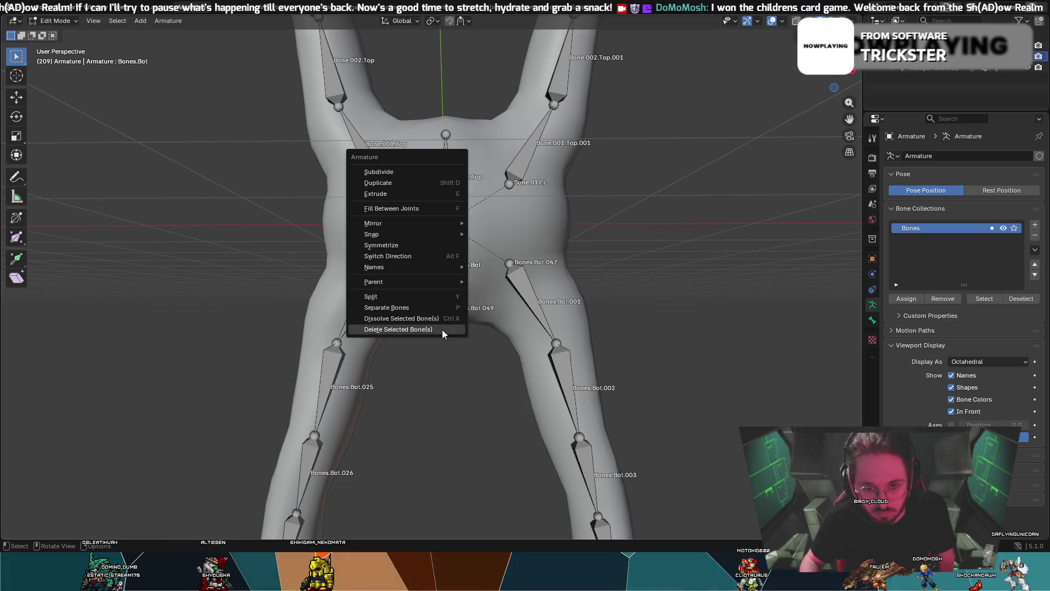
pyautogui.click(443, 330)
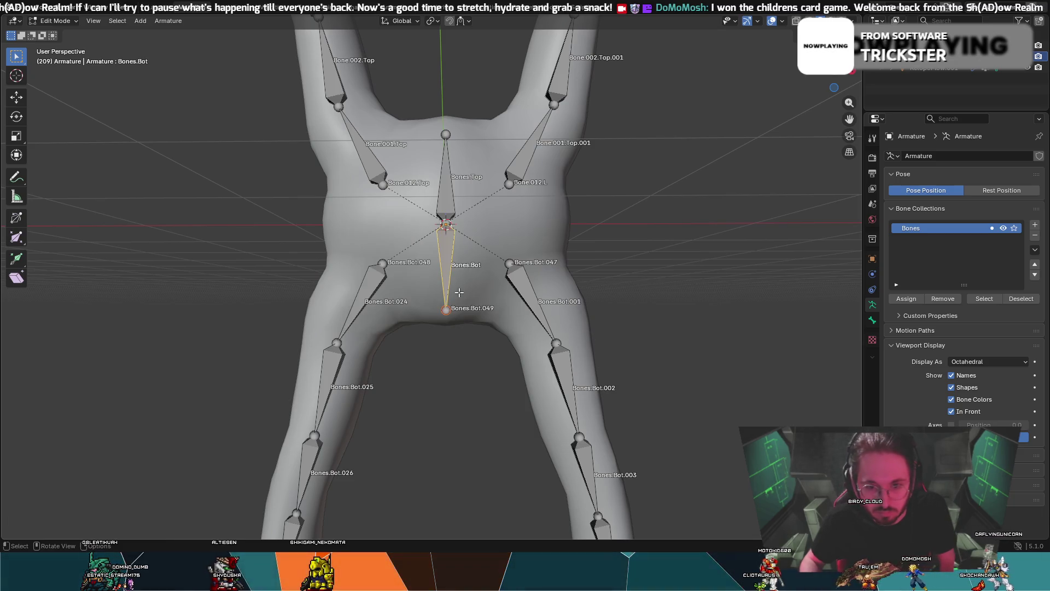
pyautogui.rightClick(443, 279)
pyautogui.click(444, 280)
pyautogui.click(438, 283)
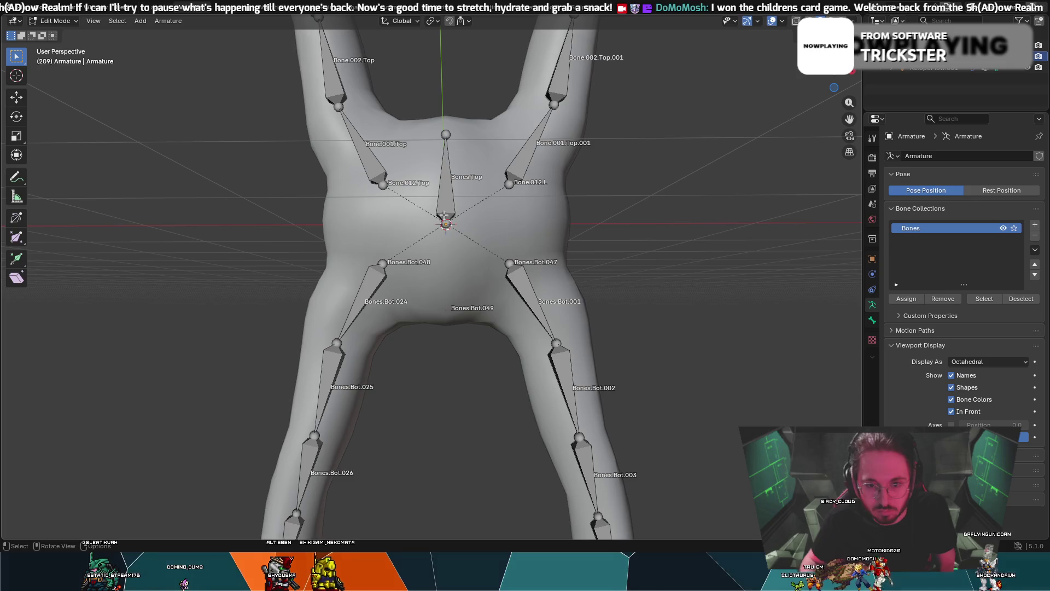
# - Extrude a new bone, Bones.Top.004, from the central joint down between the legs
pyautogui.click(444, 216)
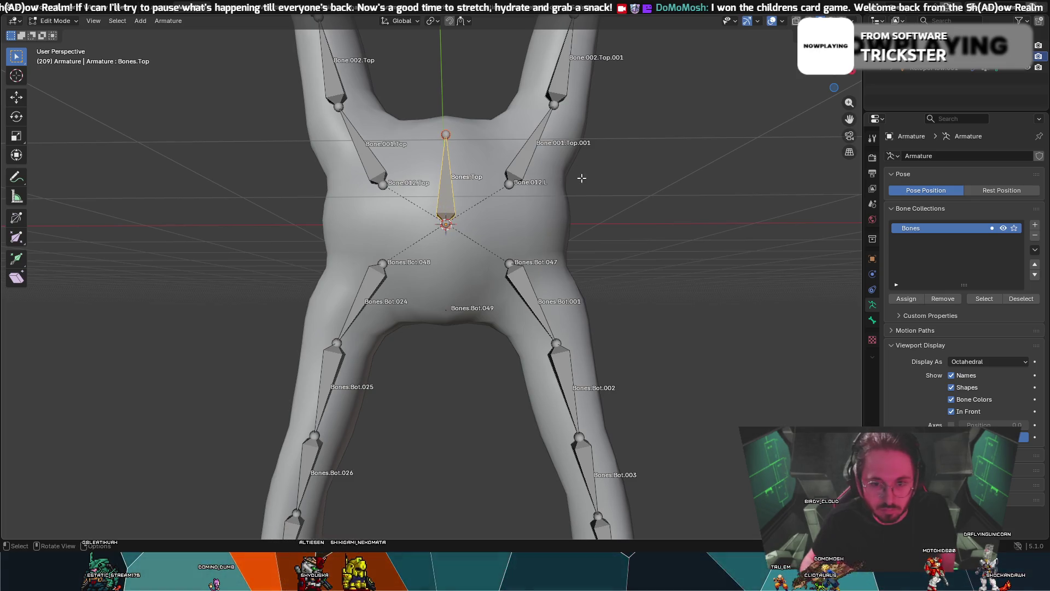
pyautogui.scroll(-2, 642, 187)
pyautogui.click(440, 251)
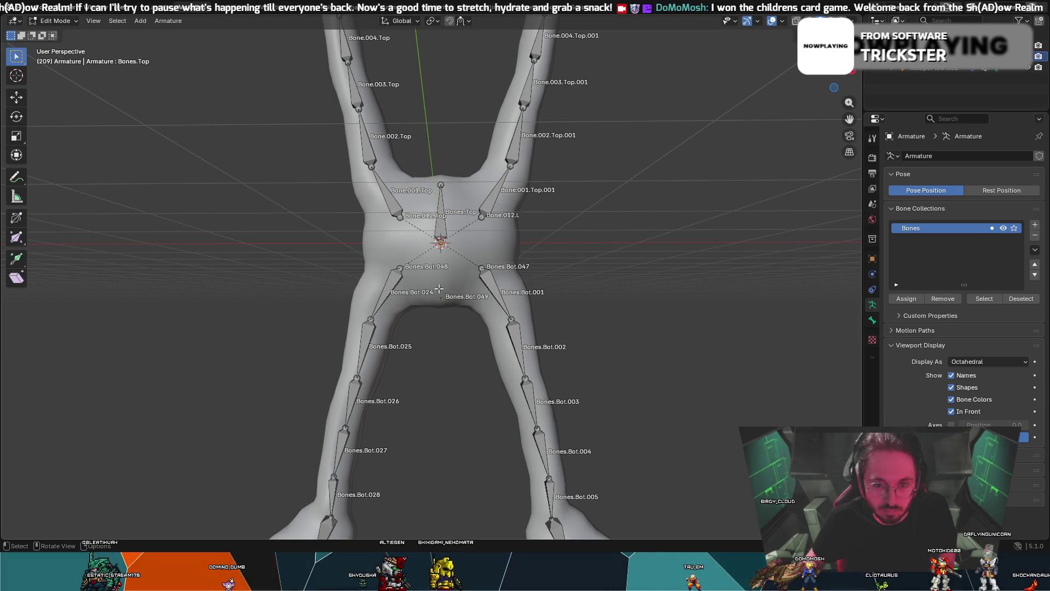
pyautogui.press('Escape')
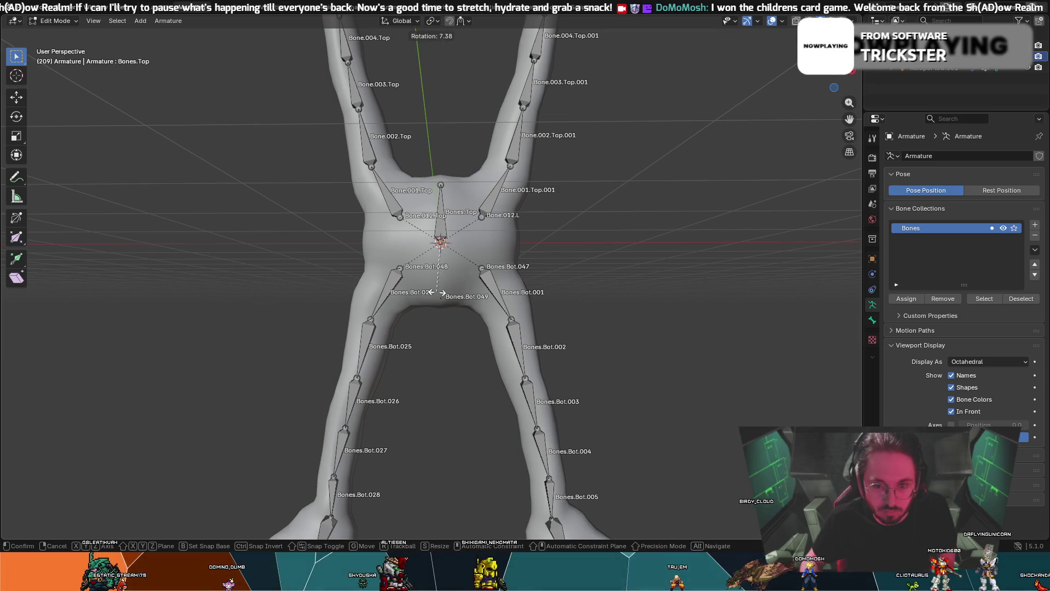
pyautogui.press('e')
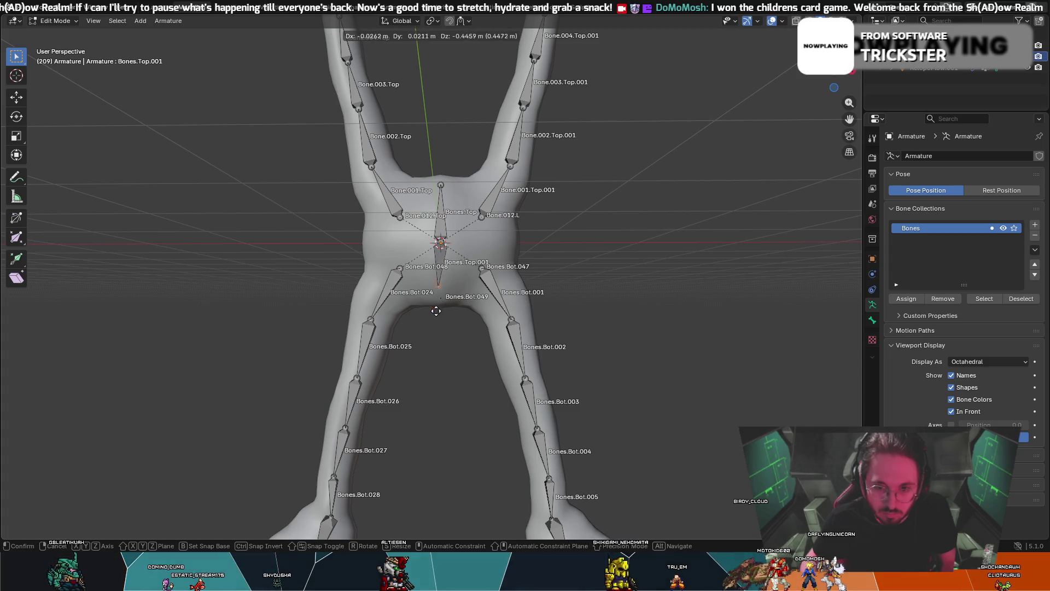
pyautogui.press('Escape')
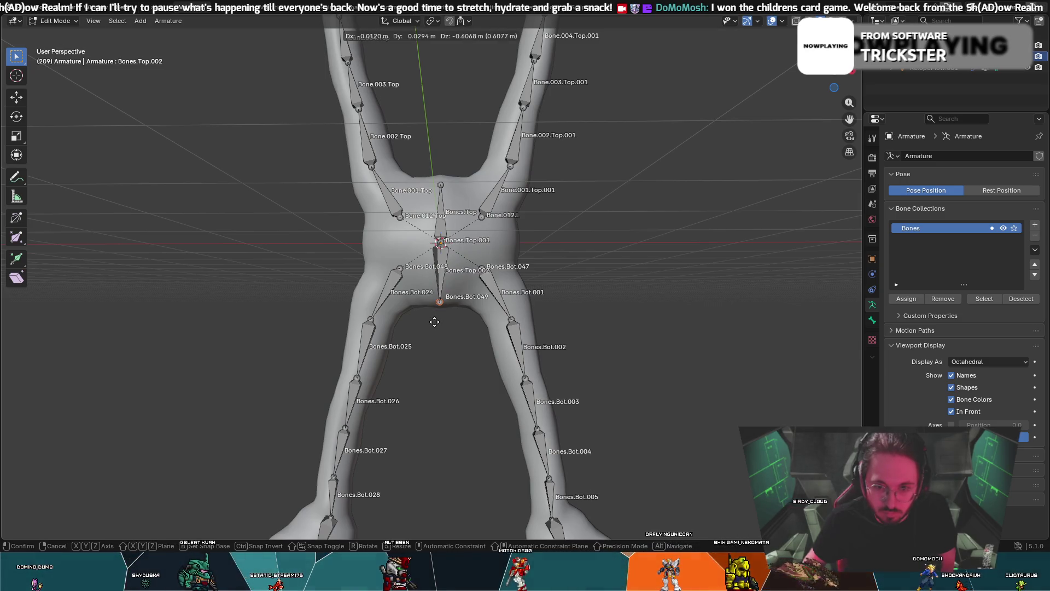
pyautogui.press('Escape')
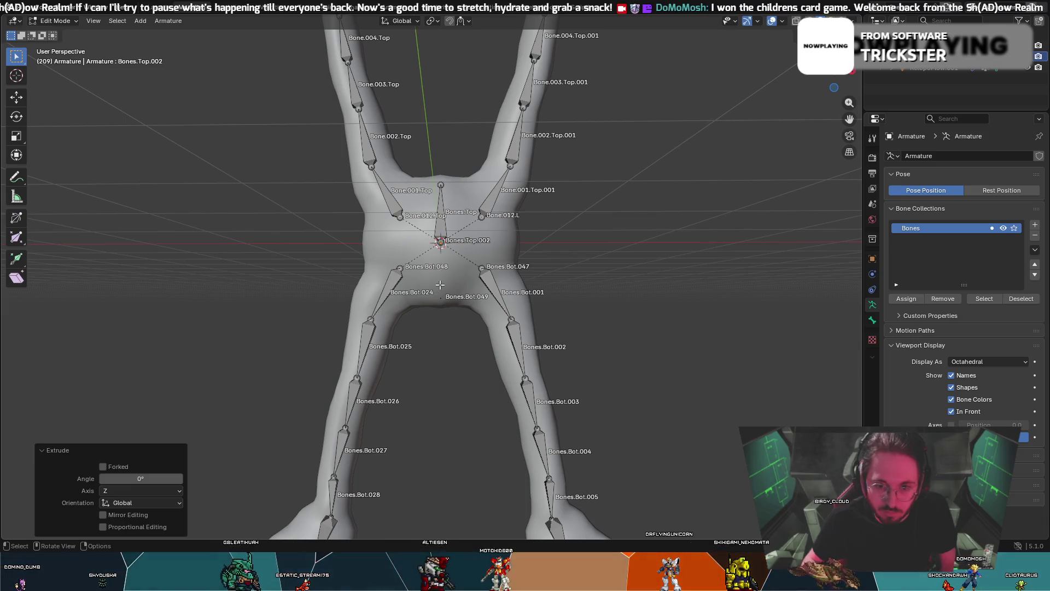
pyautogui.press('e')
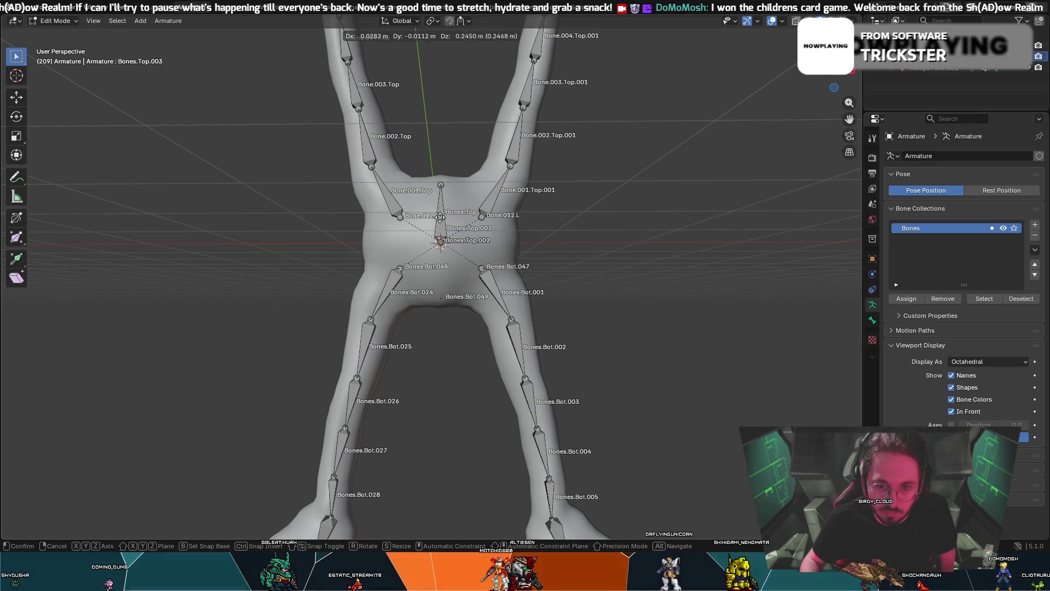
pyautogui.press('Escape')
pyautogui.click(442, 303)
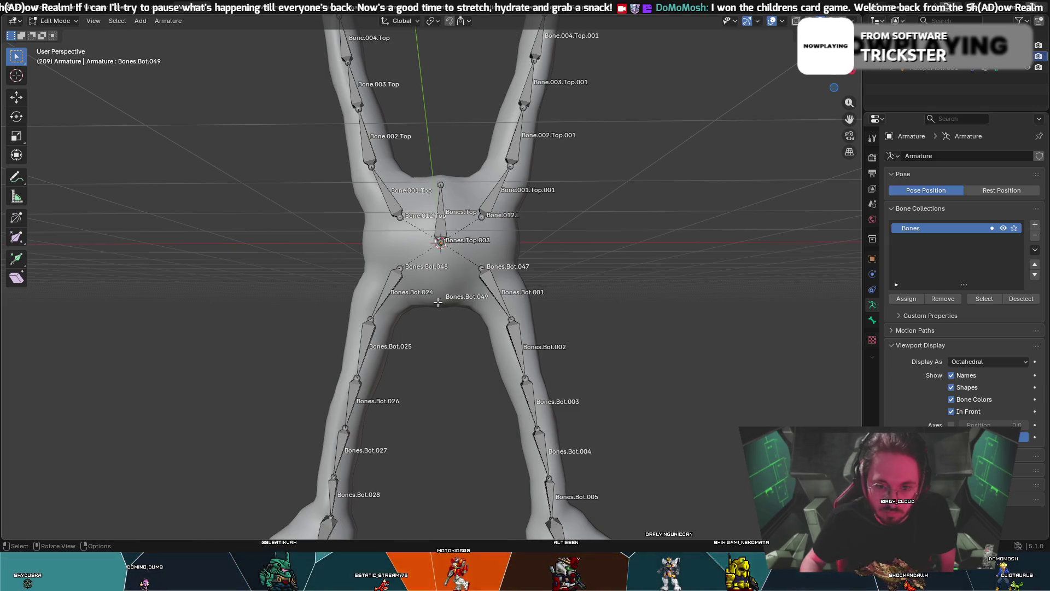
pyautogui.press('e')
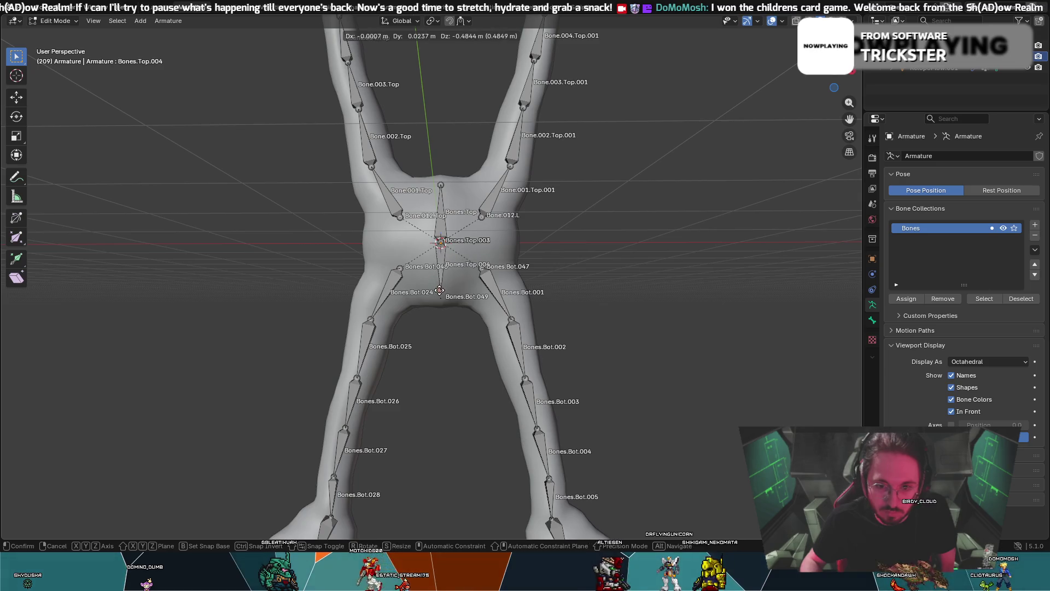
pyautogui.click(439, 298)
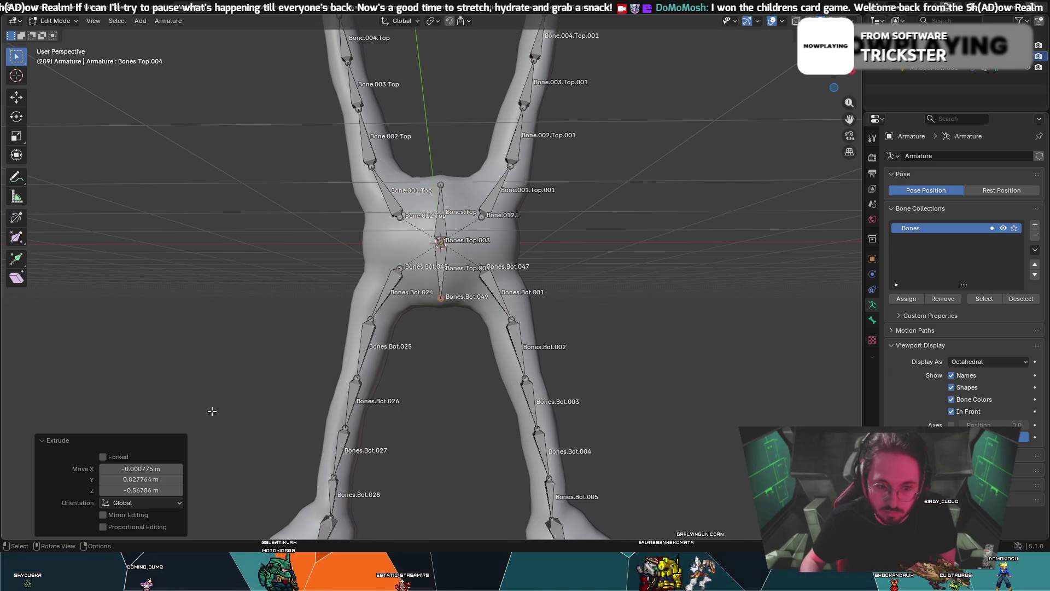
# - Rotate Bones.Top.004 and nudge it slightly downward
pyautogui.click(439, 261)
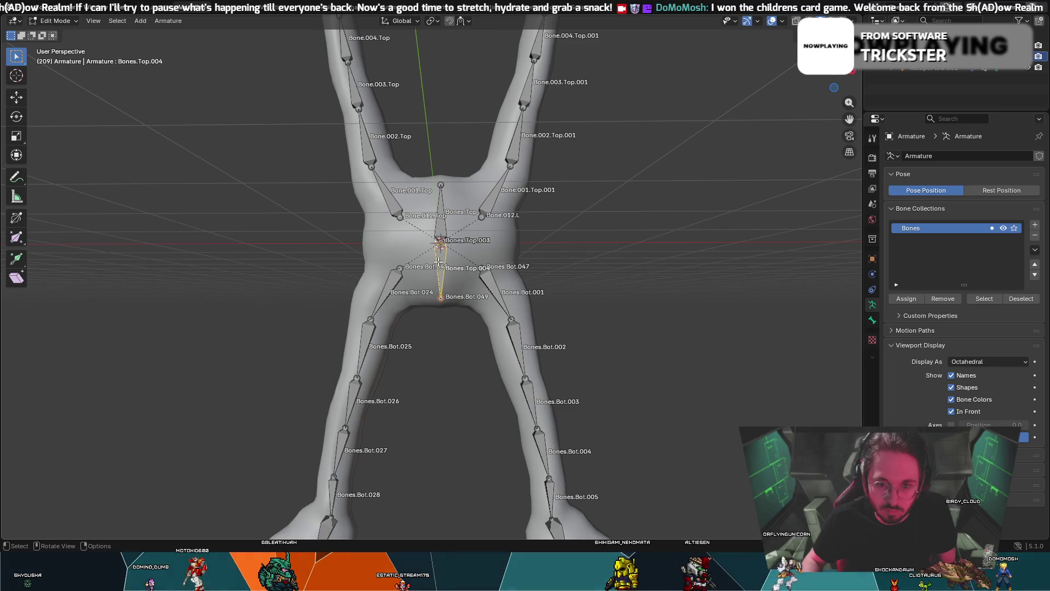
pyautogui.press('r')
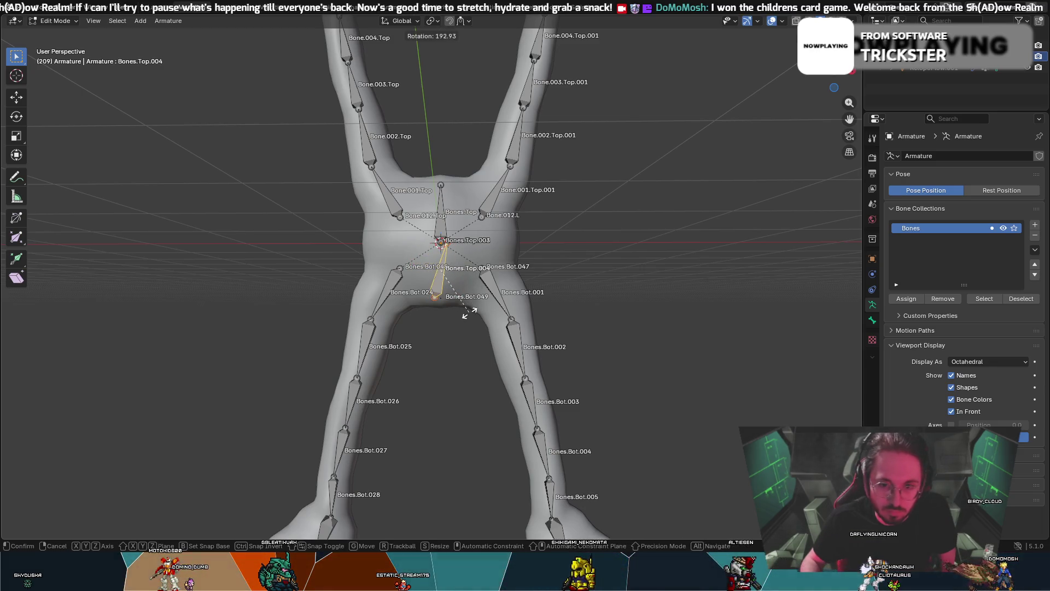
pyautogui.click(482, 308)
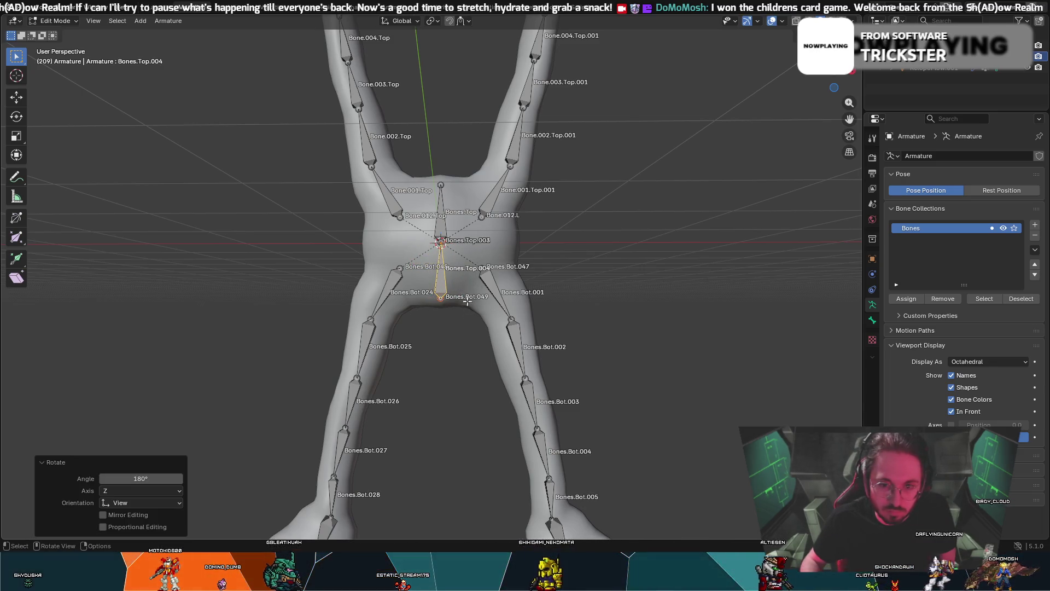
pyautogui.press('a')
pyautogui.click(440, 283)
pyautogui.moveTo(440, 283); pyautogui.dragTo(440, 287)
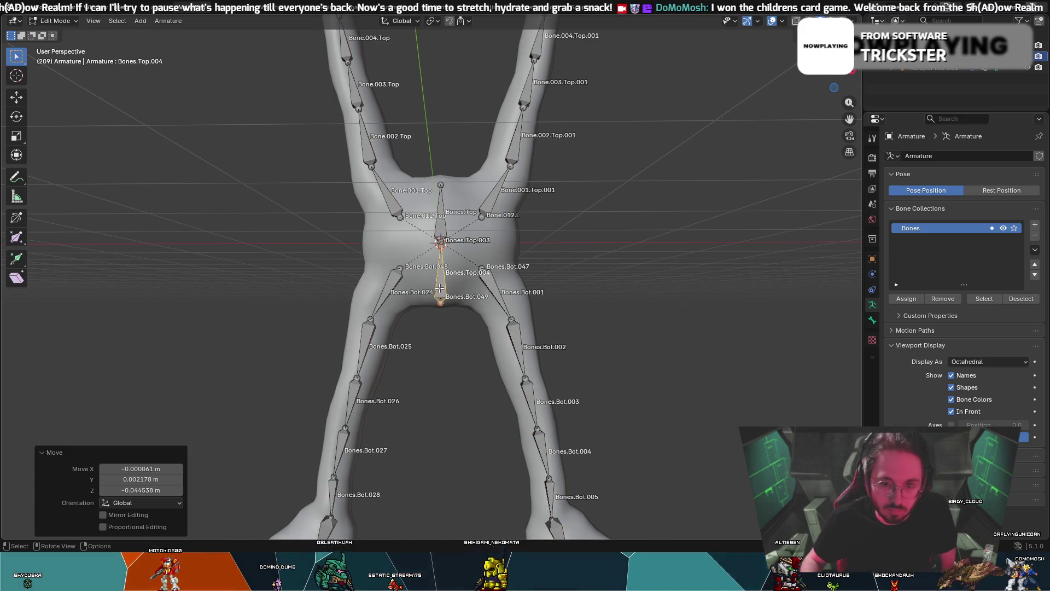
pyautogui.click(441, 288)
pyautogui.rightClick(440, 281)
pyautogui.write('1')
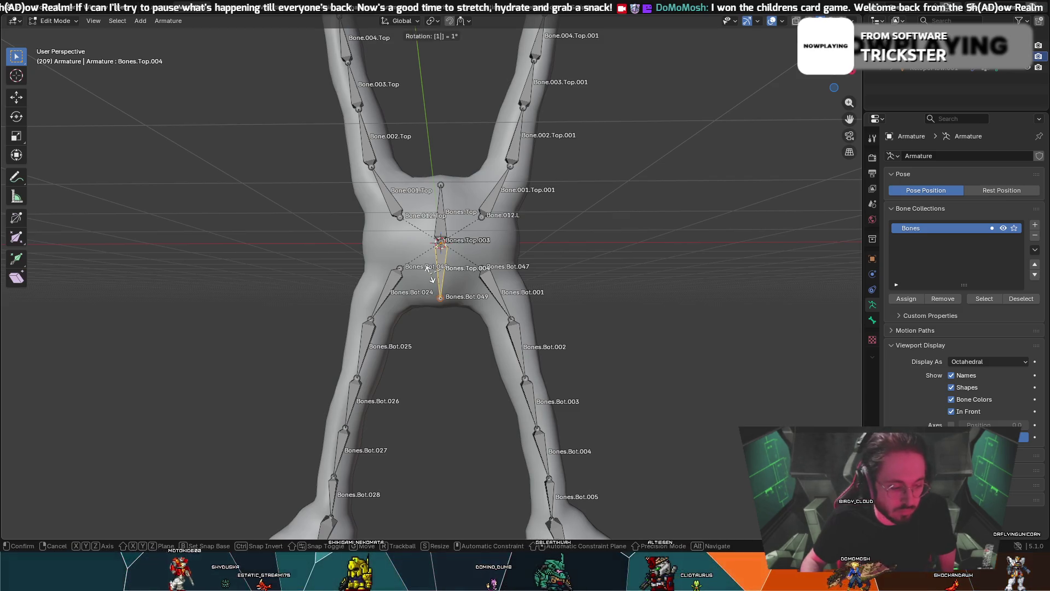
# - Flip Bones.Top.004 180° about the global Y axis, then select Bones.Top
pyautogui.press('Return')
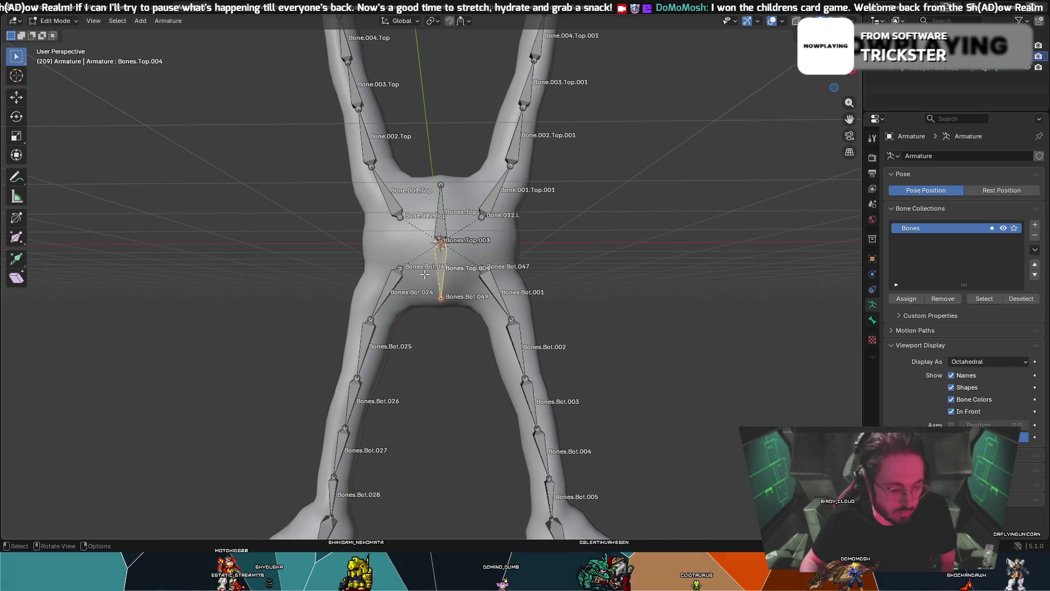
pyautogui.press('z')
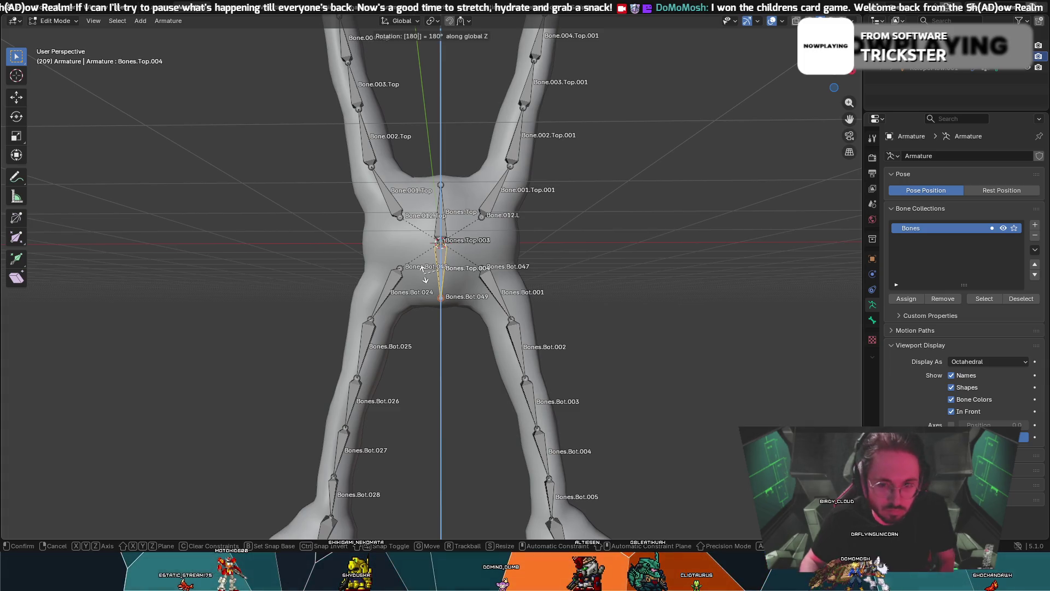
pyautogui.press('Return')
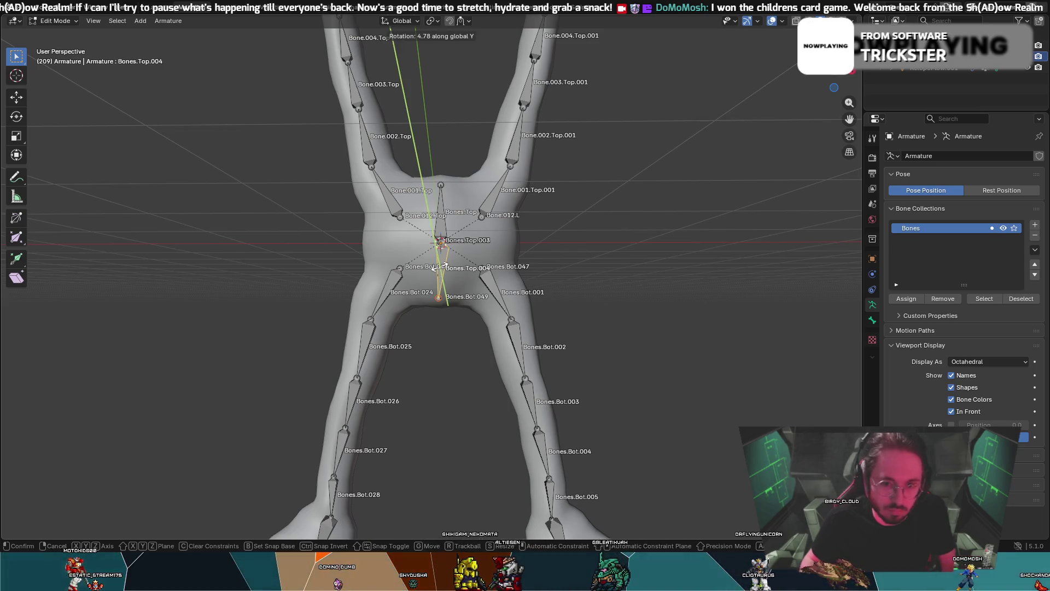
pyautogui.click(439, 267)
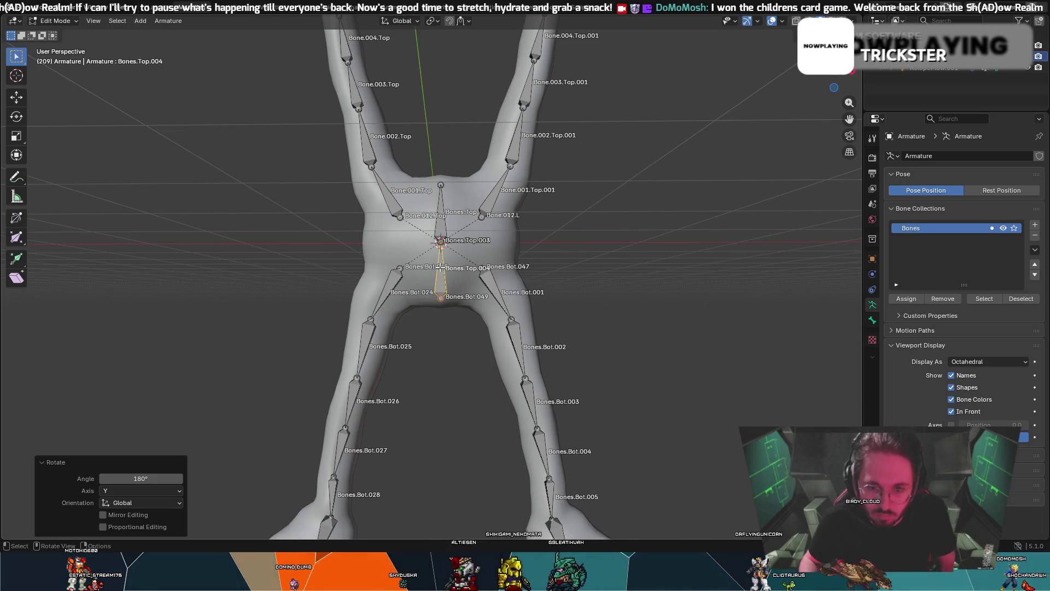
pyautogui.click(444, 221)
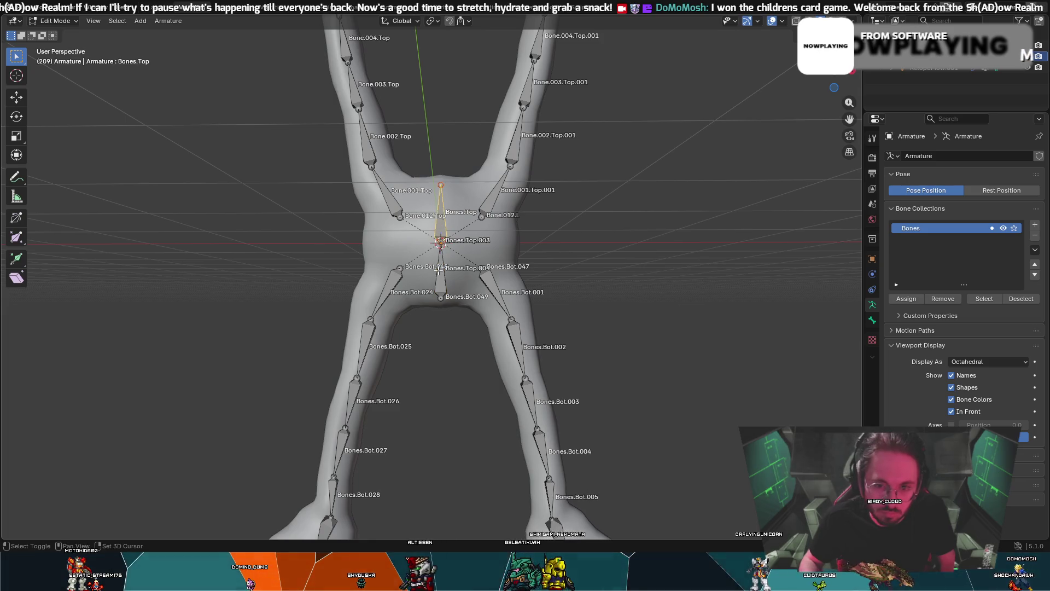
pyautogui.rightClick(438, 268)
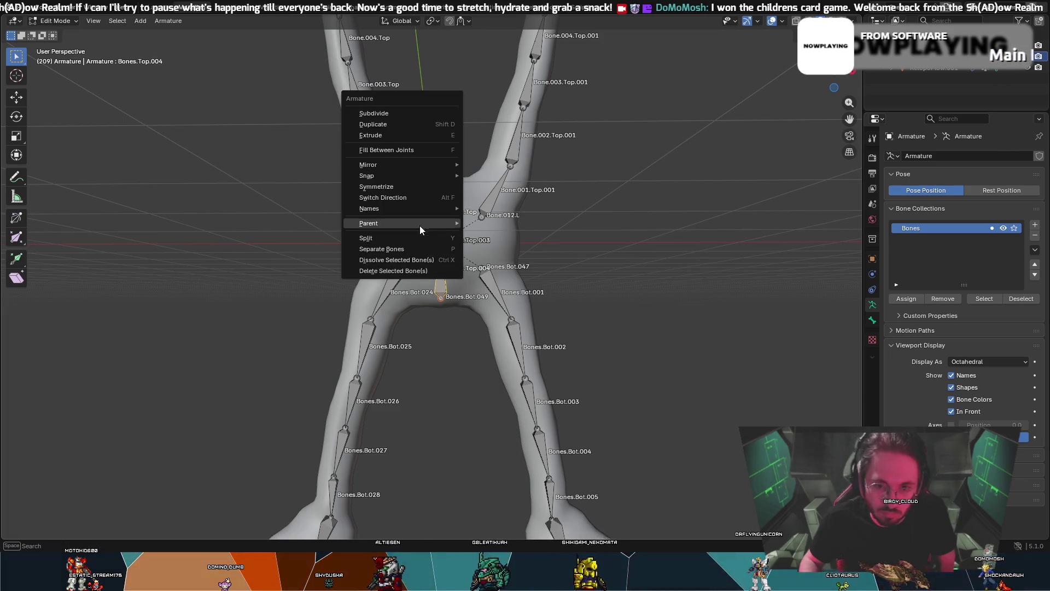
# - Make Bones.Top.004 a connected child bone via Make Parent > Connected
pyautogui.moveTo(436, 222)
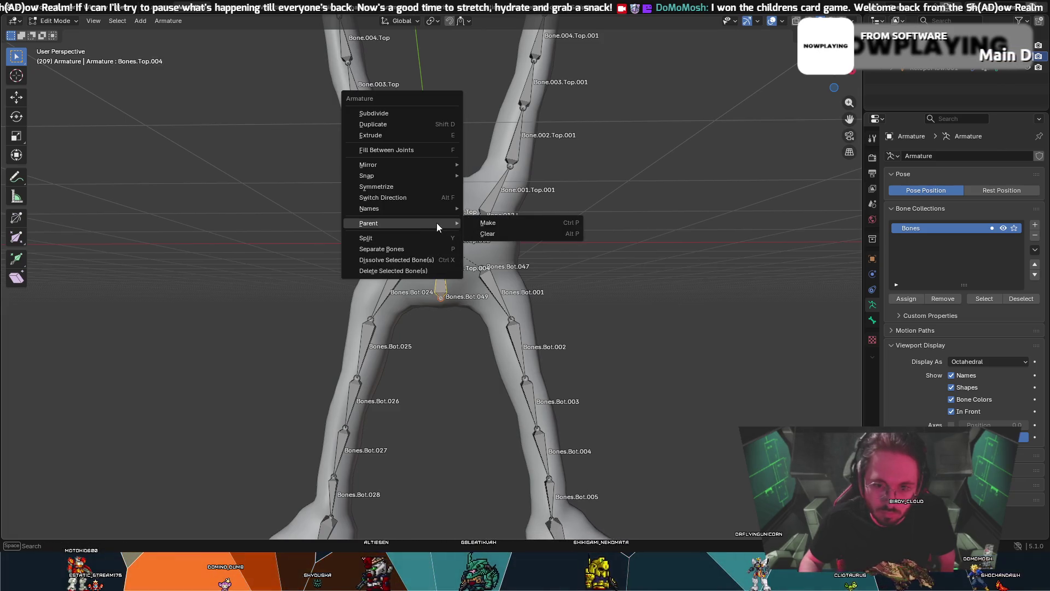
pyautogui.click(508, 221)
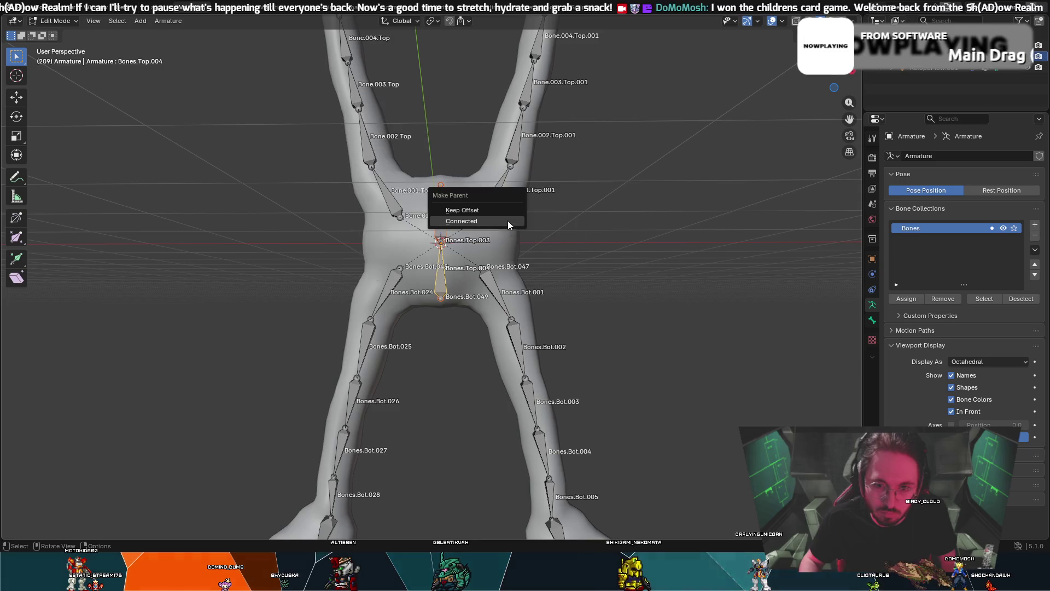
pyautogui.click(481, 219)
pyautogui.click(474, 240)
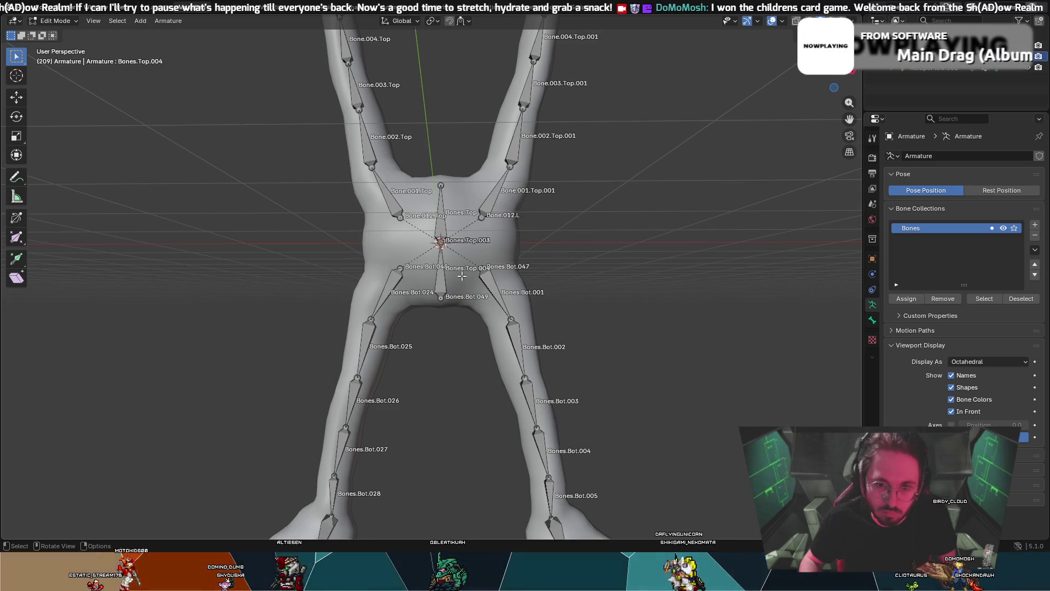
pyautogui.click(445, 272)
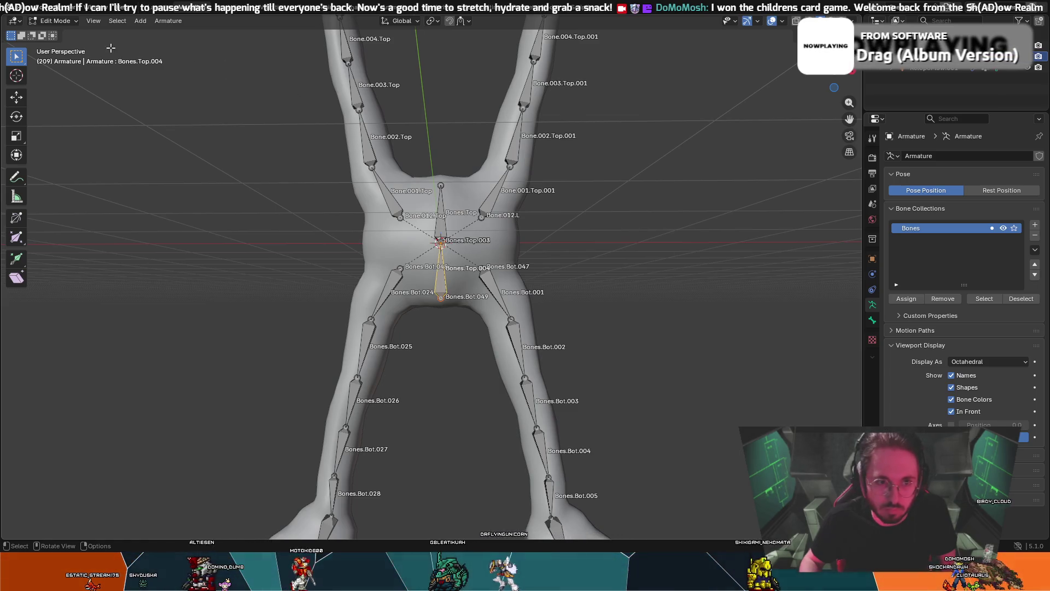
# - In Pose Mode, test-rotate and move Bones.Top.004, then return to Edit Mode
pyautogui.click(55, 21)
pyautogui.click(55, 57)
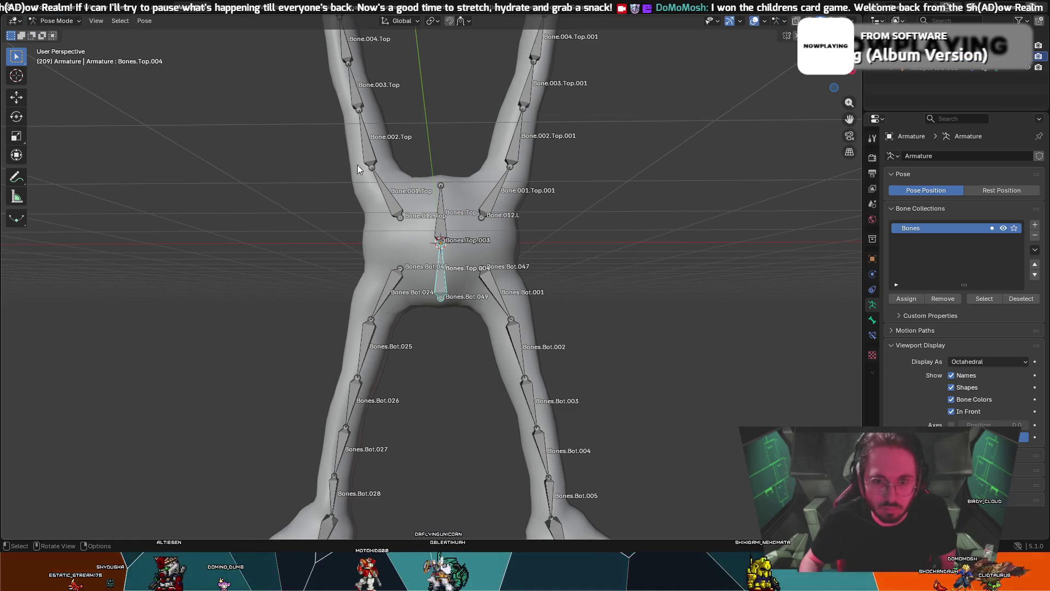
pyautogui.press('r')
pyautogui.press('Escape')
pyautogui.click(444, 209)
pyautogui.click(441, 274)
pyautogui.press('r')
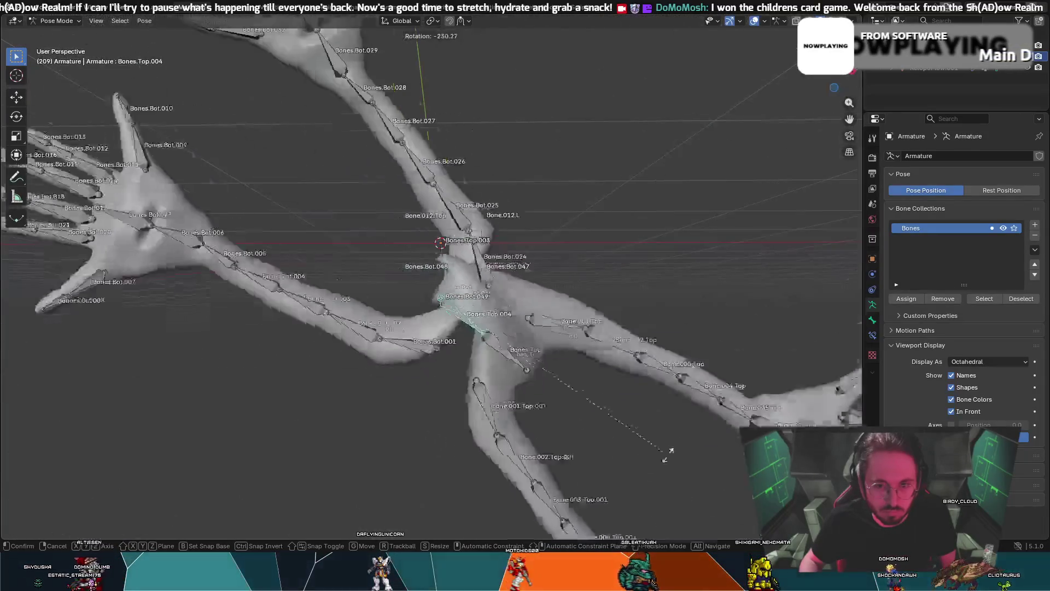
pyautogui.press('Escape')
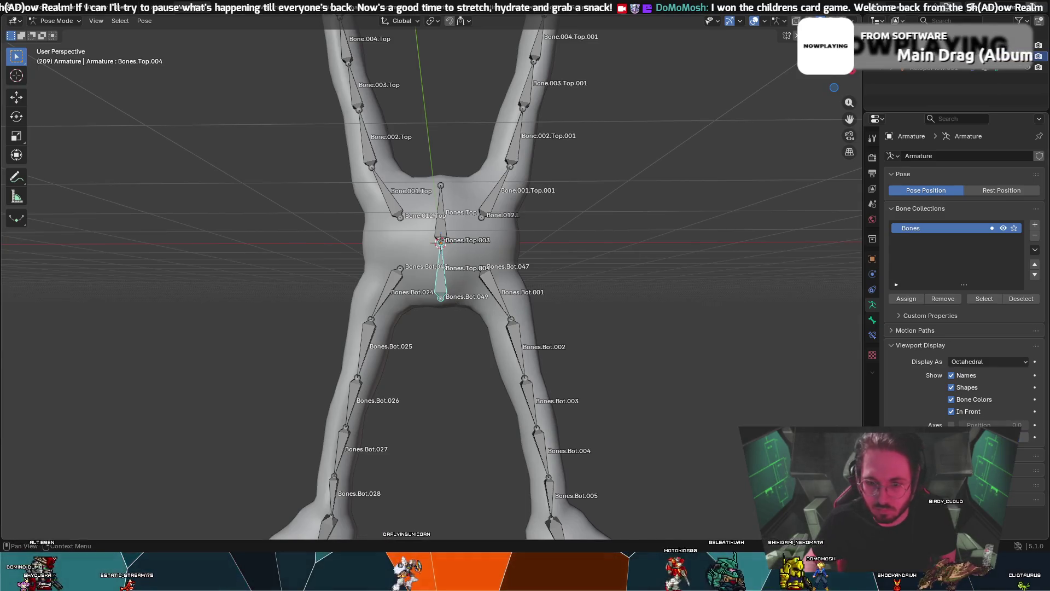
pyautogui.press('g')
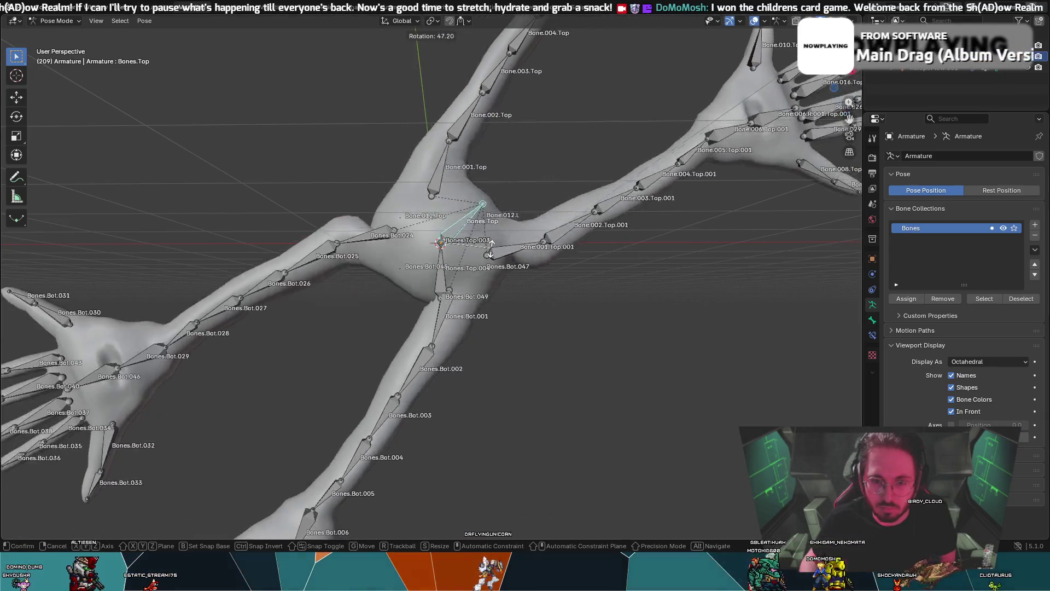
pyautogui.click(444, 276)
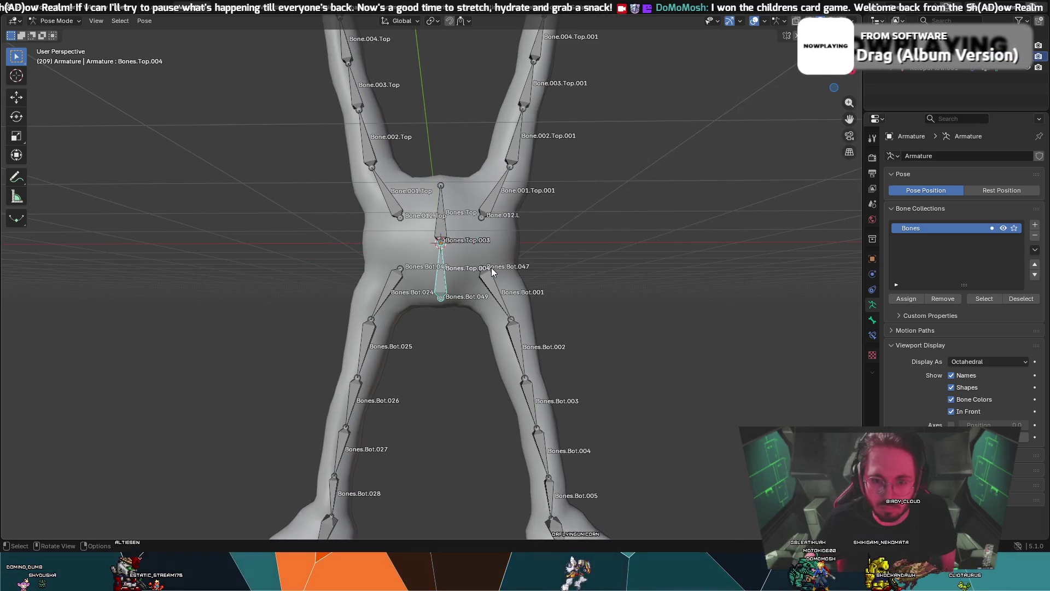
pyautogui.press('Tab')
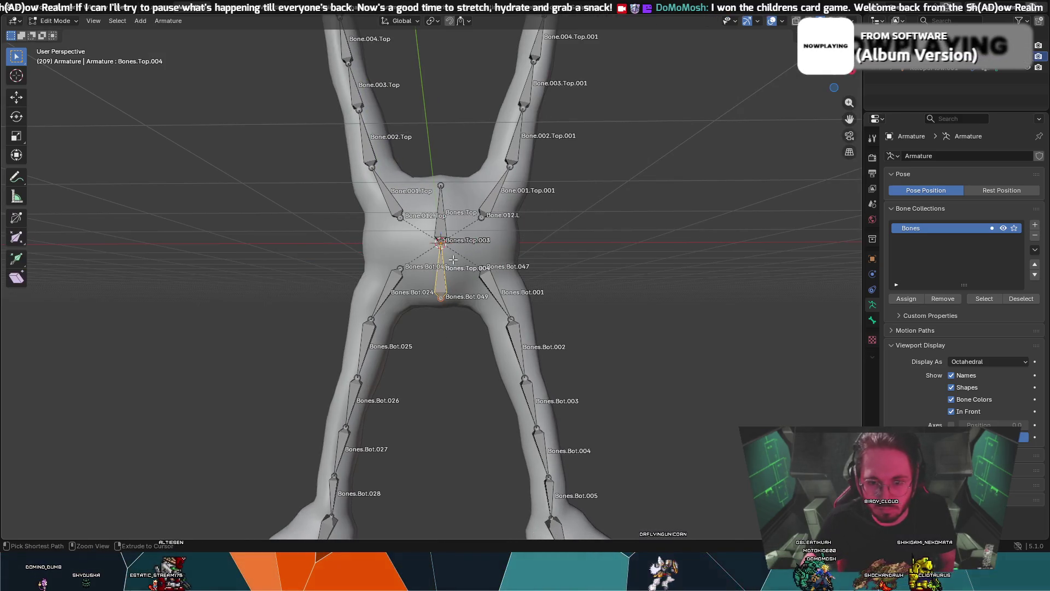
# - In Pose Mode, test-move and rotate Bones.Top, cancelling both
pyautogui.click(448, 260)
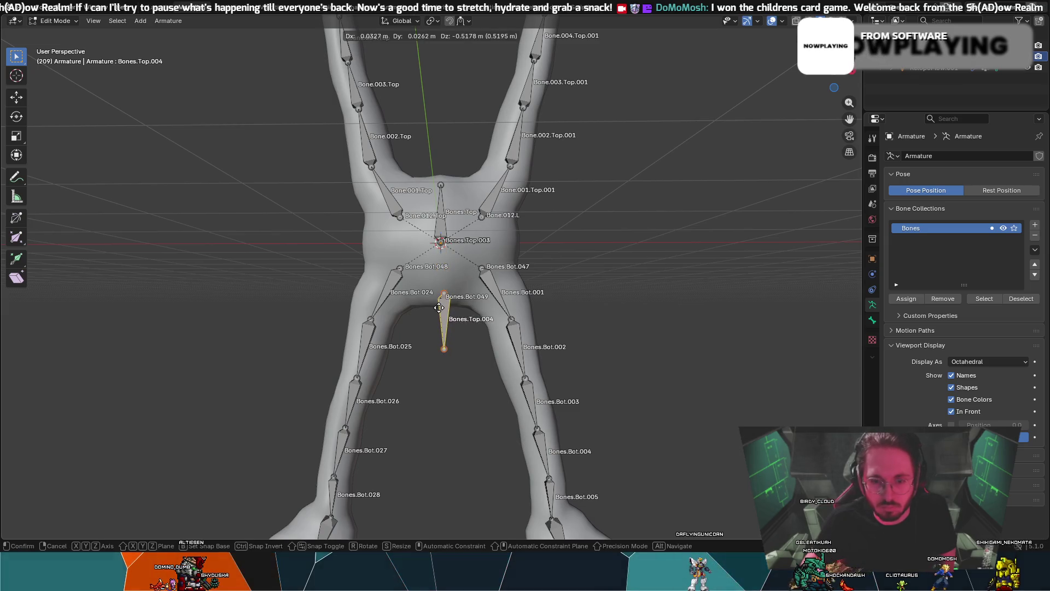
pyautogui.rightClick(425, 338)
pyautogui.click(437, 243)
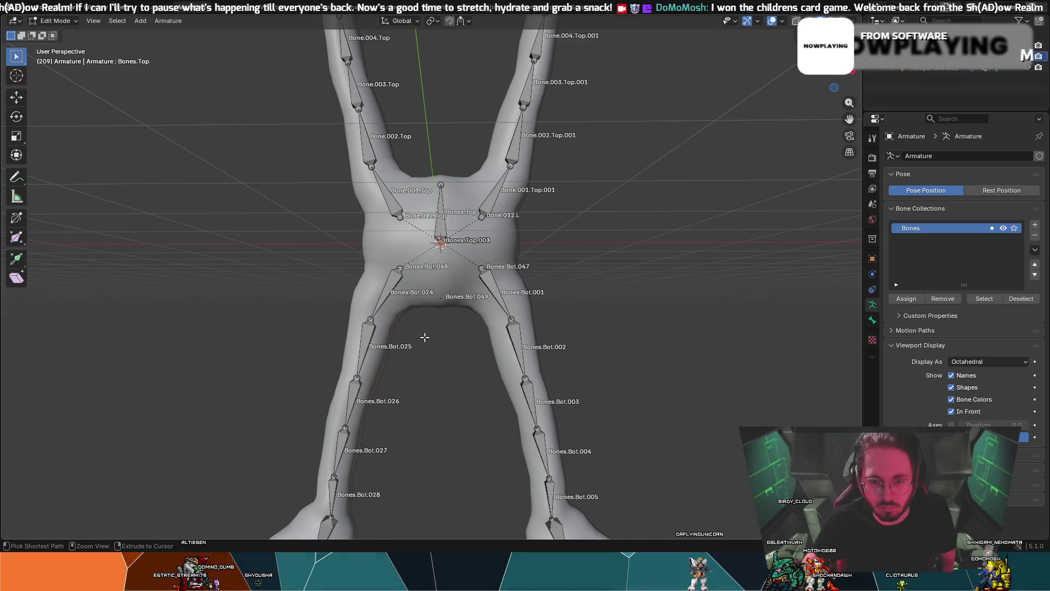
pyautogui.click(51, 21)
pyautogui.click(55, 57)
pyautogui.press('g')
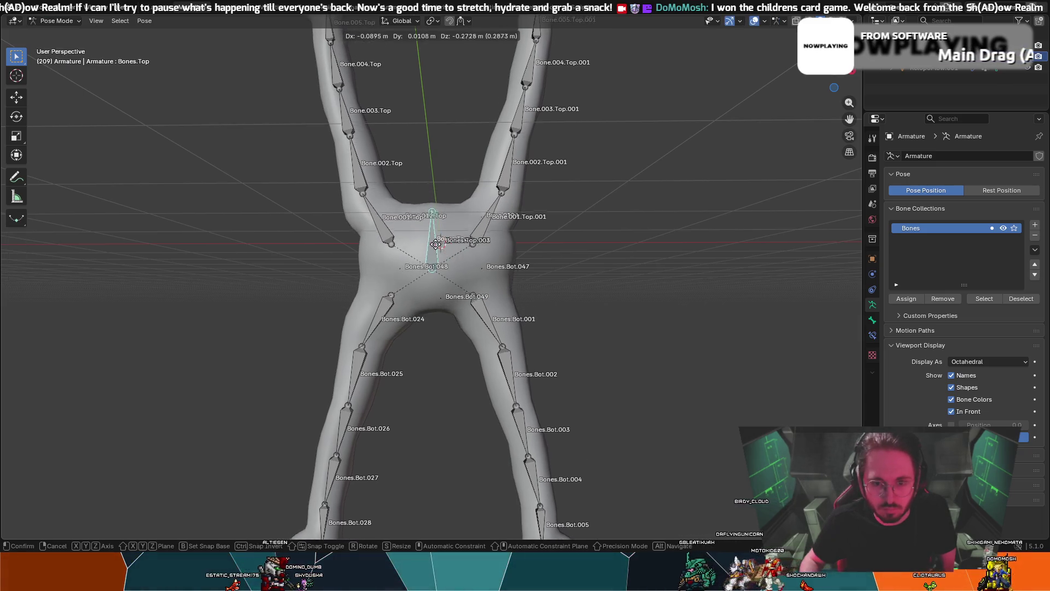
pyautogui.rightClick(446, 247)
pyautogui.moveTo(493, 199)
pyautogui.mouseDown(button='middle')
pyautogui.moveTo(224, 218)
pyautogui.moveTo(525, 218)
pyautogui.mouseUp(button='middle')
pyautogui.press('r')
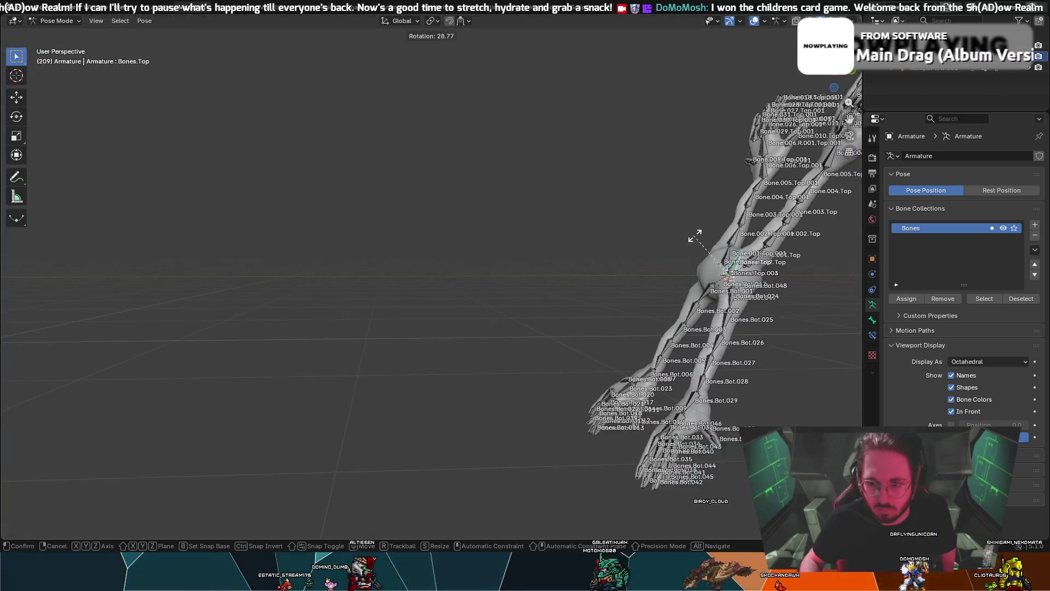
pyautogui.rightClick(807, 267)
pyautogui.moveTo(807, 267)
pyautogui.mouseDown(button='middle')
pyautogui.moveTo(808, 244)
pyautogui.moveTo(592, 237)
pyautogui.mouseUp(button='middle')
# - Open Parent > Make in Edit Mode, zoom out to both creatures, and return to Pose Mode
pyautogui.rightClick(541, 261)
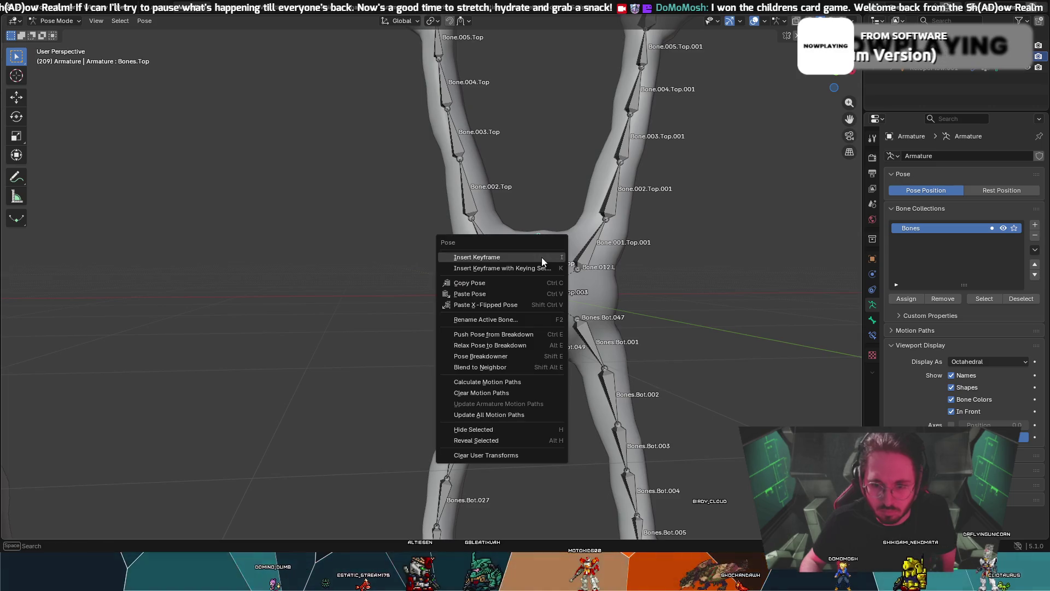
pyautogui.click(77, 21)
pyautogui.click(60, 44)
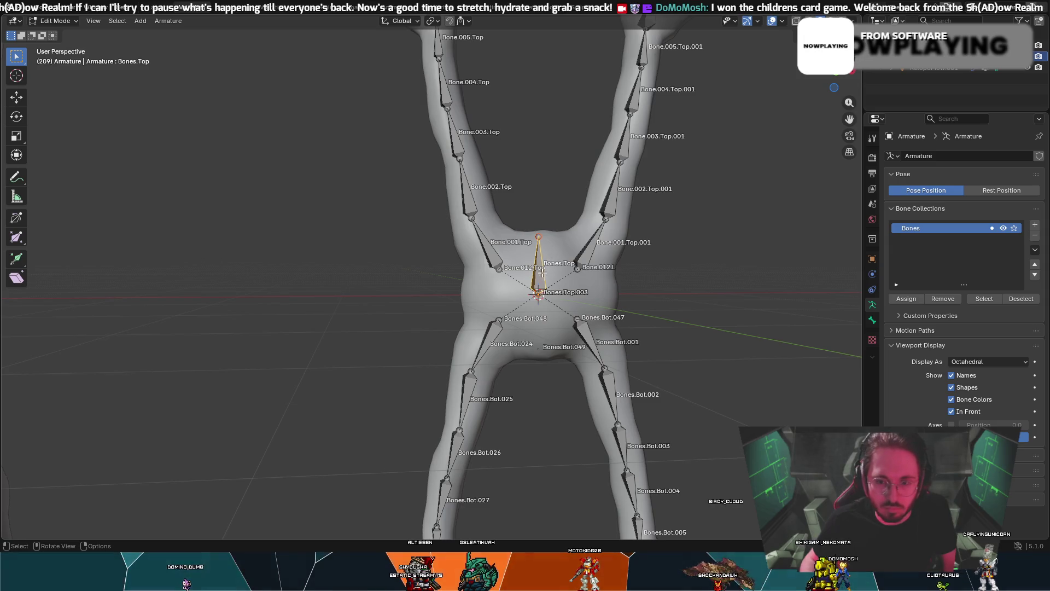
pyautogui.rightClick(541, 273)
pyautogui.moveTo(560, 277)
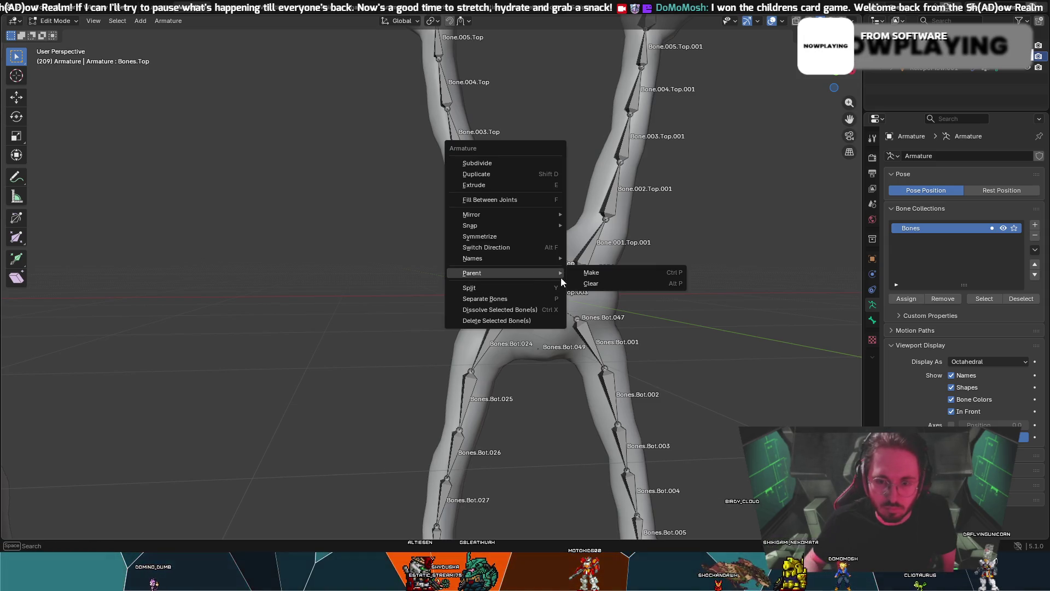
pyautogui.click(596, 273)
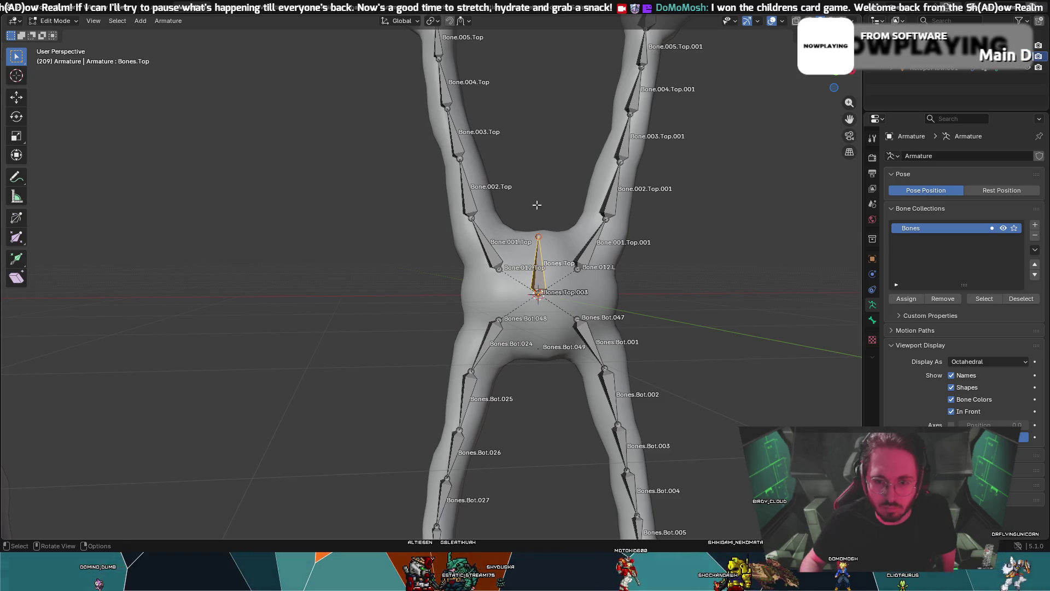
pyautogui.moveTo(537, 204)
pyautogui.mouseDown(button='middle')
pyautogui.moveTo(640, 181)
pyautogui.moveTo(334, 187)
pyautogui.moveTo(519, 289)
pyautogui.mouseUp(button='middle')
pyautogui.scroll(-5, 334, 187)
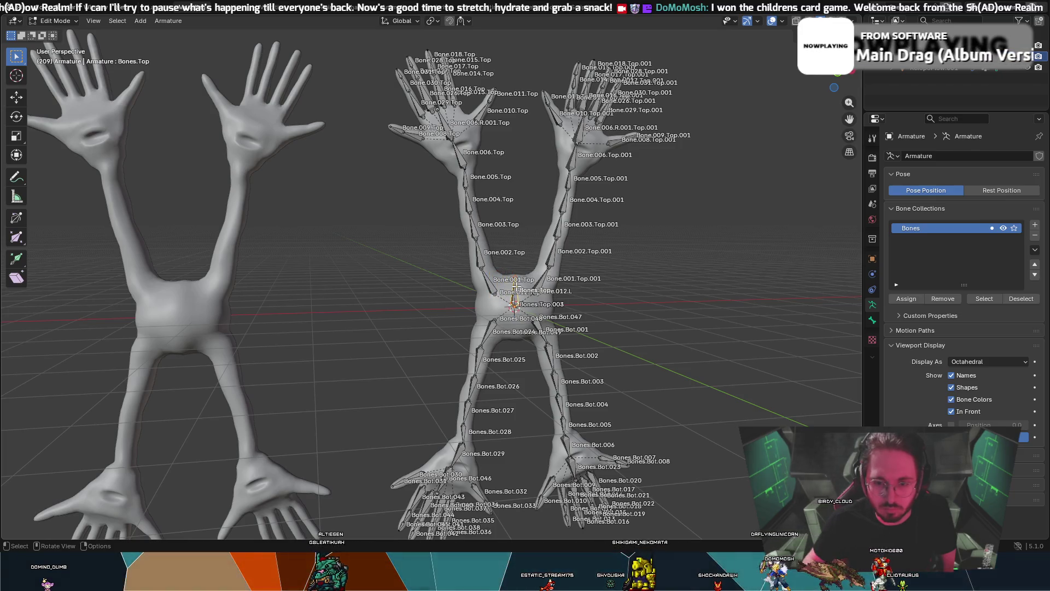
pyautogui.click(55, 20)
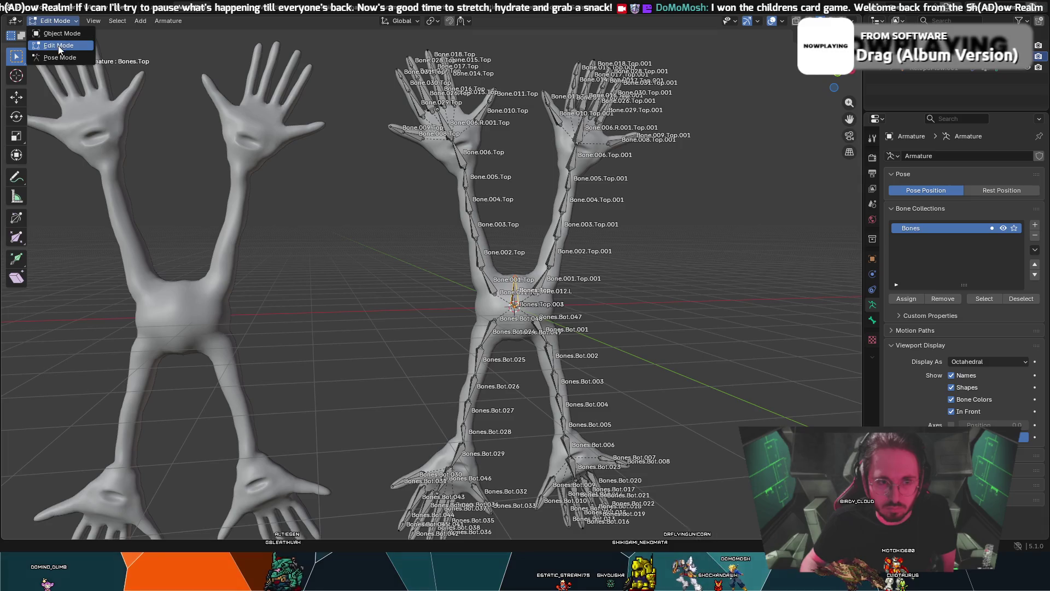
pyautogui.click(60, 57)
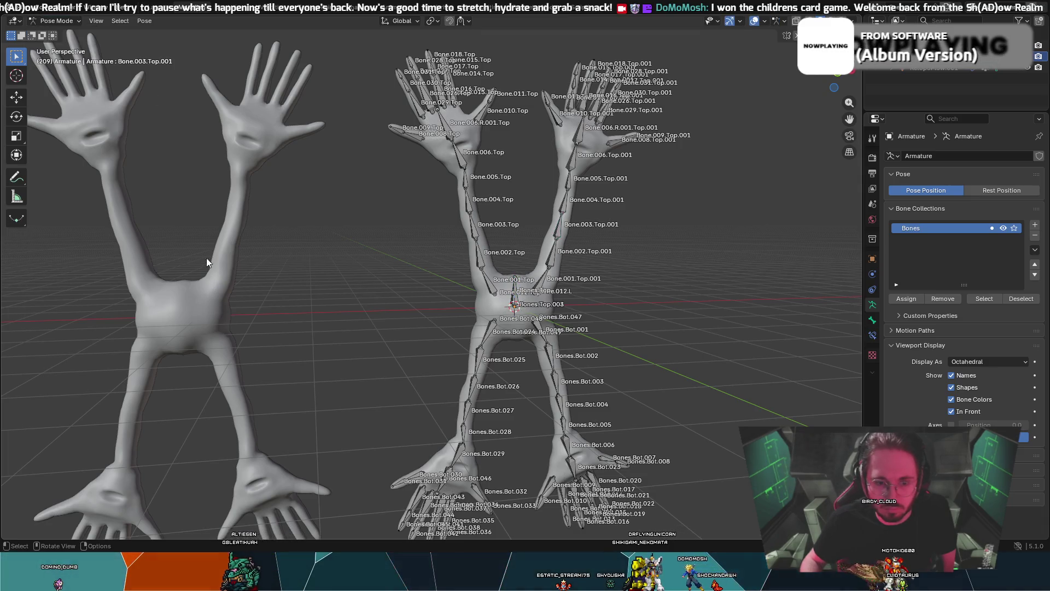
# - In Object Mode, select RetopoFlow.001 and view its targetless Armature modifier
pyautogui.scroll(-2, 199, 219)
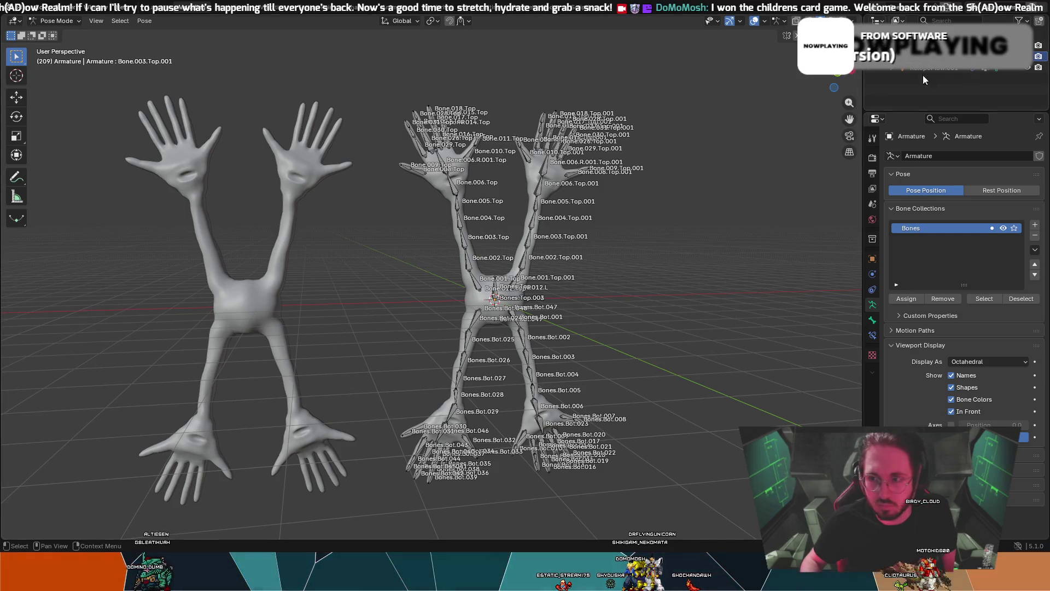
pyautogui.click(57, 20)
pyautogui.click(62, 34)
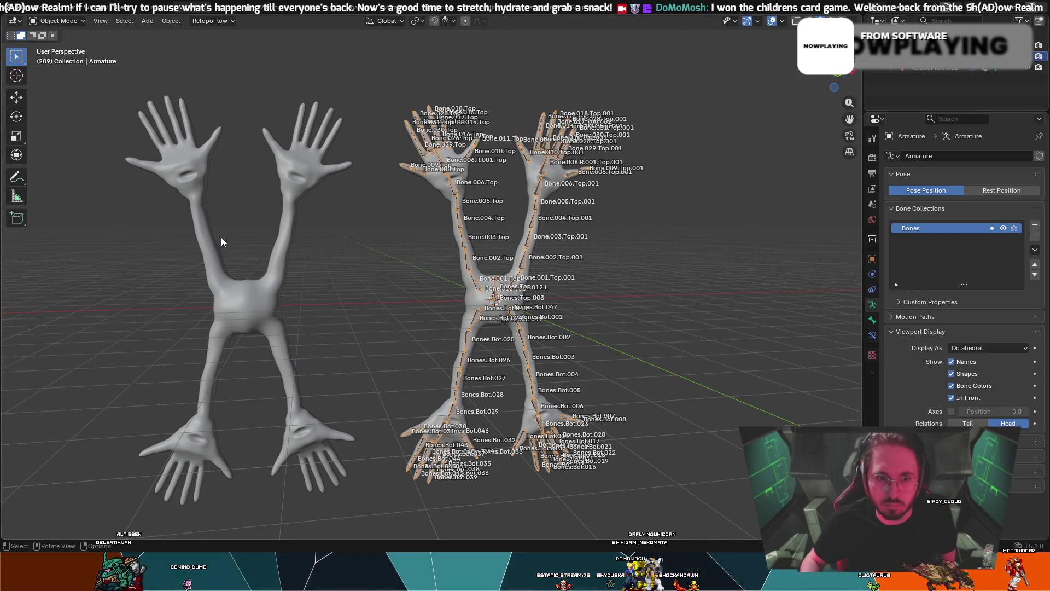
pyautogui.click(221, 238)
pyautogui.click(59, 20)
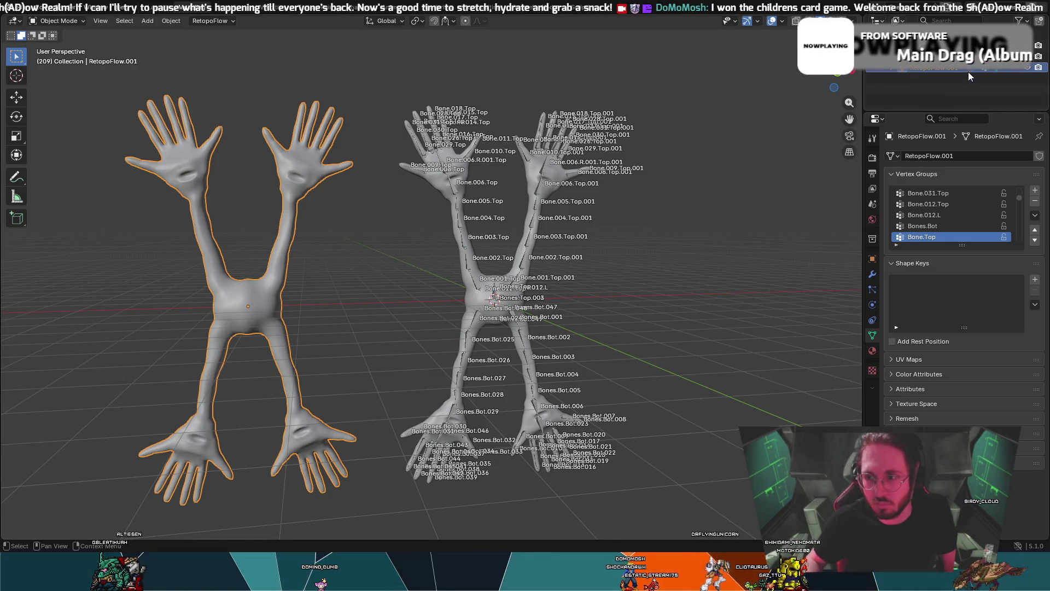
pyautogui.click(261, 297)
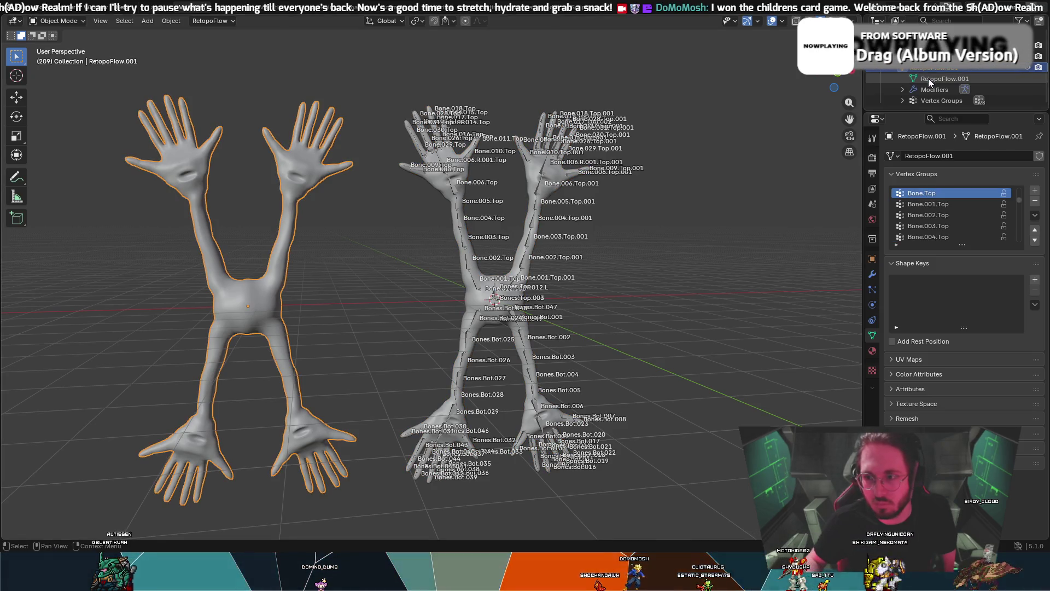
pyautogui.click(961, 91)
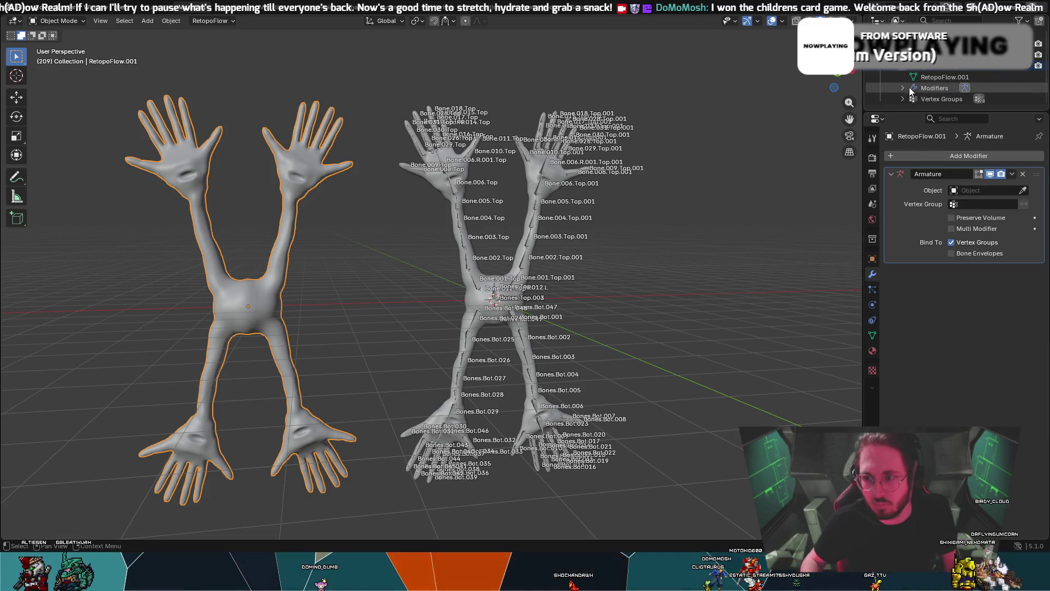
pyautogui.click(63, 20)
pyautogui.scroll(5, 254, 266)
# - Inspect the legs, then select the armature object showing location 0, rotation 0, scale 1
pyautogui.scroll(-6, 254, 266)
pyautogui.moveTo(265, 275)
pyautogui.mouseDown(button='middle')
pyautogui.moveTo(362, 267)
pyautogui.moveTo(310, 197)
pyautogui.moveTo(268, 183)
pyautogui.moveTo(435, 169)
pyautogui.mouseUp(button='middle')
pyautogui.scroll(2, 435, 168)
pyautogui.scroll(2, 431, 173)
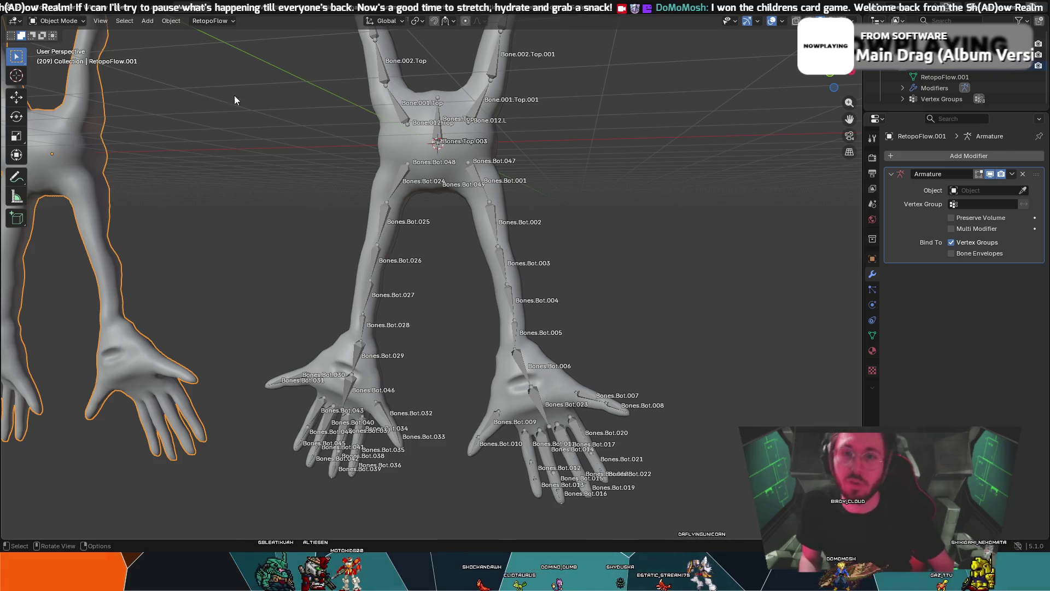
pyautogui.scroll(5, 494, 178)
pyautogui.scroll(-8, 488, 172)
pyautogui.scroll(4, 493, 218)
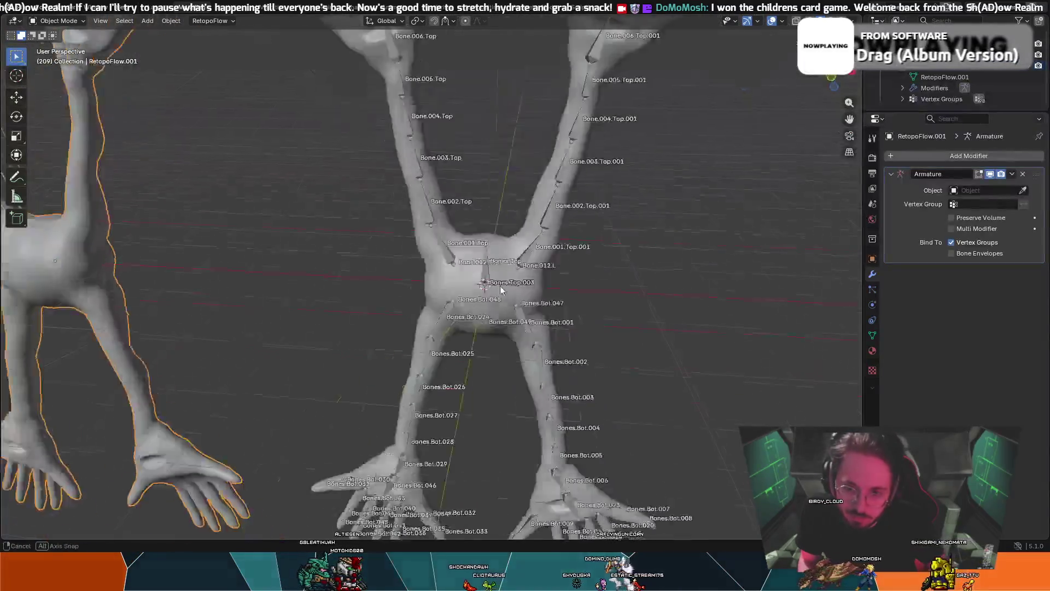
pyautogui.scroll(-4, 463, 219)
pyautogui.scroll(7, 452, 196)
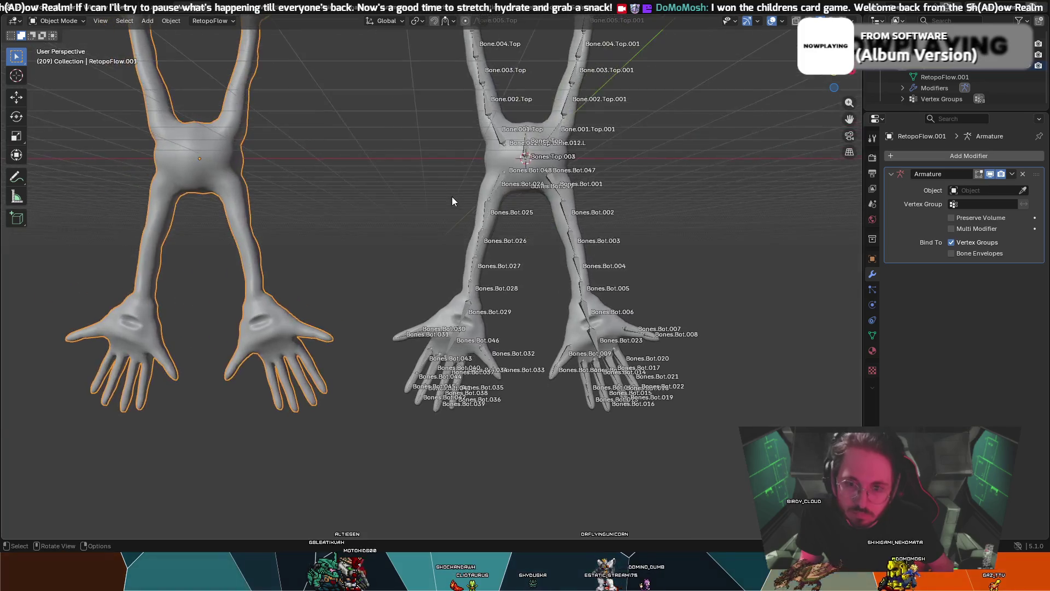
pyautogui.scroll(-5, 492, 175)
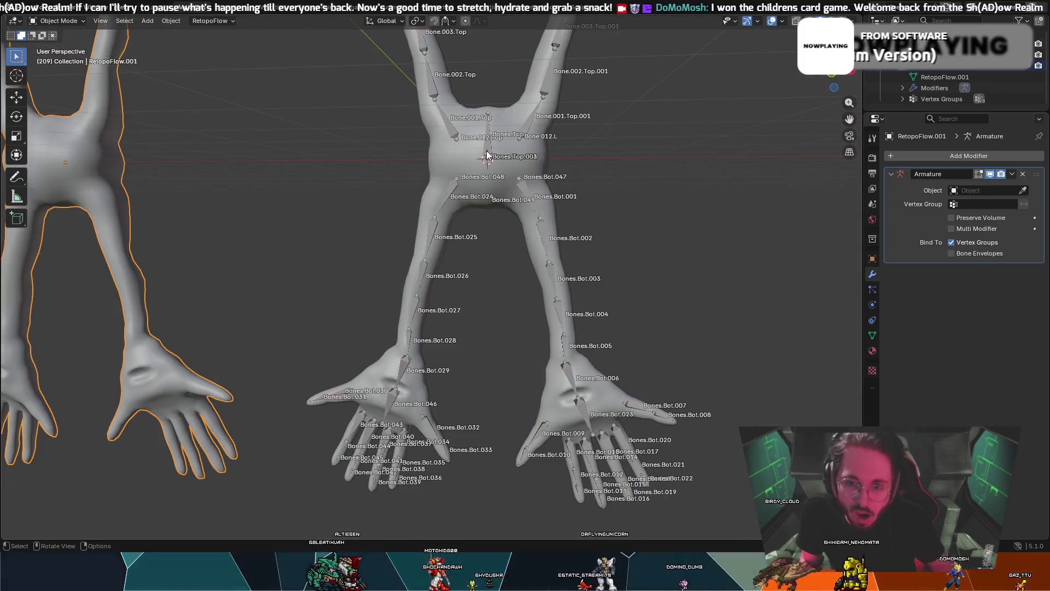
pyautogui.click(491, 126)
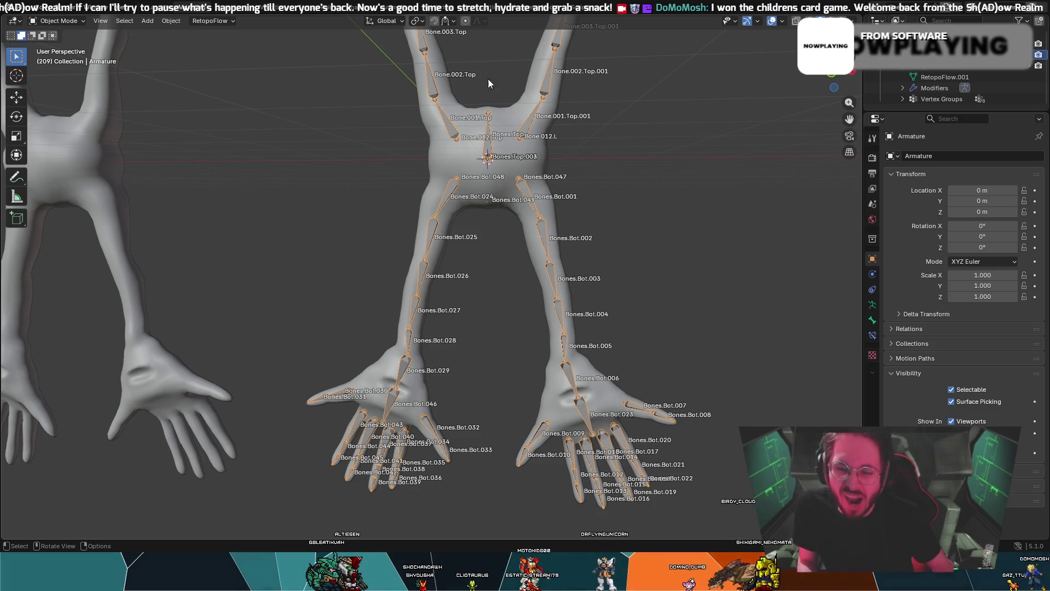
pyautogui.moveTo(390, 121); pyautogui.dragTo(358, 110, button='middle')
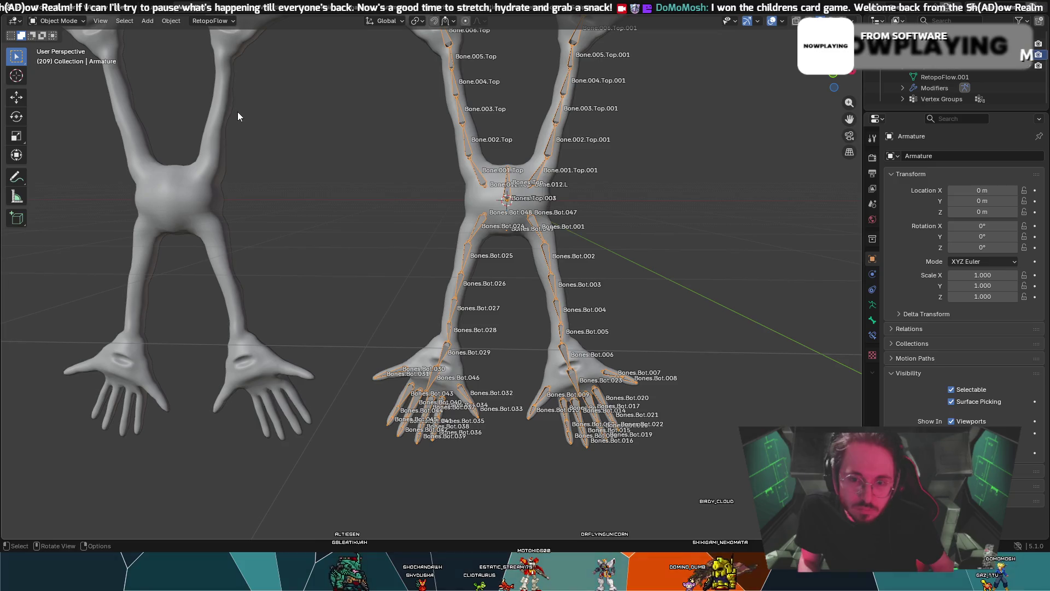
# - Save the rig file, then open the recent AutoSave.blend version of the body file
pyautogui.click(21, 6)
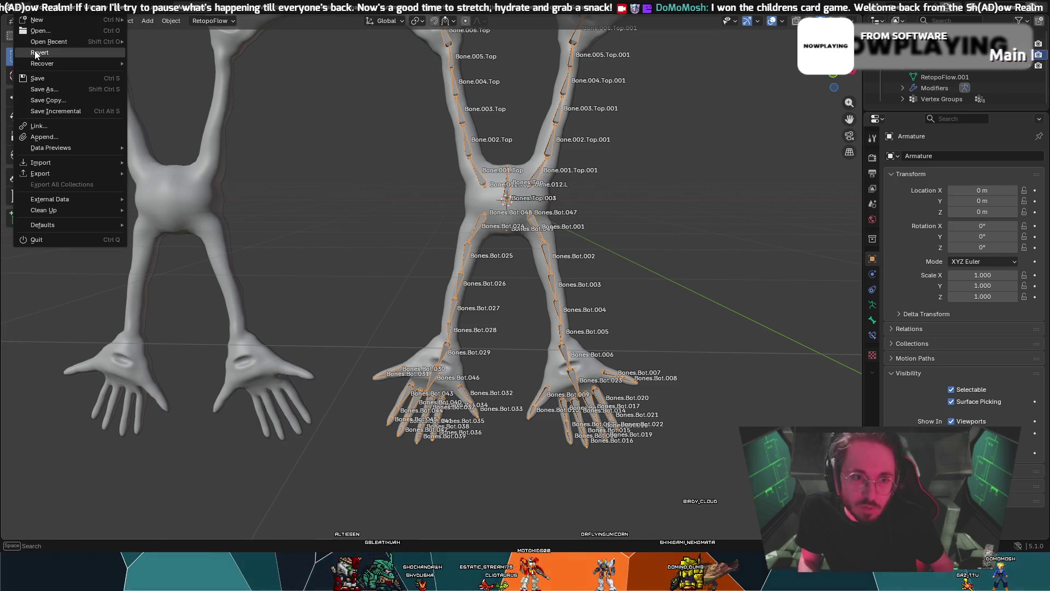
pyautogui.click(49, 83)
pyautogui.click(22, 6)
pyautogui.moveTo(57, 44)
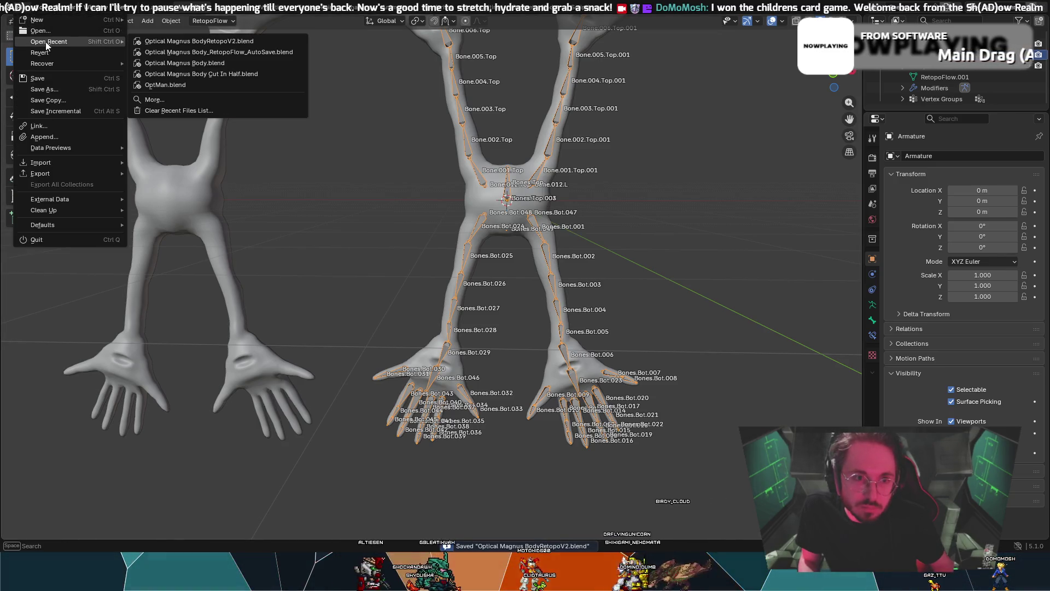
pyautogui.click(197, 57)
pyautogui.scroll(3, 513, 261)
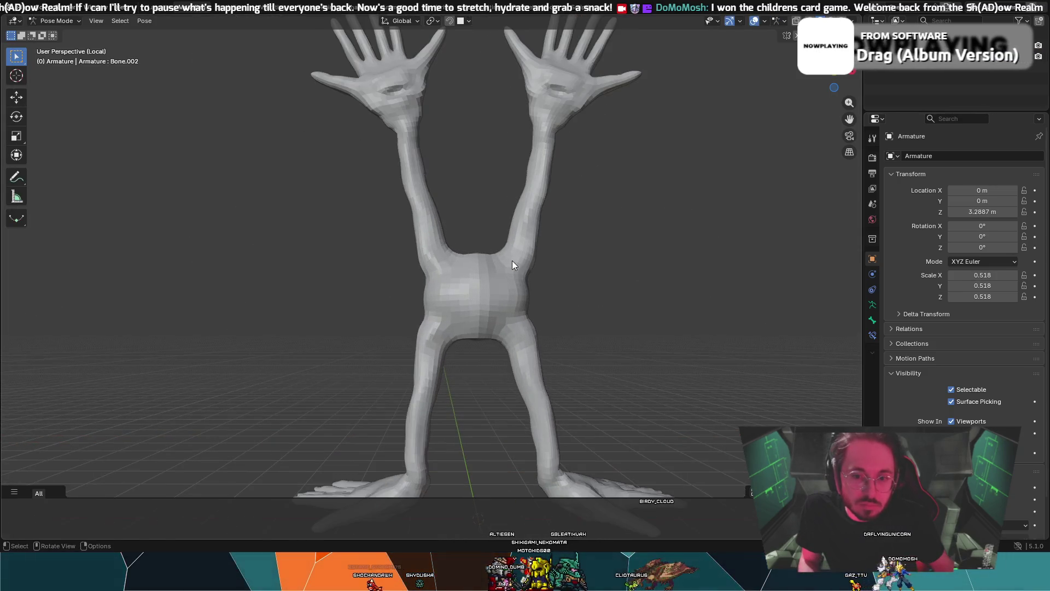
# - Switch to Object Mode and make the Armature the active object instead of RetopoFlow.001
pyautogui.click(60, 21)
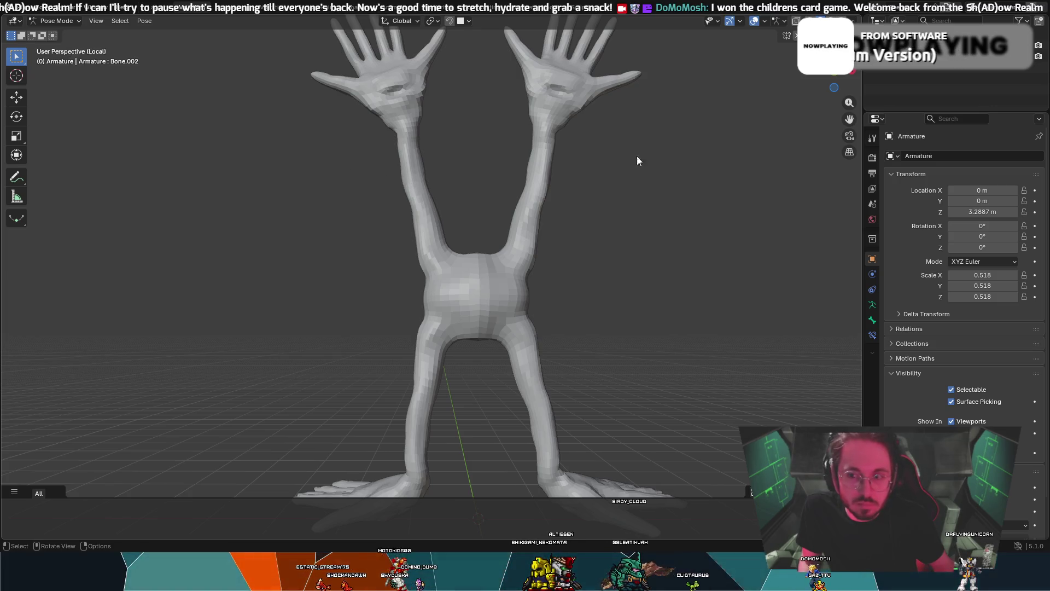
pyautogui.click(56, 21)
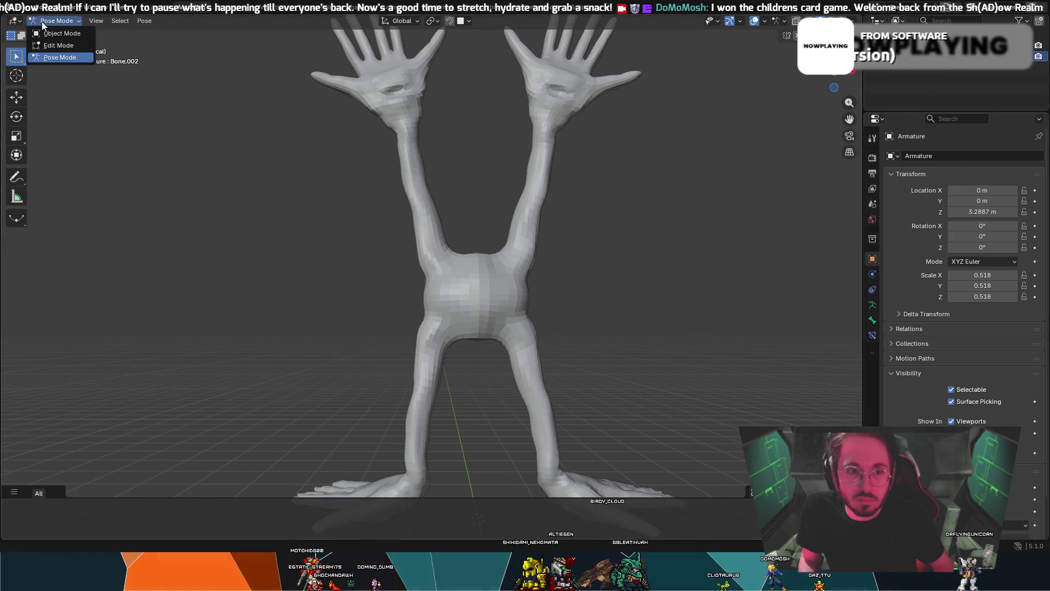
pyautogui.click(48, 33)
pyautogui.click(404, 283)
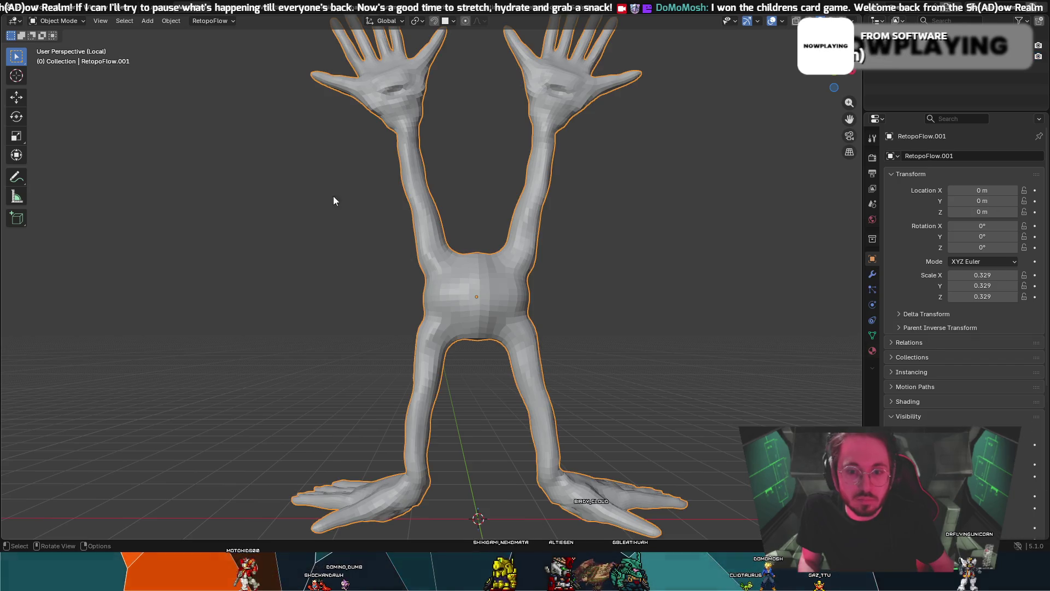
pyautogui.click(59, 20)
pyautogui.click(82, 34)
pyautogui.scroll(2, 714, 158)
pyautogui.click(920, 70)
pyautogui.click(901, 75)
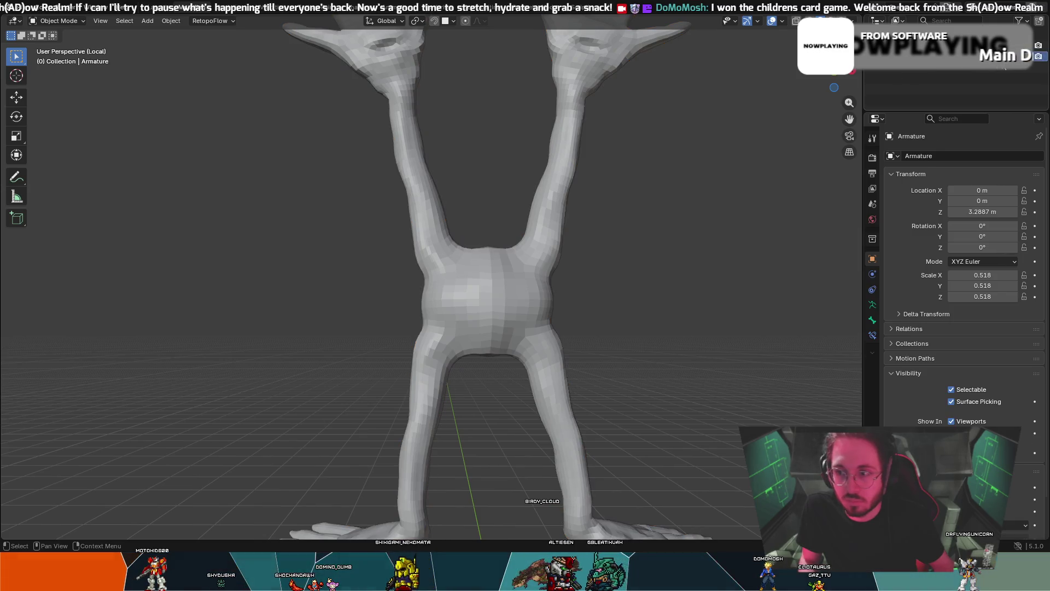
# - Enter Pose Mode and test-move the upper spine bone, then cancel and undo it
pyautogui.click(62, 21)
pyautogui.click(55, 59)
pyautogui.scroll(-3, 362, 213)
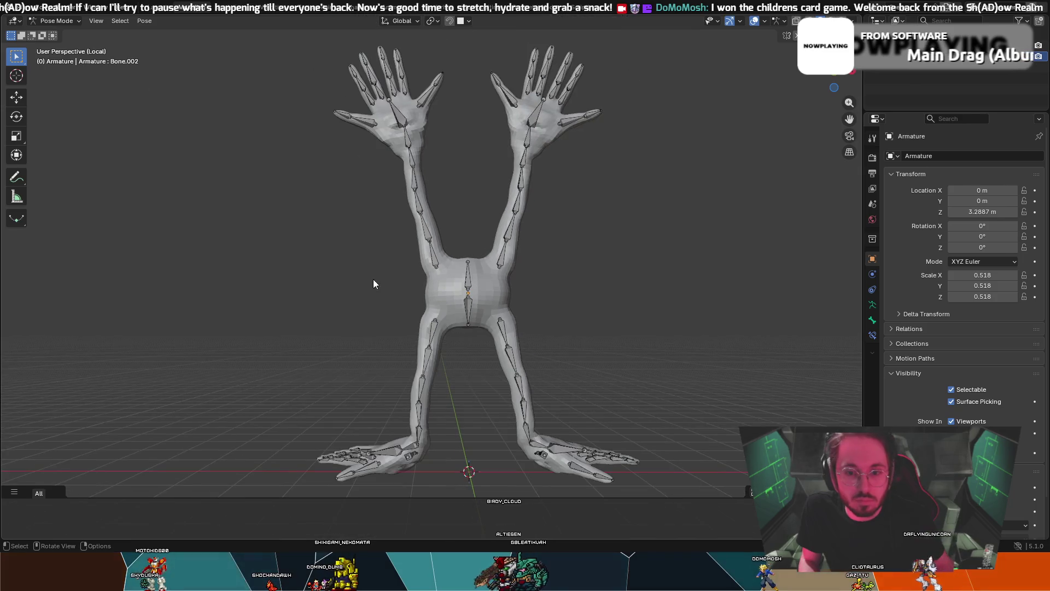
pyautogui.moveTo(464, 276); pyautogui.dragTo(439, 271)
pyautogui.rightClick(439, 270)
pyautogui.hotkey('ctrl', 'z')
# - Test-rotate the upper spine and hip bones, undo the rotation, and return to Object Mode
pyautogui.press('r')
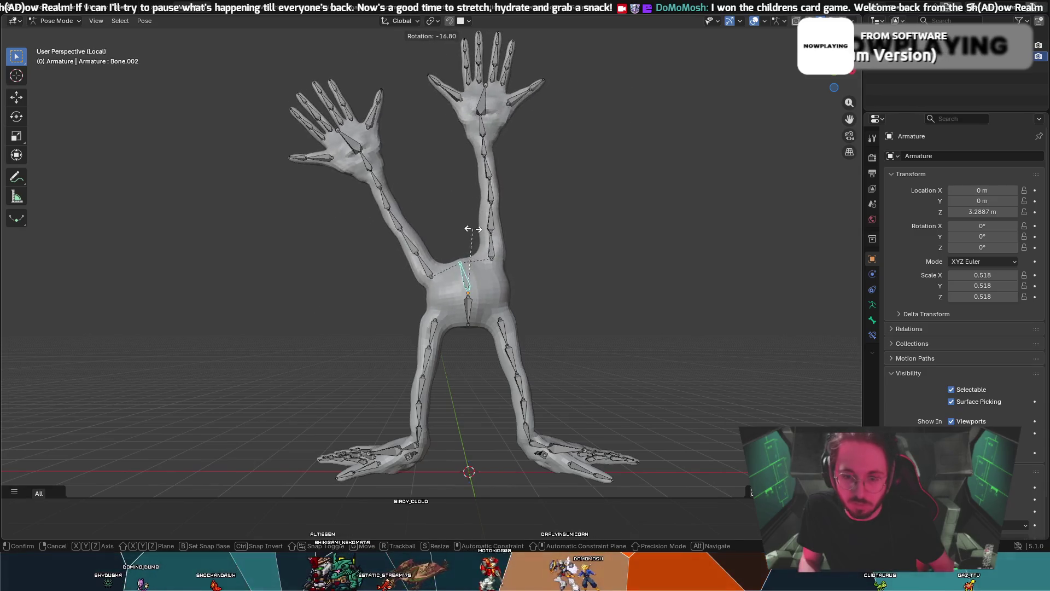
pyautogui.click(470, 320)
pyautogui.press('r')
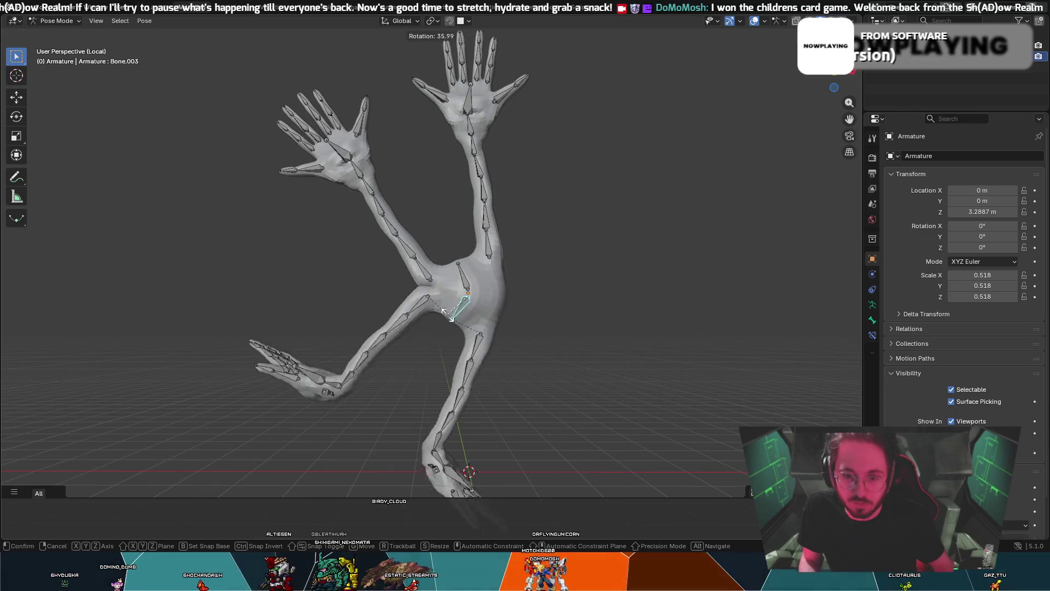
pyautogui.press('Escape')
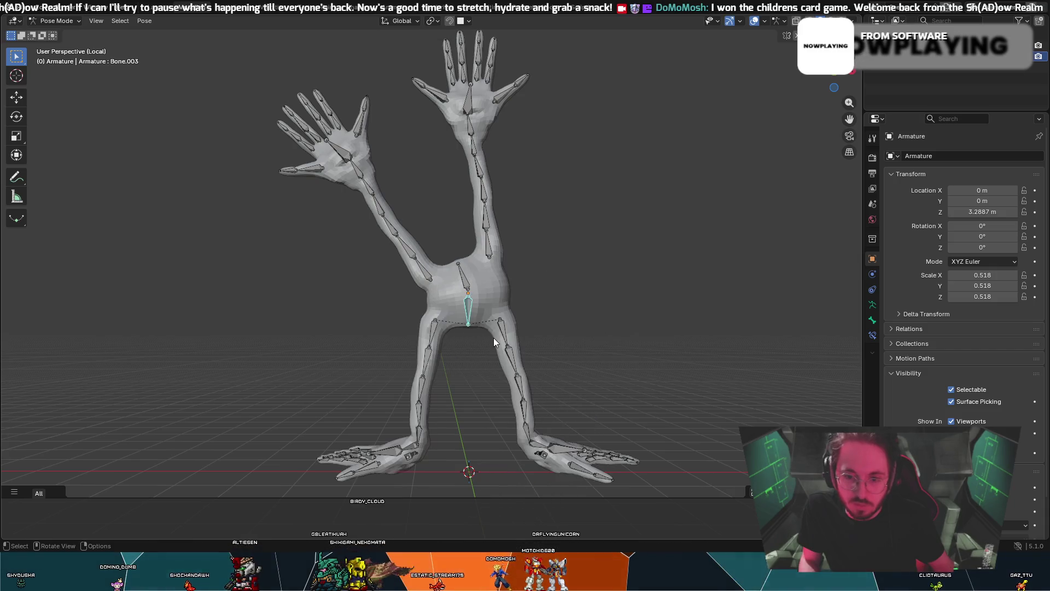
pyautogui.hotkey('ctrl', 'z')
pyautogui.hotkey('ctrl', 'Tab')
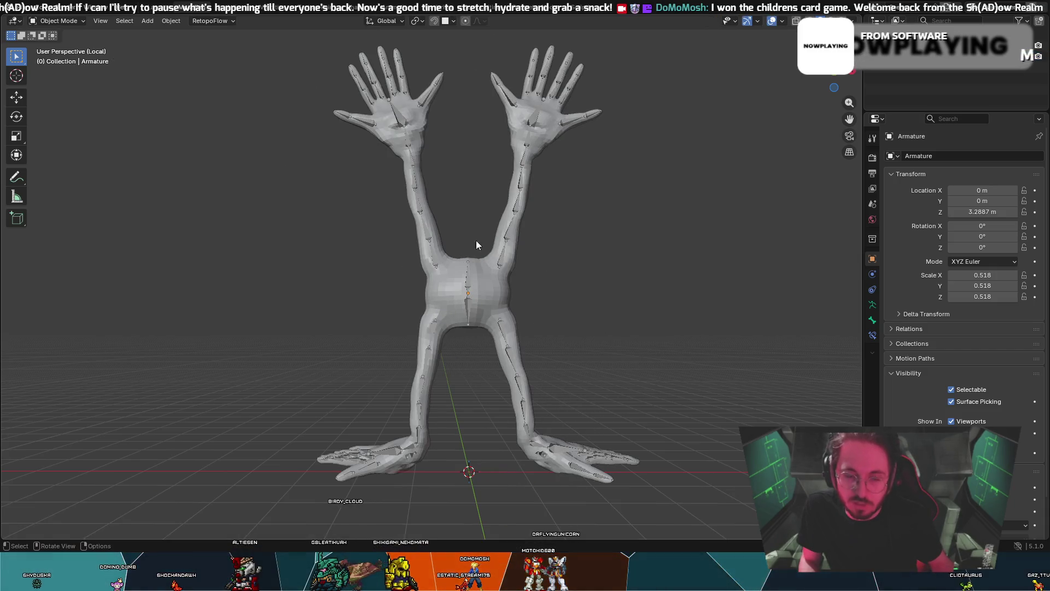
# - Bring up the File menu's recent files, dismissing the recovery options
pyautogui.click(22, 6)
pyautogui.moveTo(44, 65)
pyautogui.click(31, 10)
pyautogui.click(32, 10)
# - Reopen Optical Magnus BodyRetopoV2.blend, discarding the autosave's changes, and keep the armature active
pyautogui.moveTo(51, 44)
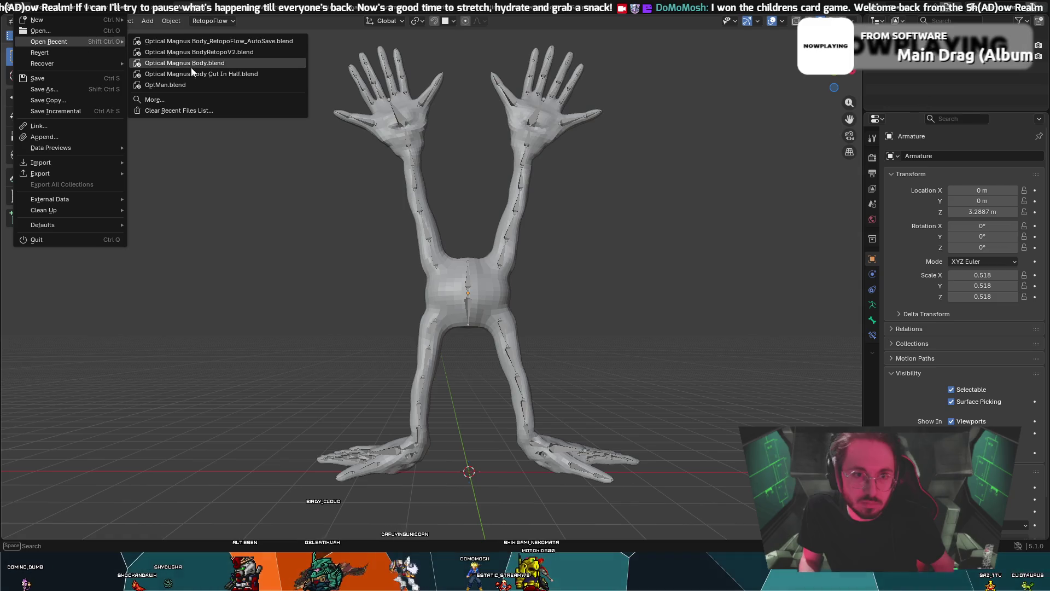
pyautogui.click(204, 51)
pyautogui.click(511, 291)
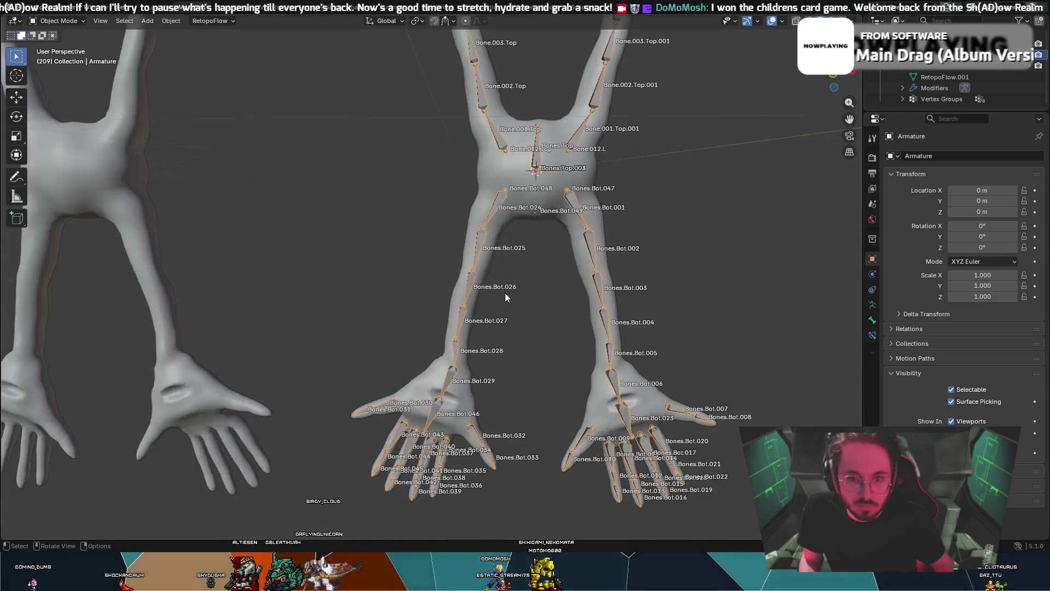
pyautogui.click(611, 117)
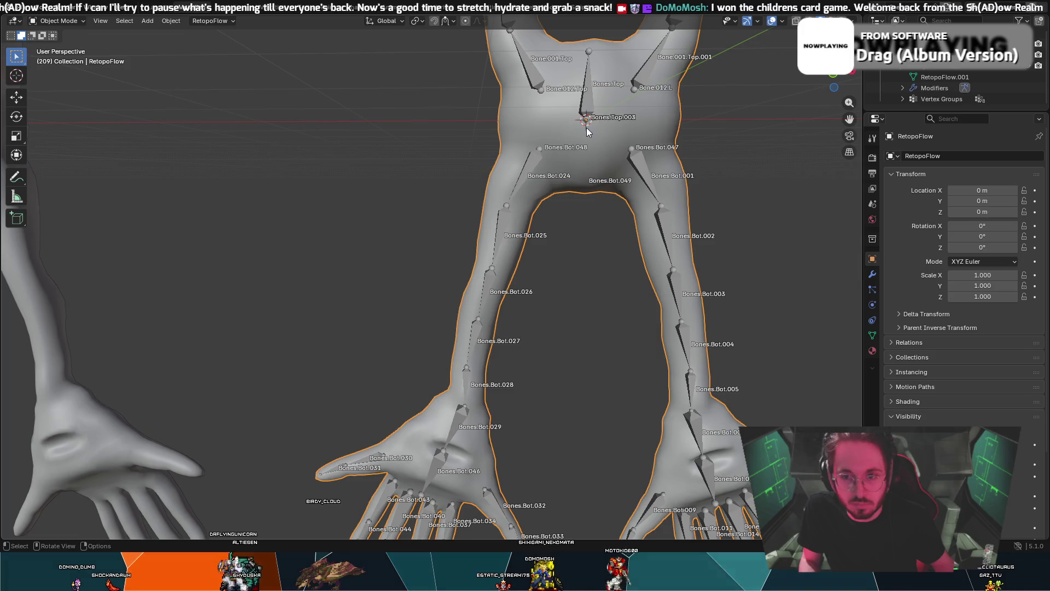
pyautogui.scroll(-5, 621, 114)
pyautogui.hotkey('ctrl', 'z')
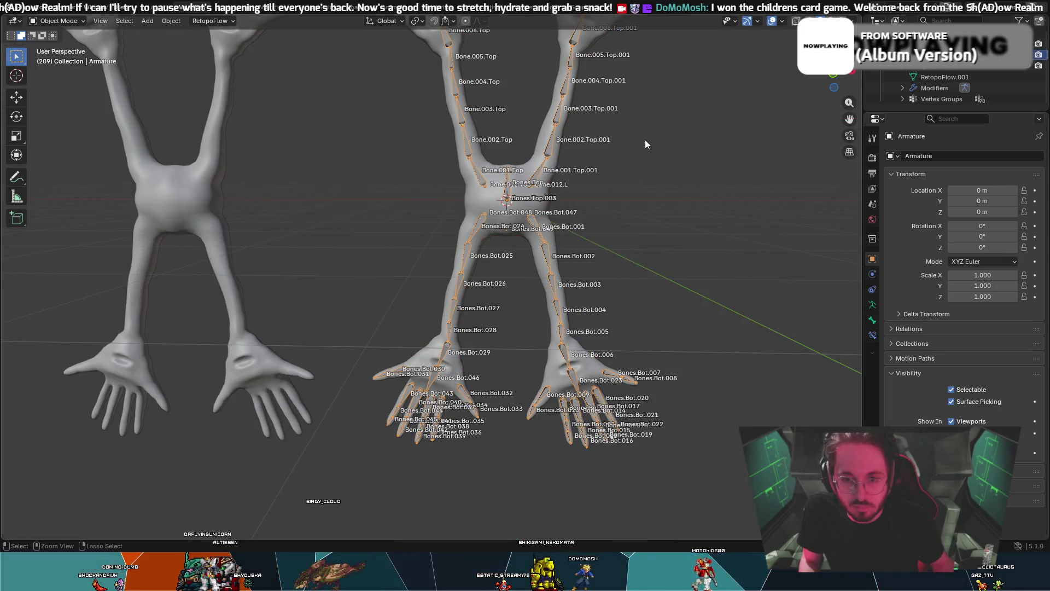
# - Zoom and switch to the front orthographic view with numpad 1
pyautogui.scroll(5, 538, 169)
pyautogui.scroll(-3, 538, 169)
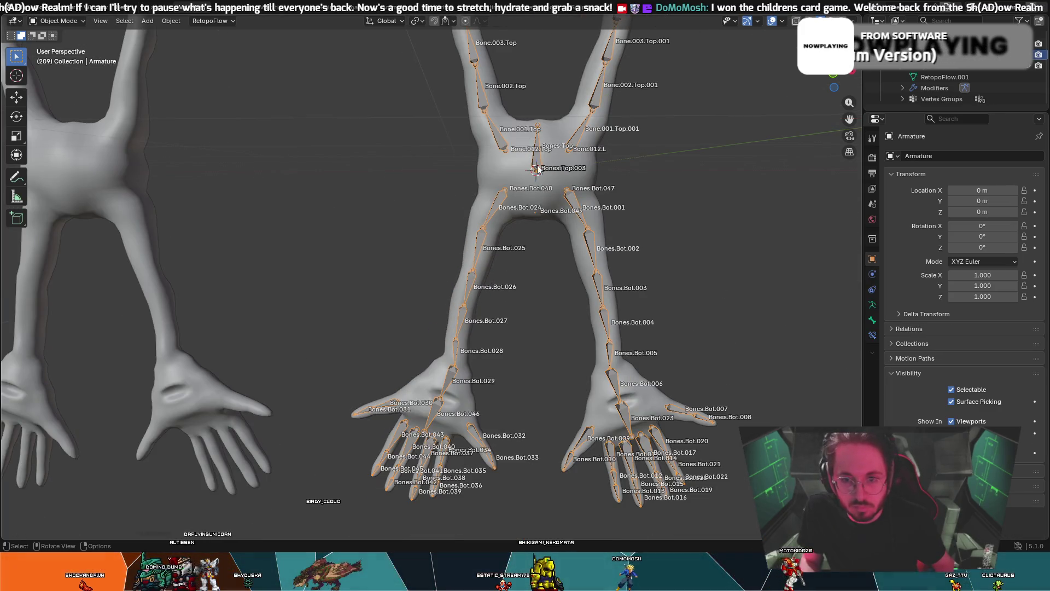
pyautogui.scroll(6, 538, 169)
pyautogui.scroll(-1, 692, 229)
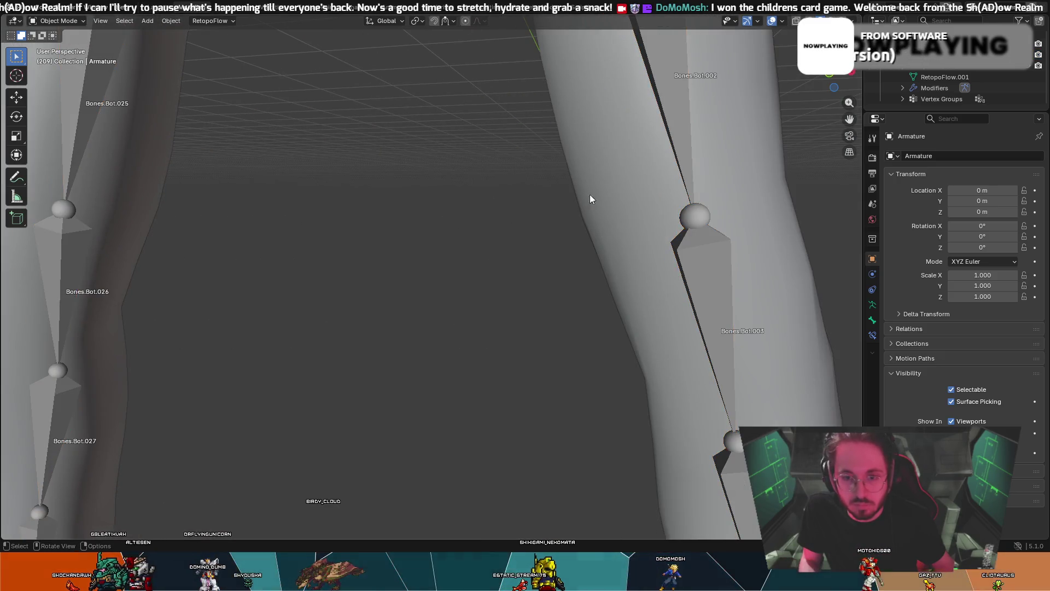
pyautogui.press('KP_1')
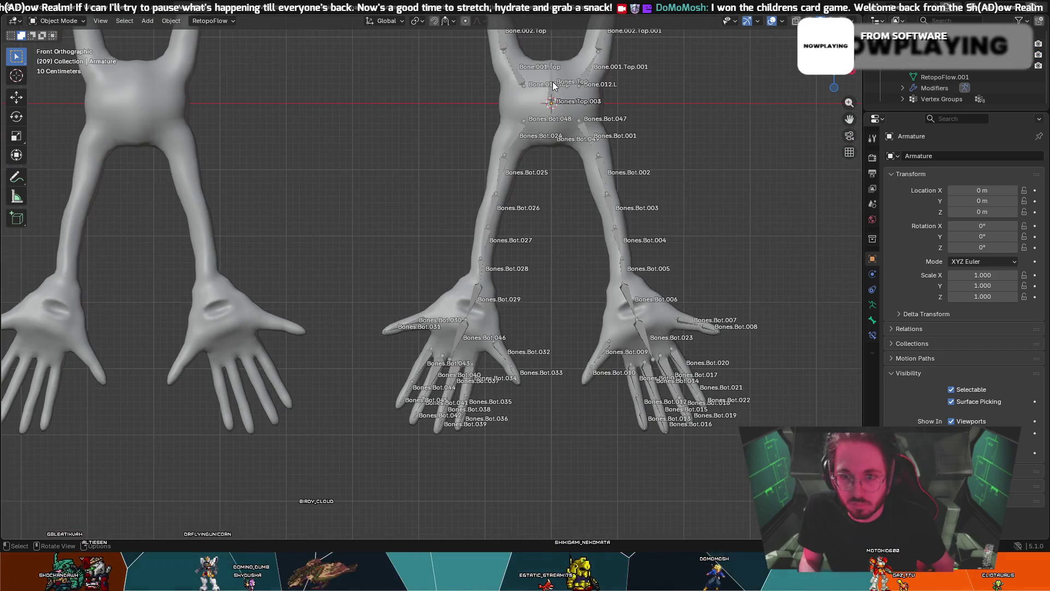
# - Toggle the RetopoFlow mesh into Edit Mode and back to Object Mode, then select the armature
pyautogui.click(546, 134)
pyautogui.click(57, 20)
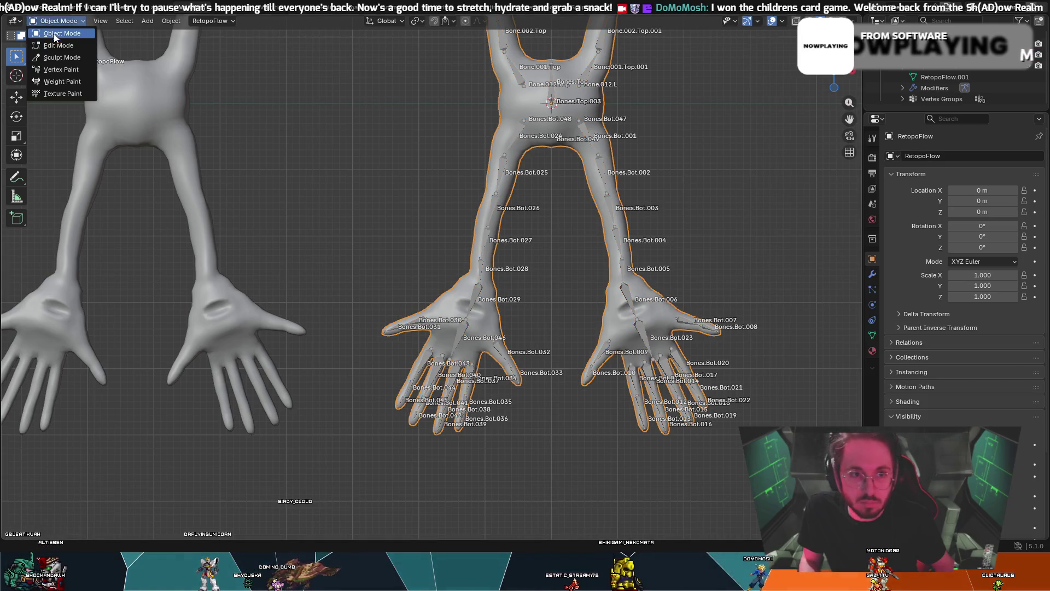
pyautogui.click(55, 41)
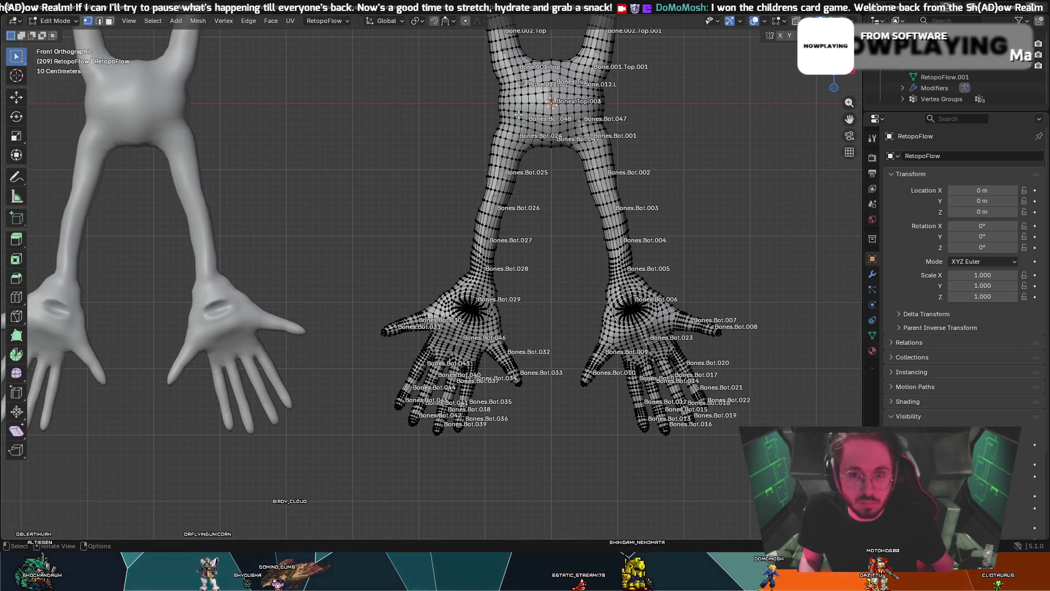
pyautogui.scroll(1, 701, 72)
pyautogui.click(65, 21)
pyautogui.click(54, 32)
pyautogui.click(938, 70)
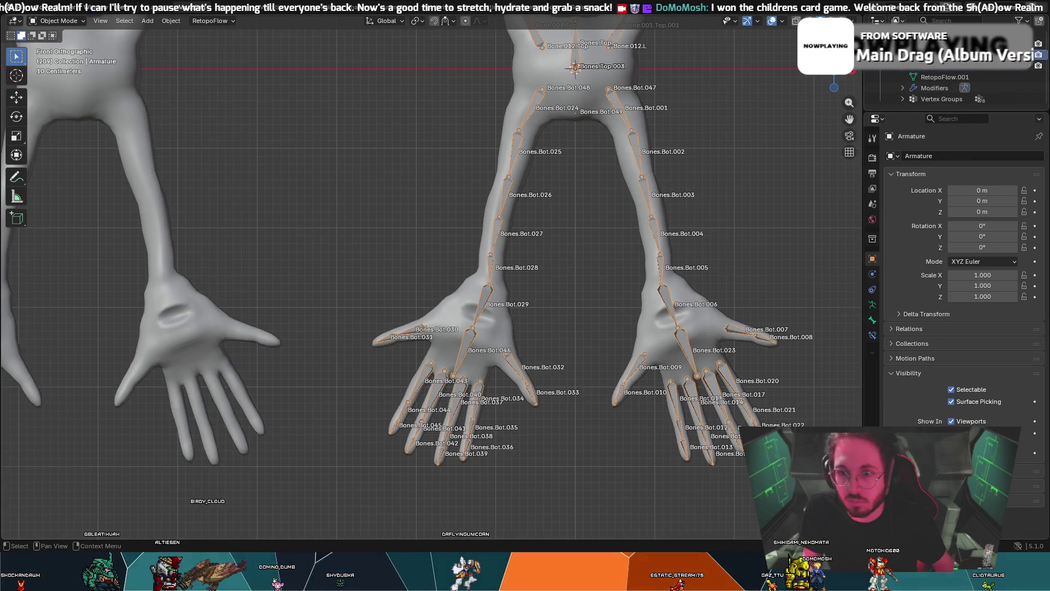
# - Put the armature into Edit Mode, centre the torso, and show the Armature Data properties
pyautogui.press('Tab')
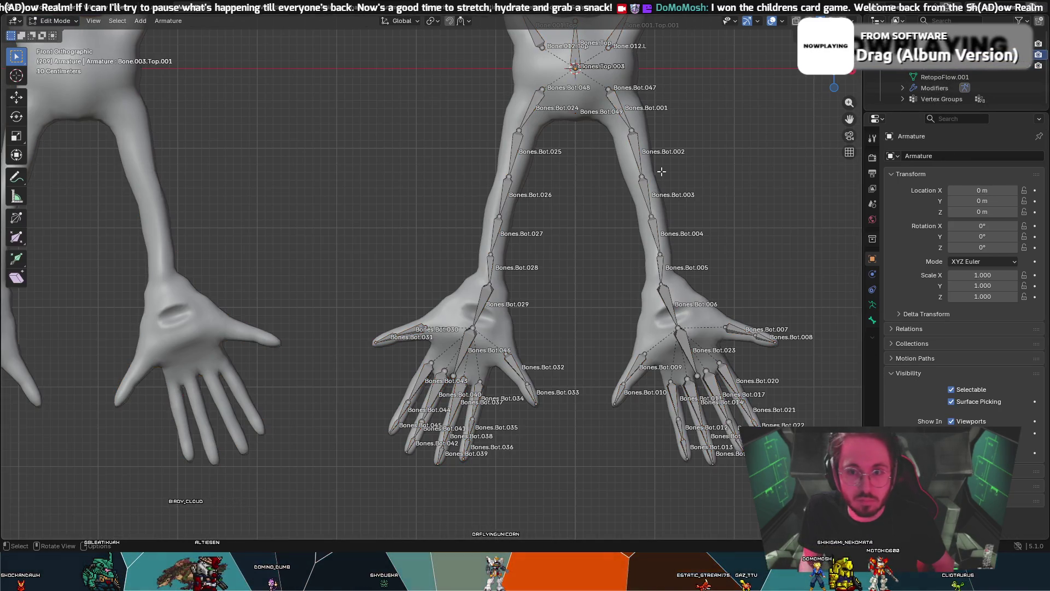
pyautogui.scroll(1, 662, 172)
pyautogui.moveTo(661, 172)
pyautogui.keyDown('shift'); pyautogui.mouseDown(button='middle')
pyautogui.moveTo(528, 328)
pyautogui.moveTo(504, 407)
pyautogui.mouseUp(button='middle'); pyautogui.keyUp('shift')
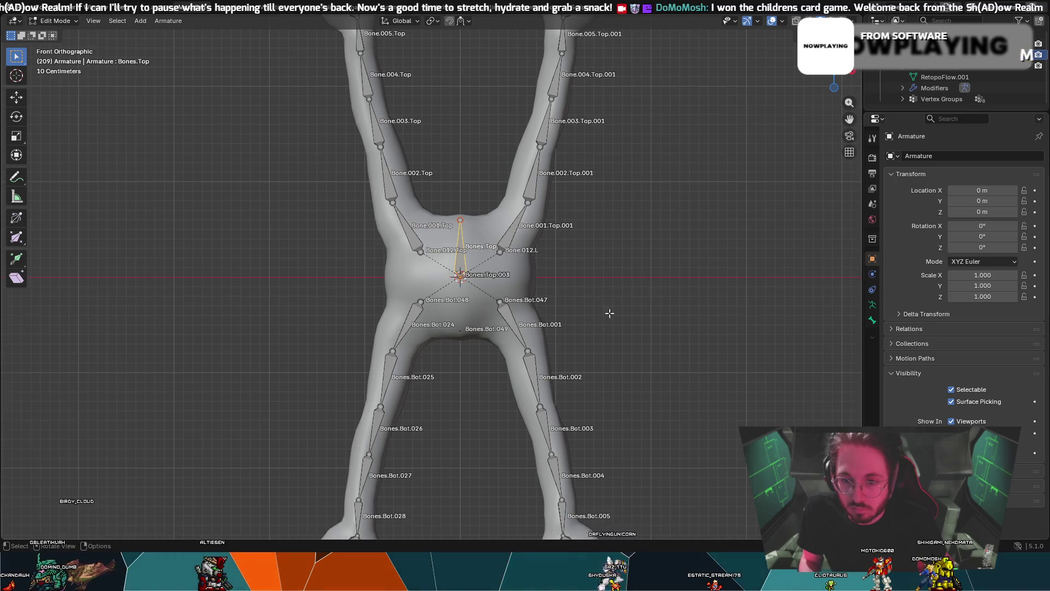
pyautogui.click(873, 307)
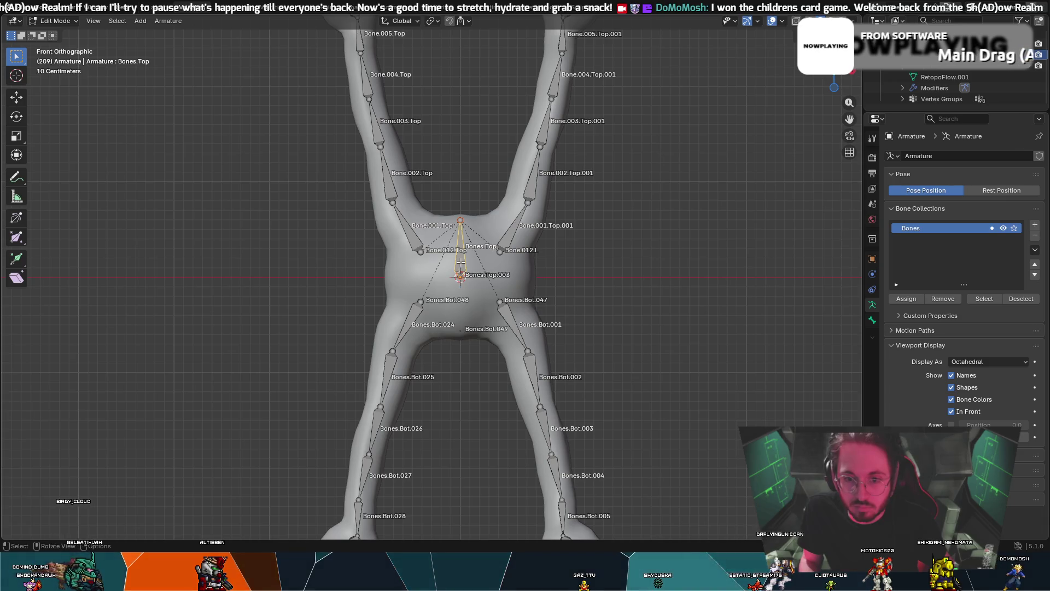
# - Extrude Bones.Top.004 and Bones.Top.005 downward from Bones.Top's tip, constrained to Z
pyautogui.press('e')
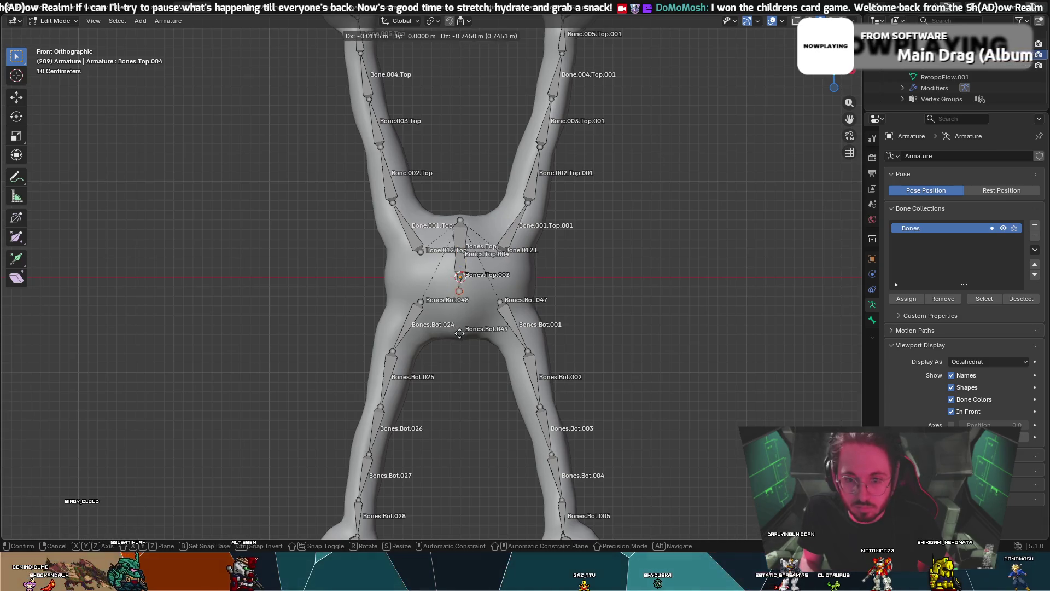
pyautogui.click(459, 333)
pyautogui.press('e')
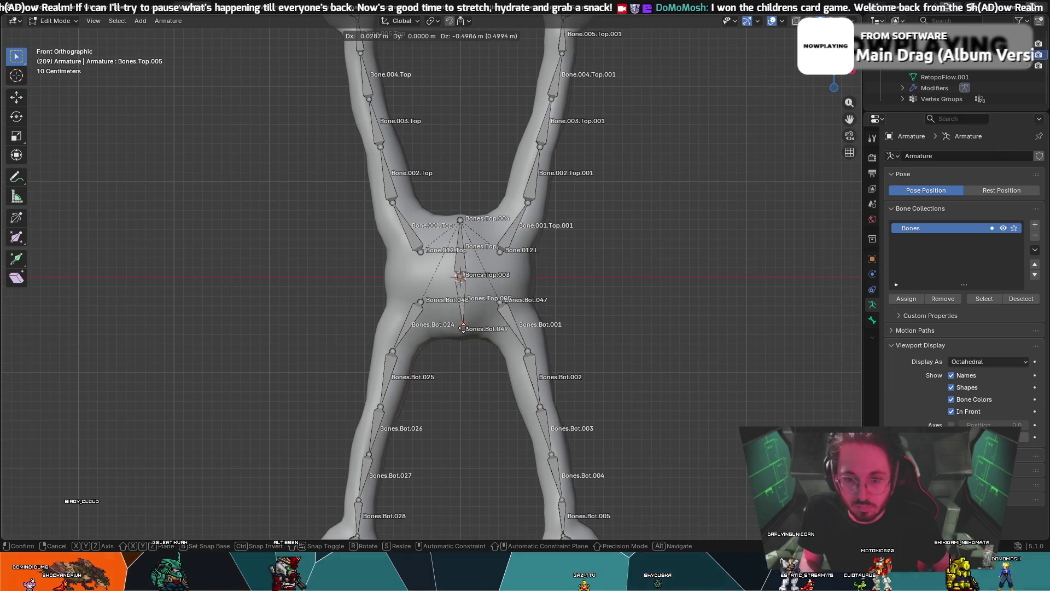
pyautogui.press('z')
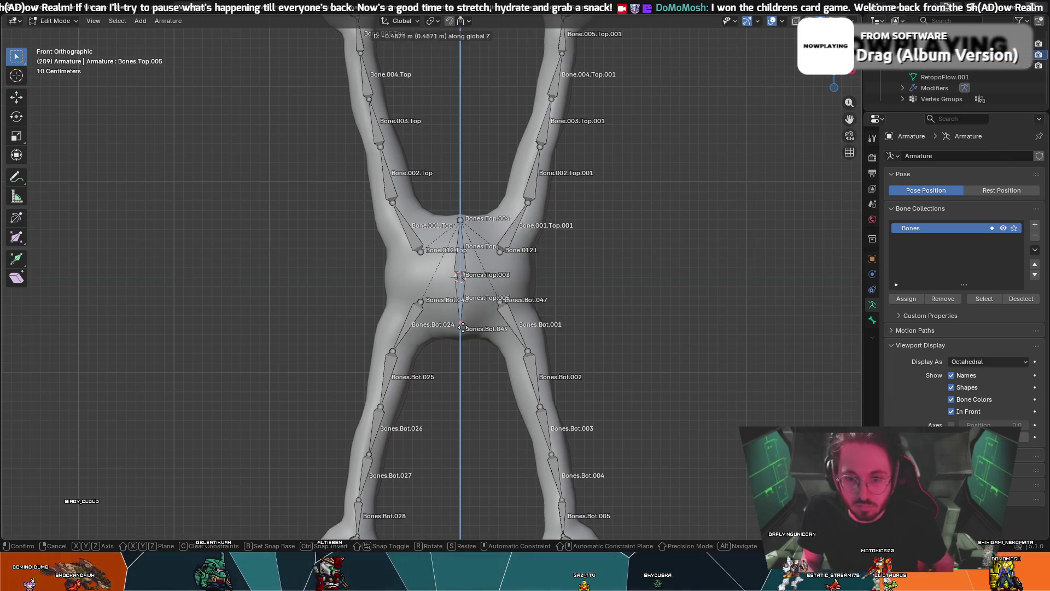
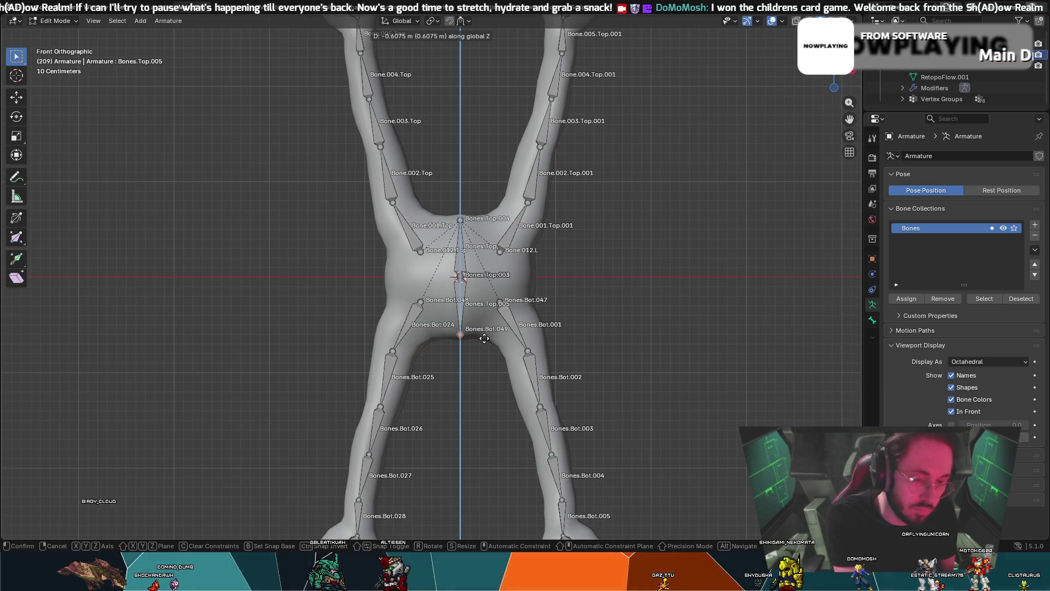
# - Extrude the new bone 0.6 m straight down from the torso centre, then select Bones.Top
pyautogui.press('-')
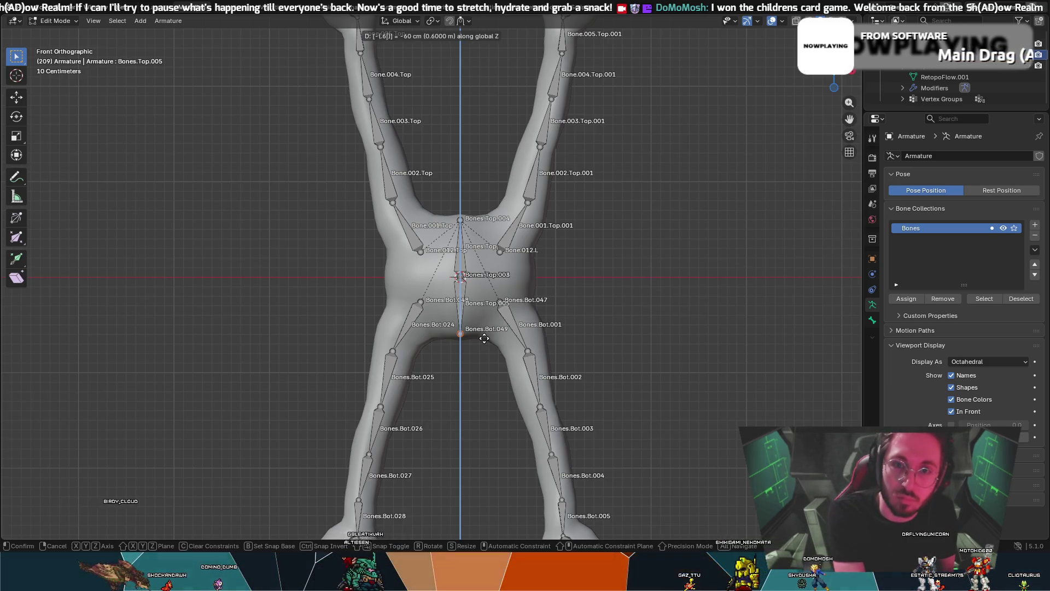
pyautogui.press('Return')
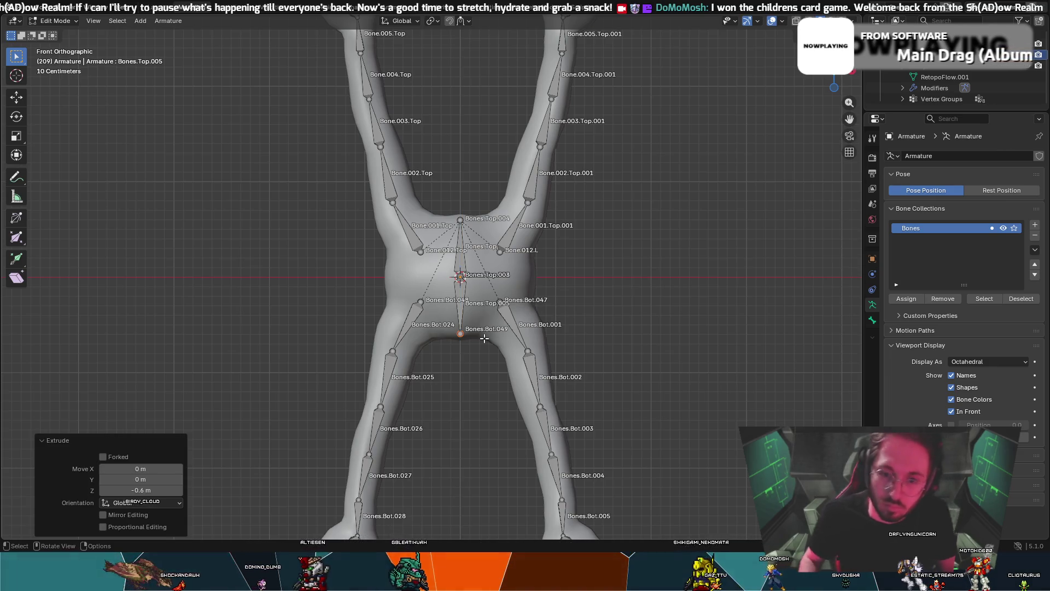
pyautogui.click(459, 218)
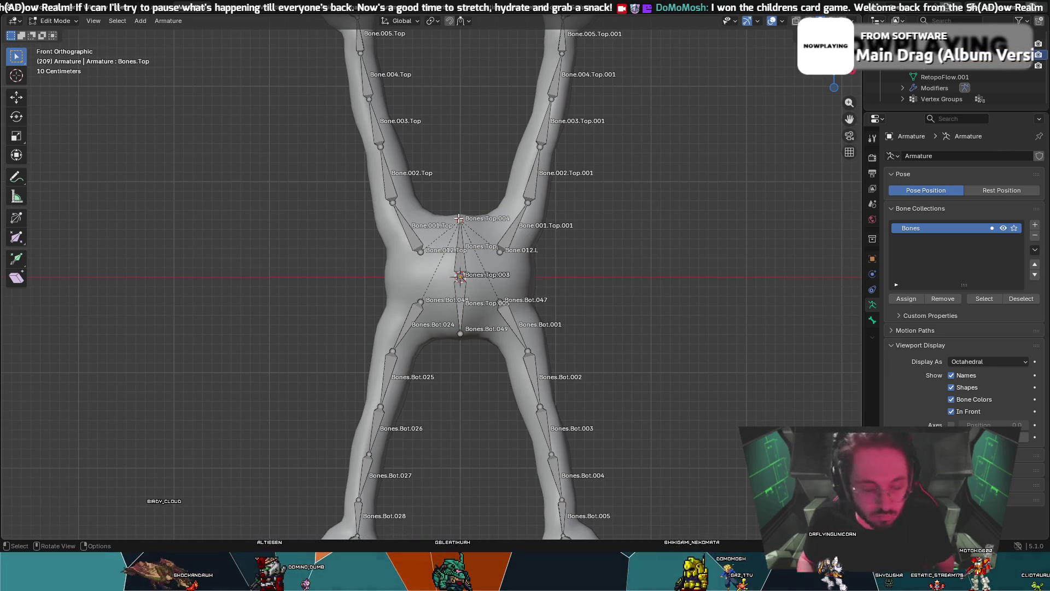
pyautogui.press('z')
pyautogui.press('Escape')
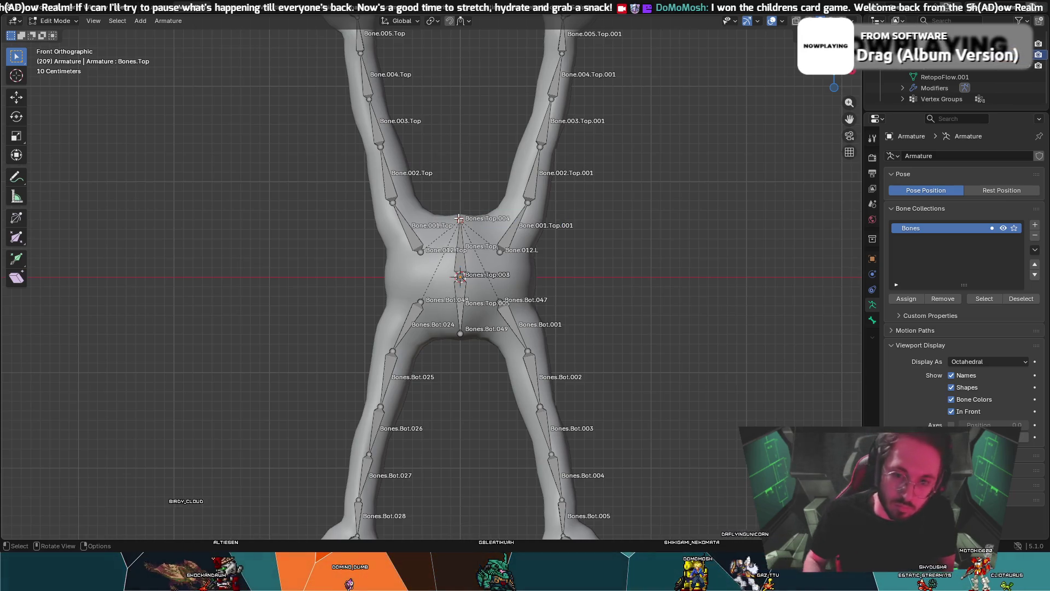
# - Try moving Bones.Top 0.6 along its vertical axis, then cancel the move
pyautogui.press('g')
pyautogui.press('z')
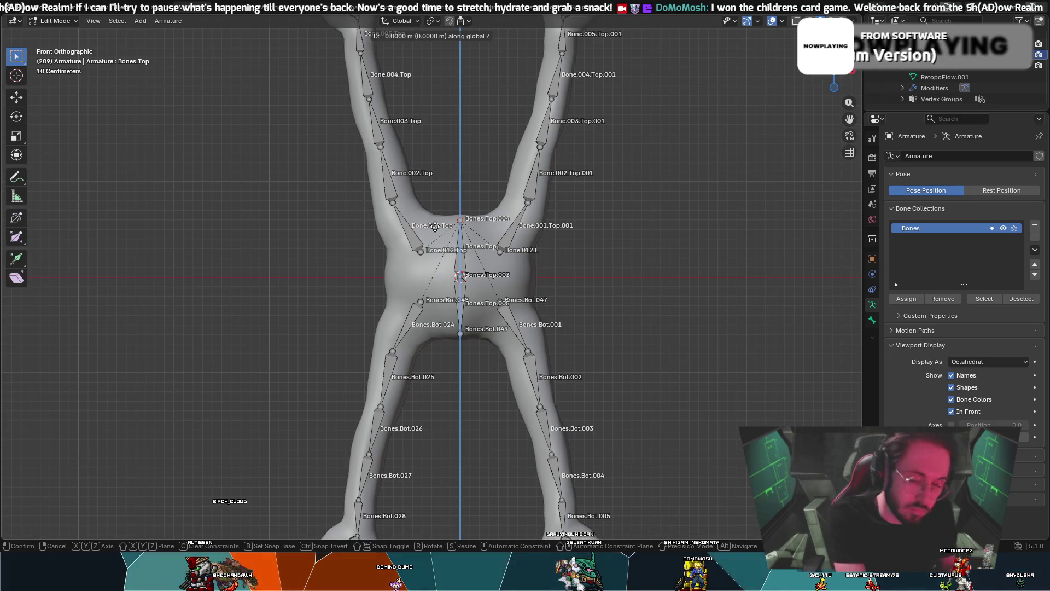
pyautogui.press('z')
pyautogui.press('=')
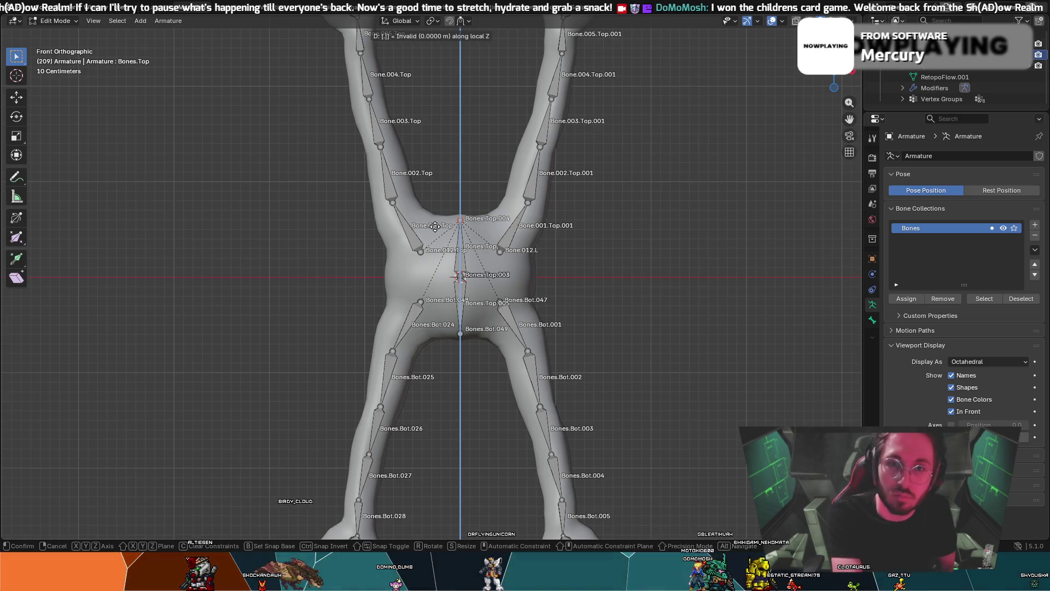
pyautogui.write('.6')
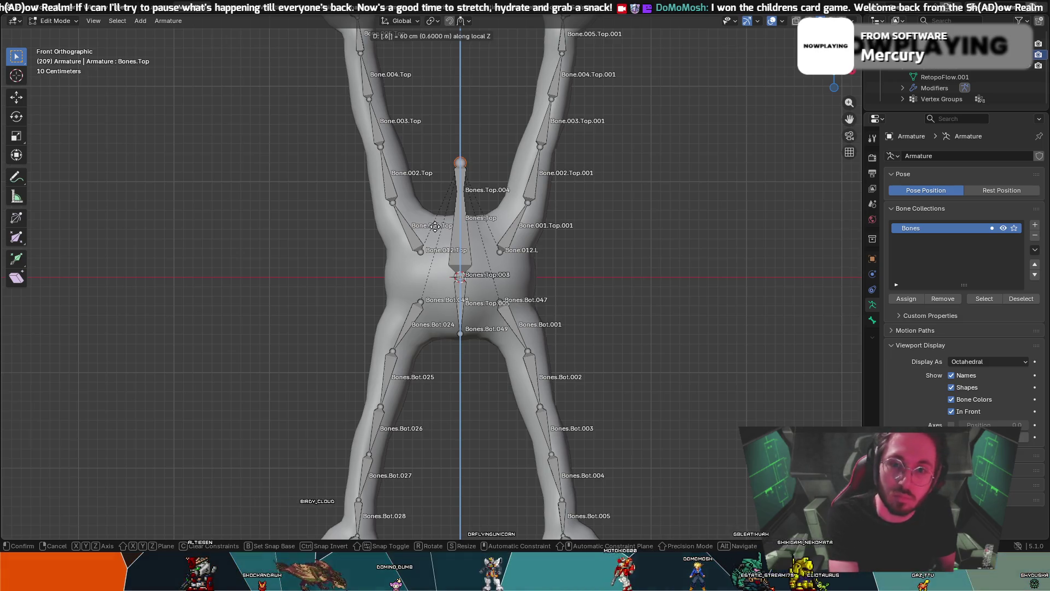
pyautogui.press('BackSpace')
pyautogui.press('BackSpace')
pyautogui.press('Escape')
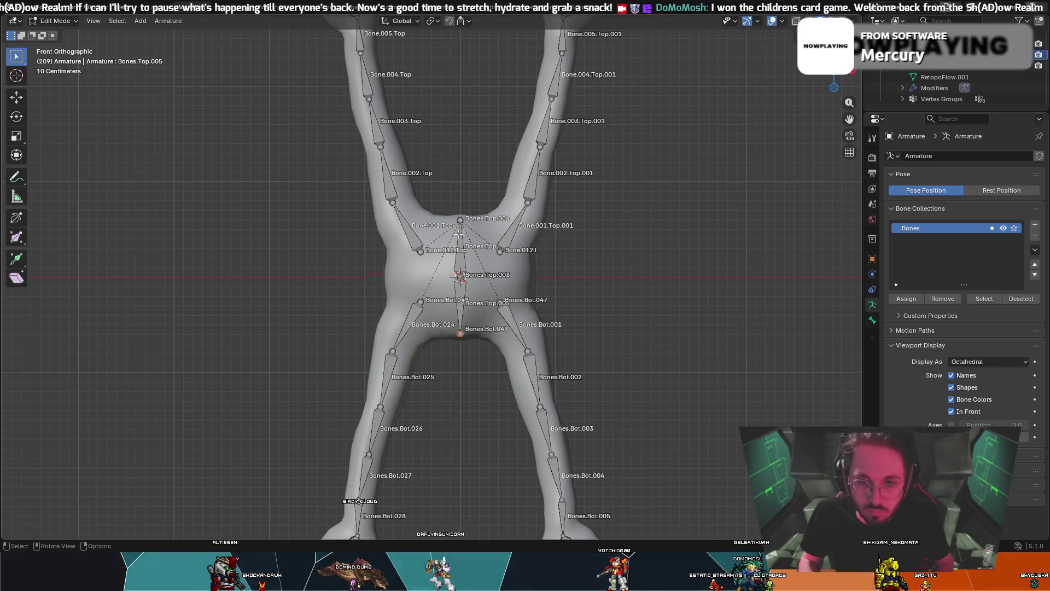
# - Shift Bones.Top about 0.17 m to the right within the torso
pyautogui.press('g')
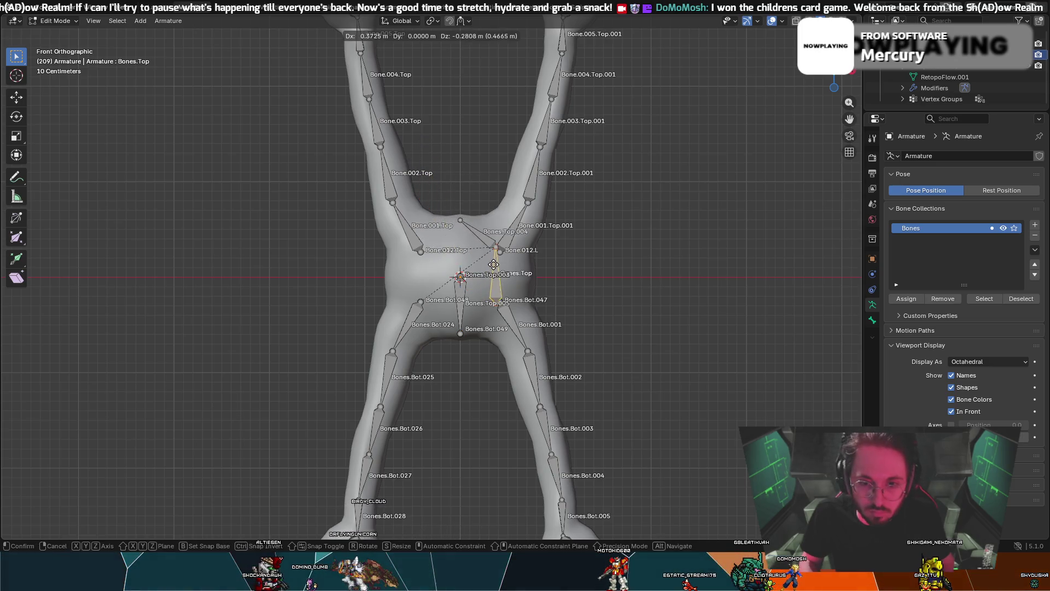
pyautogui.press('Escape')
pyautogui.click(461, 219)
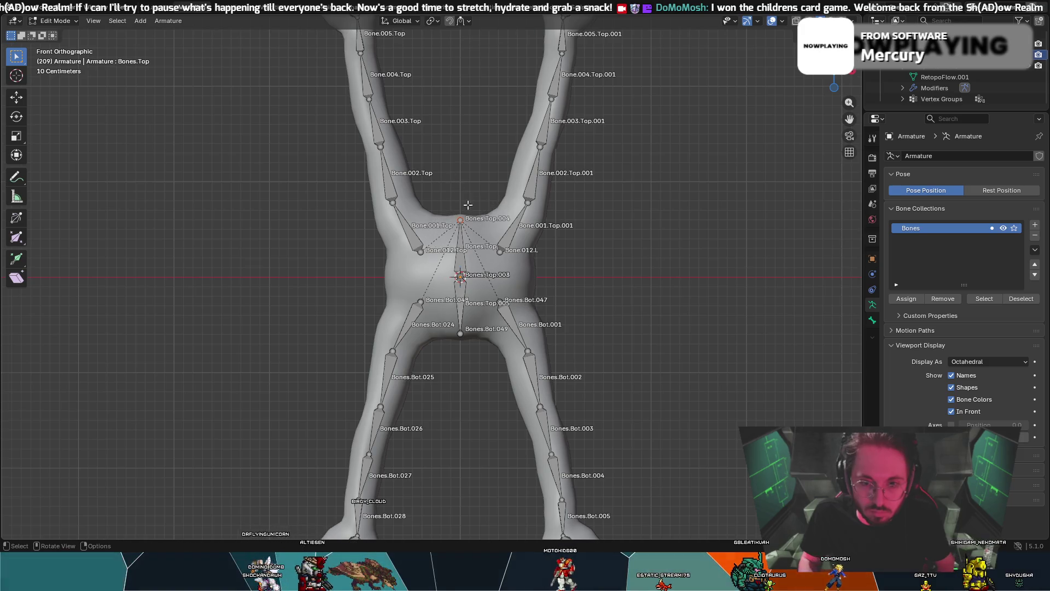
pyautogui.click(463, 243)
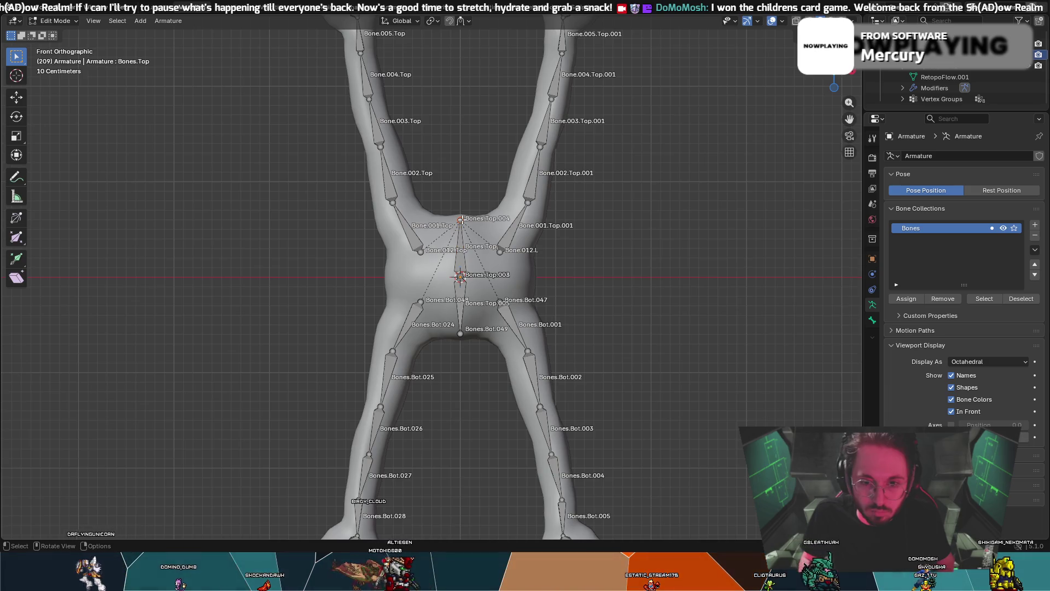
pyautogui.moveTo(462, 219); pyautogui.dragTo(471, 169)
pyautogui.press('Escape')
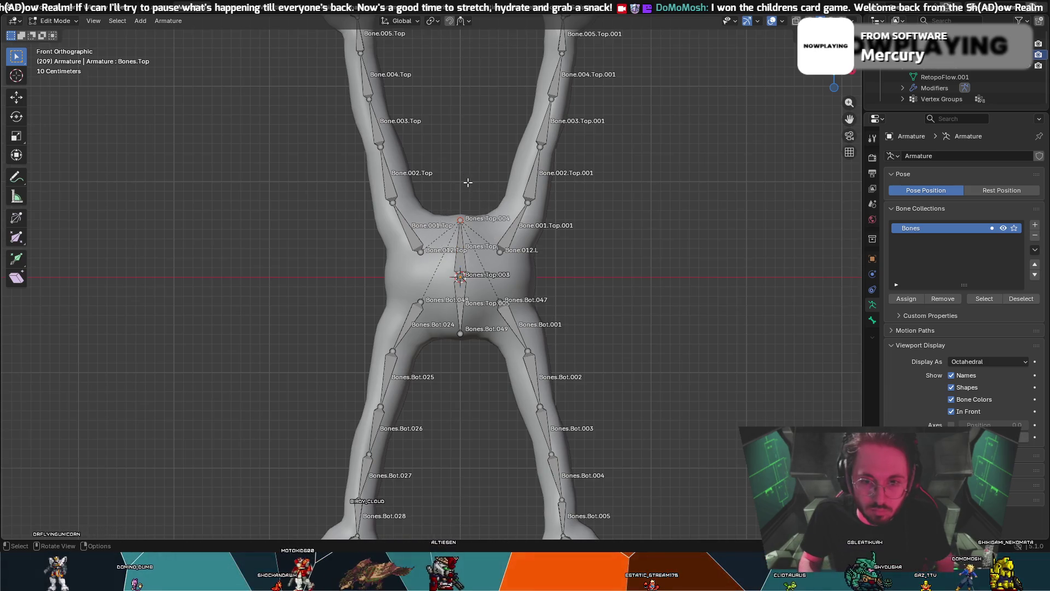
pyautogui.moveTo(460, 248); pyautogui.dragTo(475, 244)
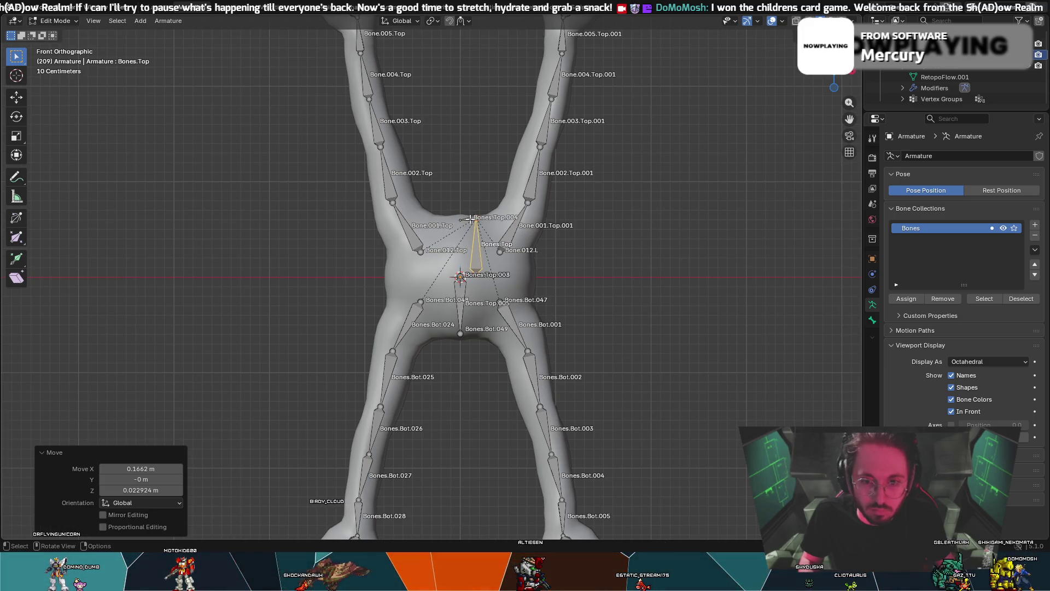
# - Delete the Bones.Top.004 bone at the top of the torso
pyautogui.click(471, 219)
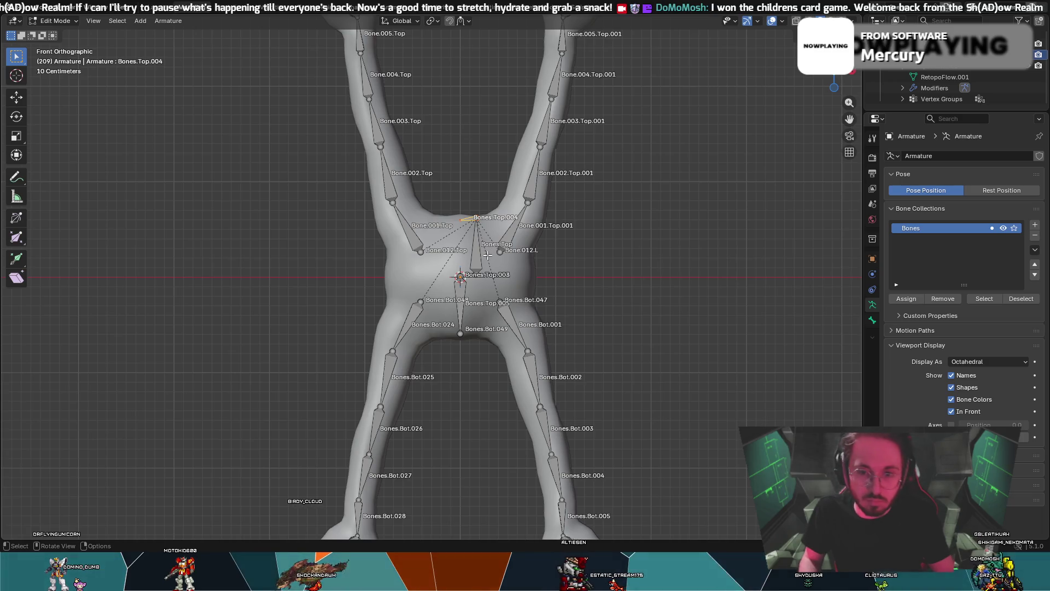
pyautogui.hotkey('ctrl', 'p')
pyautogui.click(474, 251)
pyautogui.rightClick(474, 217)
pyautogui.click(460, 255)
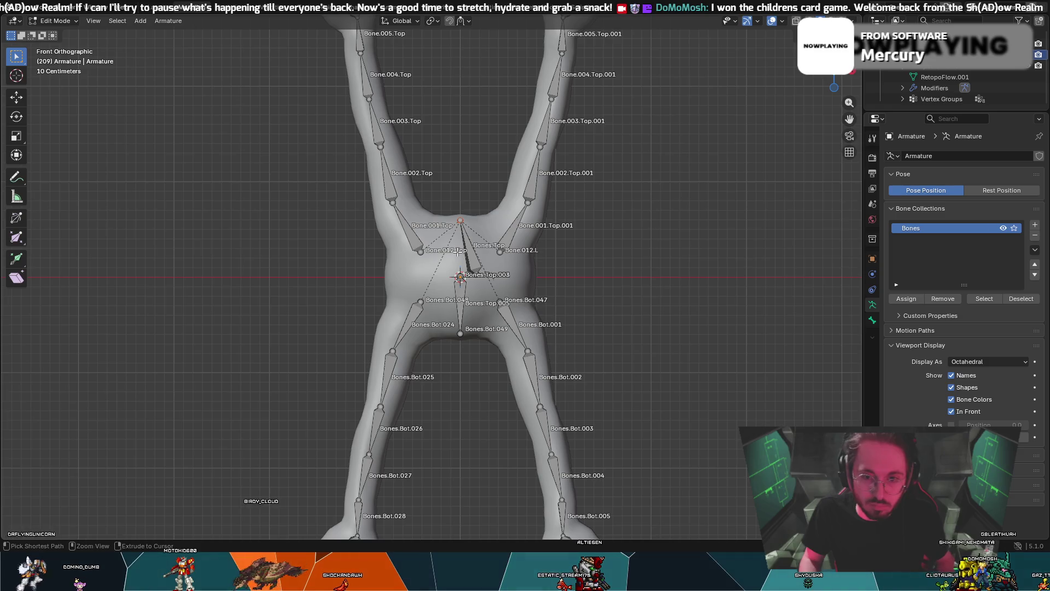
pyautogui.rightClick(466, 220)
pyautogui.click(465, 232)
pyautogui.click(464, 229)
# - Apply a vertical move and a zero move to Bones.Top
pyautogui.click(478, 248)
pyautogui.press('g')
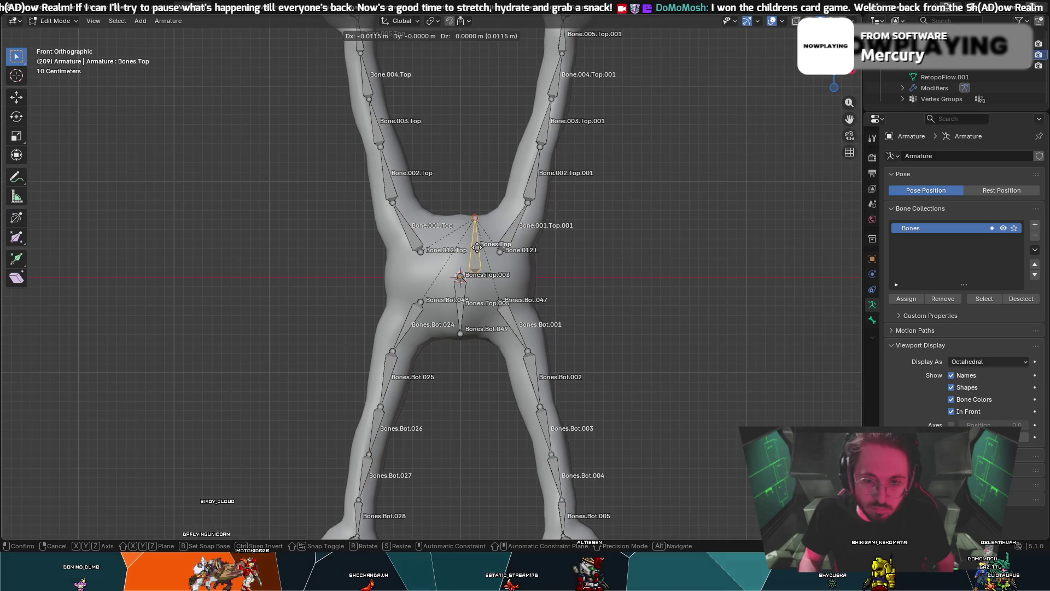
pyautogui.press('z')
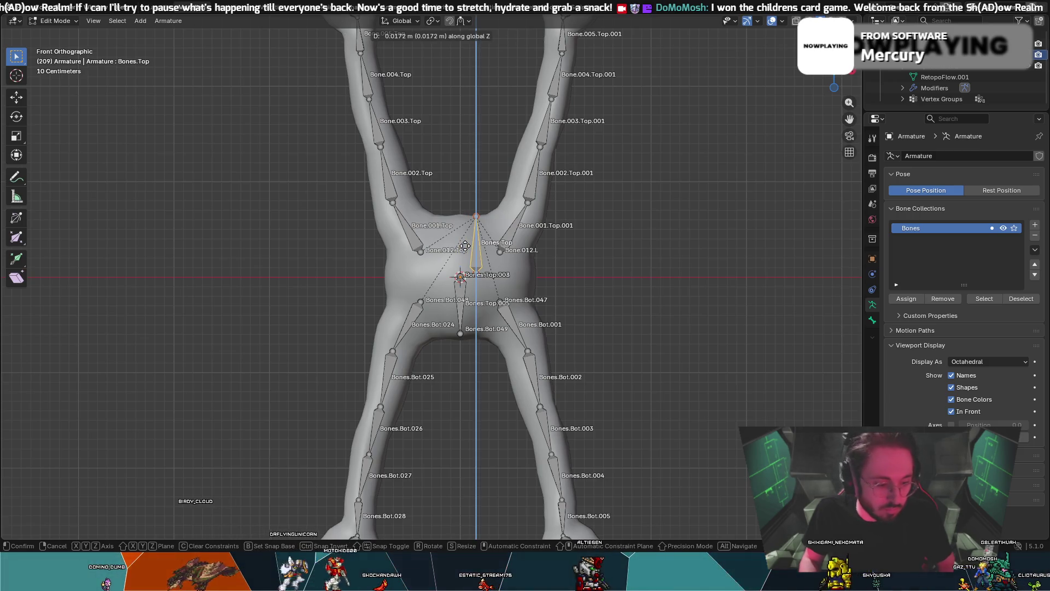
pyautogui.press('Return')
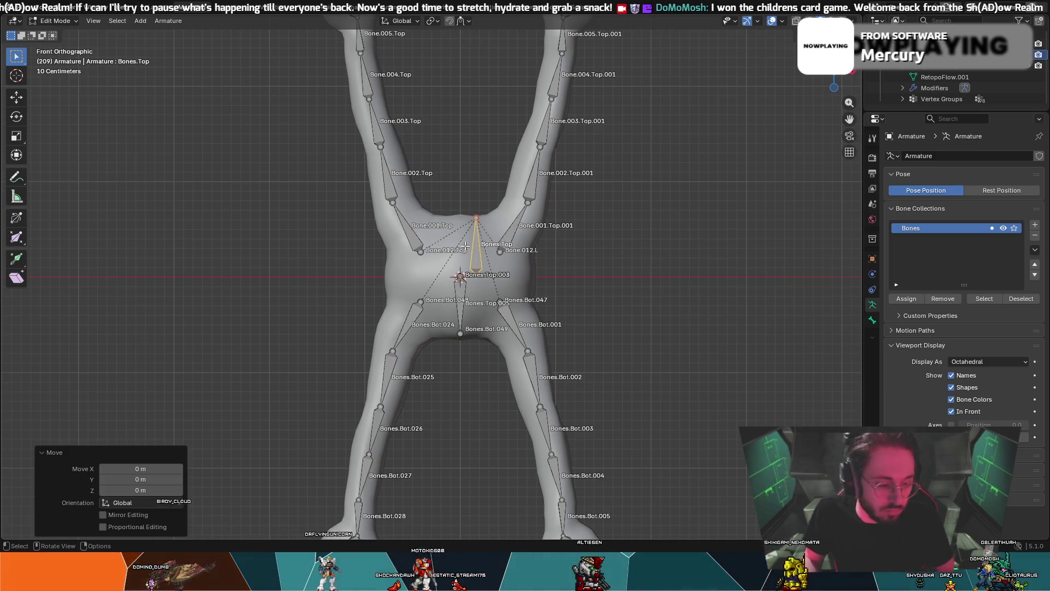
pyautogui.press('g')
pyautogui.write('0')
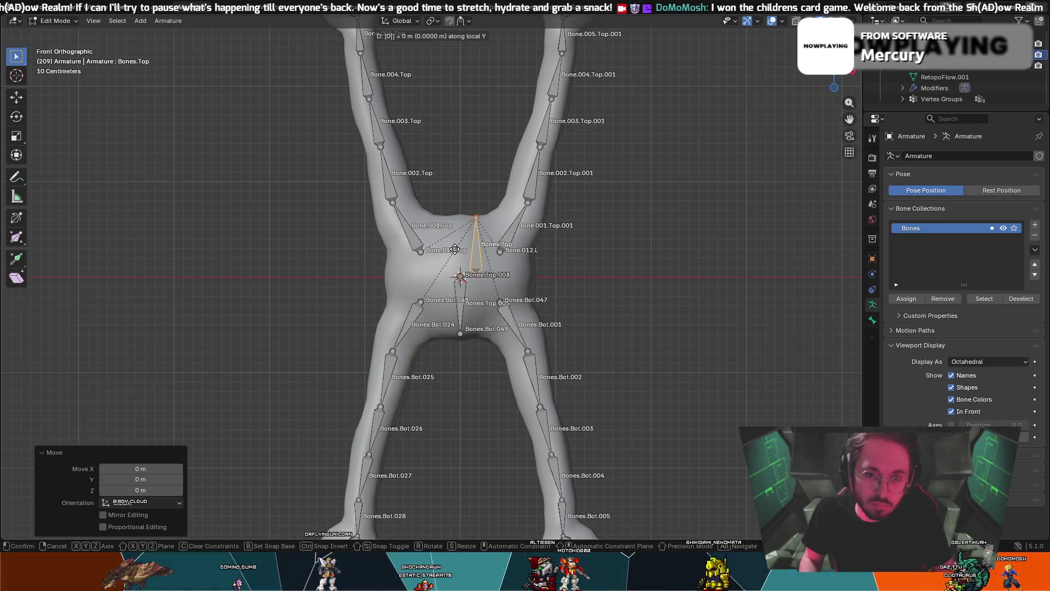
pyautogui.press('Return')
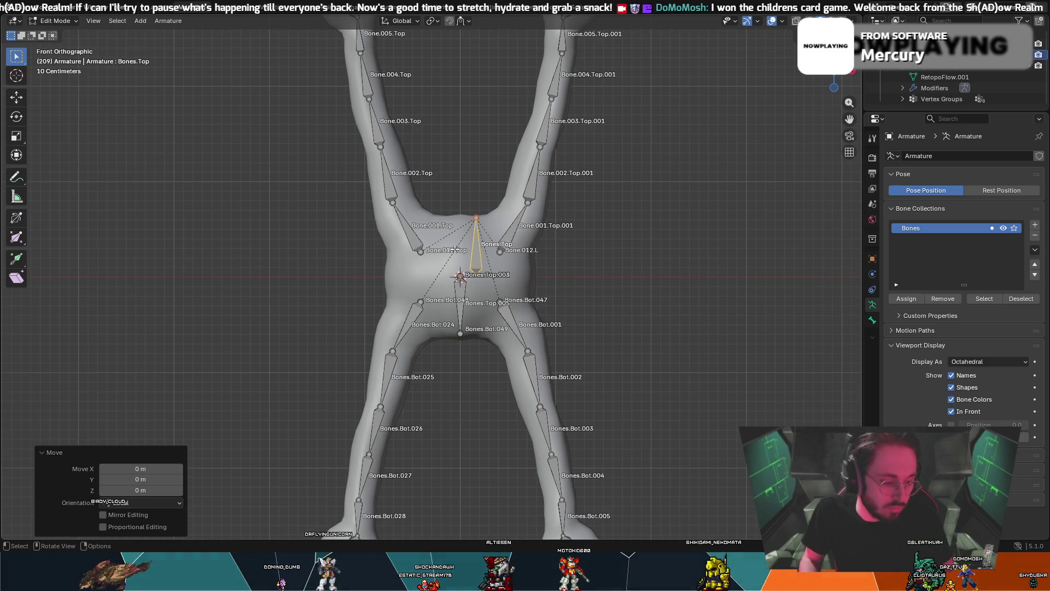
# - Try sideways X moves of Bones.Top with zero offset, cancelling the last one
pyautogui.press('g')
pyautogui.press('x')
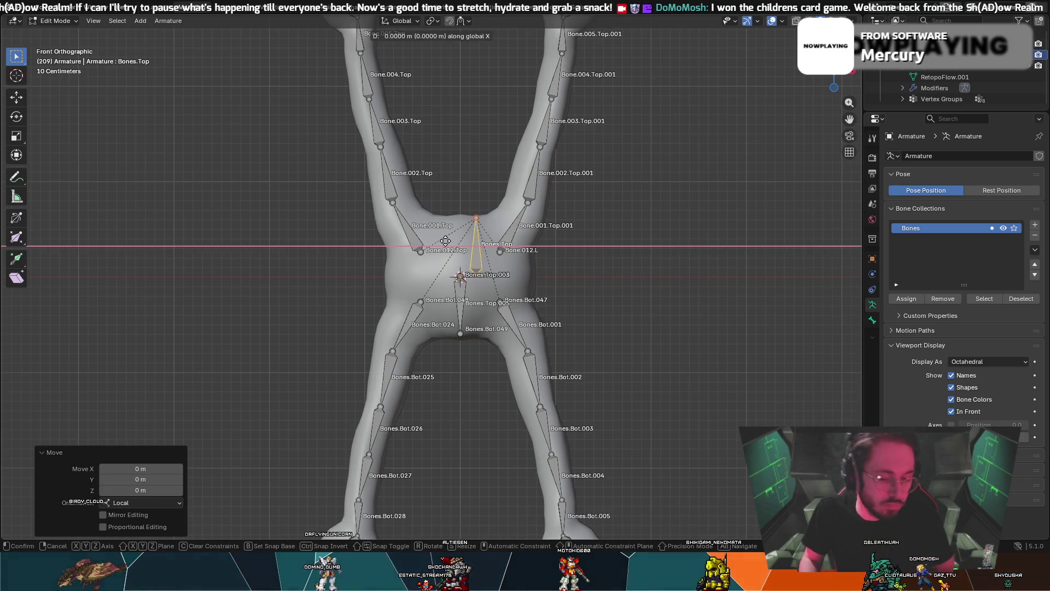
pyautogui.press('Escape')
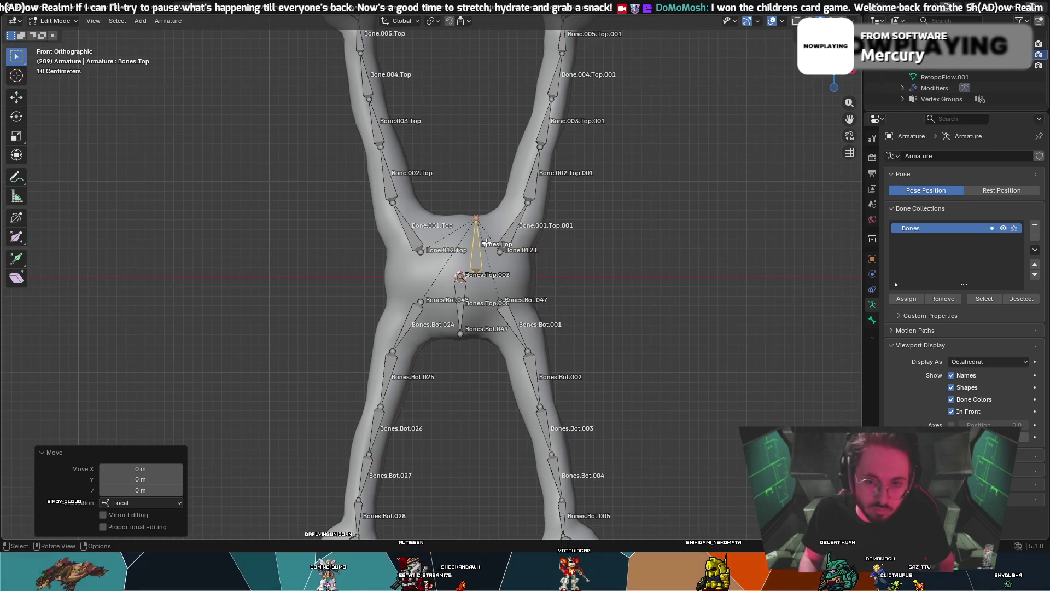
pyautogui.click(479, 253)
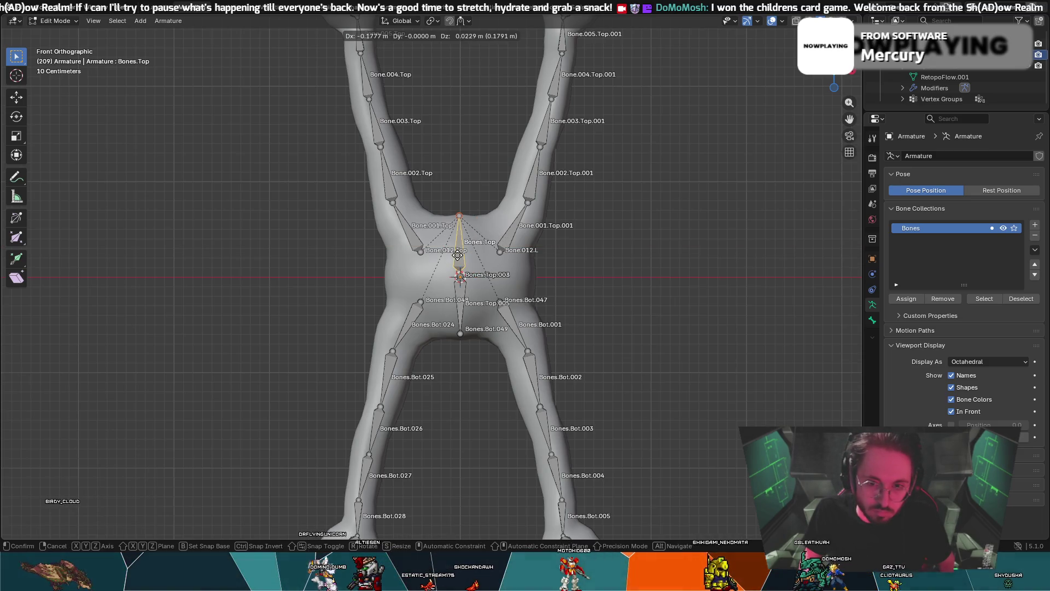
pyautogui.press('x')
pyautogui.press('0')
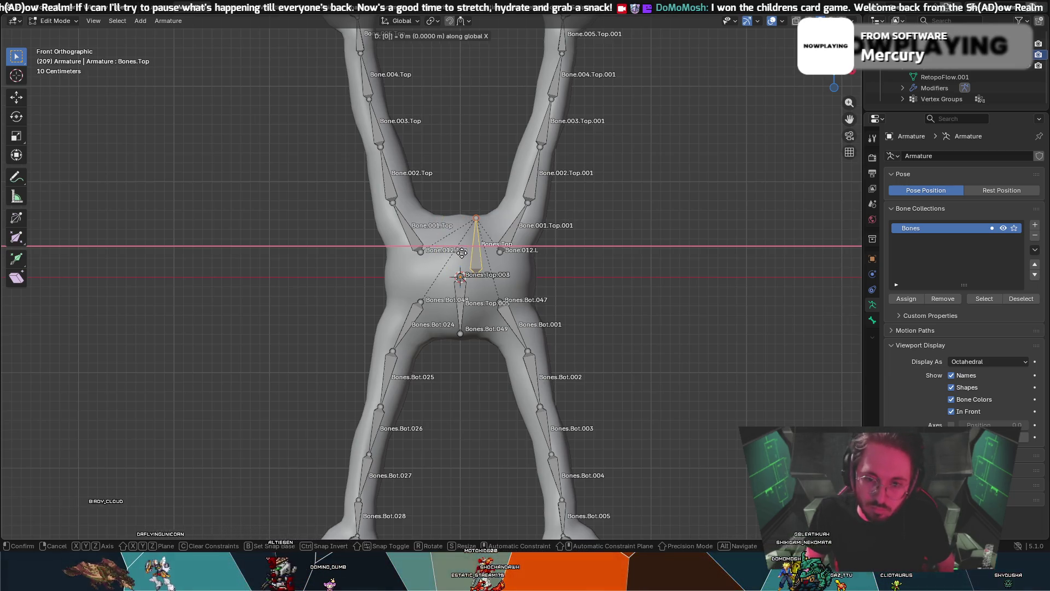
pyautogui.press('Return')
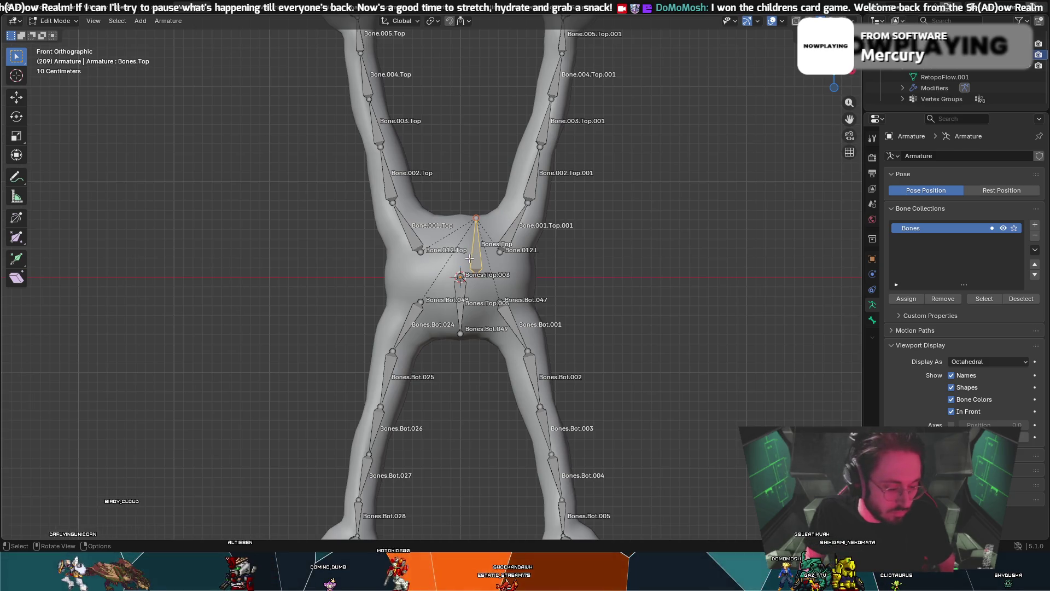
pyautogui.press('g')
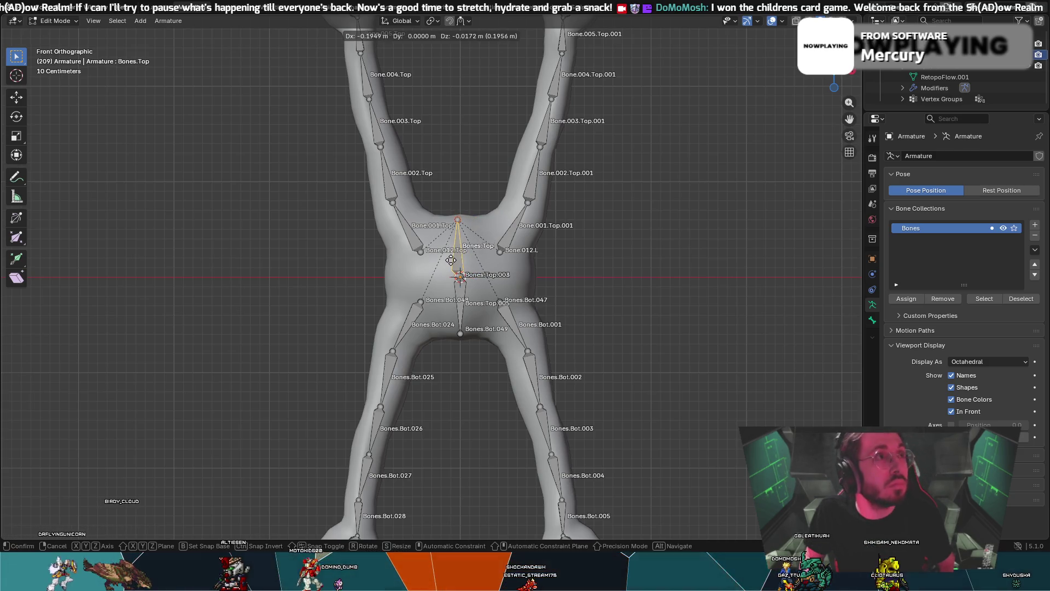
pyautogui.press('x')
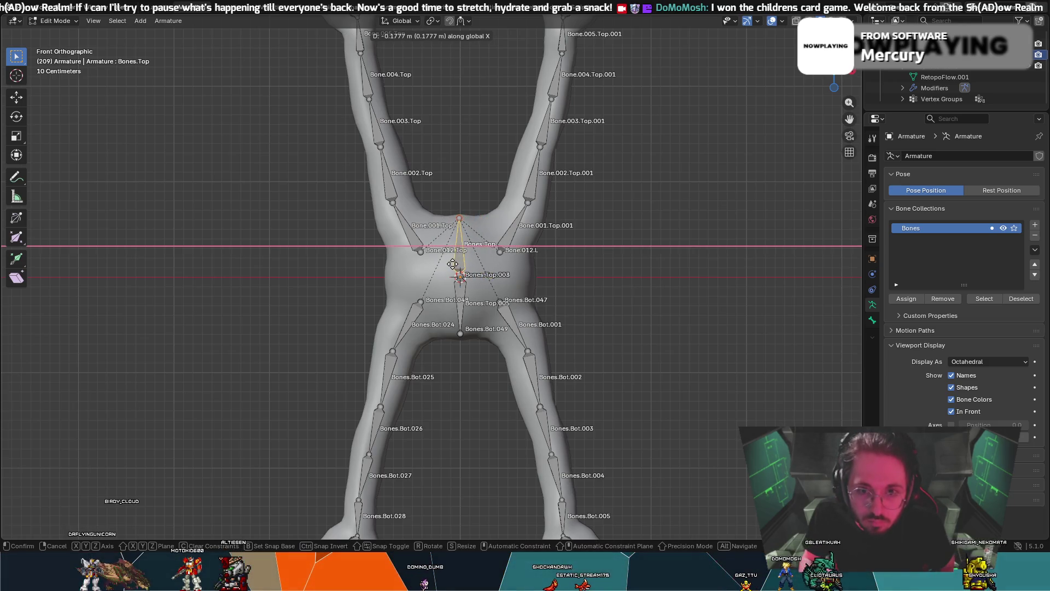
pyautogui.rightClick(454, 265)
pyautogui.scroll(4, 459, 271)
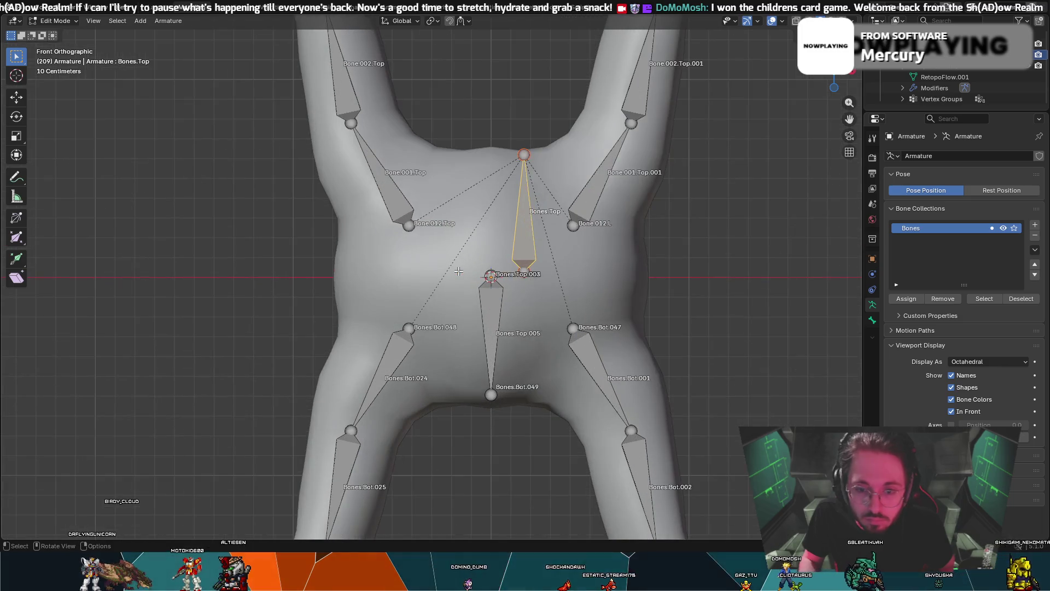
# - Undo the last two bone edits and put the armature into Edit Mode
pyautogui.hotkey('ctrl', 'z')
pyautogui.hotkey('ctrl', 'z')
pyautogui.hotkey('ctrl', 'z')
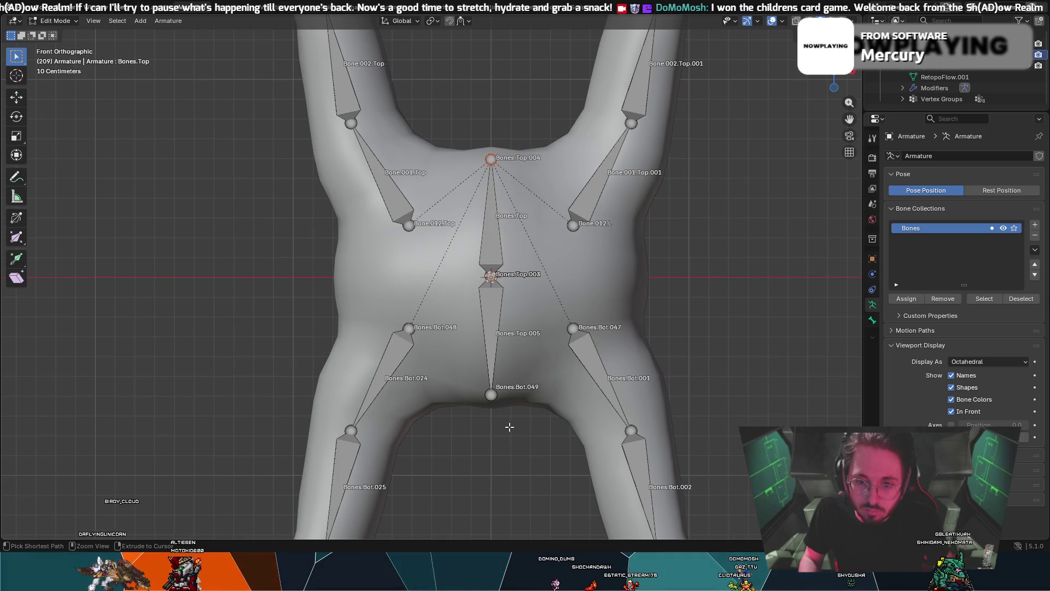
pyautogui.hotkey('ctrl', 'z')
pyautogui.hotkey('ctrl', 'z')
pyautogui.hotkey('ctrl', 'z')
pyautogui.hotkey('ctrl', 'z')
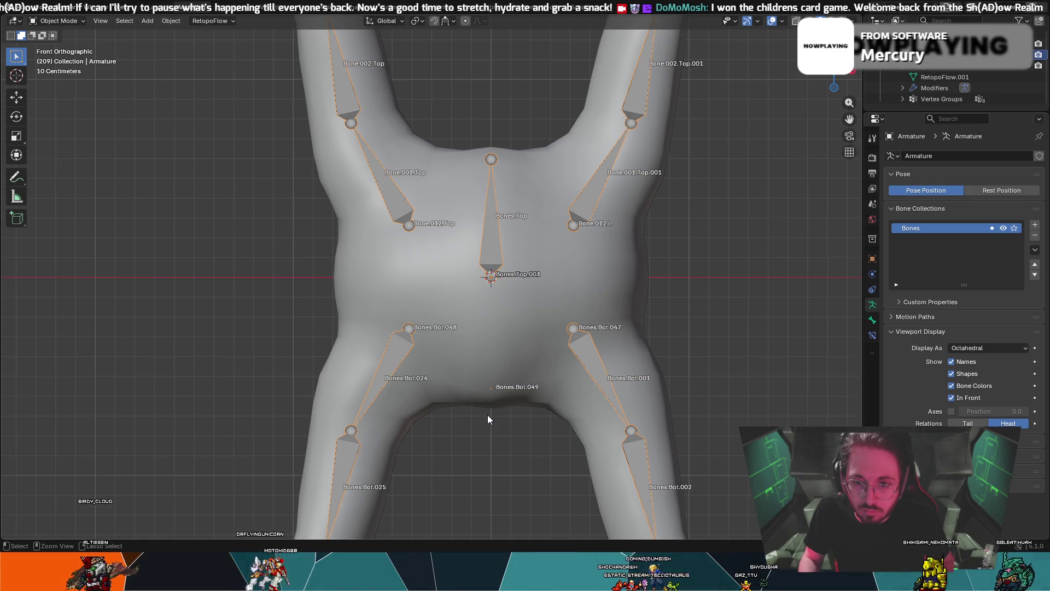
pyautogui.press('g')
pyautogui.press('Escape')
pyautogui.click(59, 21)
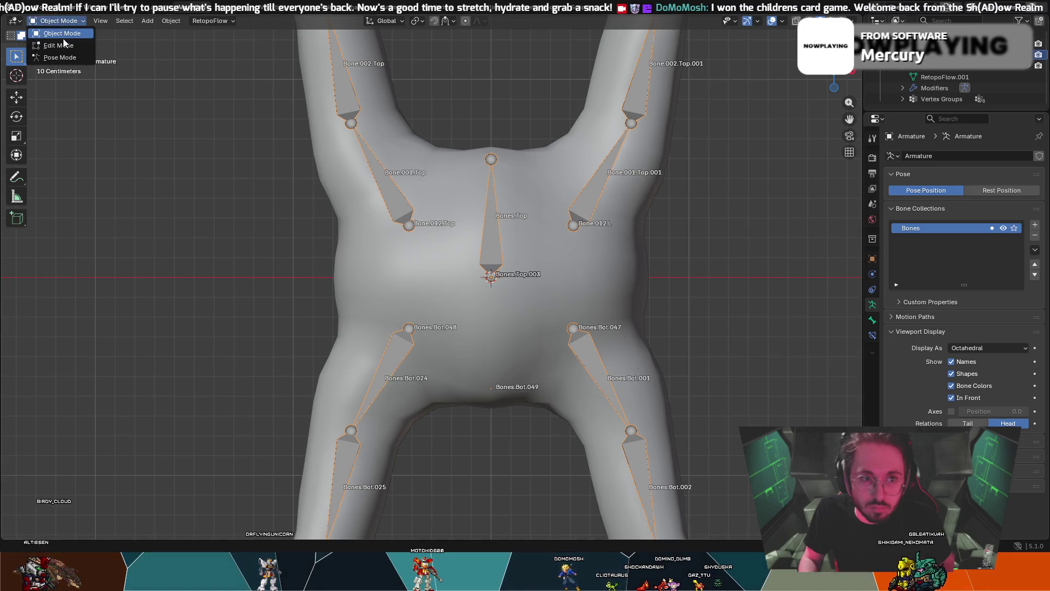
pyautogui.click(59, 45)
# - Extrude a new bone straight down along Z from the central joint to the hip joint
pyautogui.click(492, 230)
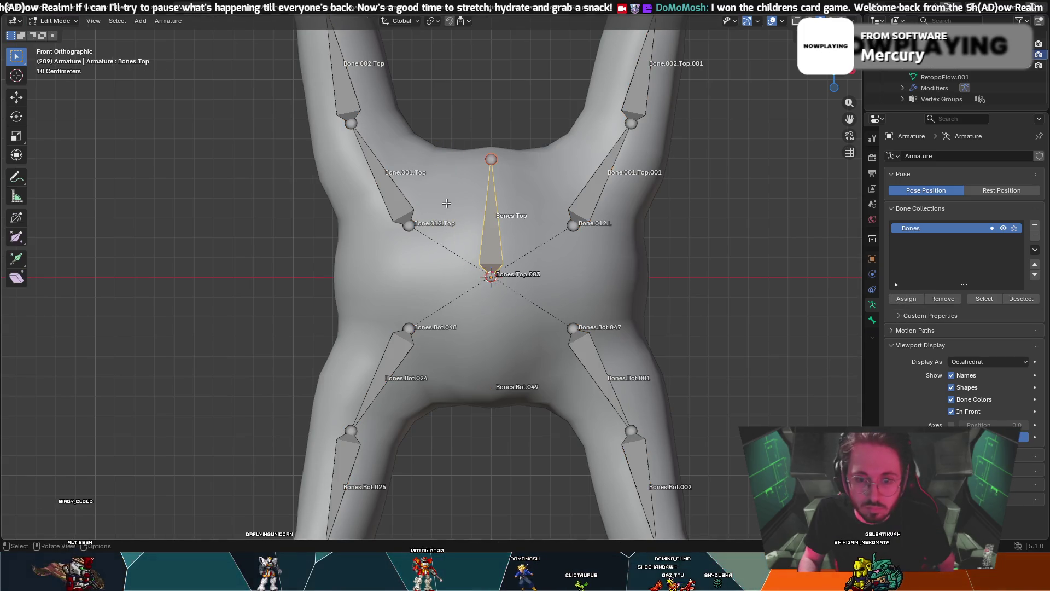
pyautogui.click(492, 279)
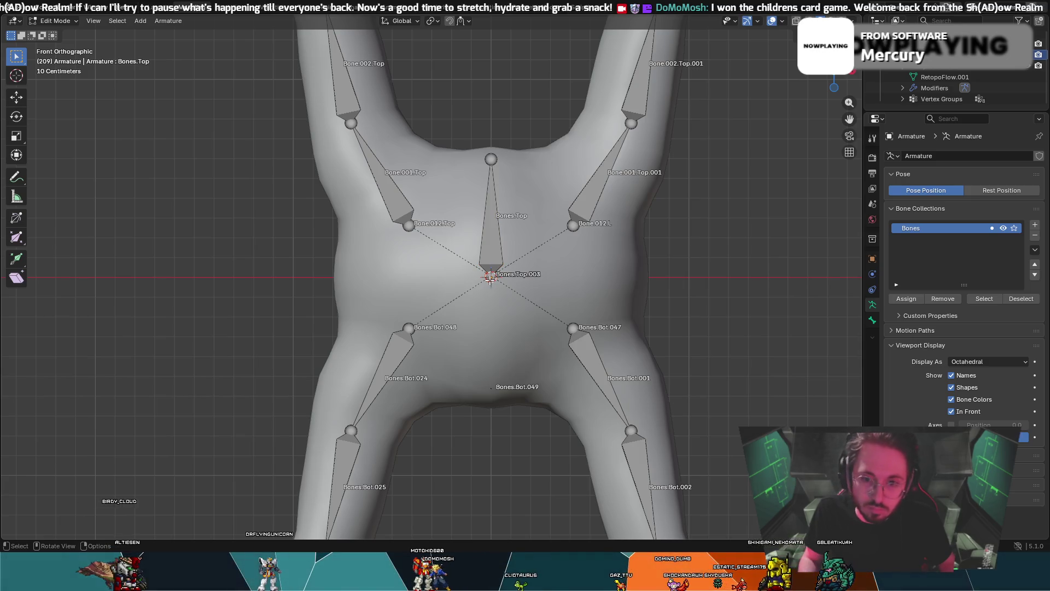
pyautogui.press('e')
pyautogui.press('z')
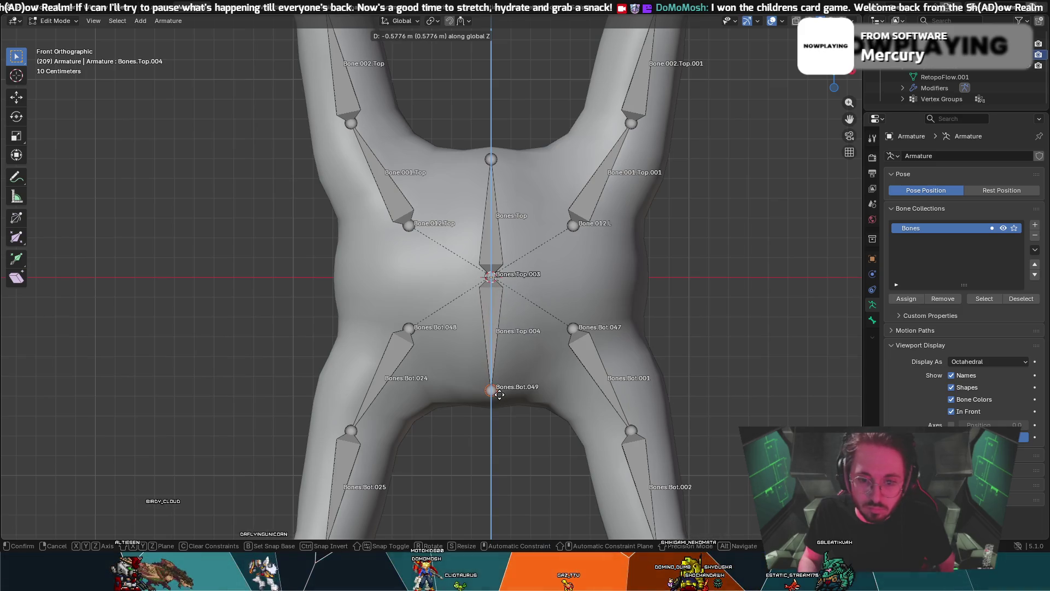
pyautogui.click(499, 394)
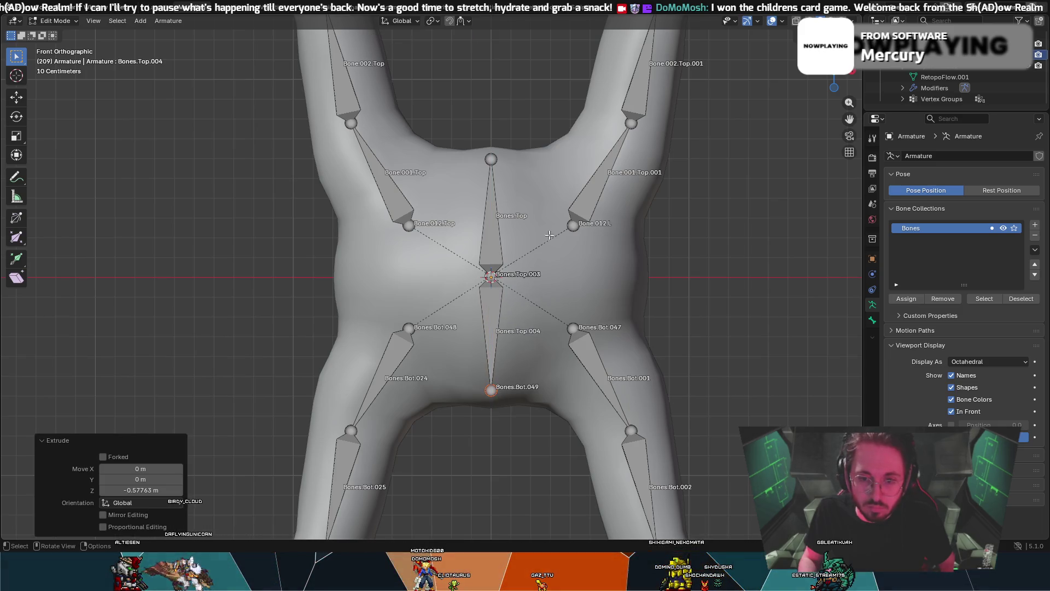
# - Select the Bones.Bot.001 and Bones.Bot.024 leg bones
pyautogui.click(602, 198)
pyautogui.click(506, 224)
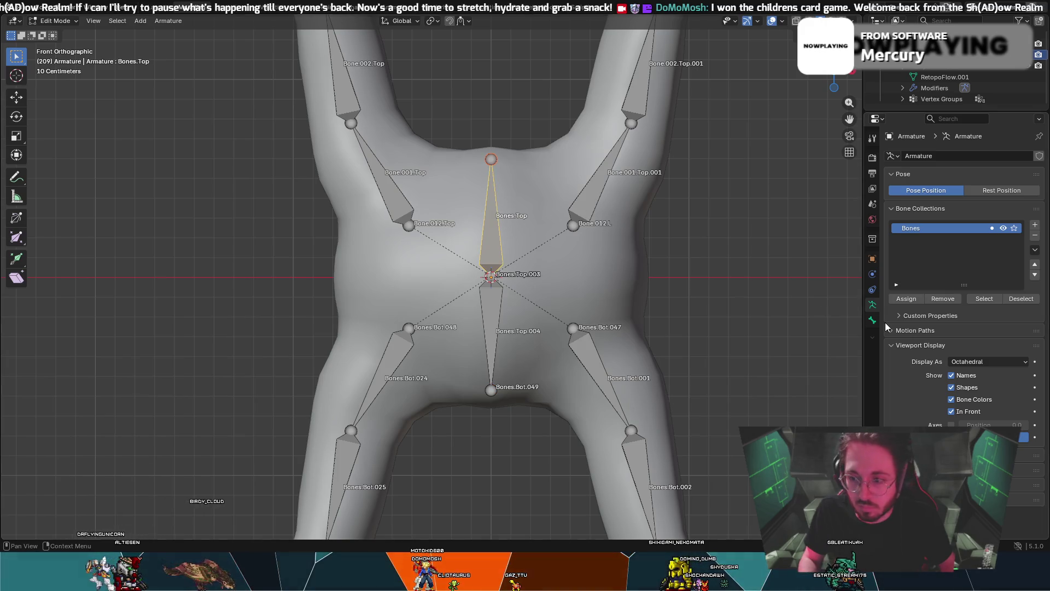
pyautogui.click(591, 361)
pyautogui.keyDown('shift'); pyautogui.click(397, 364); pyautogui.keyUp('shift')
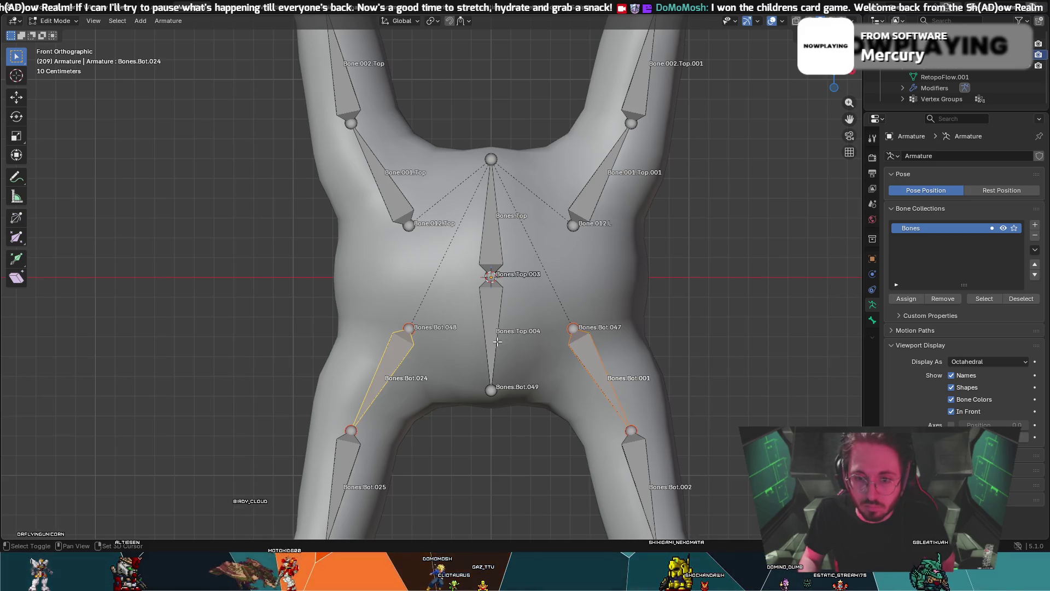
# - Clear the parent of both leg bones
pyautogui.rightClick(589, 341)
pyautogui.moveTo(575, 298)
pyautogui.click(633, 305)
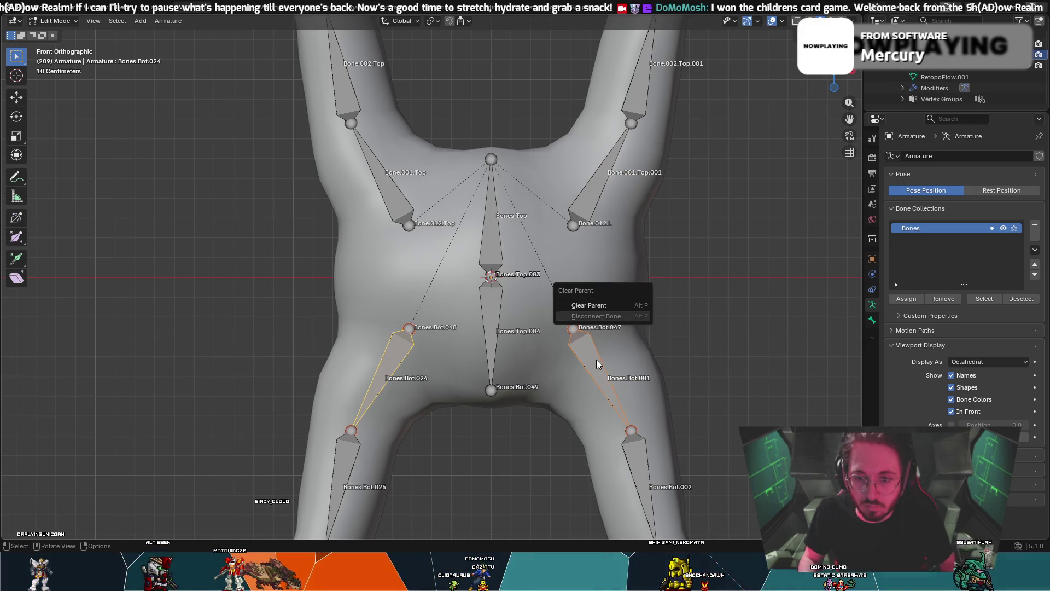
pyautogui.click(585, 305)
# - Parent both leg bones to Bones.Top.004 with Keep Offset
pyautogui.keyDown('shift'); pyautogui.click(490, 318); pyautogui.keyUp('shift')
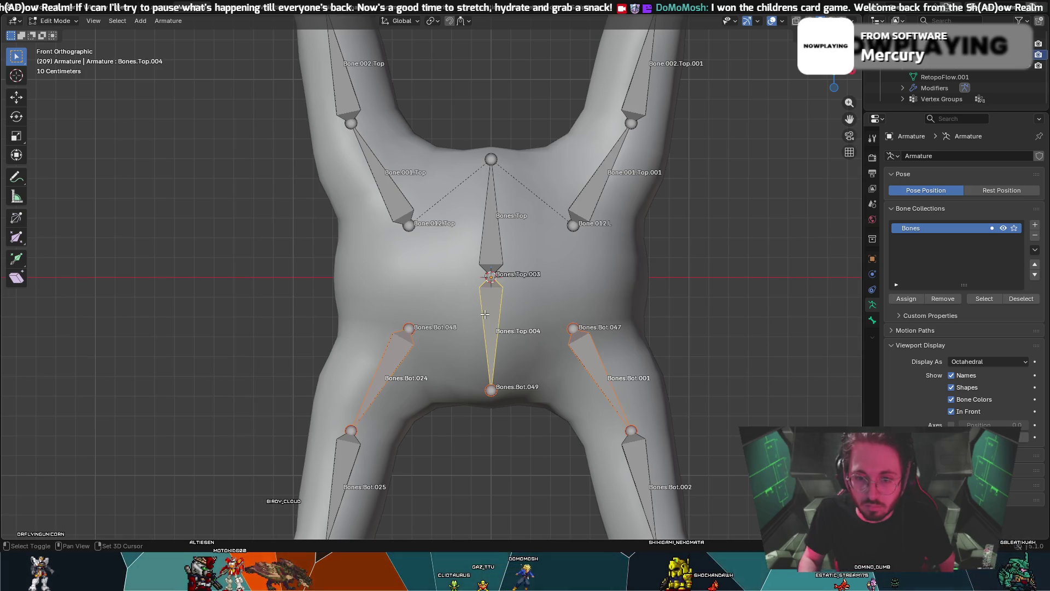
pyautogui.rightClick(492, 318)
pyautogui.moveTo(488, 320)
pyautogui.click(559, 319)
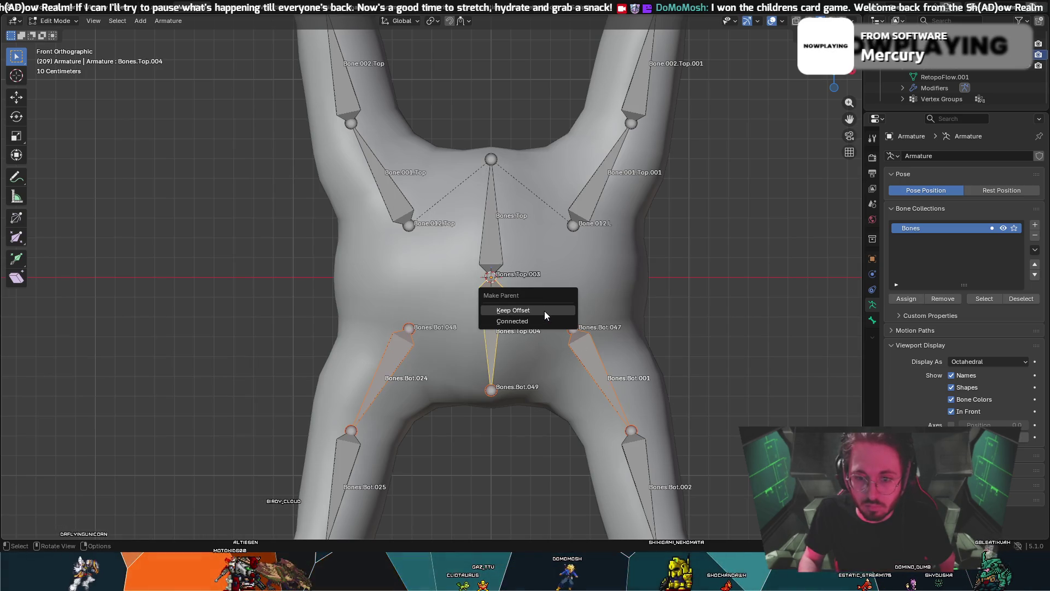
pyautogui.click(543, 313)
pyautogui.click(542, 311)
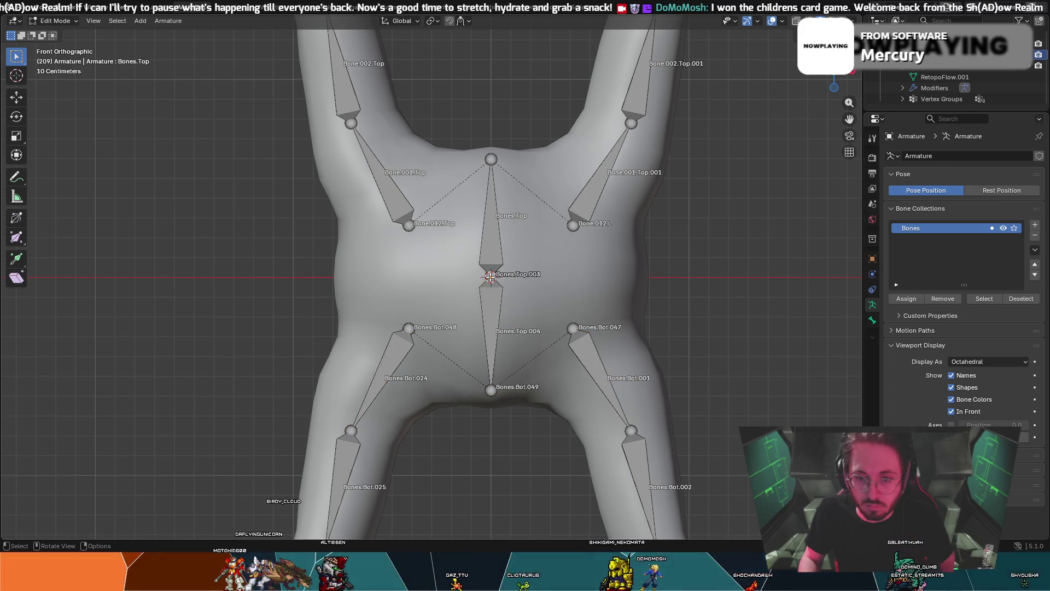
# - Try a sideways bone extruded about 0.65 m along X and a duplicate, then undo both
pyautogui.press('e')
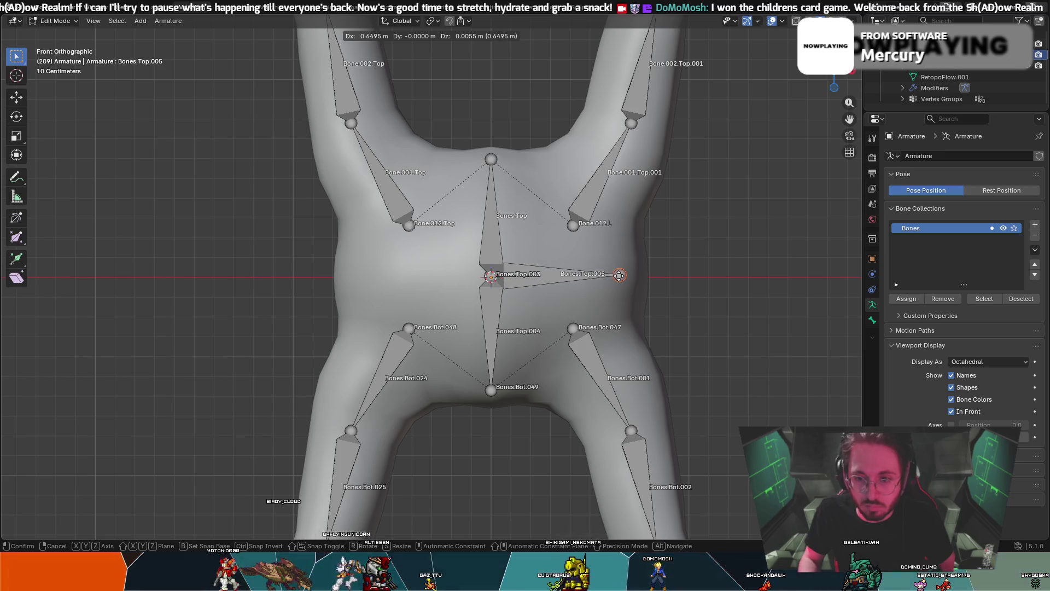
pyautogui.press('x')
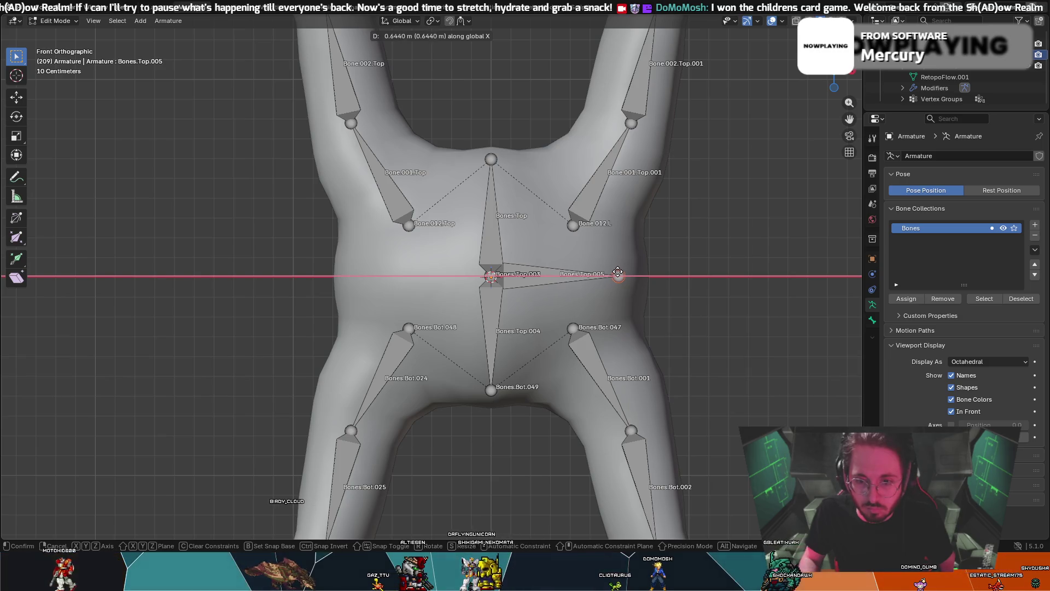
pyautogui.click(620, 273)
pyautogui.click(556, 277)
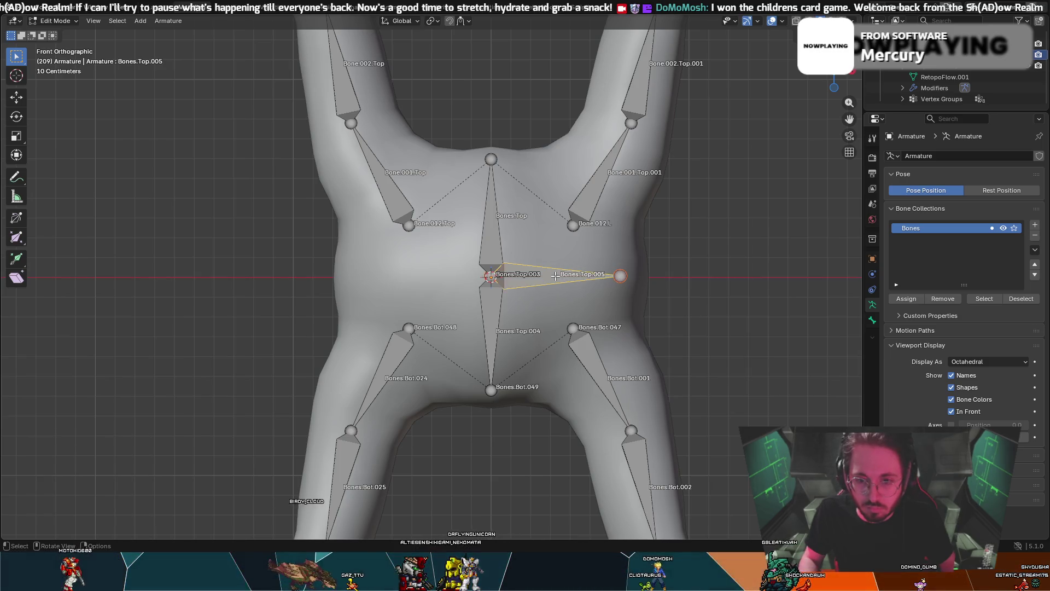
pyautogui.hotkey('shift', 'd')
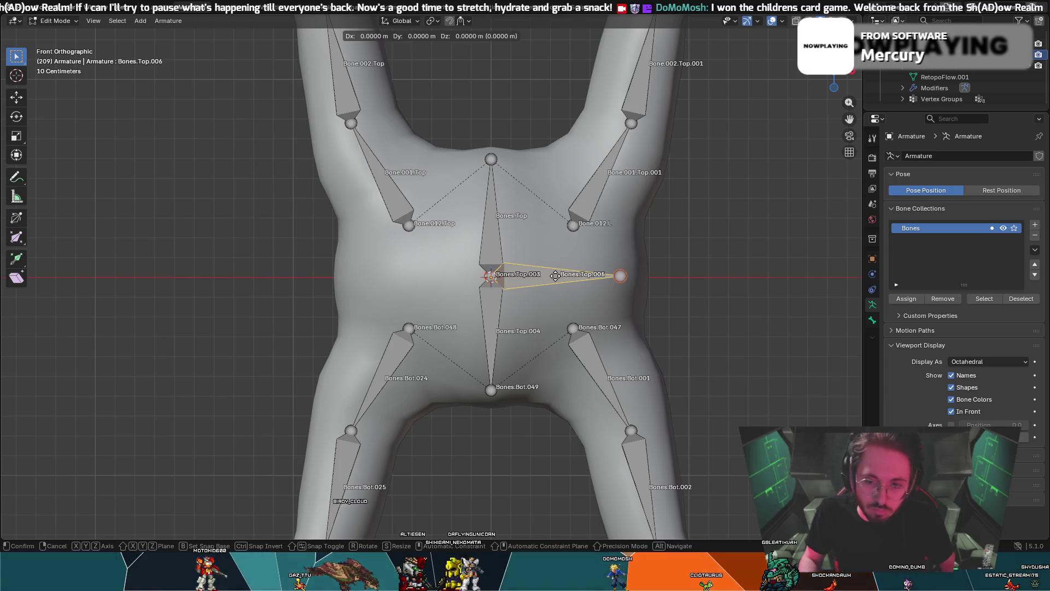
pyautogui.press('Escape')
pyautogui.hotkey('ctrl', 'z')
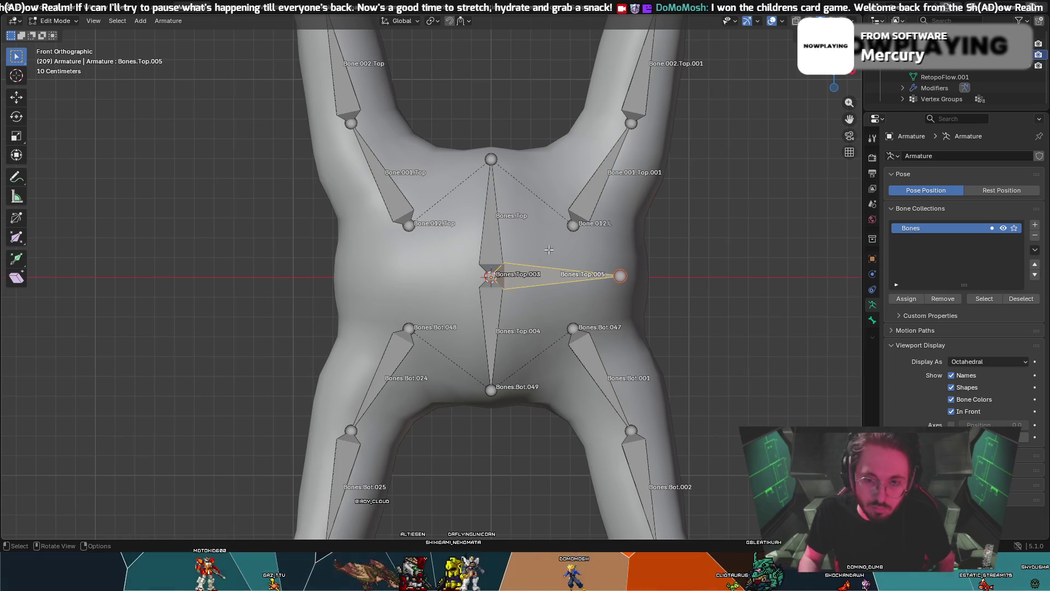
pyautogui.hotkey('ctrl', 'z')
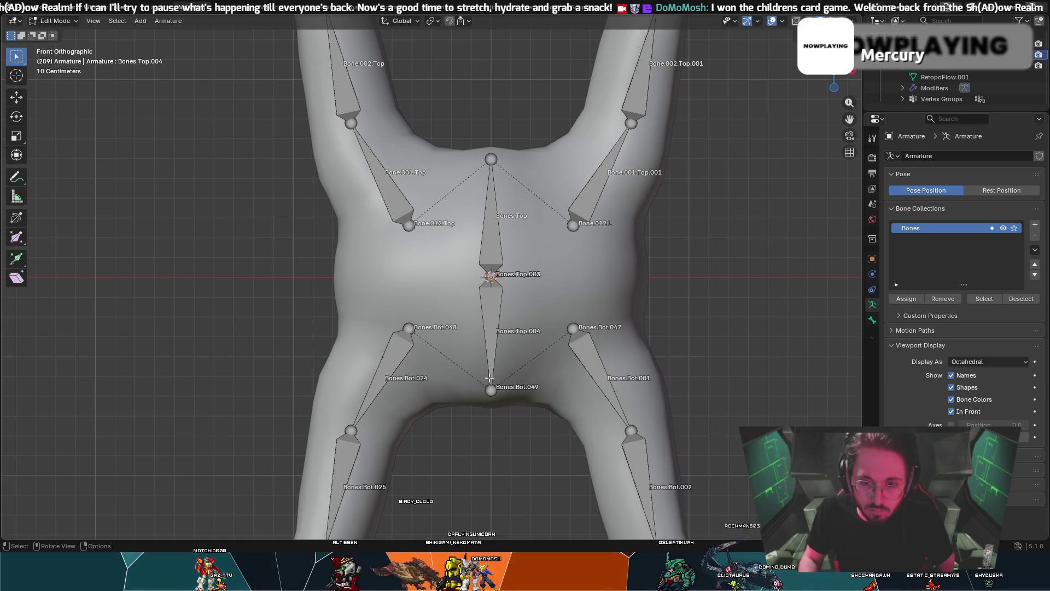
# - Undo an accidental move of Bones.Top
pyautogui.click(492, 270)
pyautogui.press('g')
pyautogui.click(532, 273)
pyautogui.rightClick(597, 270)
pyautogui.hotkey('ctrl', 'z')
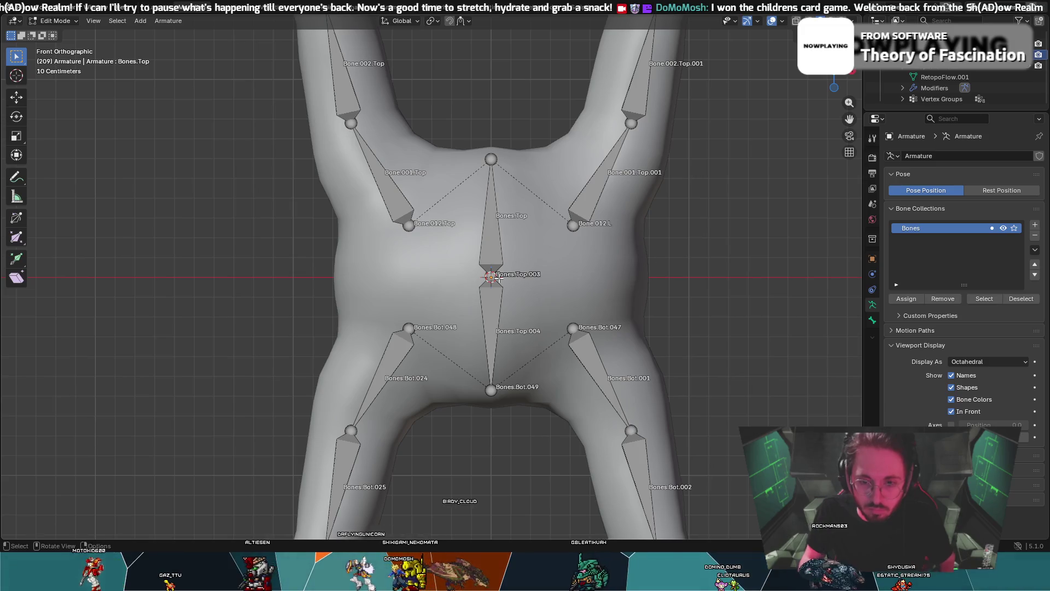
# - Try parenting Bones.Top to Bones.Top.004 as connected, then undo it
pyautogui.click(491, 235)
pyautogui.keyDown('shift'); pyautogui.click(491, 323); pyautogui.keyUp('shift')
pyautogui.rightClick(493, 300)
pyautogui.moveTo(493, 300)
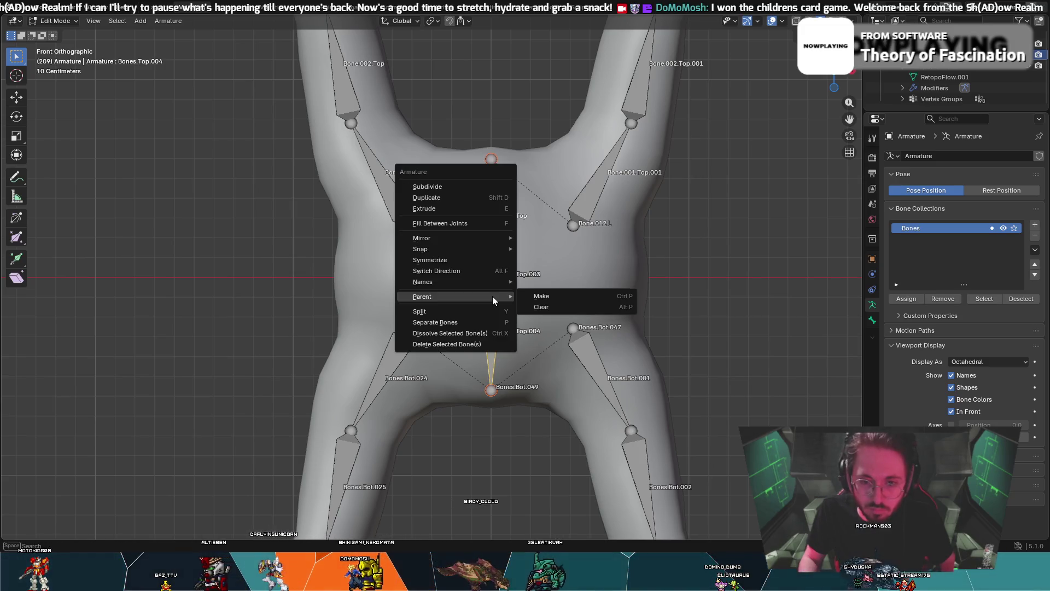
pyautogui.click(540, 296)
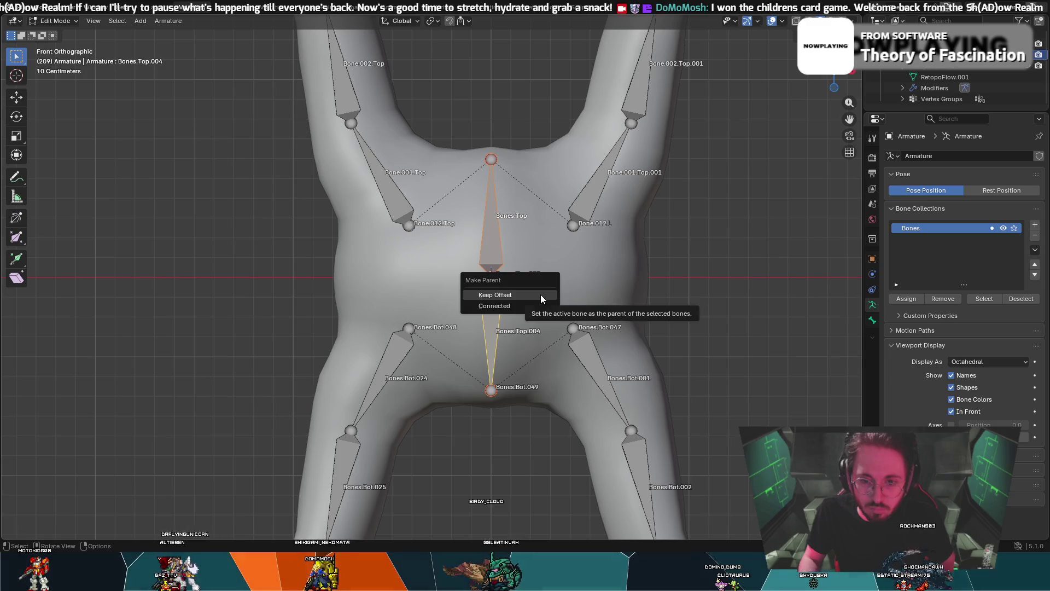
pyautogui.click(533, 305)
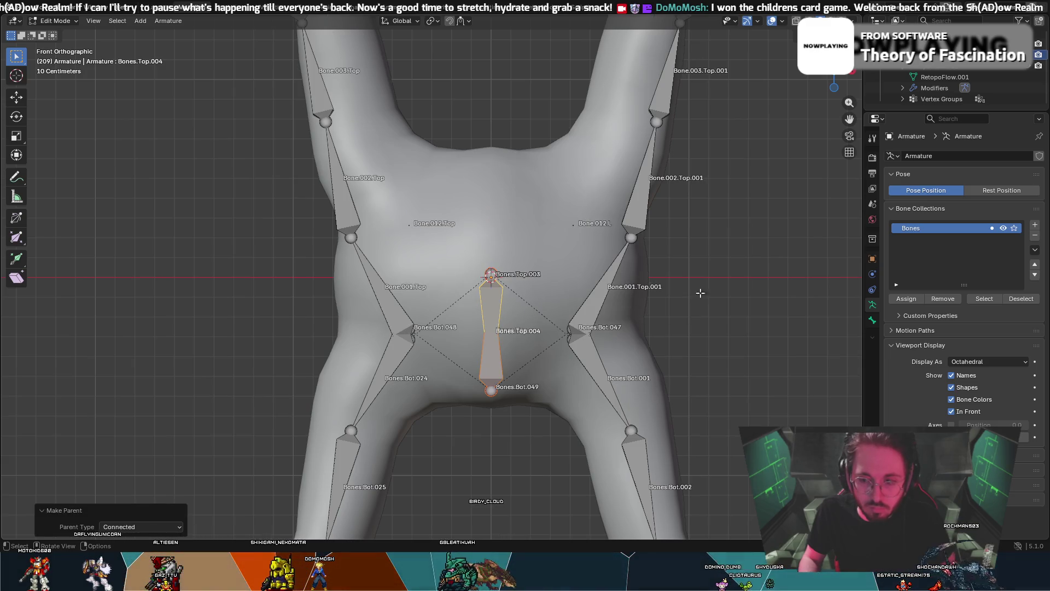
pyautogui.click(1024, 437)
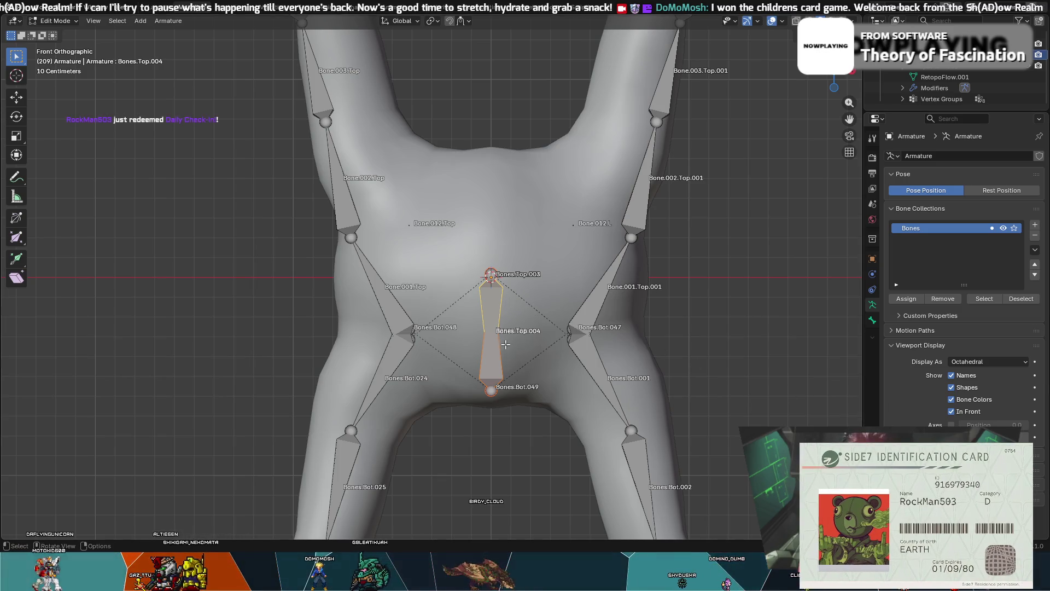
pyautogui.click(503, 224)
pyautogui.hotkey('ctrl', 'z')
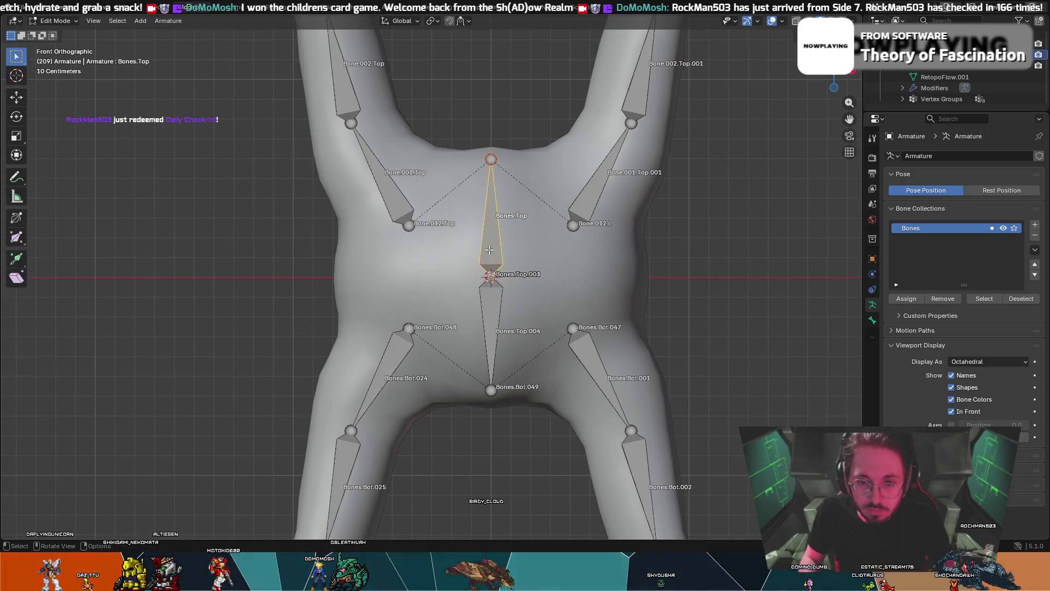
pyautogui.hotkey('ctrl', 'z')
# - Parent Bones.Top to Bones.Top.004 with Keep Offset and deselect all bones
pyautogui.rightClick(487, 251)
pyautogui.moveTo(487, 253)
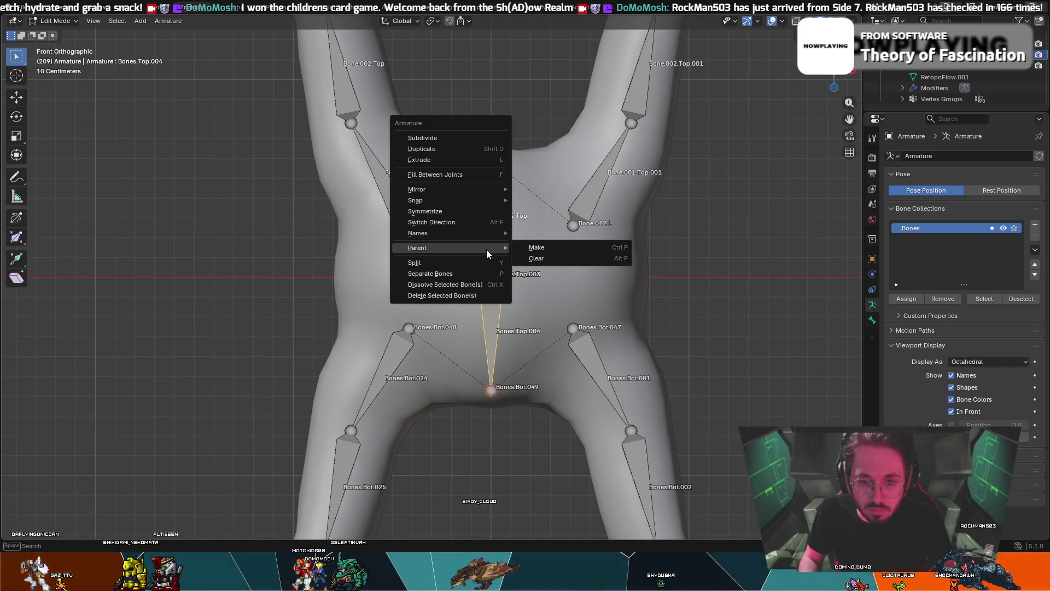
pyautogui.click(568, 247)
pyautogui.click(567, 239)
pyautogui.hotkey('alt', 'a')
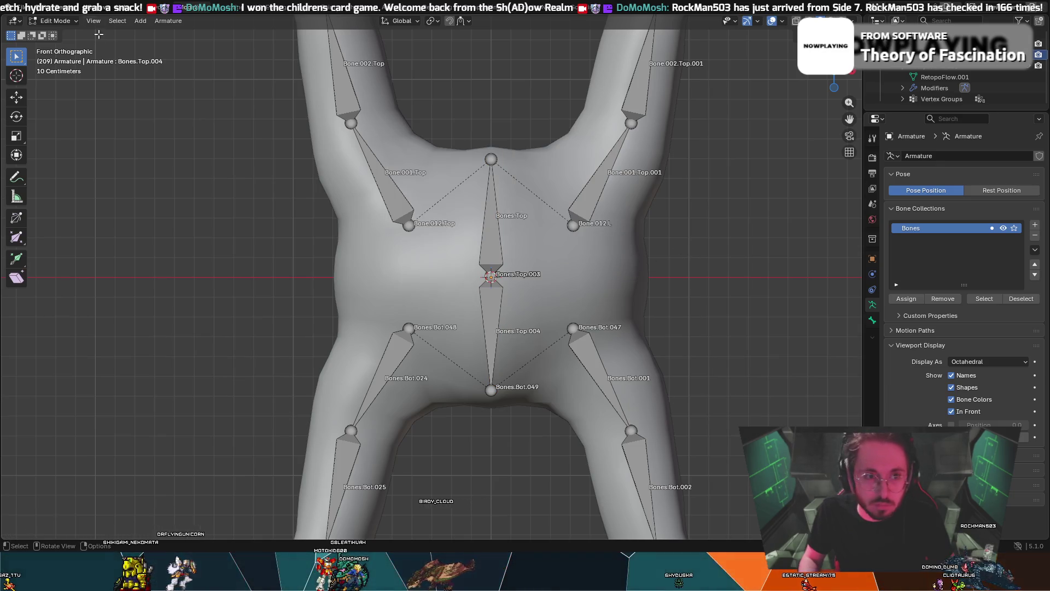
# - Switch the armature to Pose Mode and select Bones.Top
pyautogui.click(55, 21)
pyautogui.click(60, 58)
pyautogui.click(494, 206)
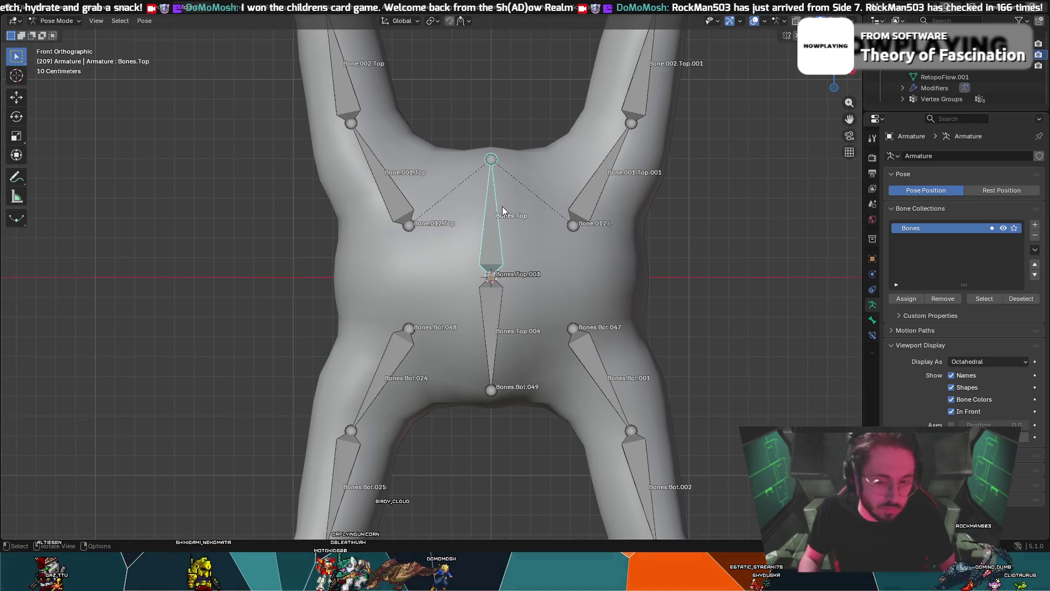
pyautogui.press('r')
pyautogui.press('Escape')
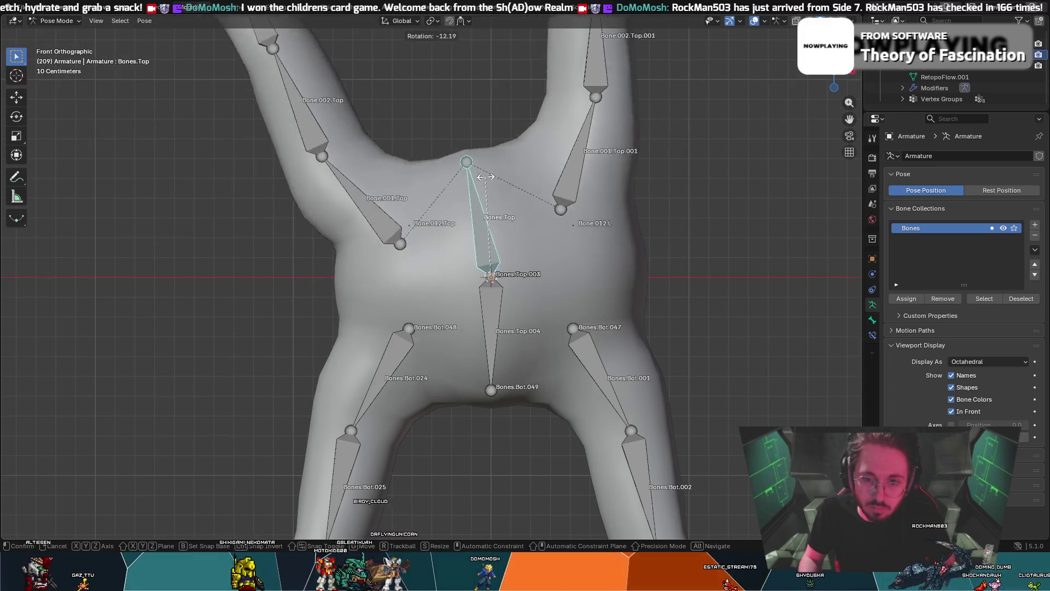
pyautogui.press('r')
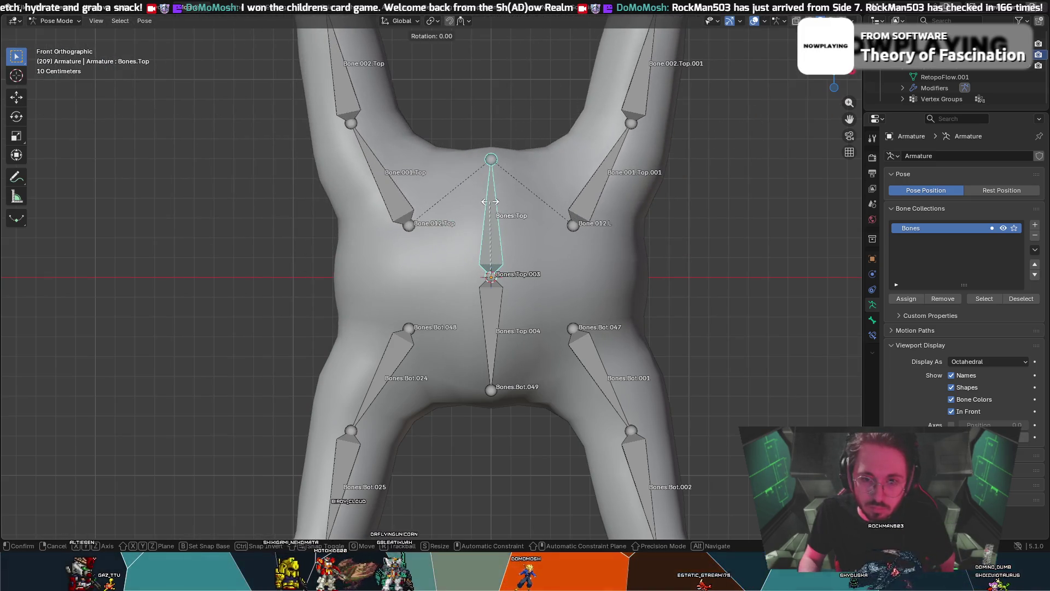
pyautogui.press('Escape')
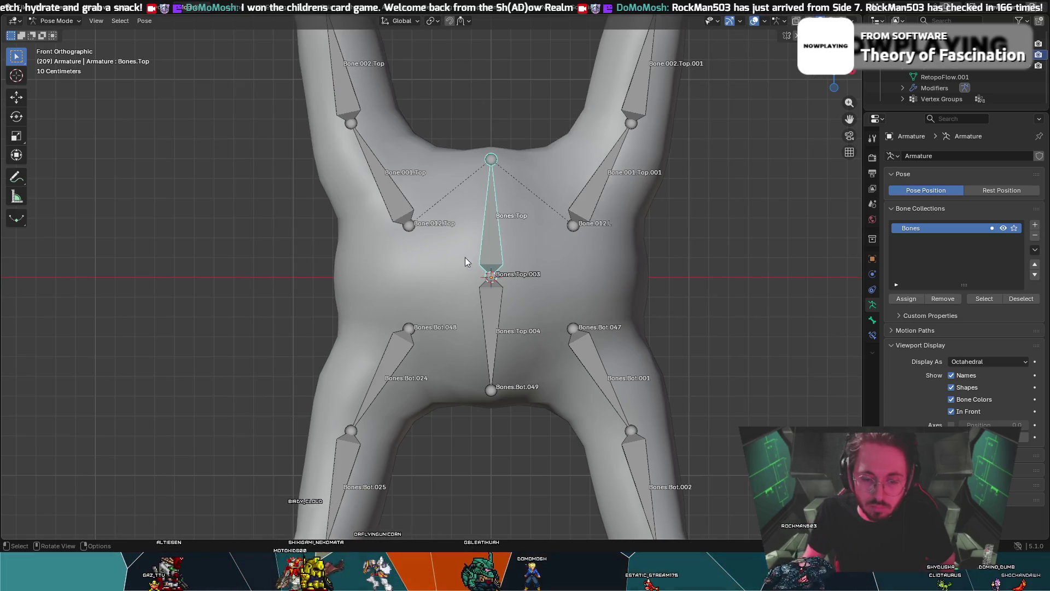
pyautogui.press('z')
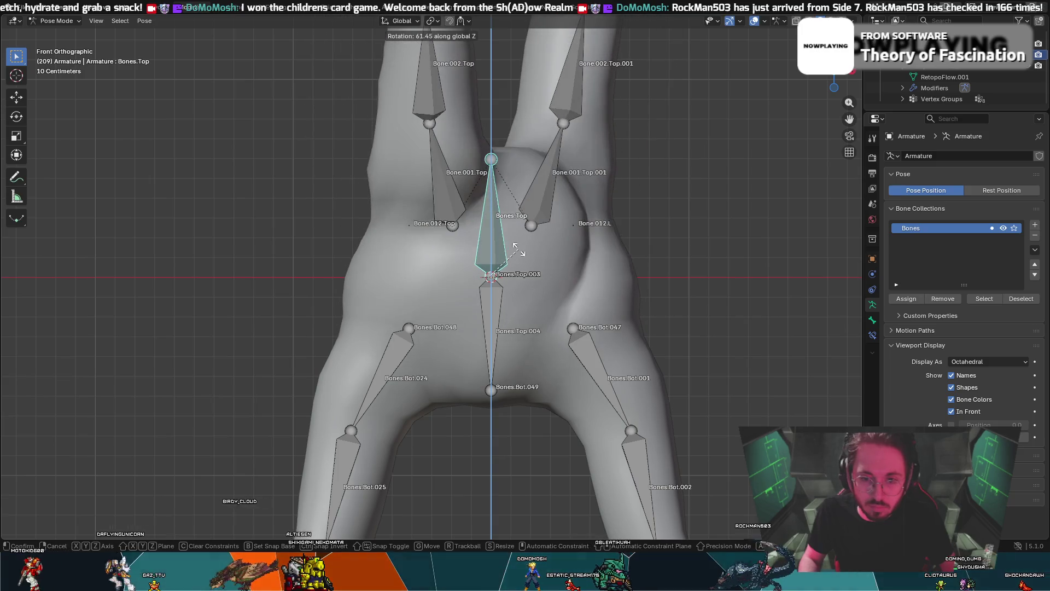
pyautogui.click(518, 249)
pyautogui.click(494, 300)
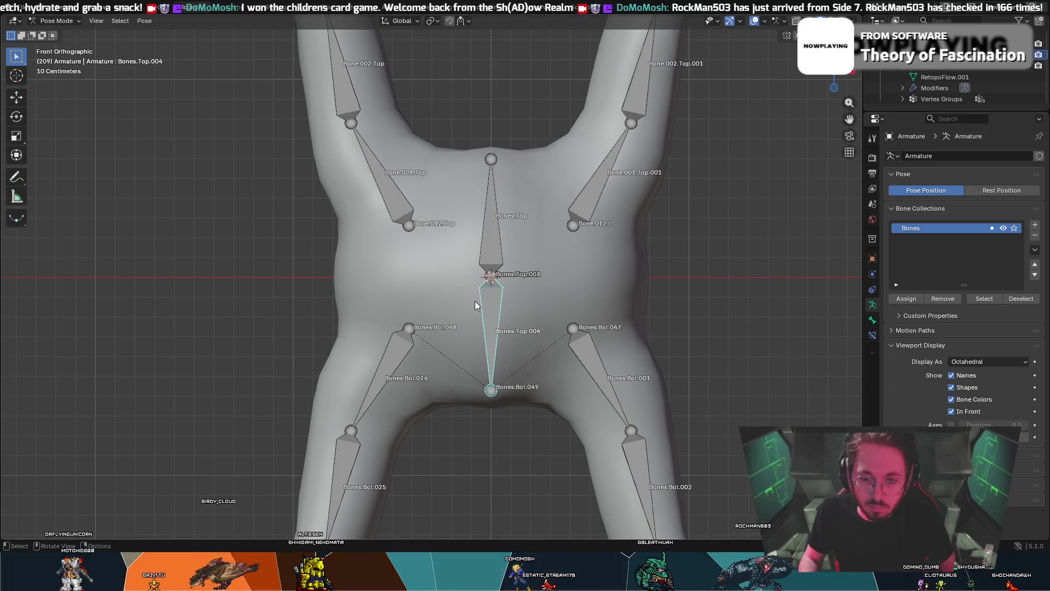
pyautogui.press('r')
pyautogui.press('Escape')
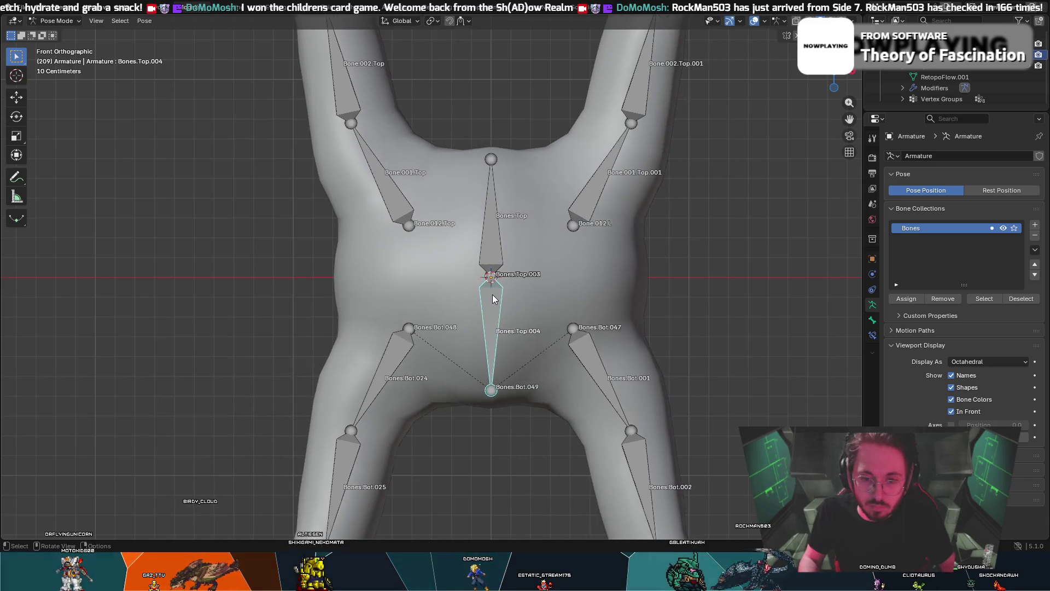
pyautogui.press('r')
pyautogui.press('z')
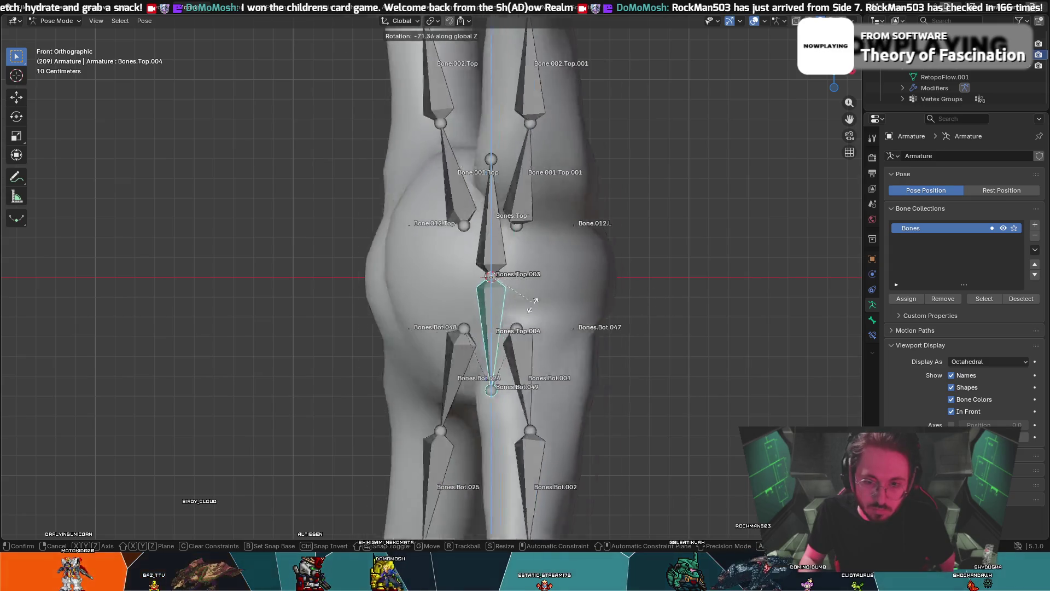
pyautogui.press('Escape')
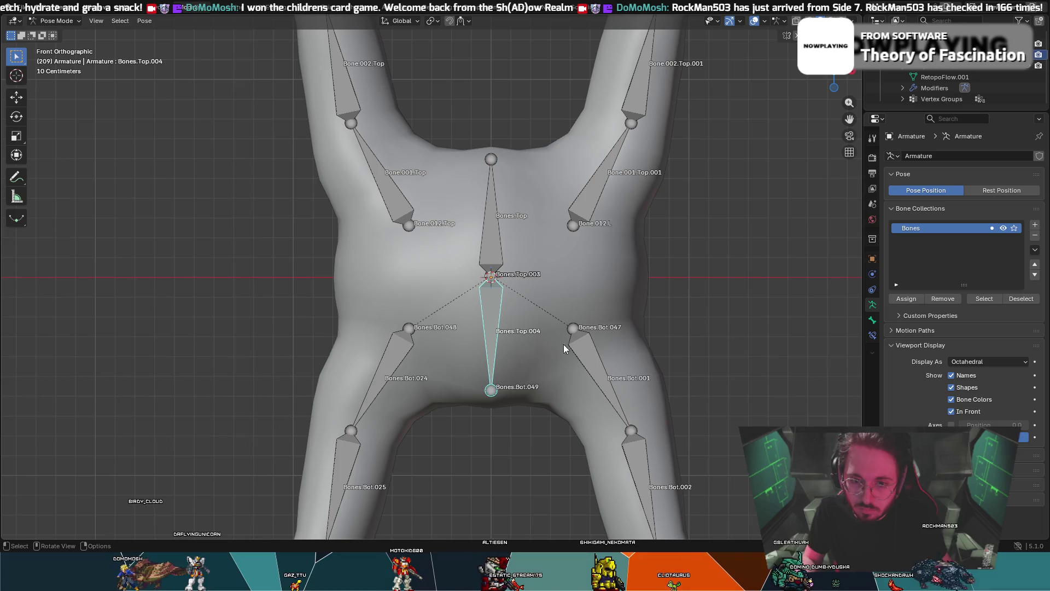
pyautogui.press('r')
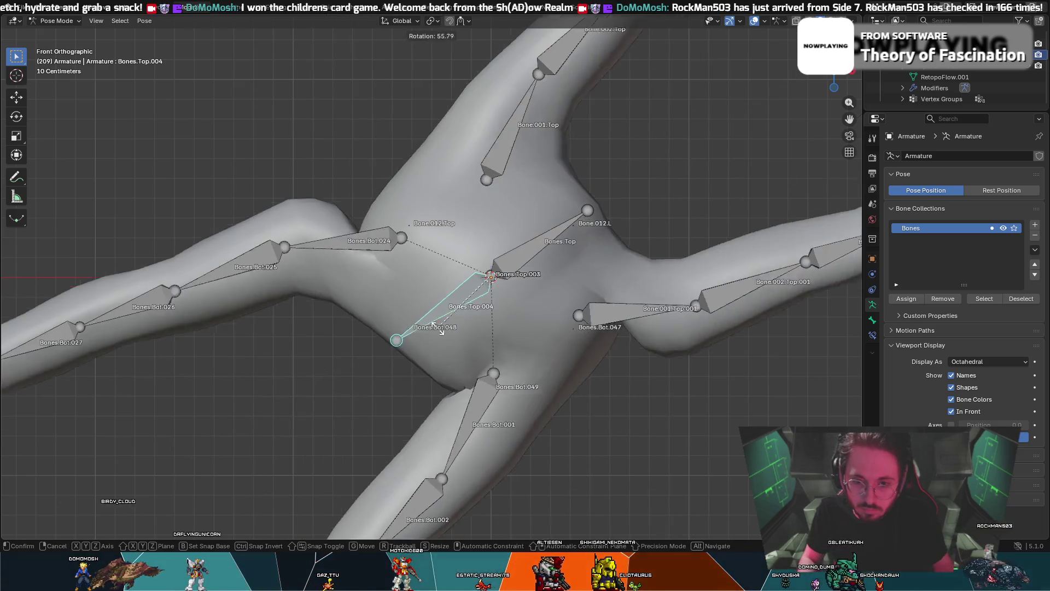
pyautogui.rightClick(434, 331)
pyautogui.click(56, 21)
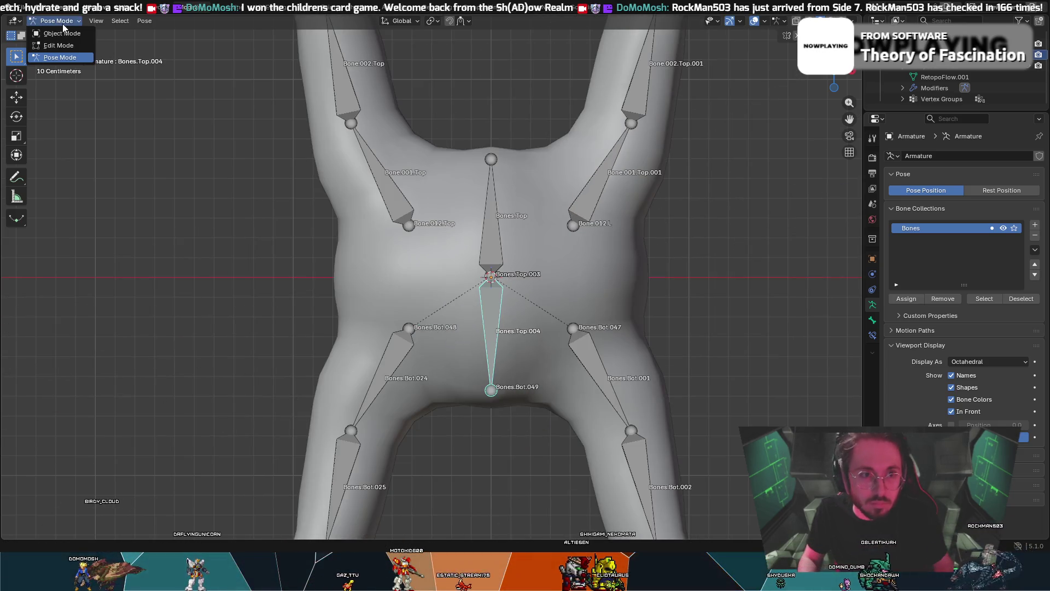
pyautogui.click(52, 47)
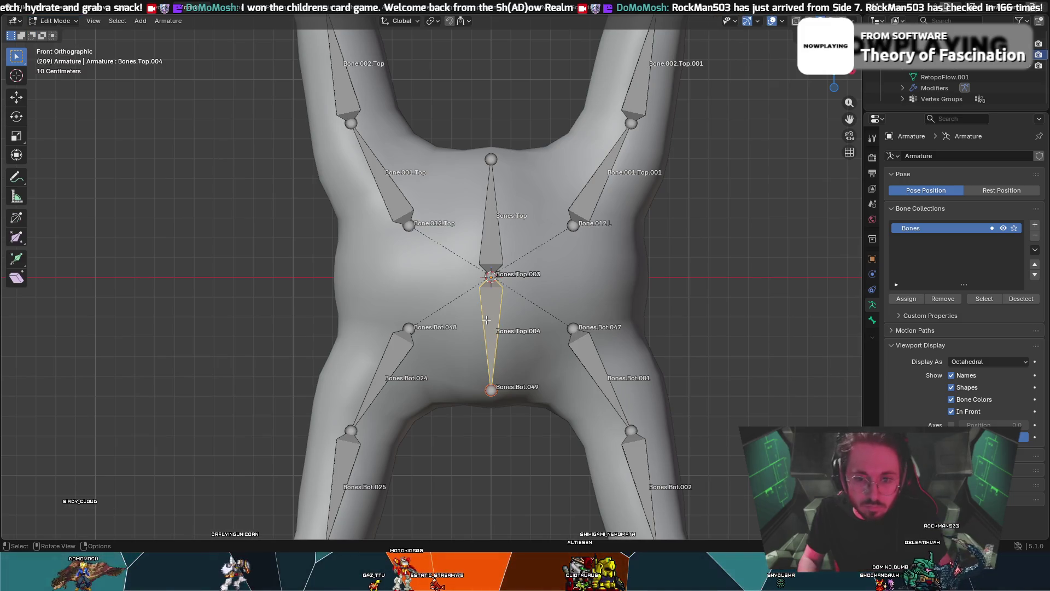
# - Back in Pose Mode, test-rotate Bones.Top twice, cancelling each rotation
pyautogui.hotkey('ctrl', 'Tab')
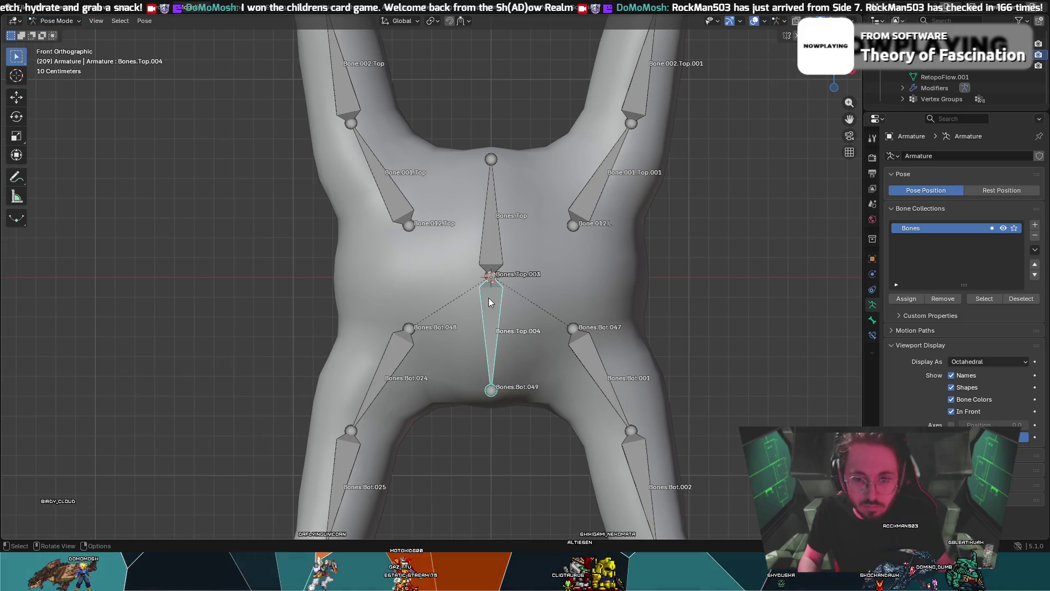
pyautogui.hotkey('ctrl', 'z')
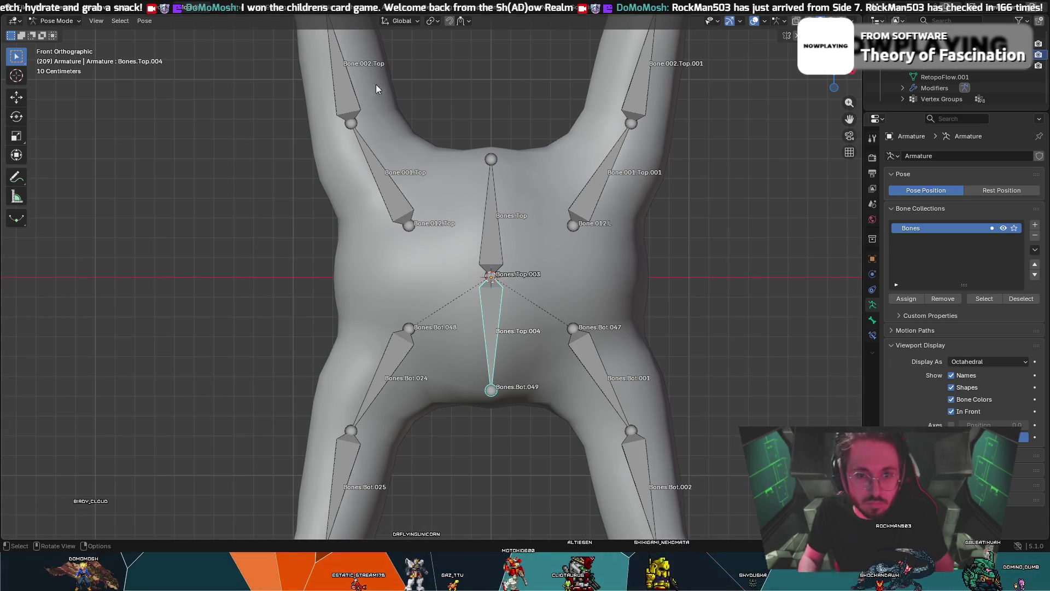
pyautogui.click(491, 169)
pyautogui.press('r')
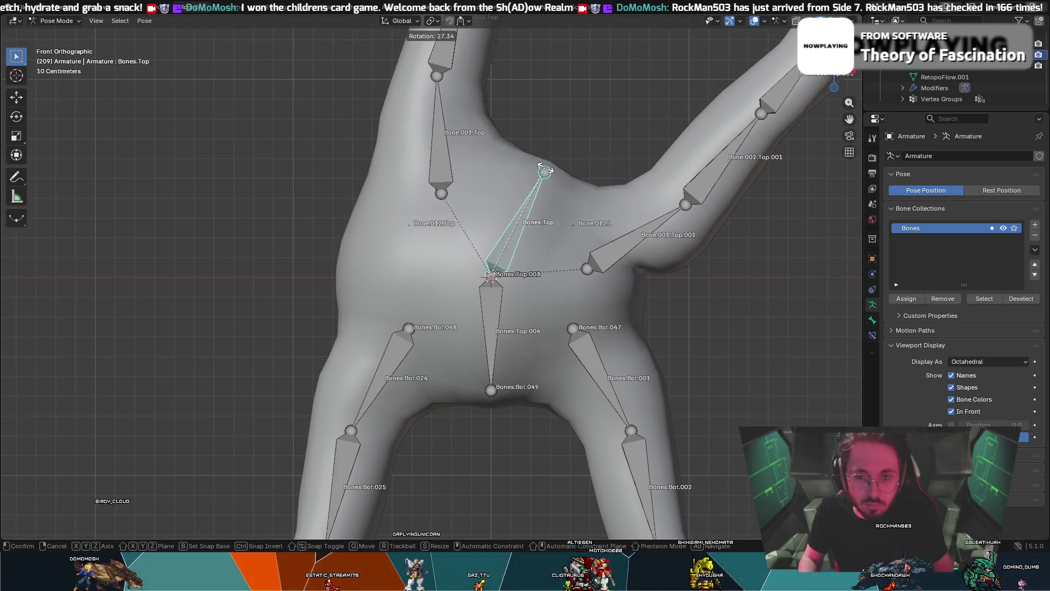
pyautogui.rightClick(468, 151)
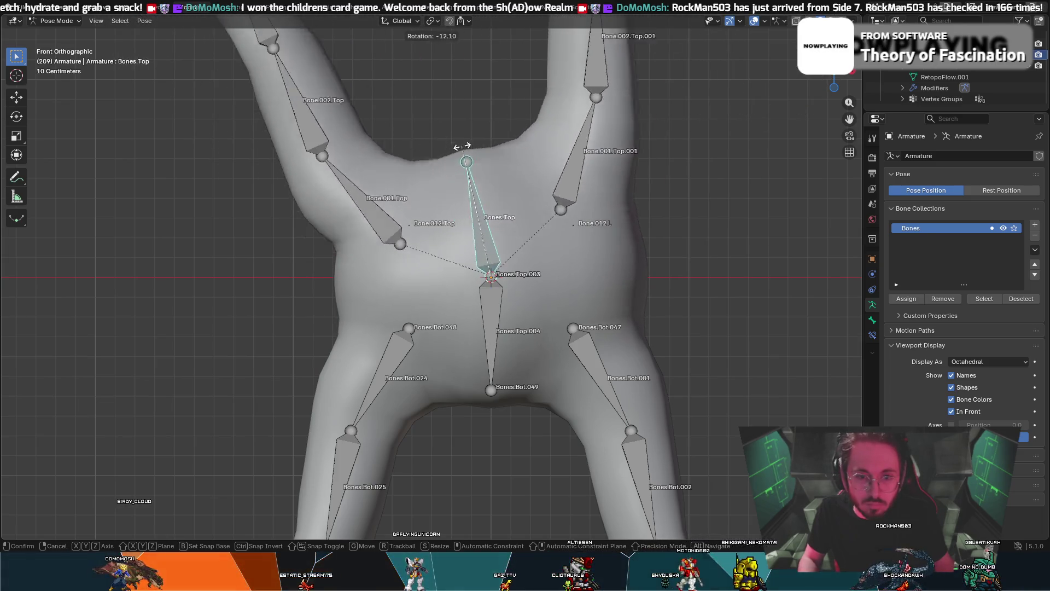
pyautogui.hotkey('ctrl', 'z')
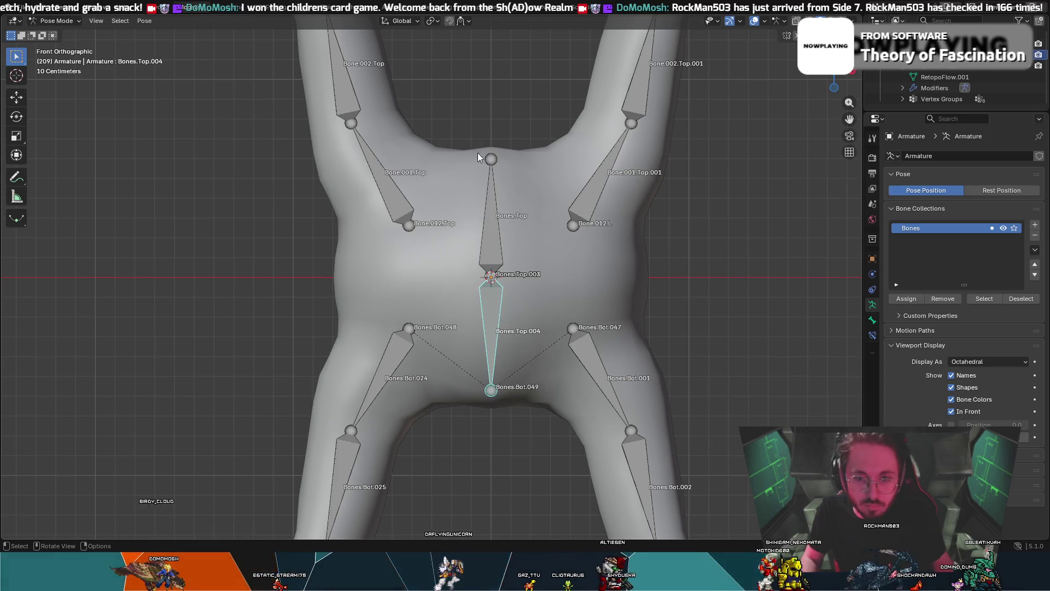
pyautogui.click(500, 225)
pyautogui.press('r')
pyautogui.rightClick(510, 218)
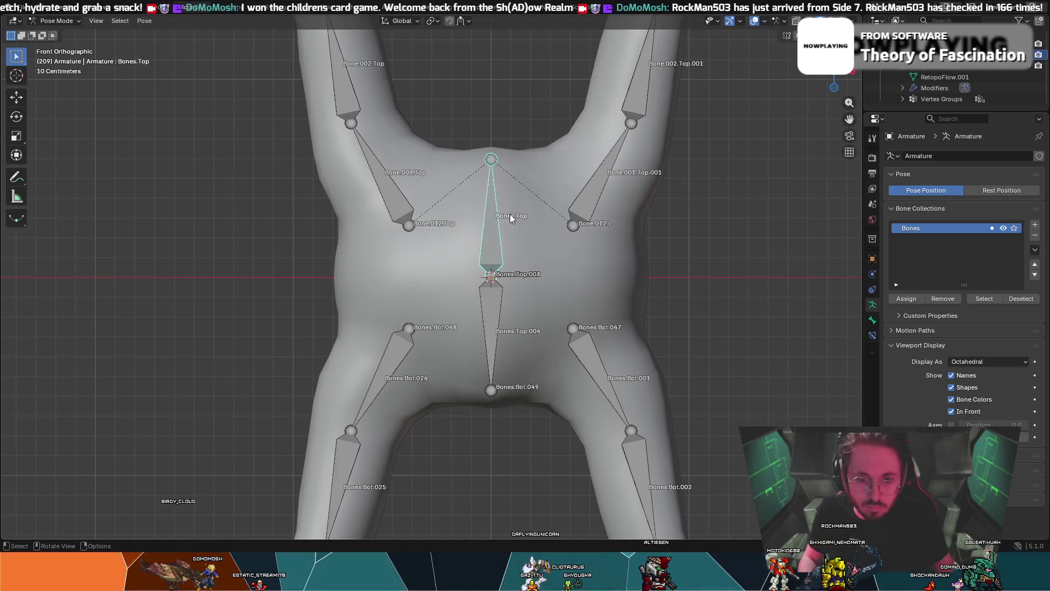
# - Select Bone.001.Top and Bone.012.Top, then switch the armature to Edit Mode
pyautogui.click(398, 218)
pyautogui.click(412, 230)
pyautogui.press('c')
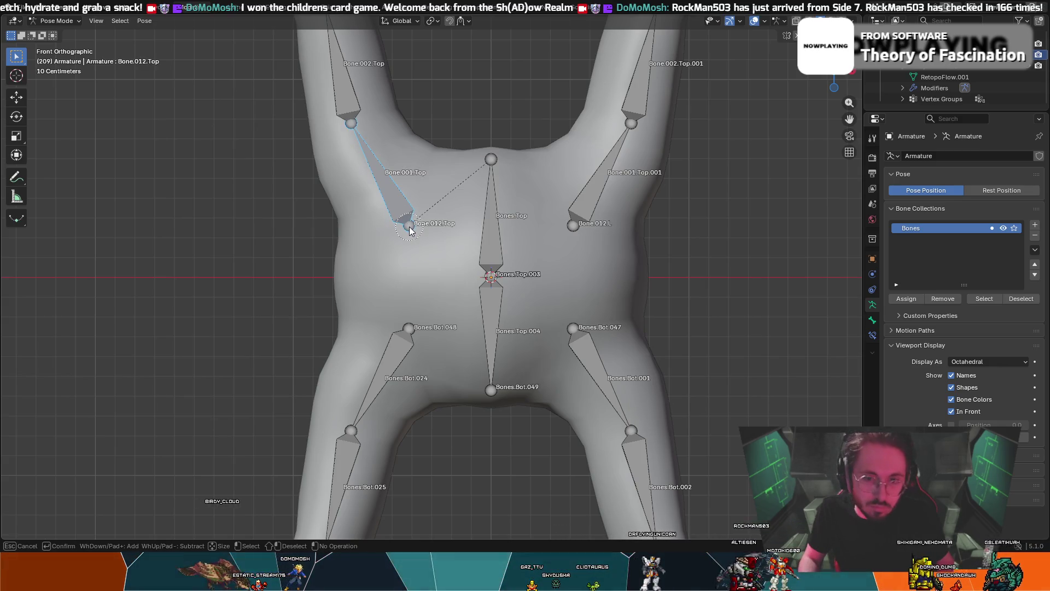
pyautogui.press('Escape')
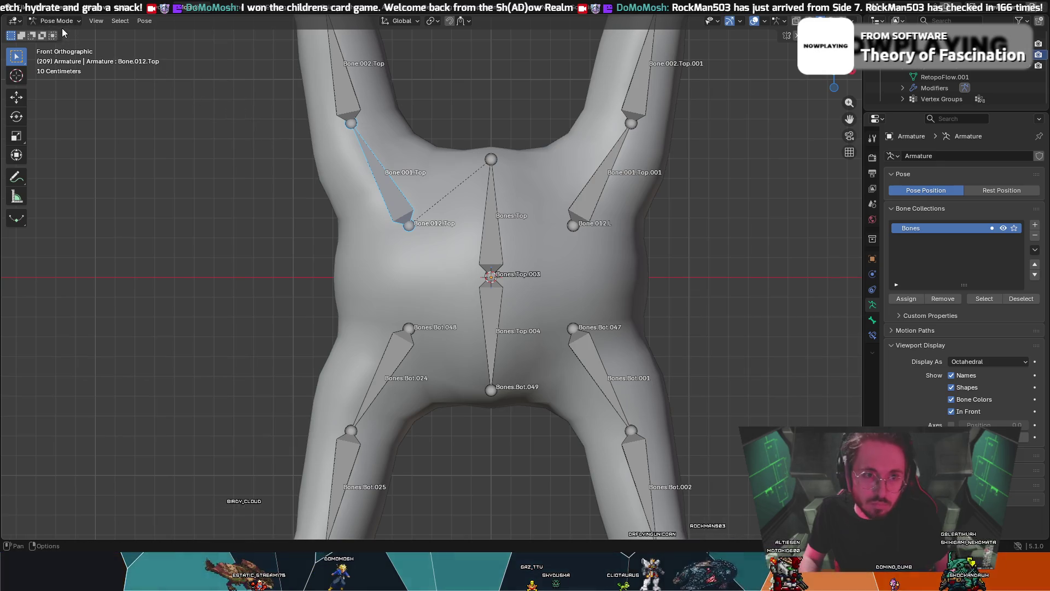
pyautogui.click(65, 24)
pyautogui.click(61, 45)
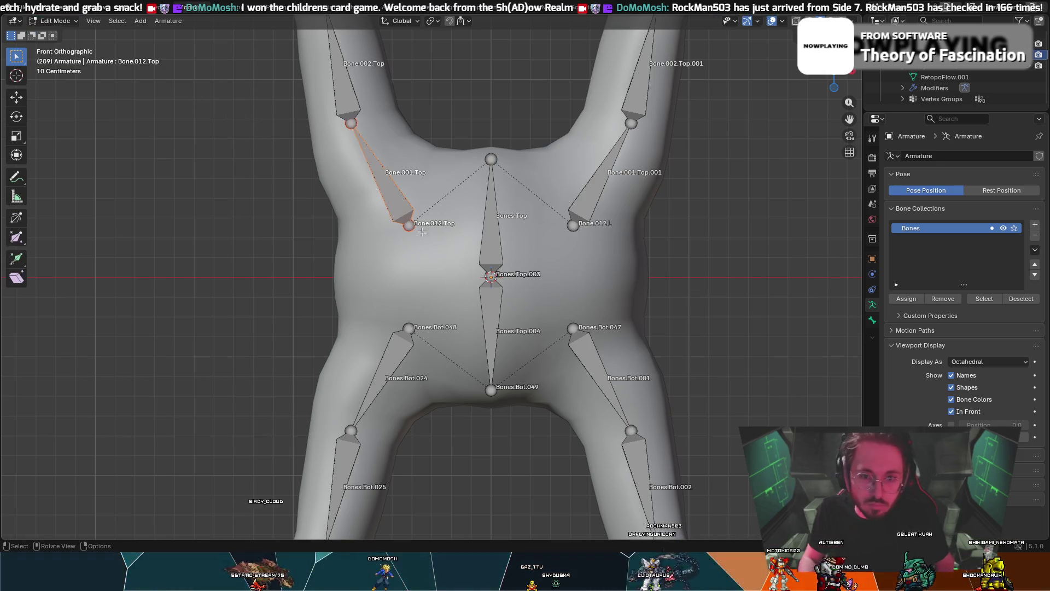
# - Leave the bones undeleted and return the armature to Object Mode
pyautogui.press('x')
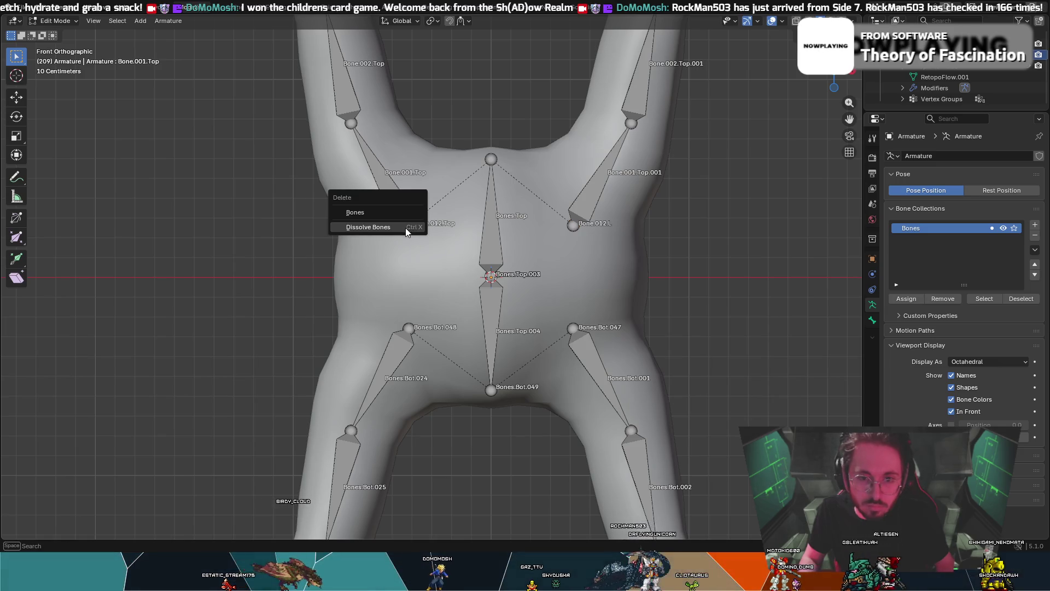
pyautogui.scroll(-10, 452, 185)
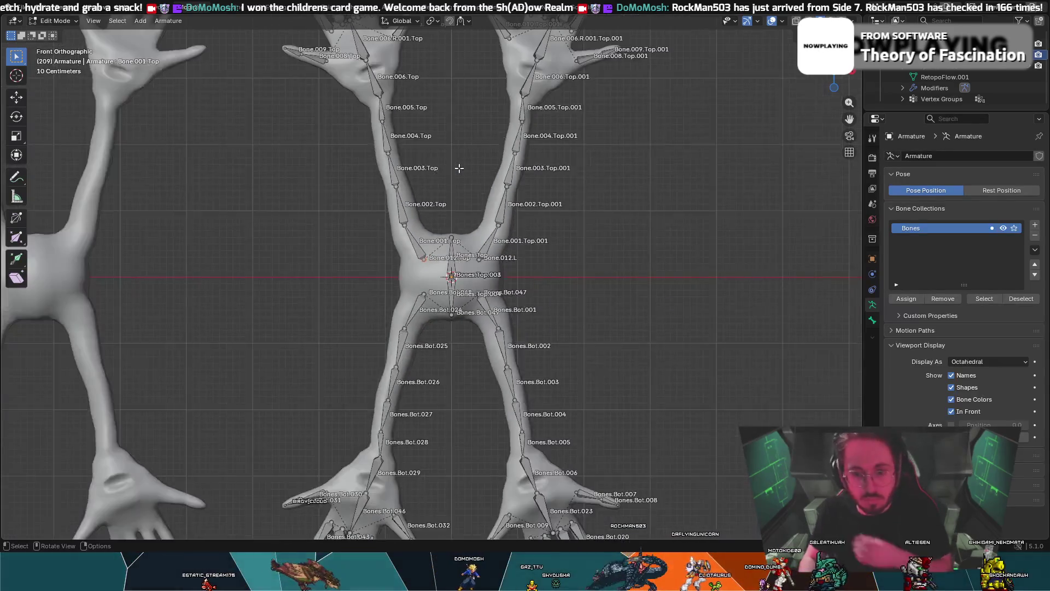
pyautogui.scroll(3, 420, 223)
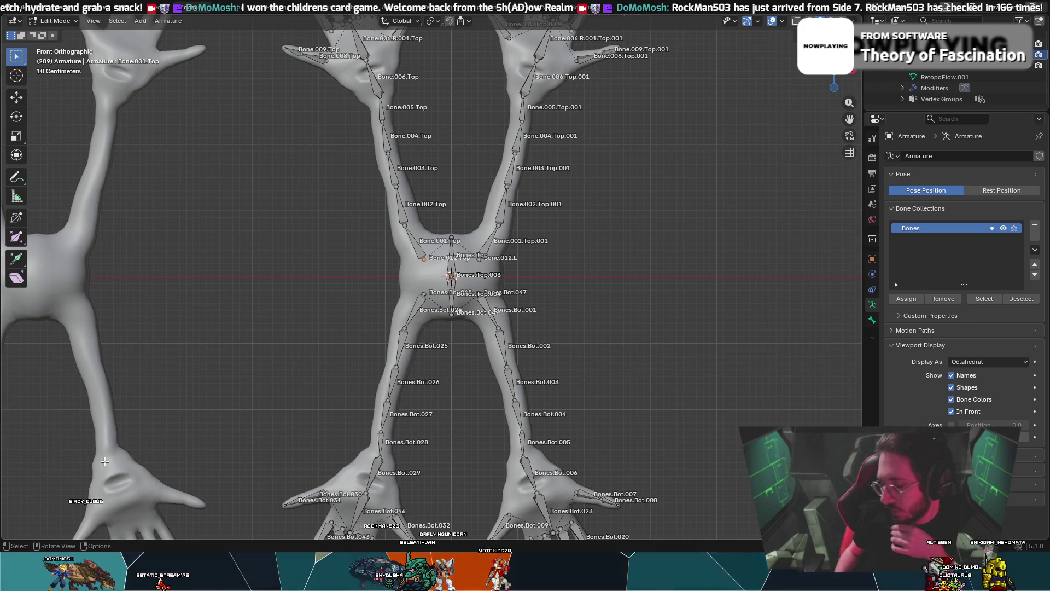
pyautogui.moveTo(104, 462)
pyautogui.mouseDown(button='middle')
pyautogui.moveTo(328, 383)
pyautogui.moveTo(576, 258)
pyautogui.mouseUp(button='middle')
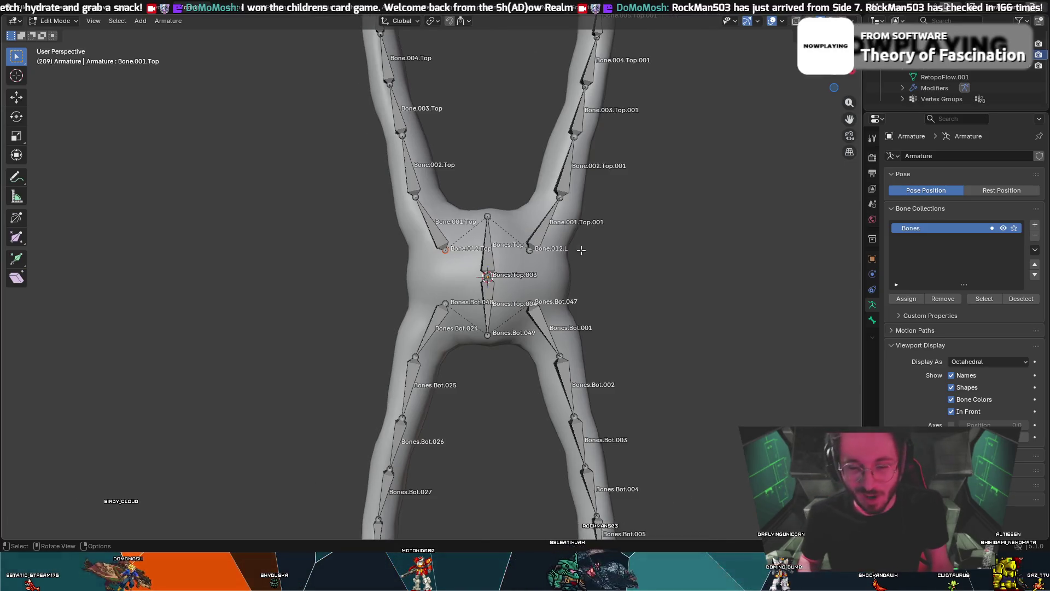
pyautogui.click(54, 20)
pyautogui.click(54, 34)
# - Frame the mesh and armature side by side in the front view
pyautogui.moveTo(403, 205)
pyautogui.mouseDown(button='middle')
pyautogui.moveTo(387, 204)
pyautogui.moveTo(427, 161)
pyautogui.mouseUp(button='middle')
pyautogui.moveTo(833, 76)
pyautogui.mouseDown(button='middle')
pyautogui.moveTo(734, 140)
pyautogui.moveTo(737, 152)
pyautogui.mouseUp(button='middle')
pyautogui.click(838, 77)
pyautogui.moveTo(701, 199)
pyautogui.keyDown('shift'); pyautogui.mouseDown(button='middle')
pyautogui.moveTo(788, 195)
pyautogui.moveTo(767, 206)
pyautogui.moveTo(739, 286)
pyautogui.mouseUp(button='middle'); pyautogui.keyUp('shift')
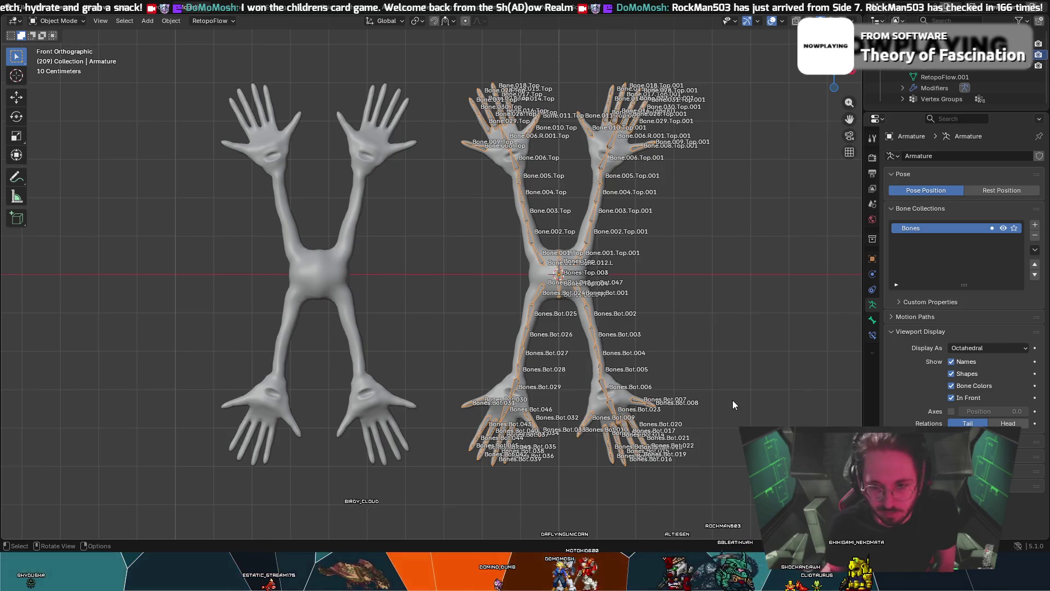
# - Zoom in on the armature, tilt the view, and return to front view (KP_1)
pyautogui.scroll(2, 639, 392)
pyautogui.scroll(1, 639, 392)
pyautogui.moveTo(638, 391); pyautogui.dragTo(620, 424, button='middle')
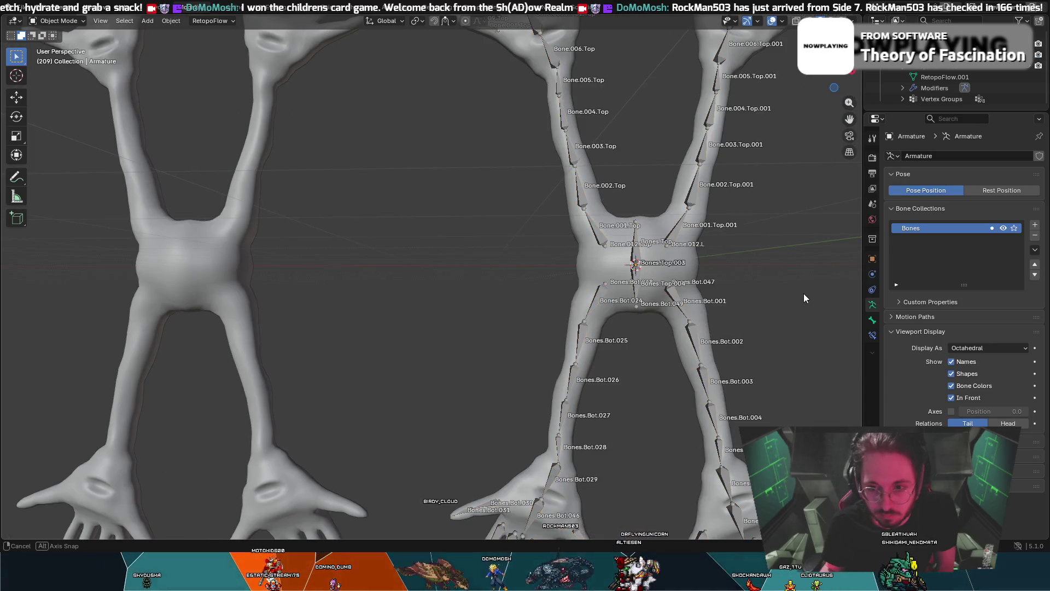
pyautogui.moveTo(803, 293)
pyautogui.mouseDown(button='middle')
pyautogui.moveTo(797, 275)
pyautogui.moveTo(645, 346)
pyautogui.mouseUp(button='middle')
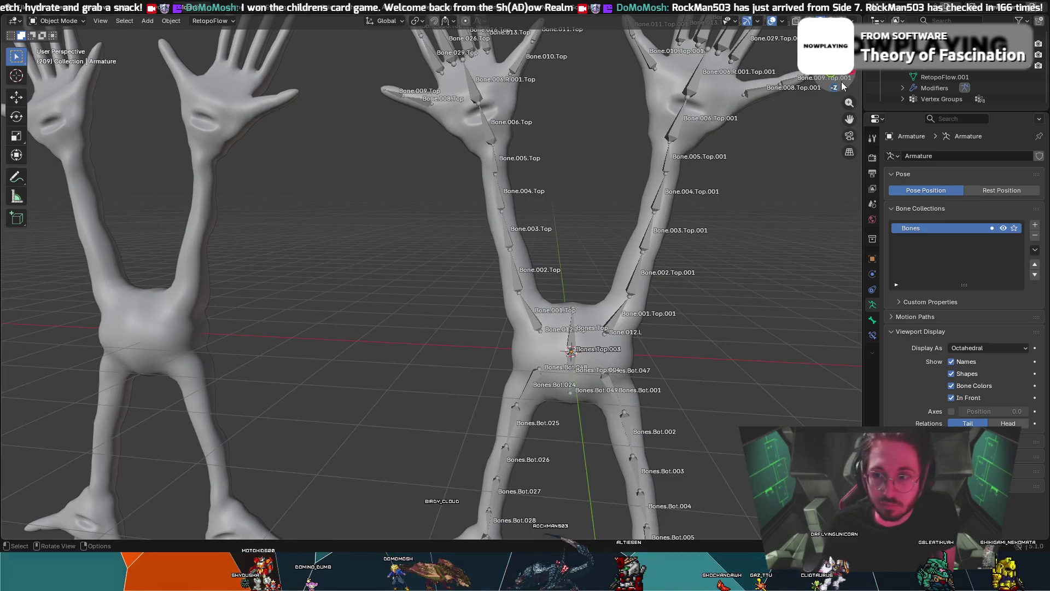
pyautogui.press('KP_1')
pyautogui.scroll(-2, 720, 211)
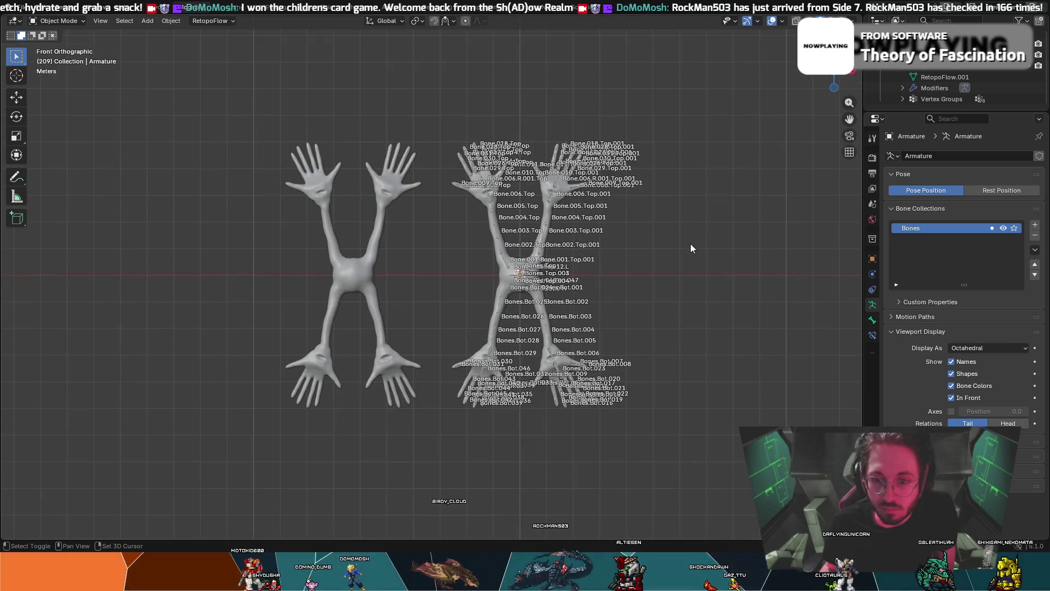
pyautogui.scroll(3, 691, 246)
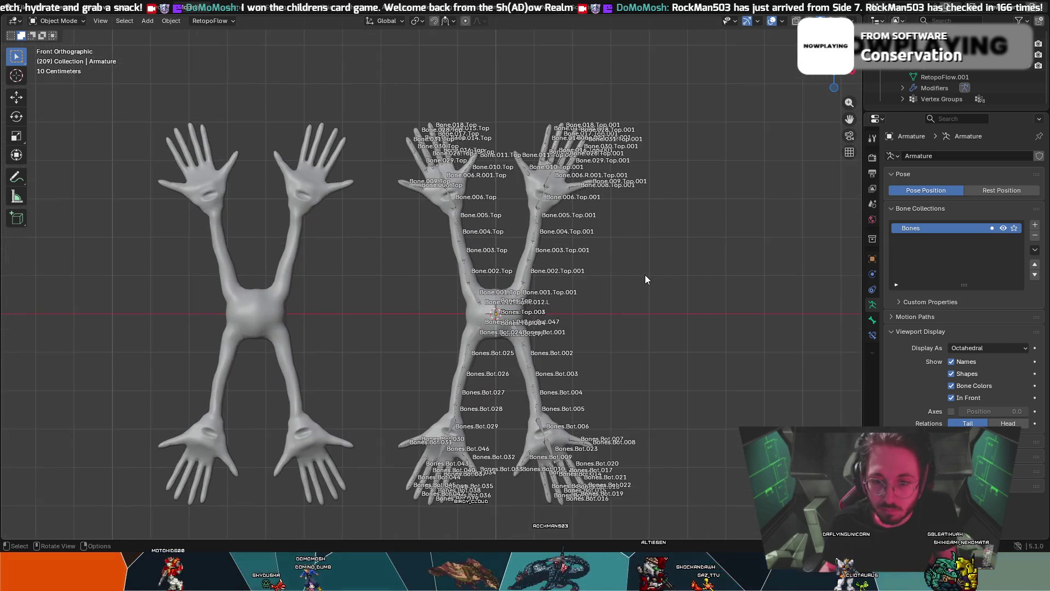
pyautogui.scroll(5, 633, 280)
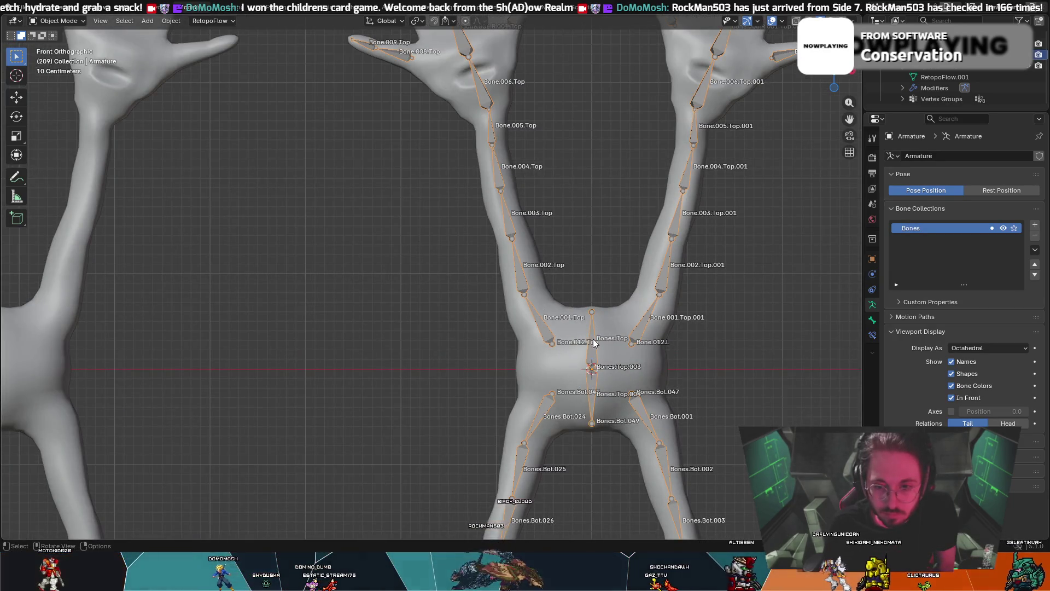
# - Toggle the rigged RetopoFlow mesh into Edit Mode and back, then compare it with RetopoFlow.001
pyautogui.click(668, 346)
pyautogui.moveTo(670, 351); pyautogui.dragTo(699, 354, button='middle')
pyautogui.scroll(-3, 651, 337)
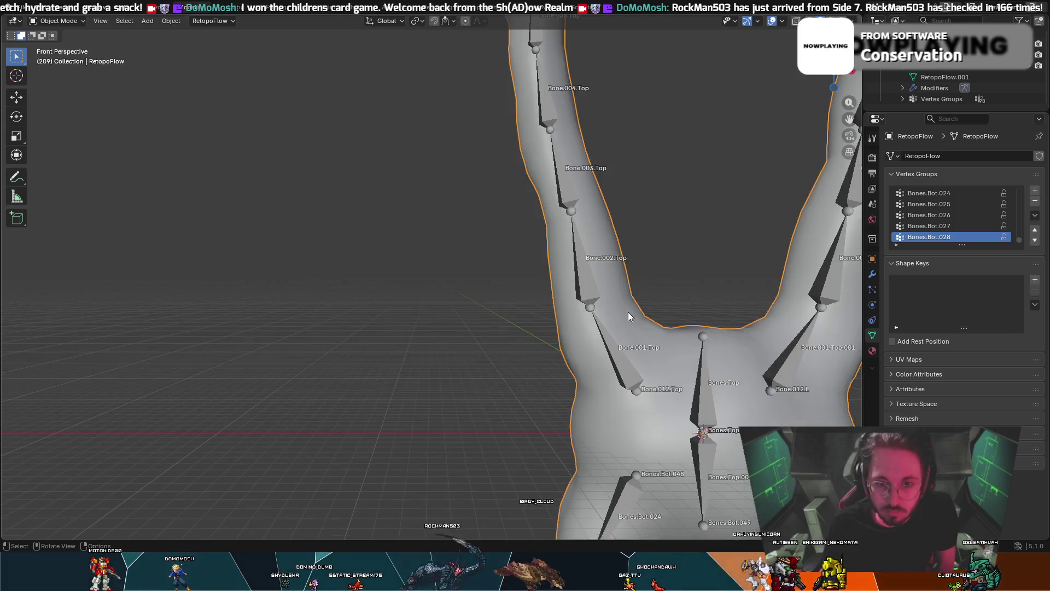
pyautogui.scroll(-5, 628, 312)
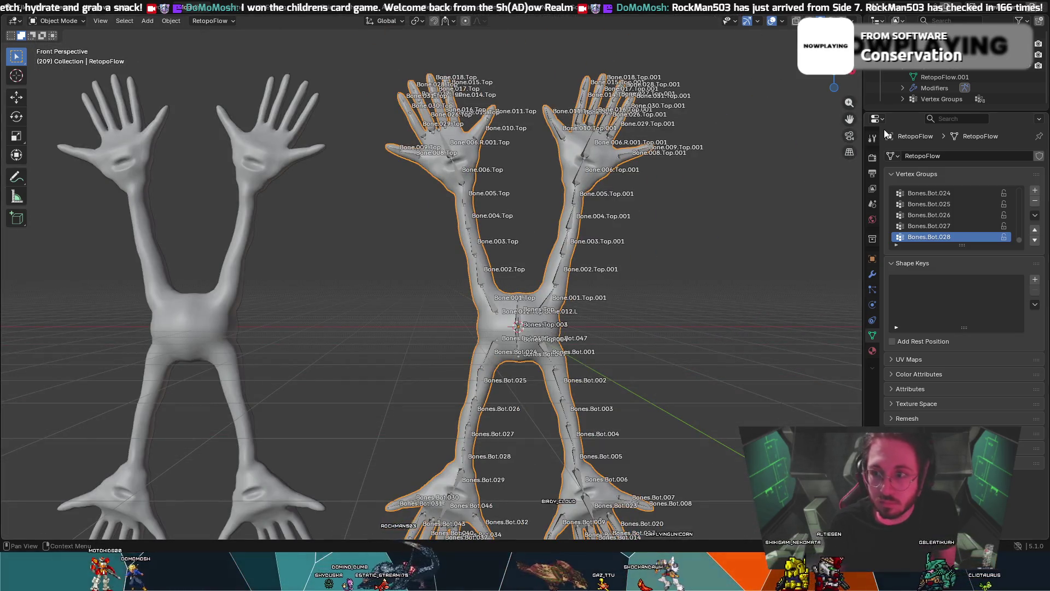
pyautogui.scroll(-2, 571, 281)
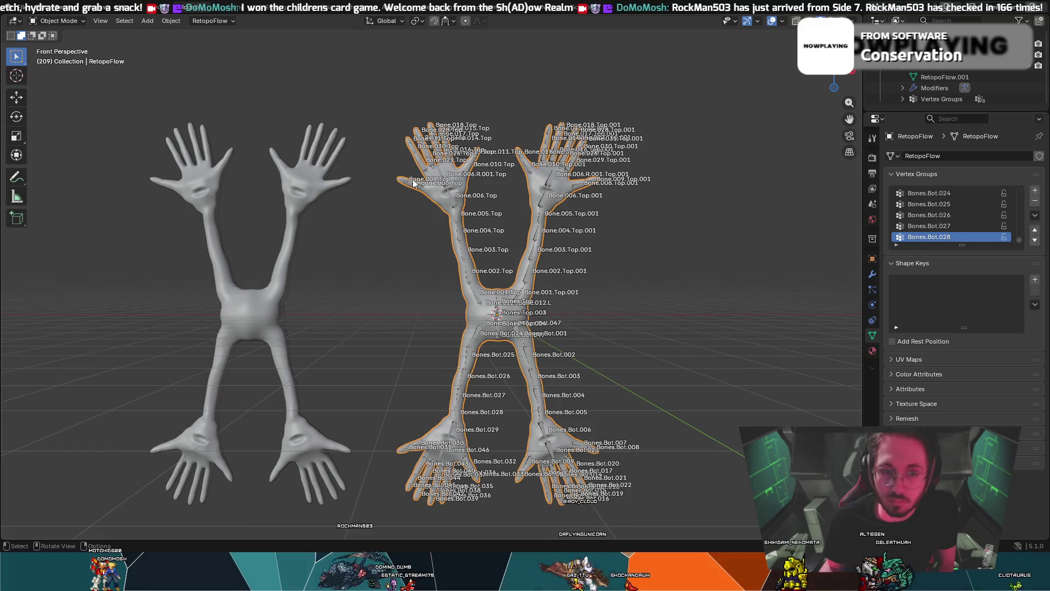
pyautogui.click(53, 21)
pyautogui.click(60, 46)
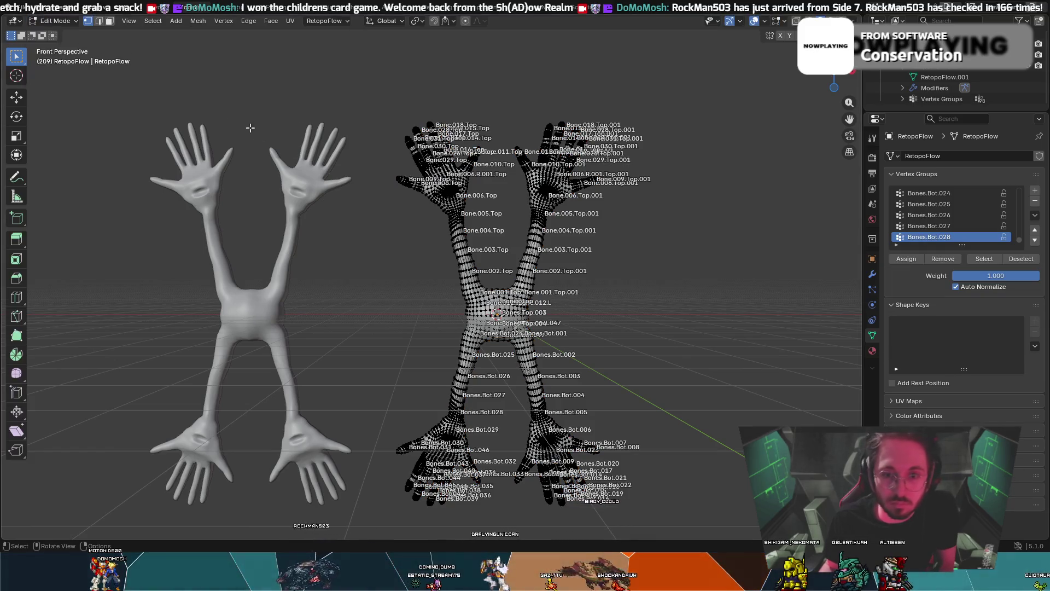
pyautogui.click(60, 21)
pyautogui.click(57, 35)
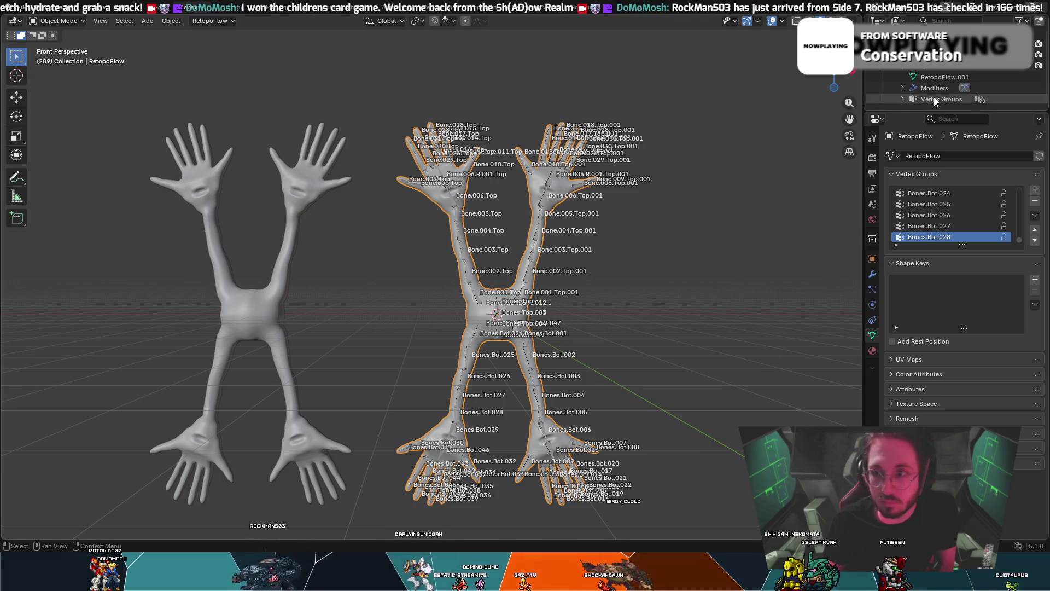
pyautogui.click(935, 70)
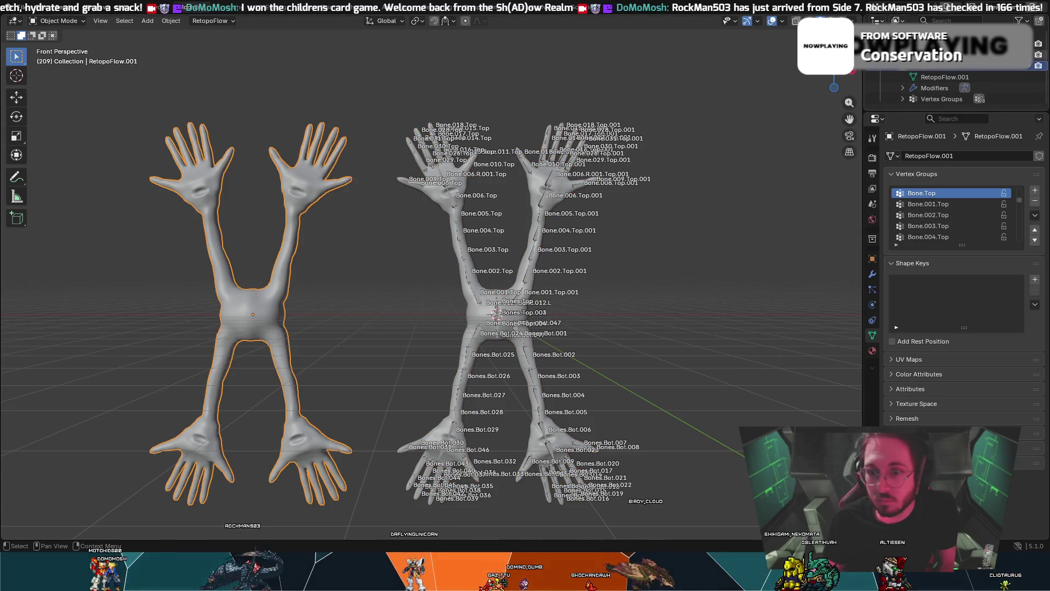
pyautogui.click(479, 301)
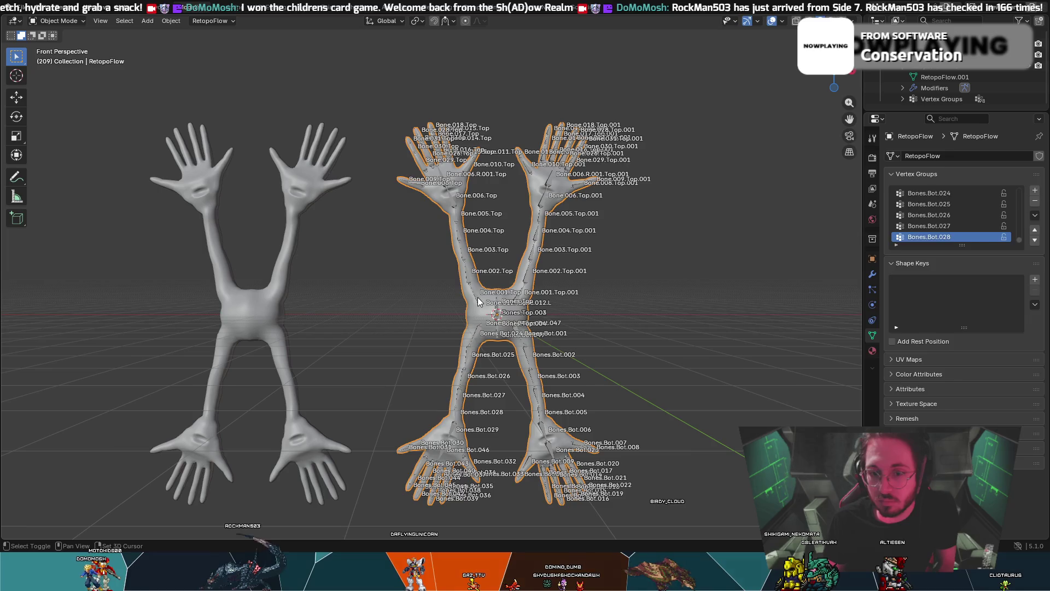
# - Delete the unrigged RetopoFlow.001 duplicate, keeping only the armature and its rigged body mesh
pyautogui.click(479, 301)
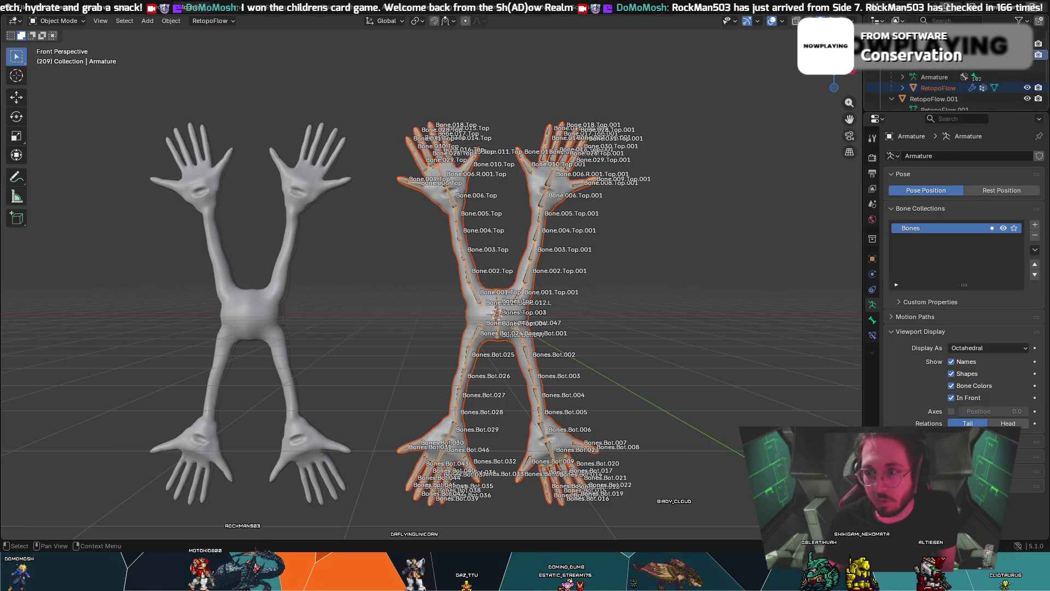
pyautogui.rightClick(898, 66)
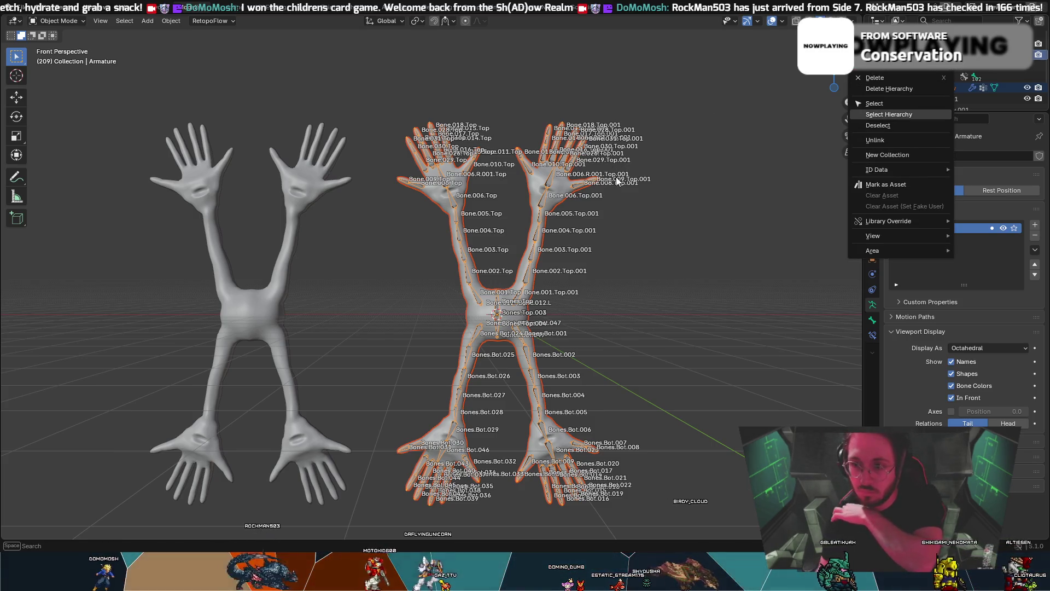
pyautogui.press('Escape')
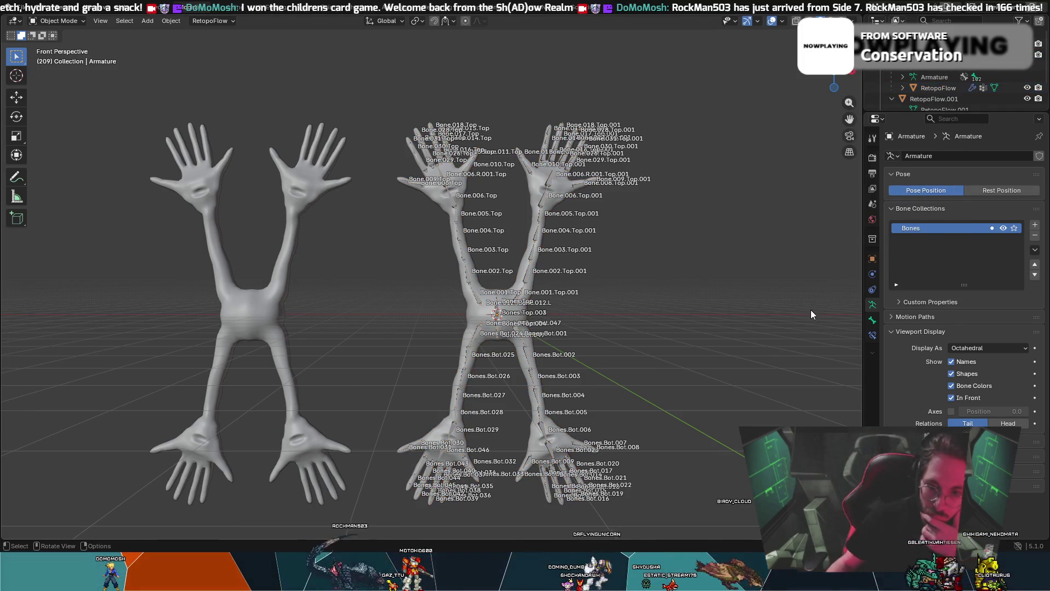
pyautogui.scroll(4, 716, 323)
pyautogui.scroll(-3, 711, 324)
pyautogui.scroll(-2, 703, 337)
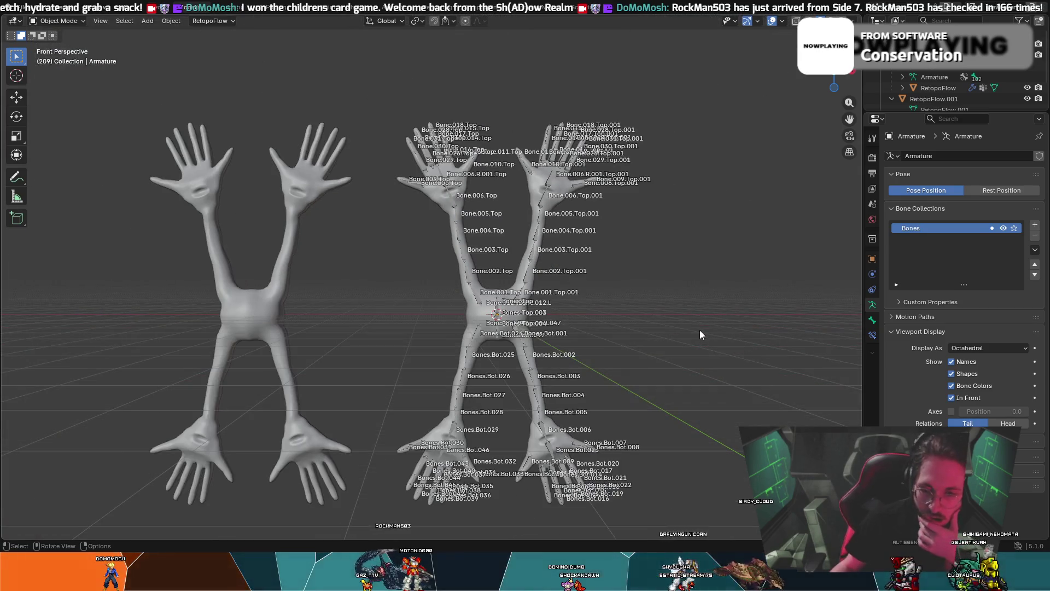
pyautogui.scroll(2, 275, 245)
pyautogui.moveTo(273, 261); pyautogui.dragTo(300, 254, button='middle')
pyautogui.scroll(-3, 301, 254)
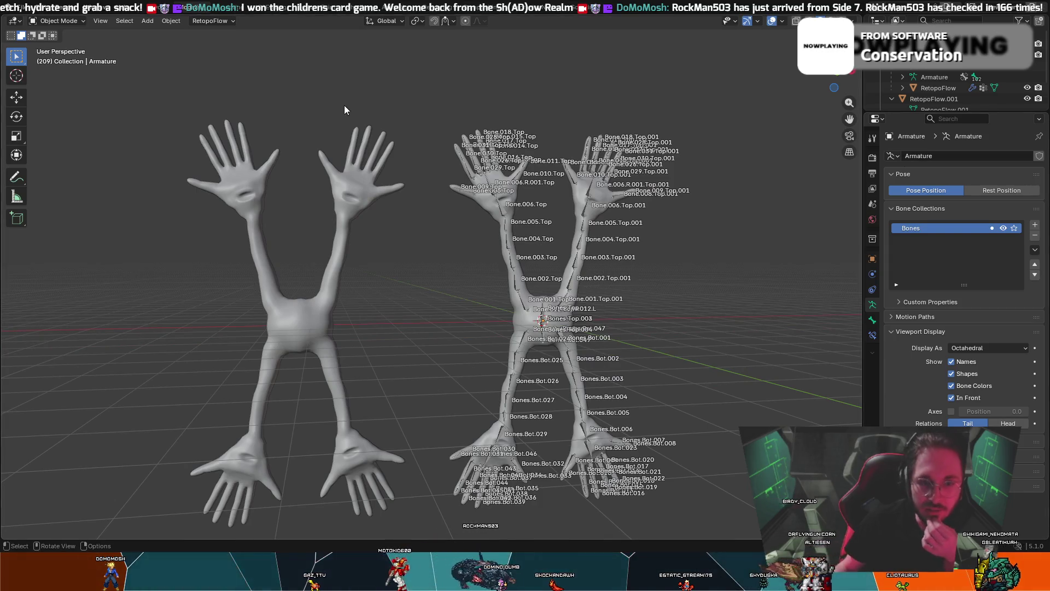
pyautogui.click(310, 306)
pyautogui.press('Delete')
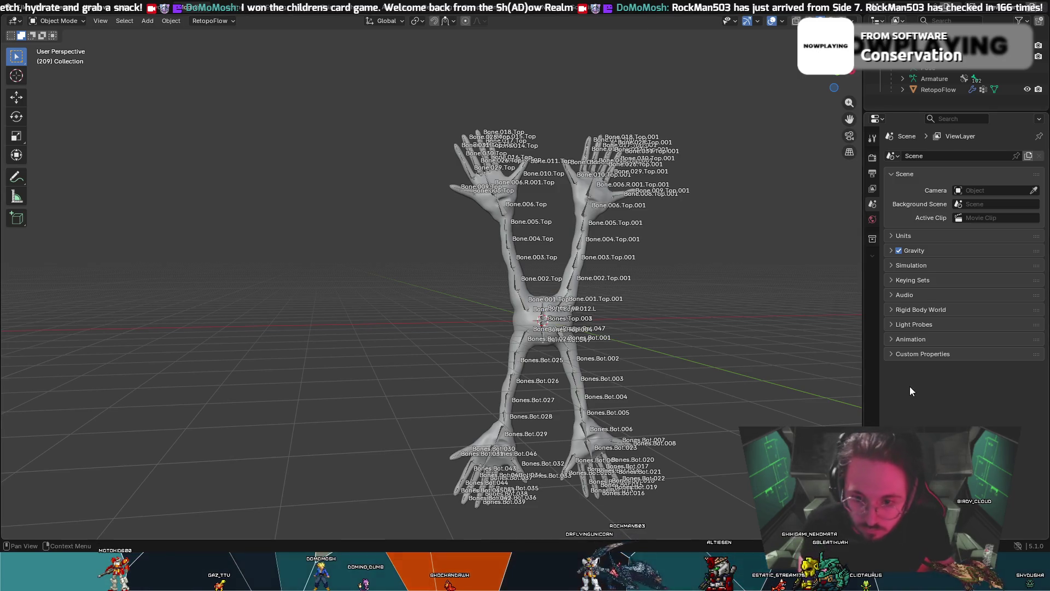
# - Select the armature, switch it into Pose Mode, then back to Object Mode
pyautogui.scroll(6, 352, 254)
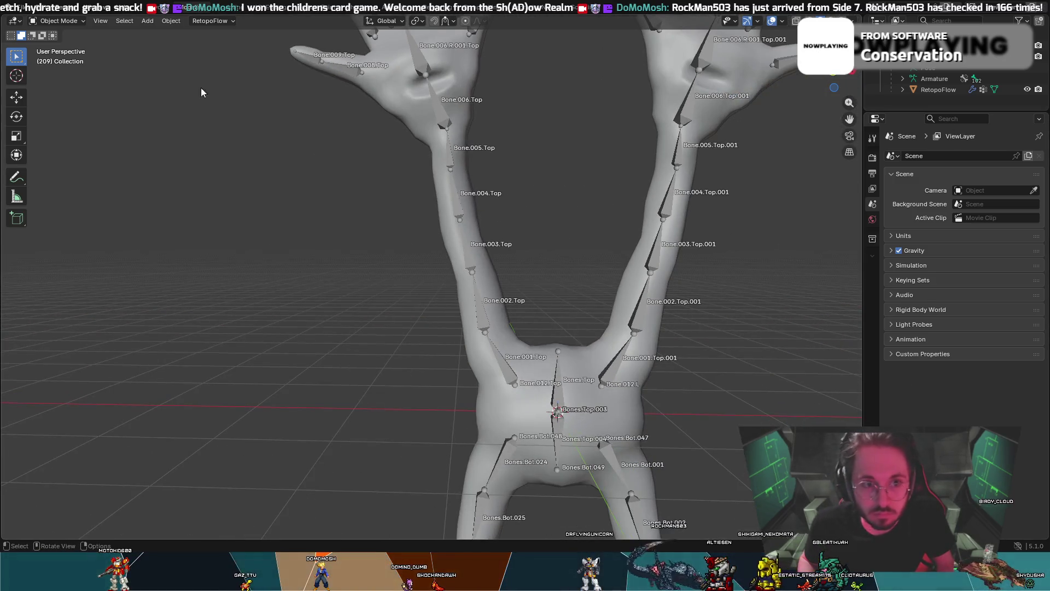
pyautogui.click(55, 18)
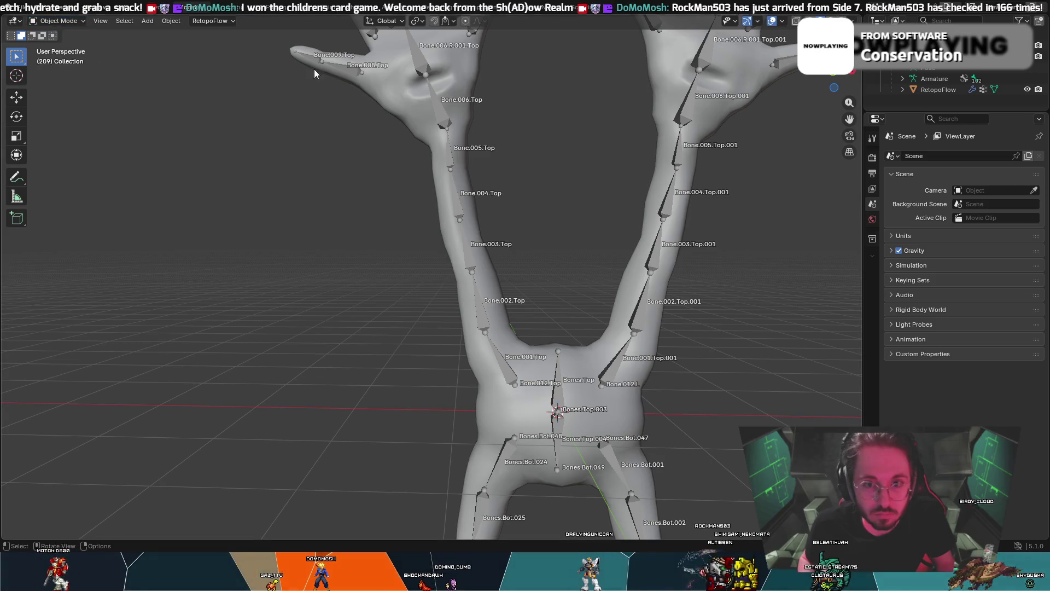
pyautogui.click(315, 70)
pyautogui.click(55, 21)
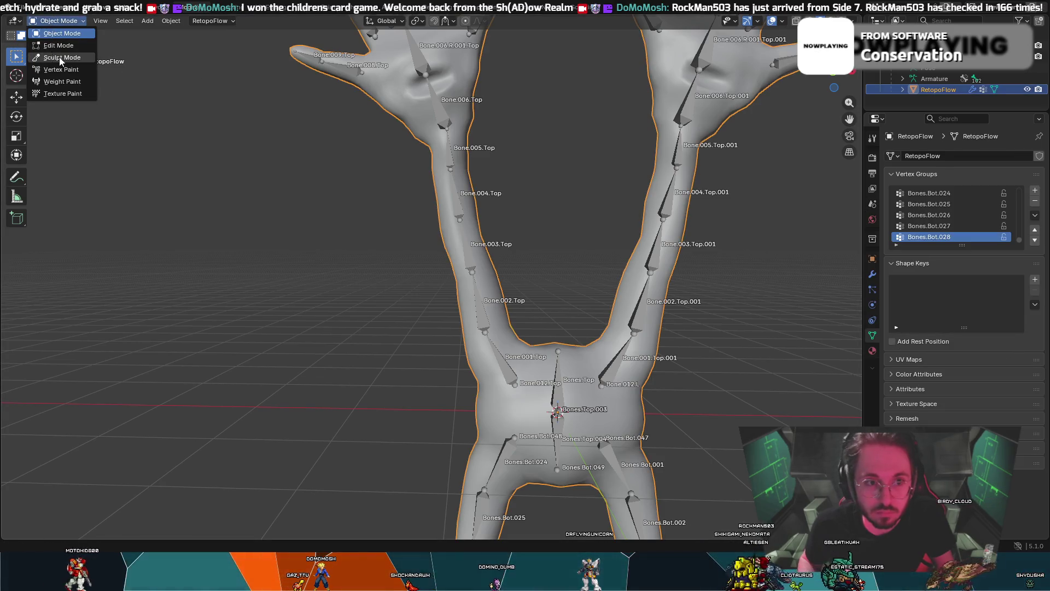
pyautogui.click(427, 69)
pyautogui.click(417, 54)
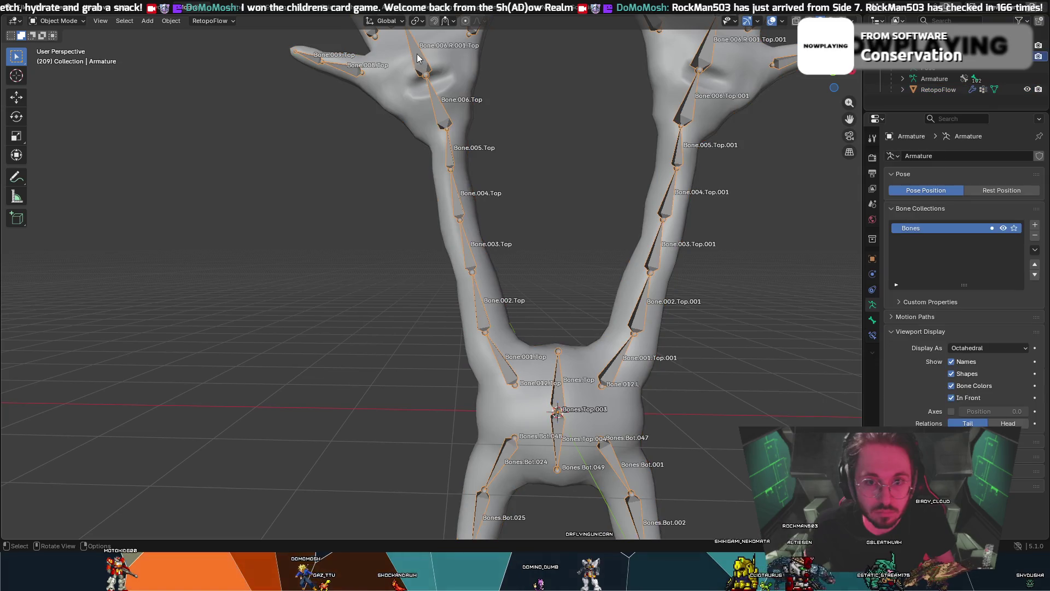
pyautogui.click(46, 21)
pyautogui.click(55, 55)
pyautogui.scroll(-3, 261, 155)
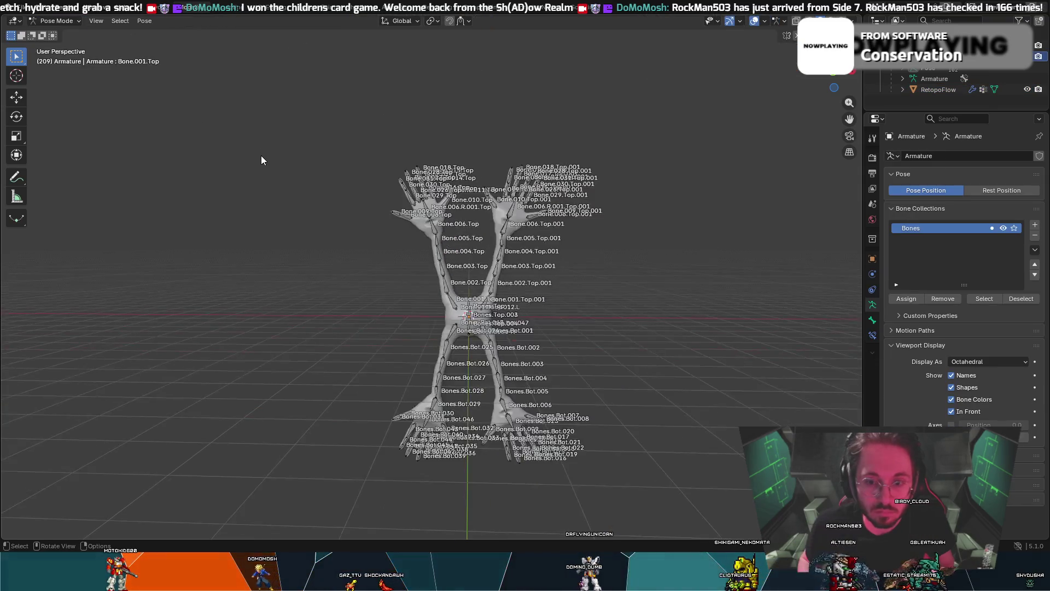
pyautogui.scroll(1, 282, 166)
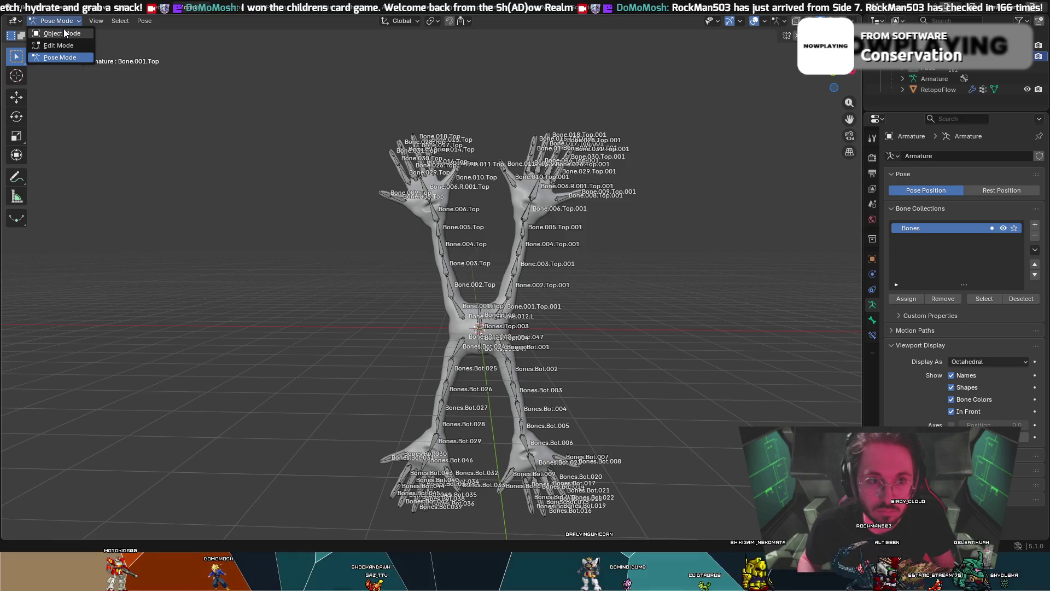
pyautogui.click(65, 32)
# - Move the RetopoFlow body mesh along Y, then undo that move
pyautogui.click(419, 207)
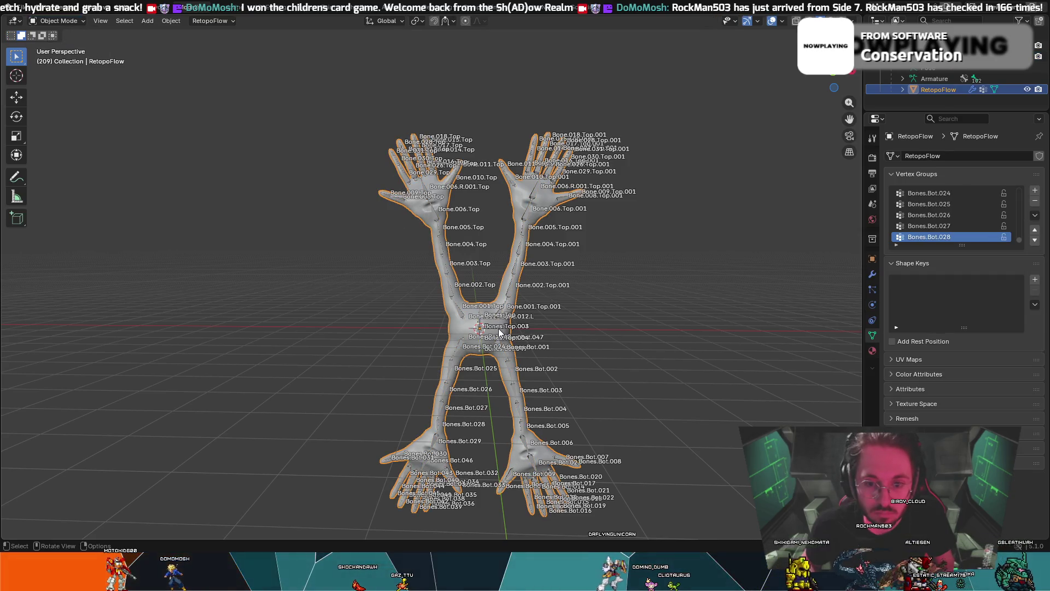
pyautogui.press('g')
pyautogui.press('y')
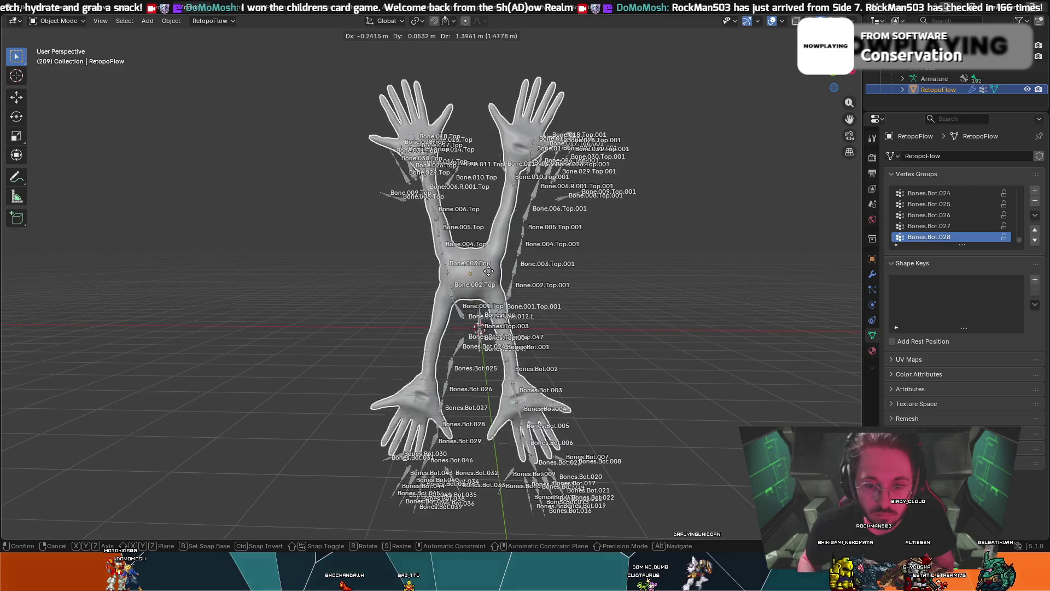
pyautogui.click(696, 256)
pyautogui.rightClick(696, 256)
pyautogui.hotkey('ctrl', 'z')
pyautogui.hotkey('ctrl', 'z')
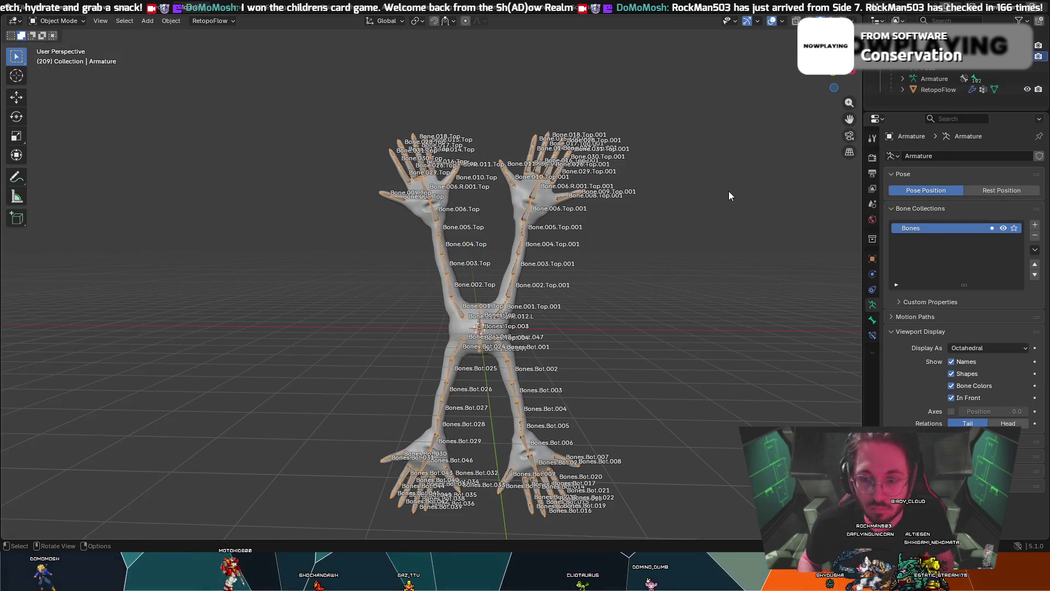
# - Raise the whole armature rig 3.9359 m along Z and put it in Pose Mode
pyautogui.click(478, 332)
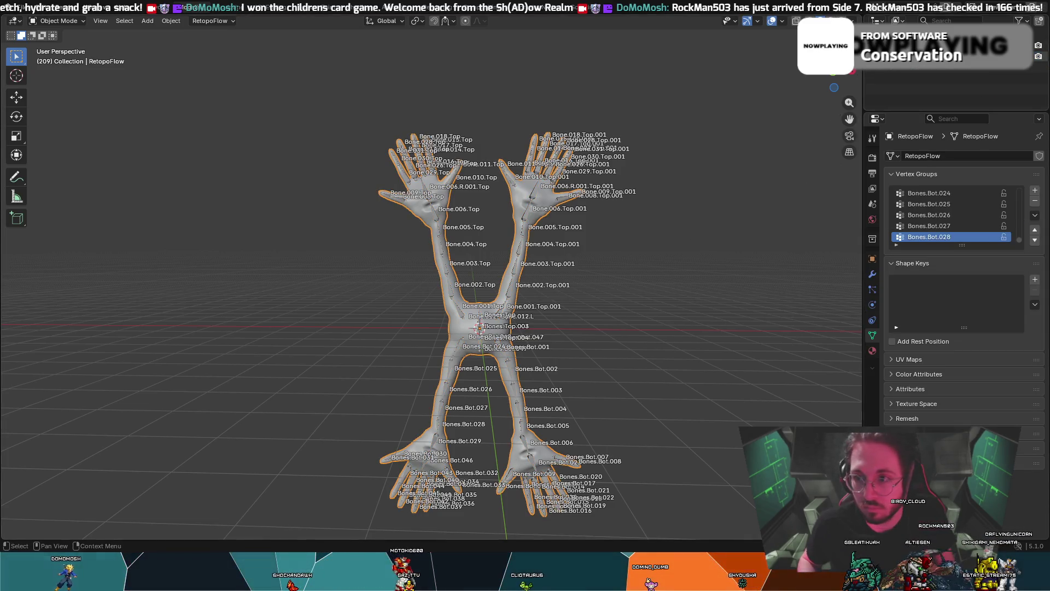
pyautogui.click(479, 332)
pyautogui.press('g')
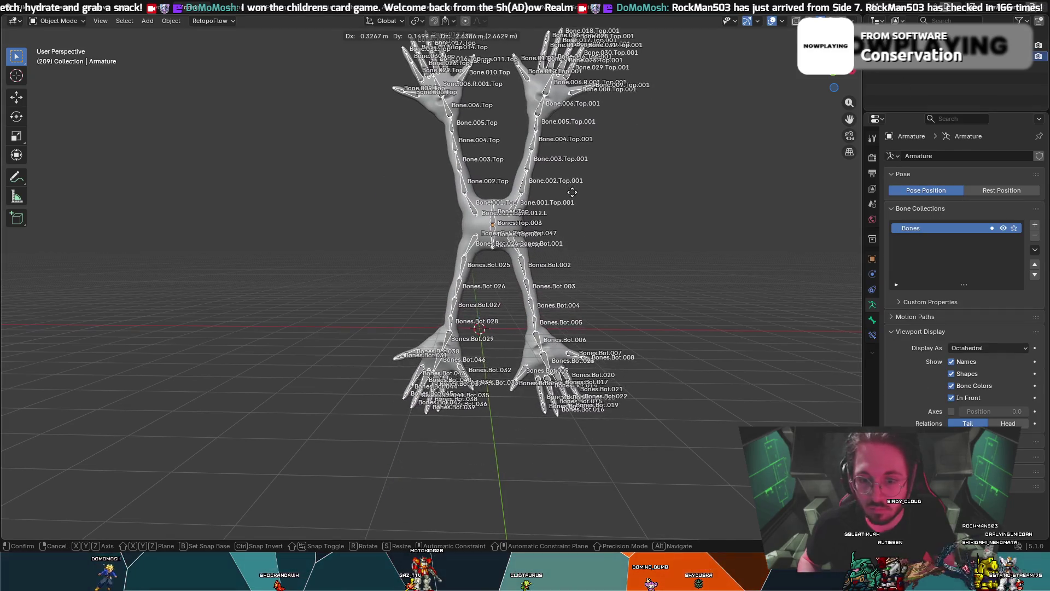
pyautogui.press('z')
pyautogui.click(579, 140)
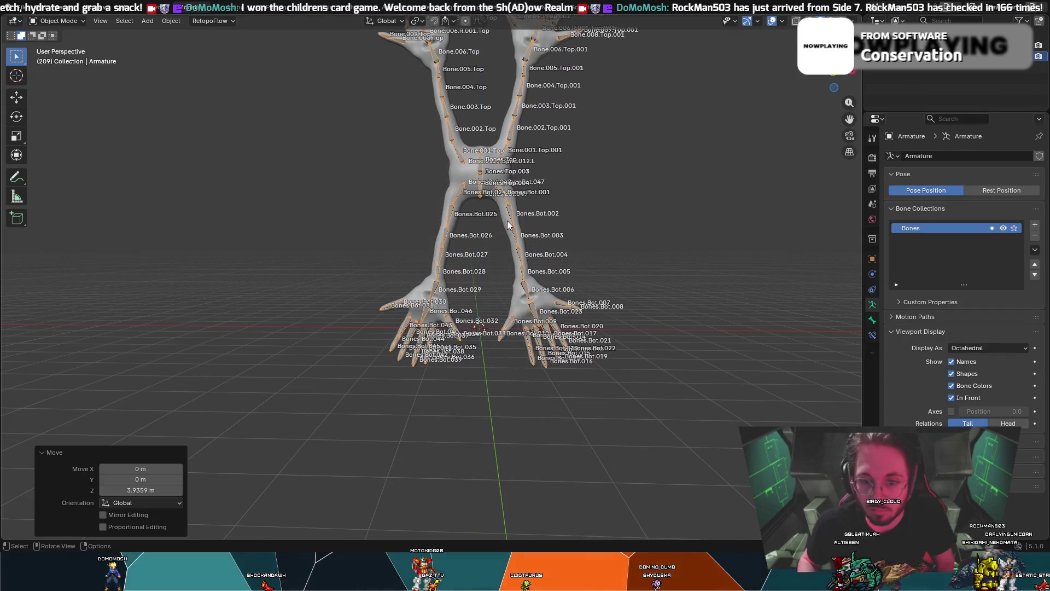
pyautogui.moveTo(579, 140); pyautogui.dragTo(533, 225, button='middle')
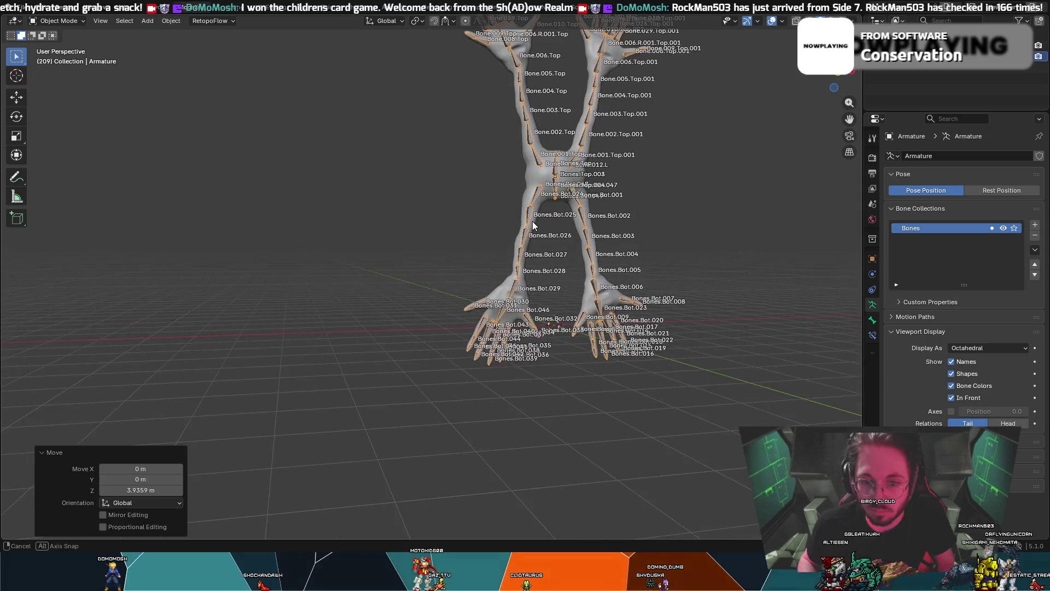
pyautogui.click(68, 24)
pyautogui.click(51, 56)
# - Start rotating the left hand bone Bones.Bot.046, cancel, and orbit toward the feet
pyautogui.click(511, 308)
pyautogui.press('r')
pyautogui.rightClick(502, 300)
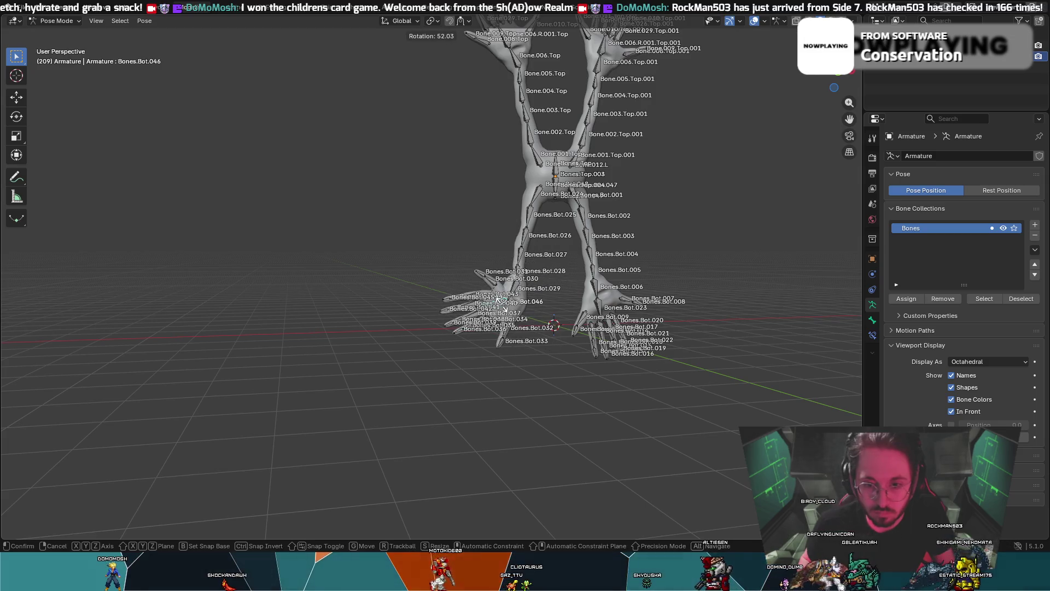
pyautogui.rightClick(503, 308)
pyautogui.moveTo(424, 231)
pyautogui.mouseDown(button='middle')
pyautogui.moveTo(511, 238)
pyautogui.moveTo(532, 253)
pyautogui.moveTo(542, 230)
pyautogui.moveTo(689, 262)
pyautogui.moveTo(2, 286)
pyautogui.mouseUp(button='middle')
pyautogui.scroll(3, 622, 243)
pyautogui.moveTo(347, 277)
pyautogui.mouseDown(button='middle')
pyautogui.moveTo(234, 286)
pyautogui.moveTo(294, 270)
pyautogui.moveTo(347, 278)
pyautogui.mouseUp(button='middle')
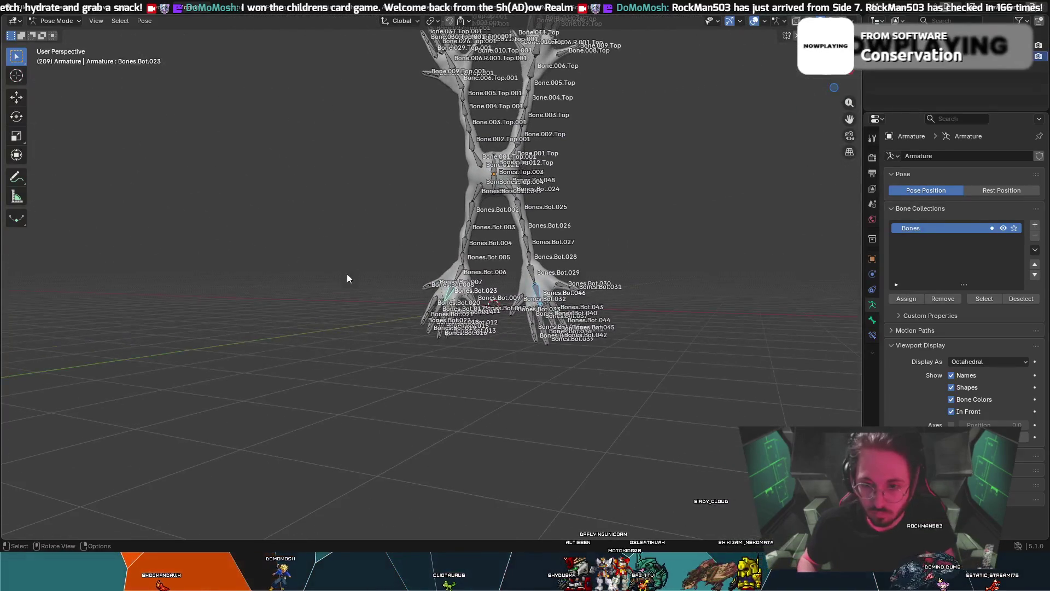
# - Rotate the foot bones about local Z, then 69.4° about global X so they lie flat
pyautogui.press('r')
pyautogui.press('z')
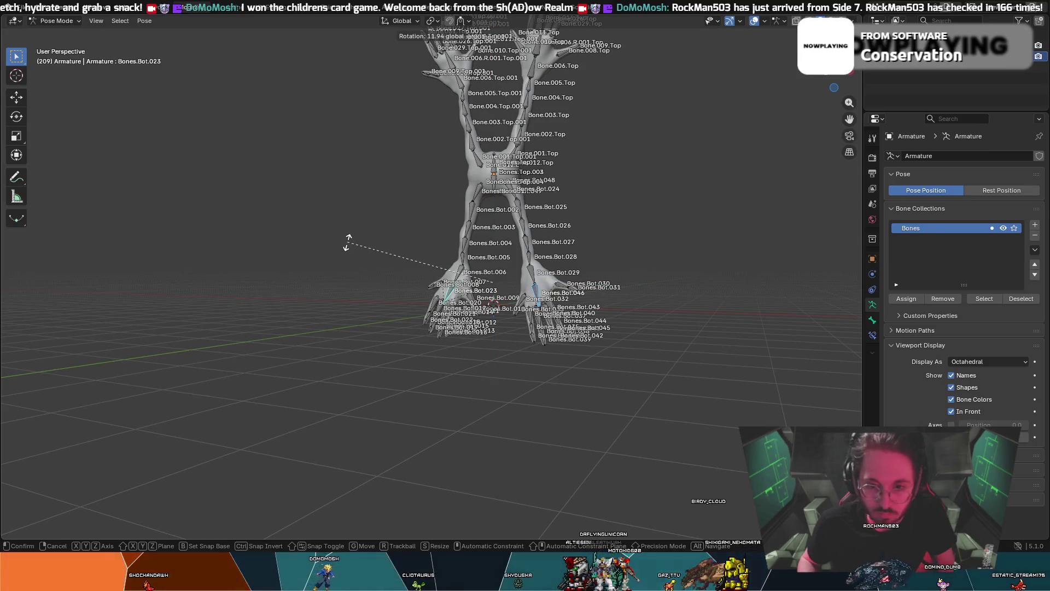
pyautogui.press('z')
pyautogui.click(457, 334)
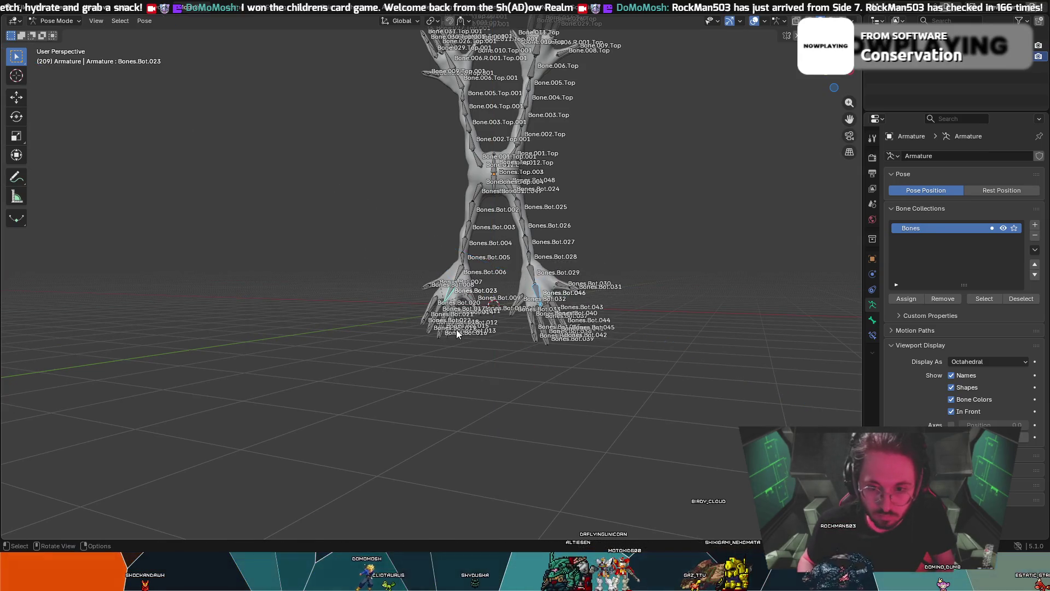
pyautogui.press('r')
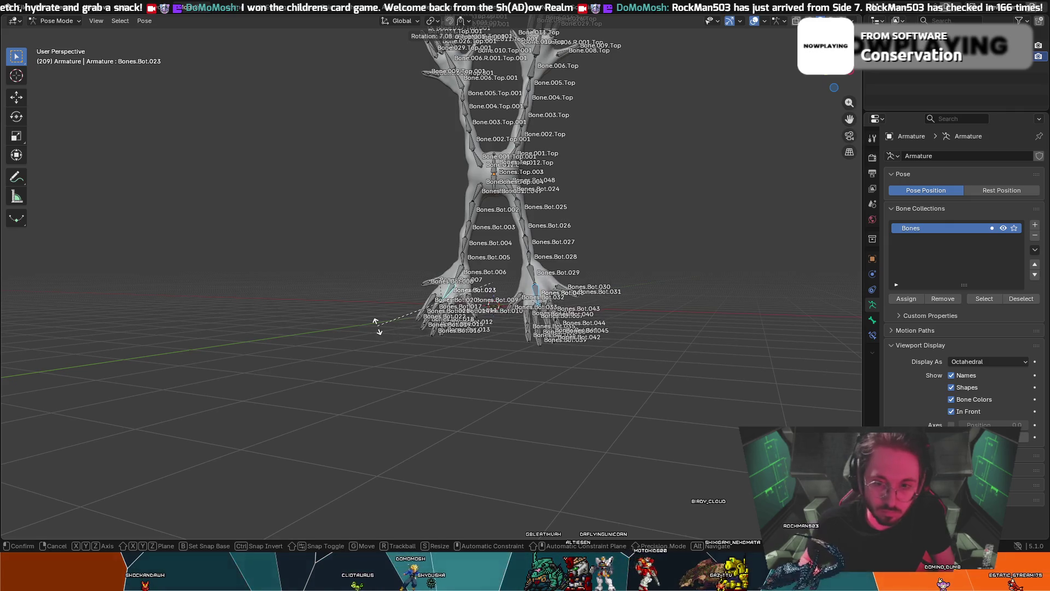
pyautogui.press('x')
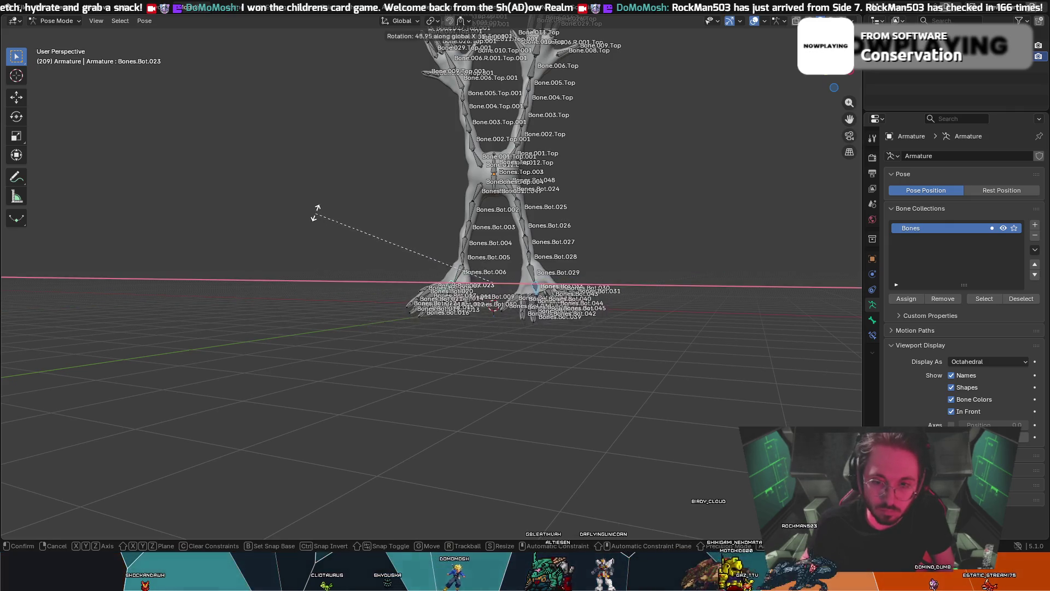
pyautogui.click(343, 149)
# - Hide the bone name labels in the viewport
pyautogui.moveTo(350, 153)
pyautogui.mouseDown(button='middle')
pyautogui.moveTo(664, 153)
pyautogui.moveTo(596, 150)
pyautogui.moveTo(548, 203)
pyautogui.moveTo(686, 227)
pyautogui.moveTo(596, 207)
pyautogui.moveTo(633, 241)
pyautogui.moveTo(651, 291)
pyautogui.moveTo(641, 301)
pyautogui.moveTo(604, 282)
pyautogui.moveTo(645, 270)
pyautogui.moveTo(663, 218)
pyautogui.mouseUp(button='middle')
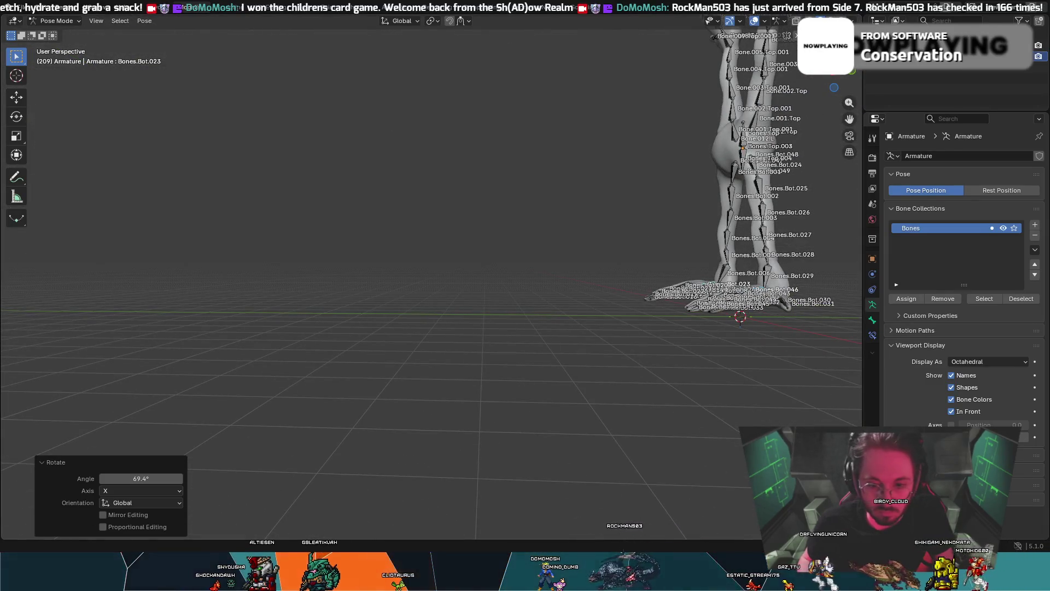
pyautogui.moveTo(642, 362)
pyautogui.mouseDown(button='middle')
pyautogui.moveTo(619, 344)
pyautogui.moveTo(349, 386)
pyautogui.moveTo(509, 344)
pyautogui.moveTo(851, 402)
pyautogui.mouseUp(button='middle')
pyautogui.click(951, 375)
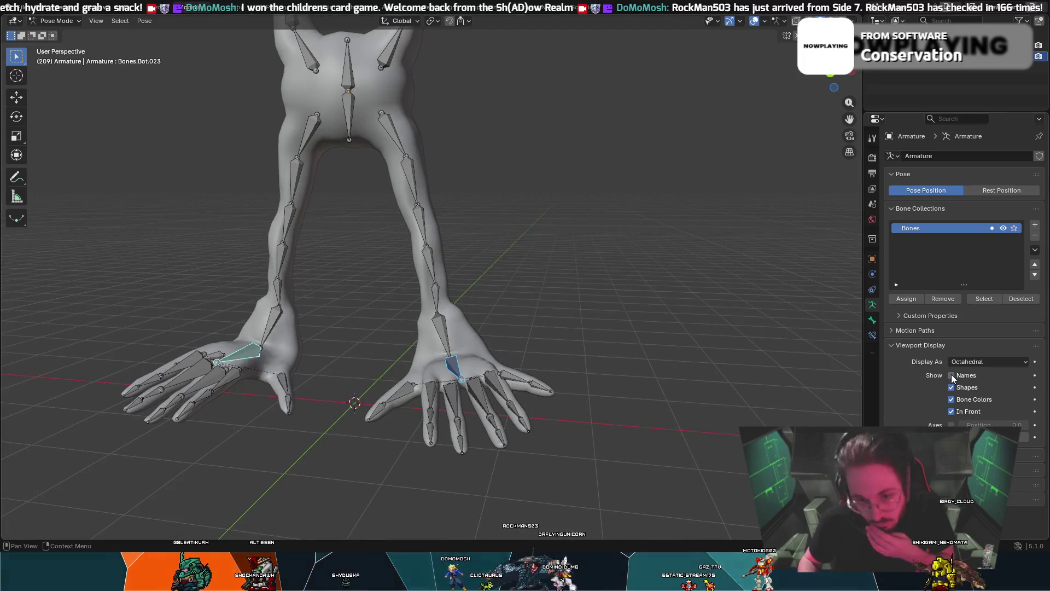
# - Rotate the right ankle bone Bones.Bot.029 by 12°
pyautogui.moveTo(444, 416)
pyautogui.mouseDown(button='middle')
pyautogui.moveTo(469, 372)
pyautogui.moveTo(394, 378)
pyautogui.moveTo(518, 358)
pyautogui.mouseUp(button='middle')
pyautogui.click(434, 338)
pyautogui.keyDown('shift'); pyautogui.click(260, 322); pyautogui.keyUp('shift')
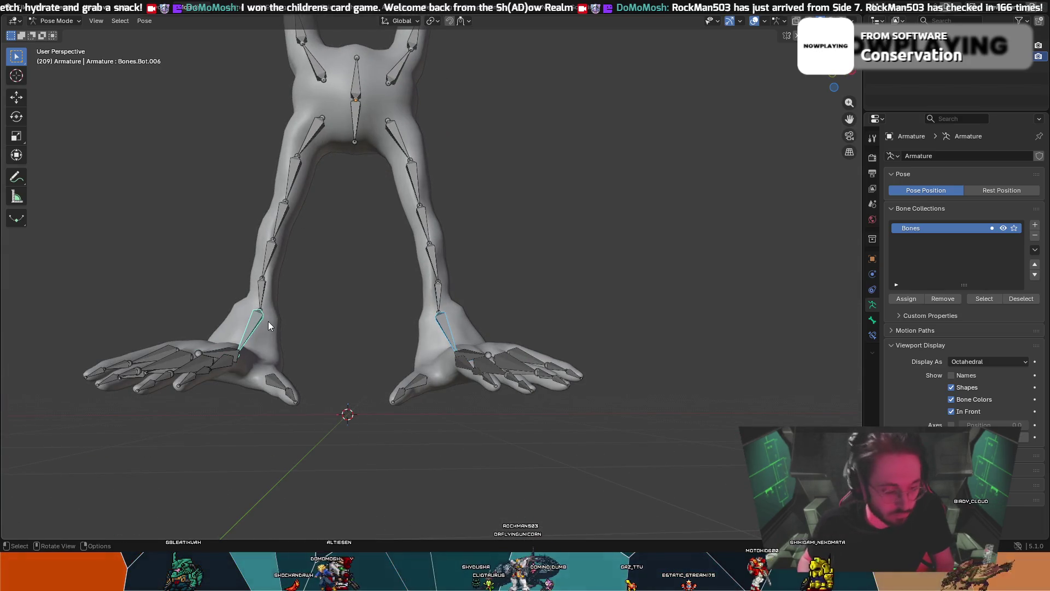
pyautogui.press('r')
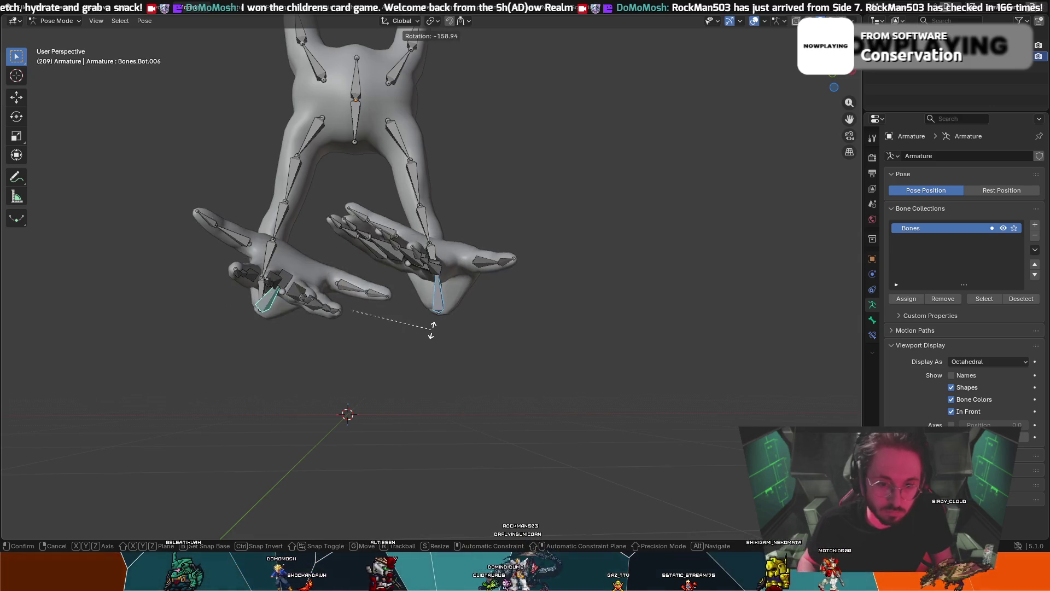
pyautogui.press('Escape')
pyautogui.moveTo(322, 331); pyautogui.dragTo(326, 350, button='middle')
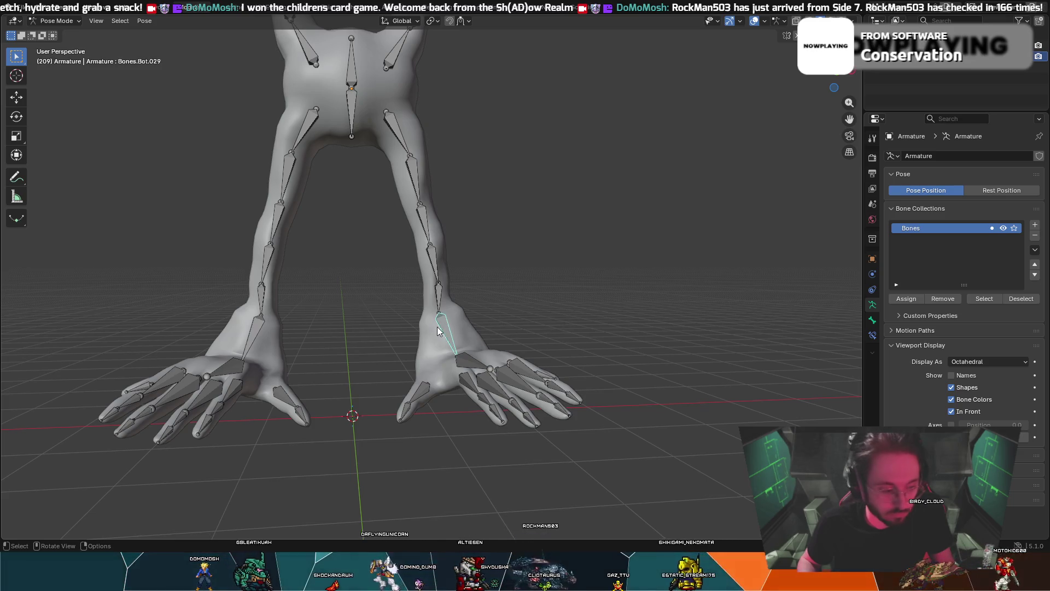
pyautogui.press('r')
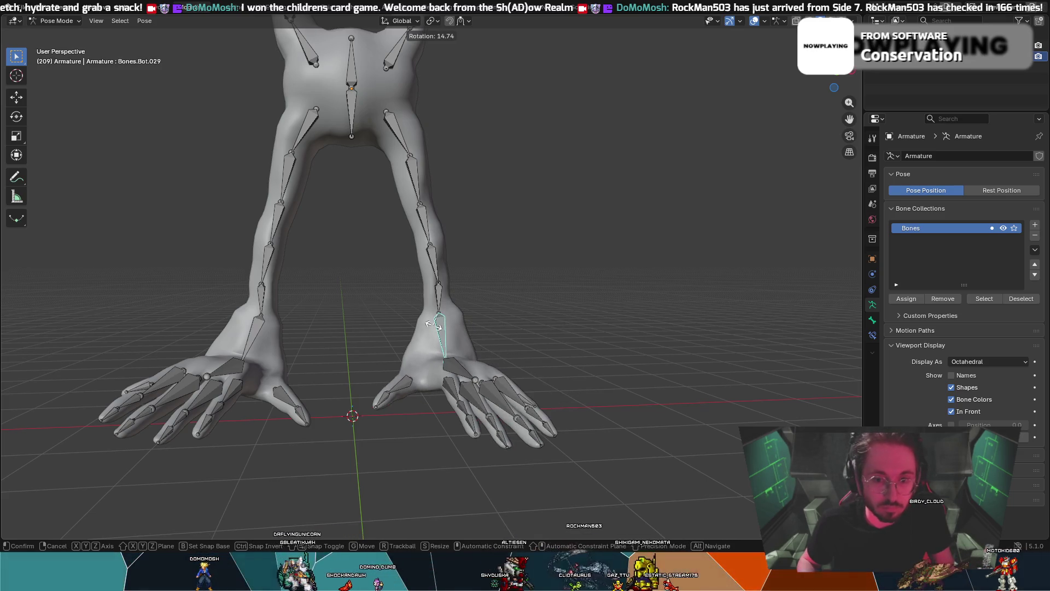
pyautogui.write('13')
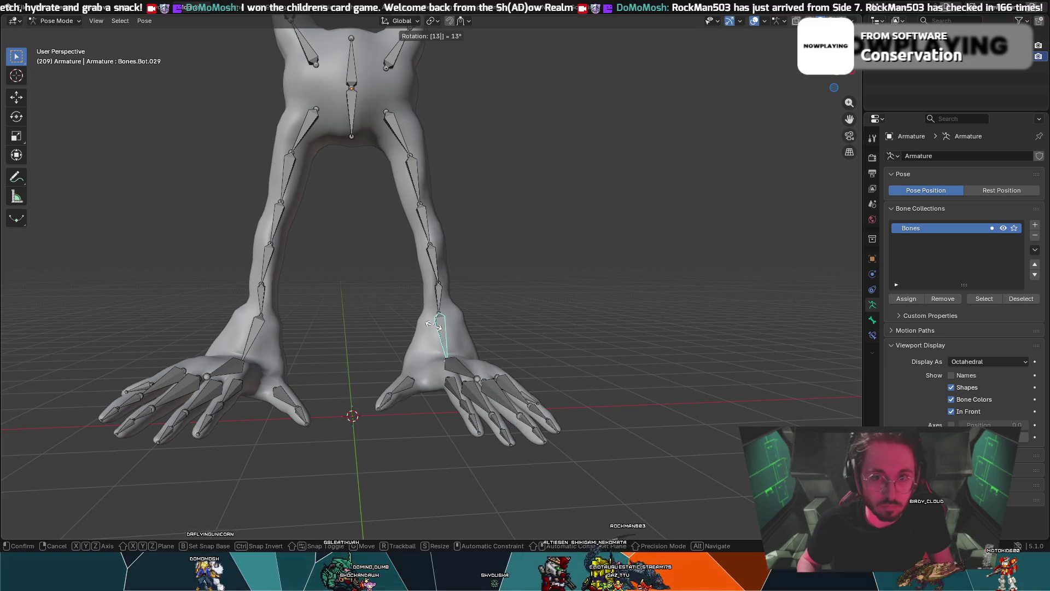
pyautogui.write('12')
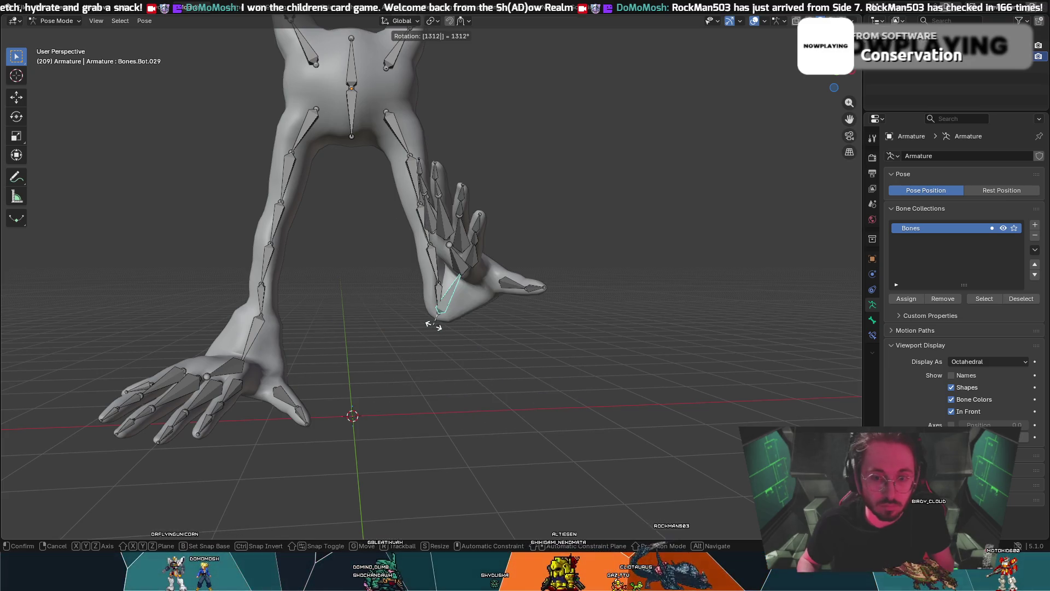
pyautogui.press('Escape')
pyautogui.write('r')
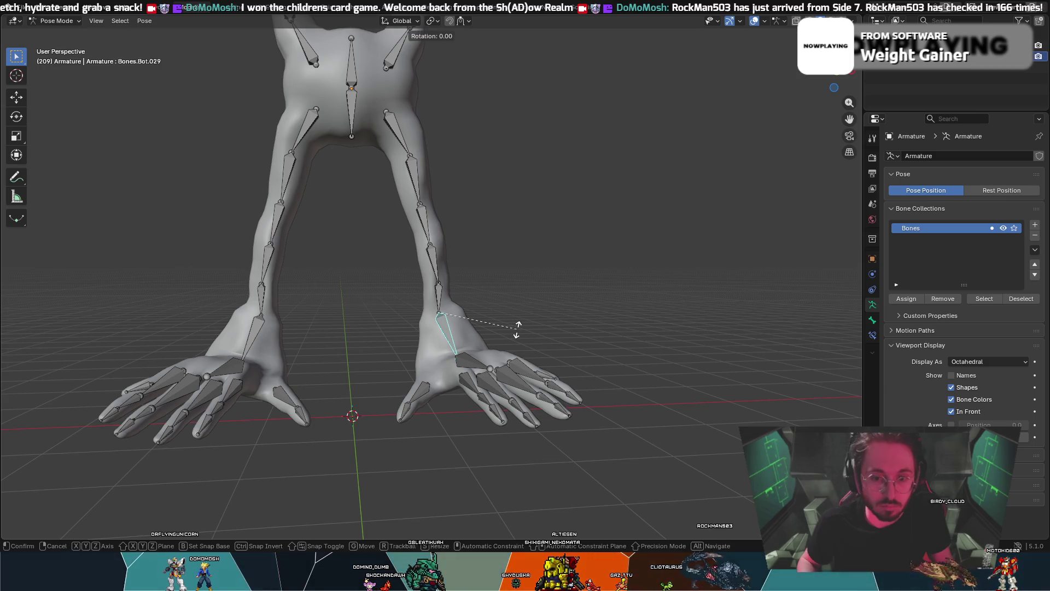
pyautogui.write('12')
pyautogui.press('Return')
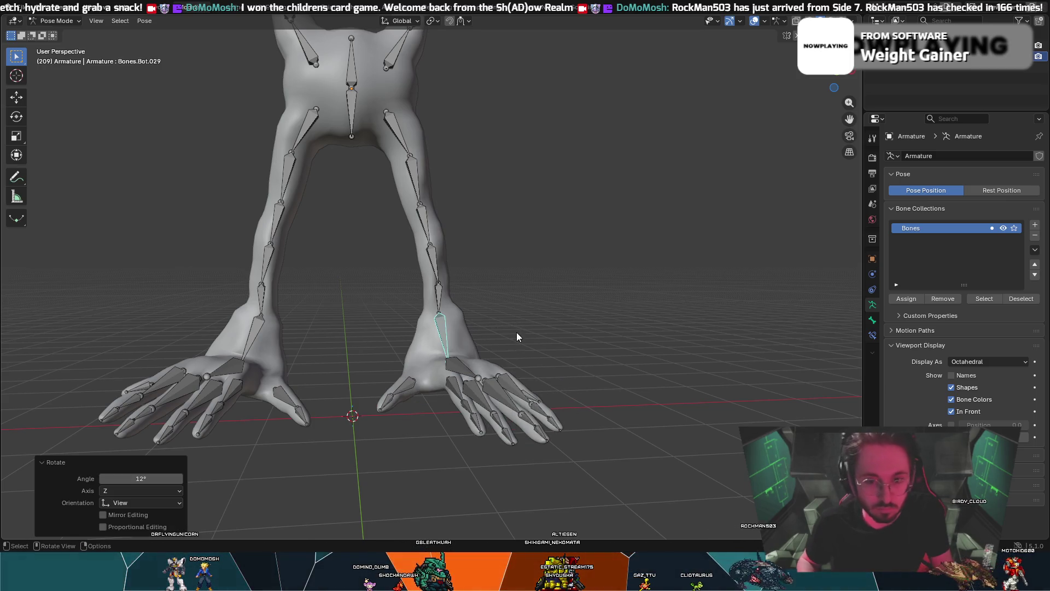
# - Rotate the left ankle bone by -12°
pyautogui.click(263, 331)
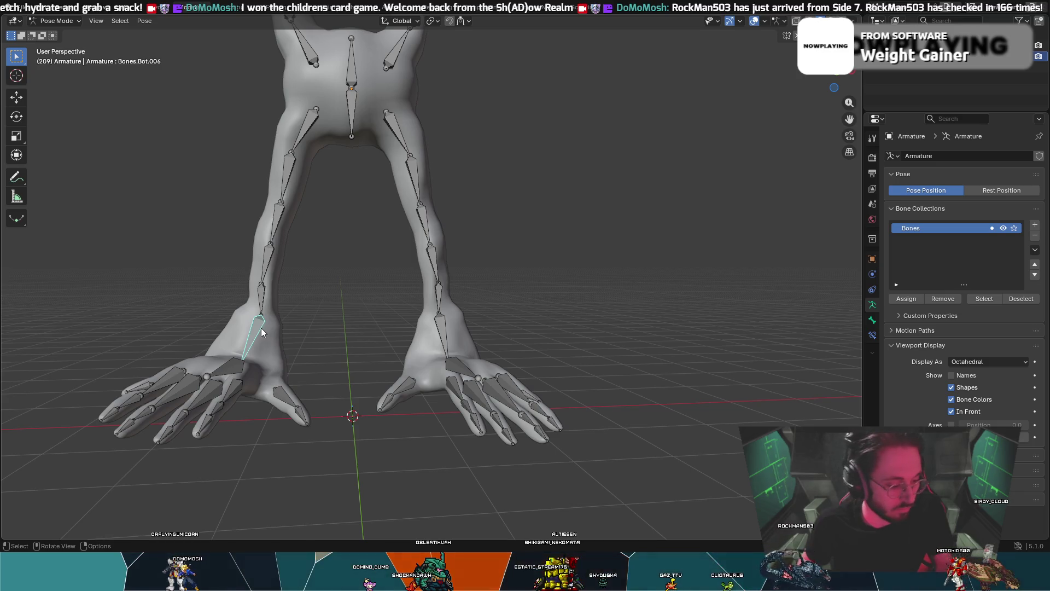
pyautogui.press('r')
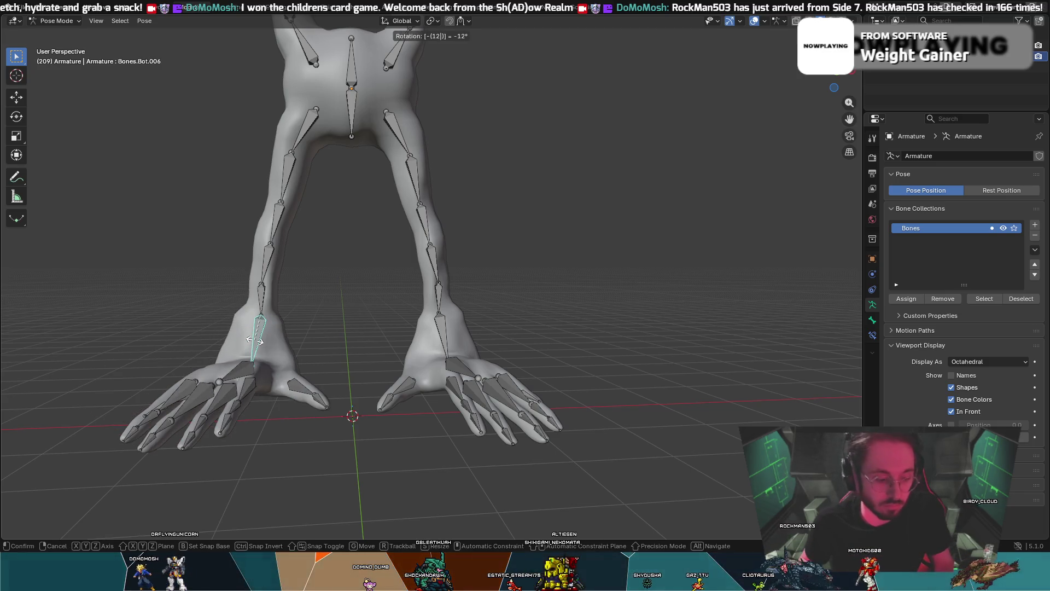
pyautogui.click(255, 341)
# - Tilt the right foot 17.3° about the global X axis
pyautogui.moveTo(295, 372)
pyautogui.mouseDown(button='middle')
pyautogui.moveTo(386, 349)
pyautogui.moveTo(261, 353)
pyautogui.moveTo(350, 362)
pyautogui.mouseUp(button='middle')
pyautogui.click(431, 342)
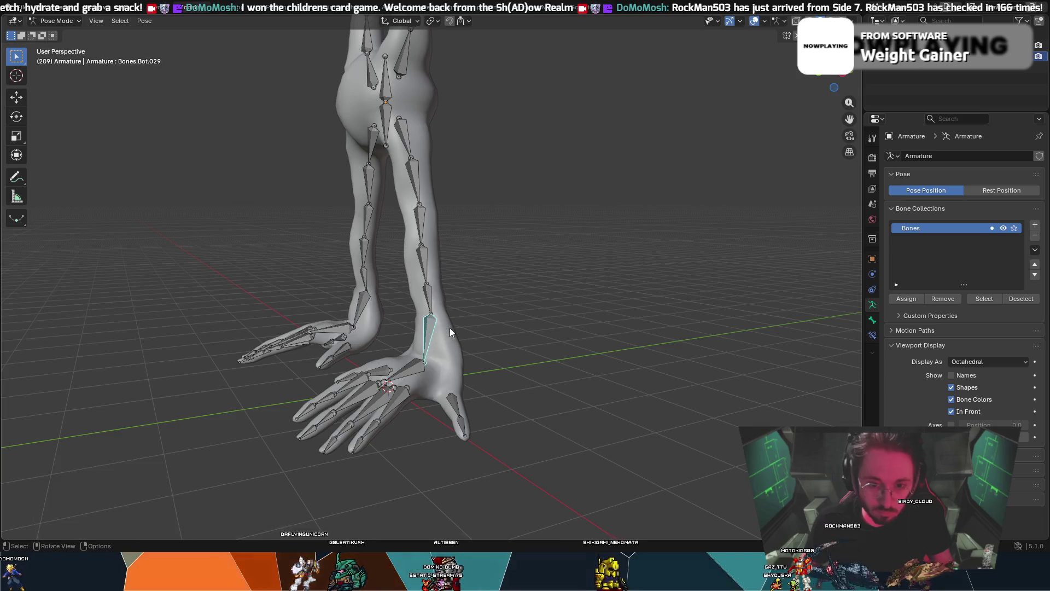
pyautogui.moveTo(391, 301); pyautogui.dragTo(360, 294, button='middle')
pyautogui.press('r')
pyautogui.press('x')
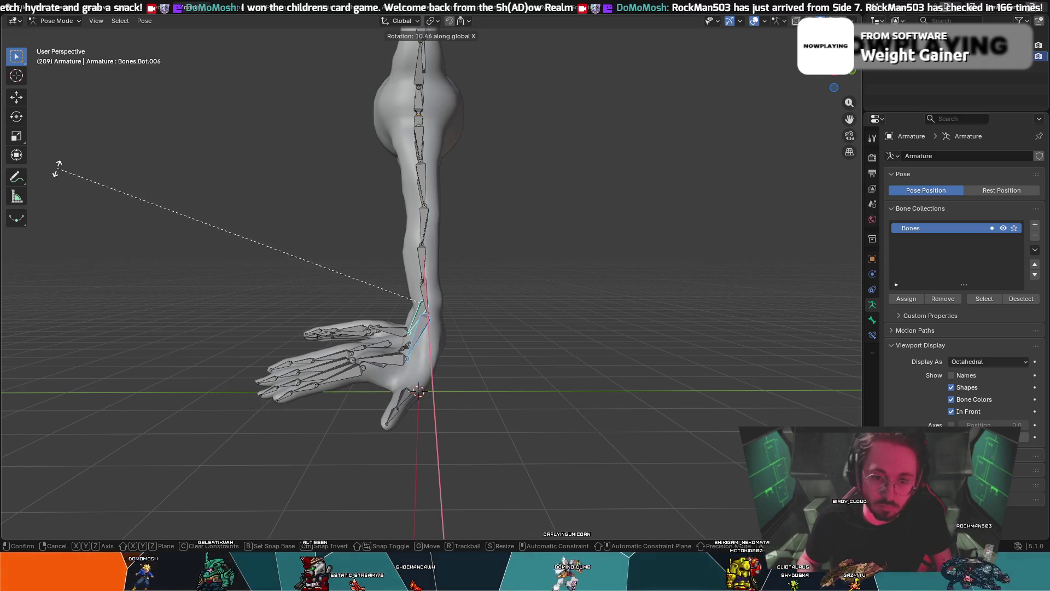
pyautogui.click(21, 100)
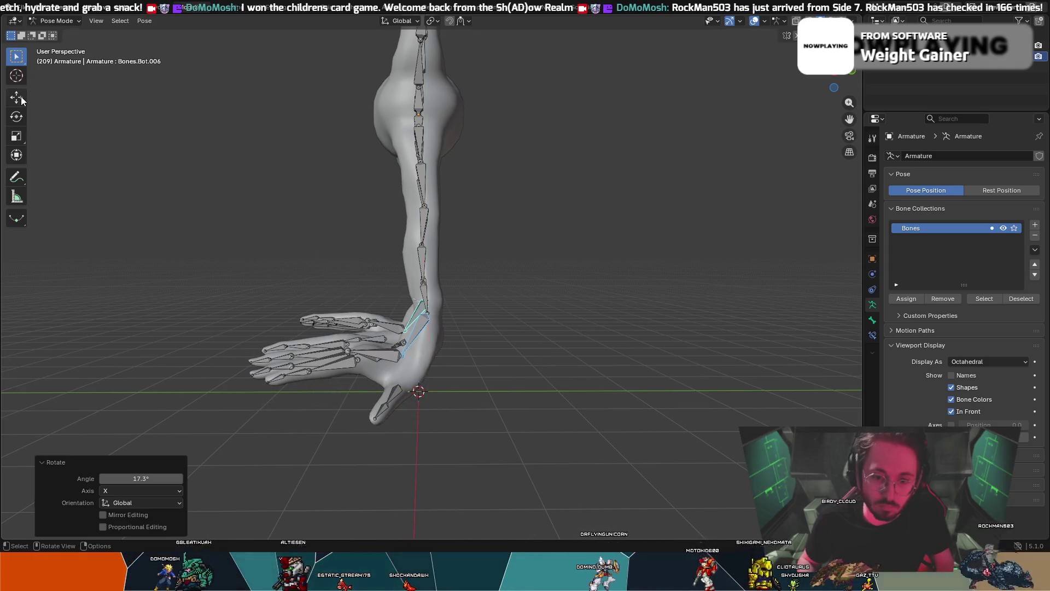
# - Tilt two toe bones of the right foot about the global X axis
pyautogui.click(384, 345)
pyautogui.keyDown('shift'); pyautogui.click(385, 326); pyautogui.keyUp('shift')
pyautogui.press('z')
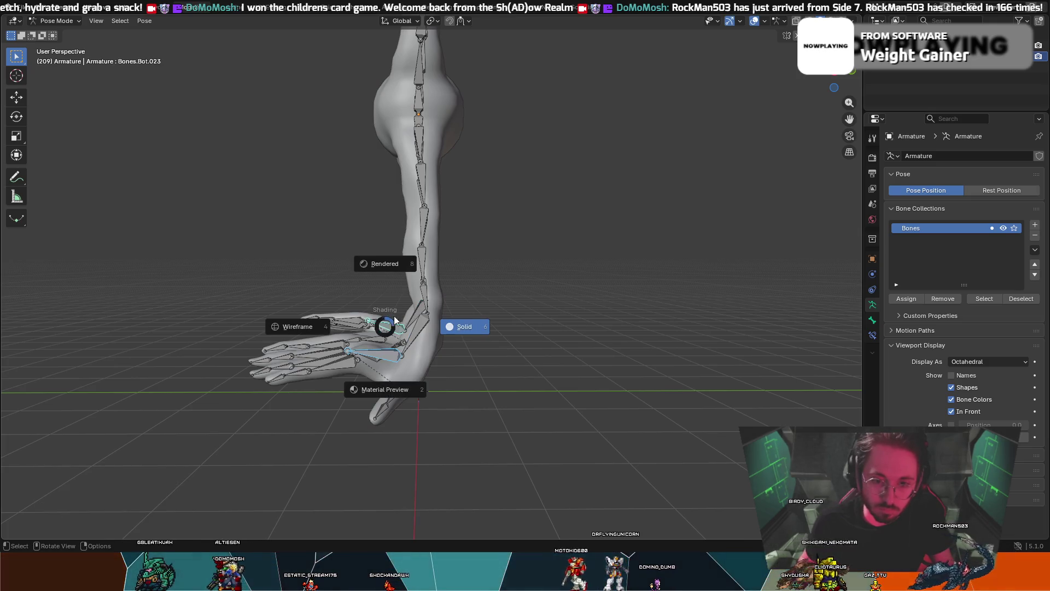
pyautogui.click(390, 214)
pyautogui.rightClick(389, 212)
pyautogui.press('z')
pyautogui.click(523, 244)
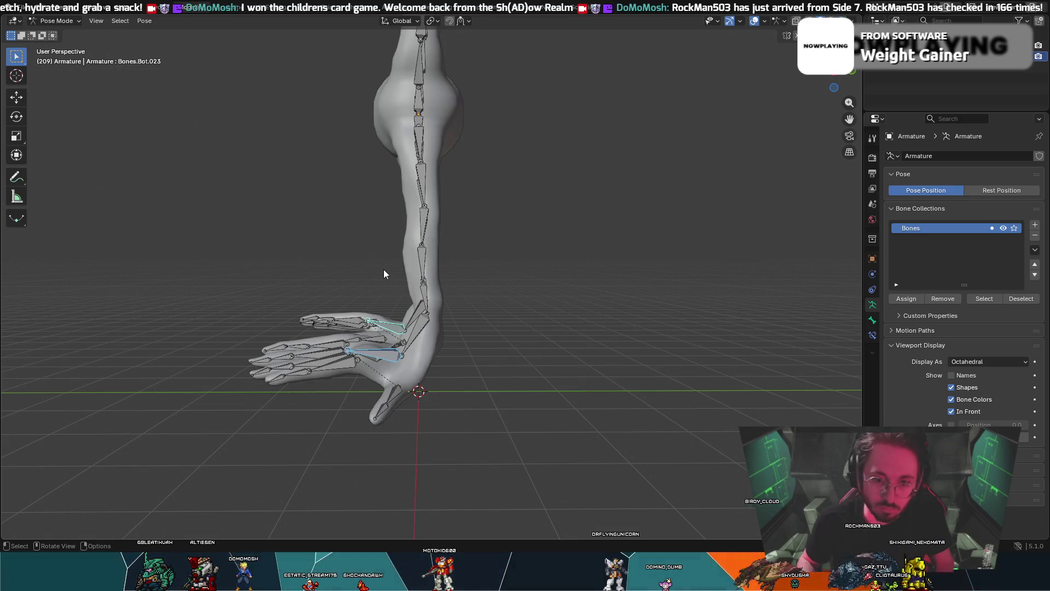
pyautogui.press('r')
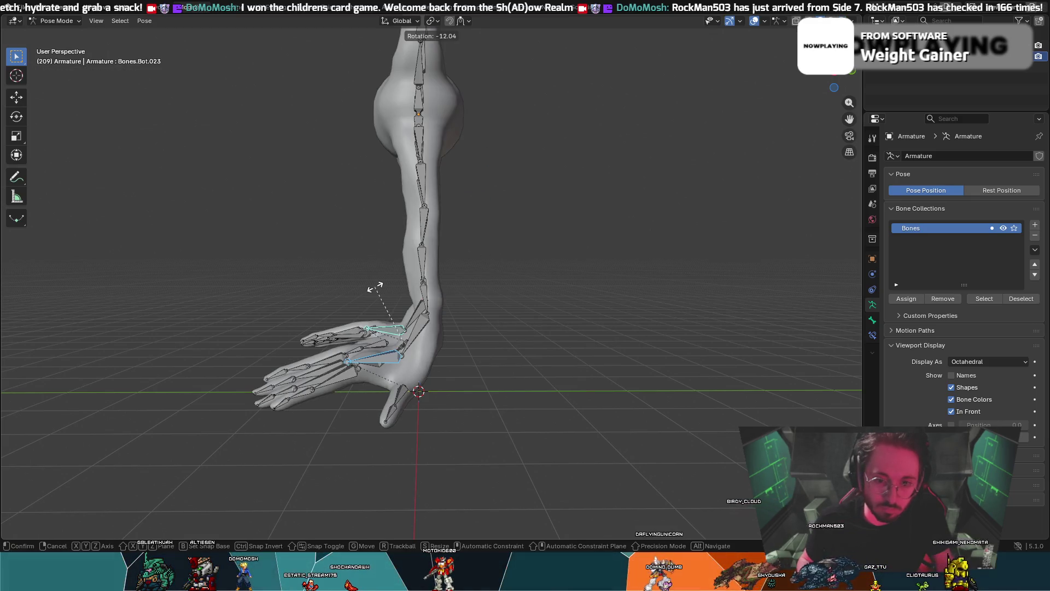
pyautogui.press('x')
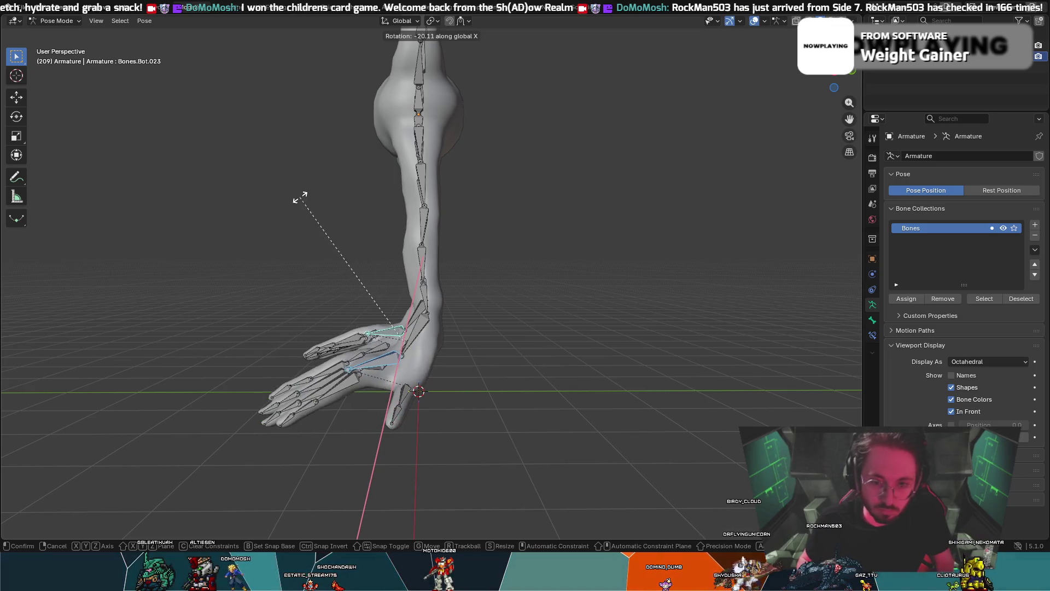
pyautogui.click(291, 251)
# - Rotate the left-foot toe bones 20.1° about the global X axis
pyautogui.moveTo(291, 251)
pyautogui.mouseDown(button='middle')
pyautogui.moveTo(423, 224)
pyautogui.moveTo(482, 251)
pyautogui.moveTo(383, 221)
pyautogui.moveTo(328, 264)
pyautogui.mouseUp(button='middle')
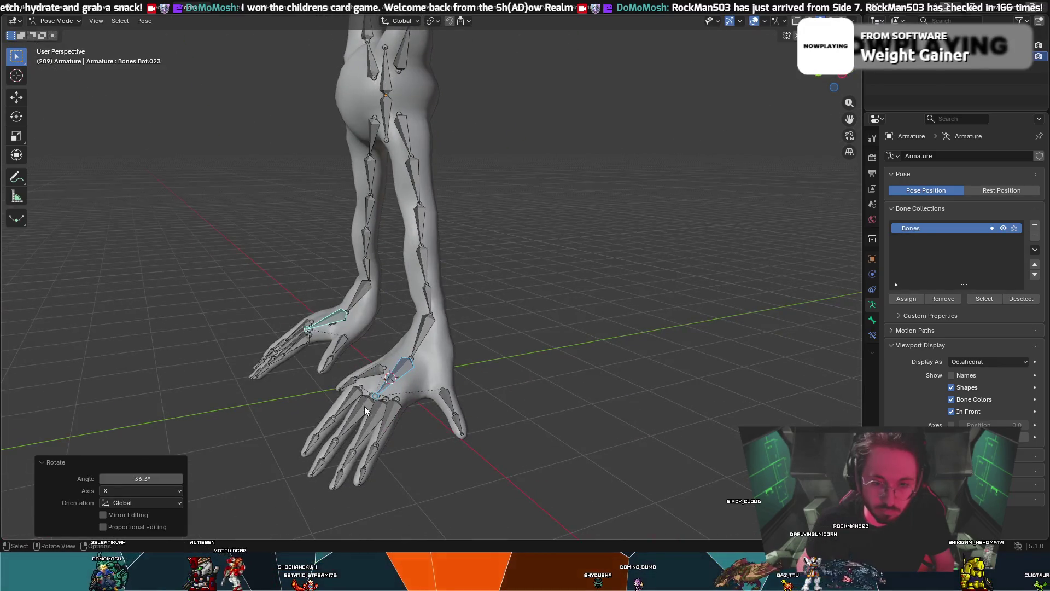
pyautogui.click(385, 429)
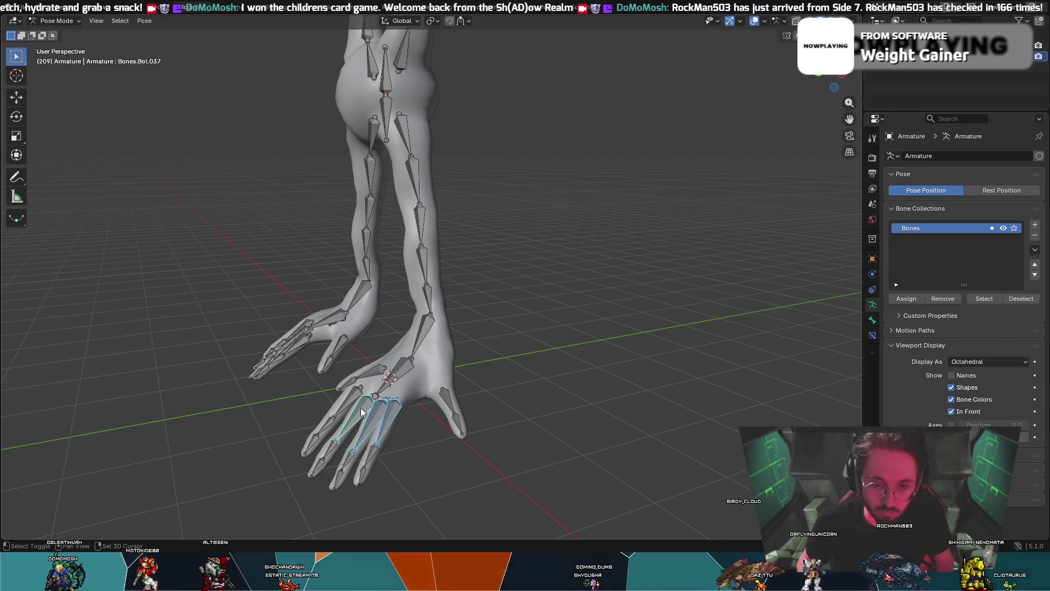
pyautogui.moveTo(353, 403)
pyautogui.mouseDown(button='middle')
pyautogui.moveTo(300, 376)
pyautogui.moveTo(352, 382)
pyautogui.mouseUp(button='middle')
pyautogui.keyDown('shift'); pyautogui.click(239, 394); pyautogui.keyUp('shift')
pyautogui.keyDown('shift'); pyautogui.click(218, 388); pyautogui.keyUp('shift')
pyautogui.keyDown('shift'); pyautogui.click(222, 376); pyautogui.keyUp('shift')
pyautogui.press('r')
pyautogui.press('x')
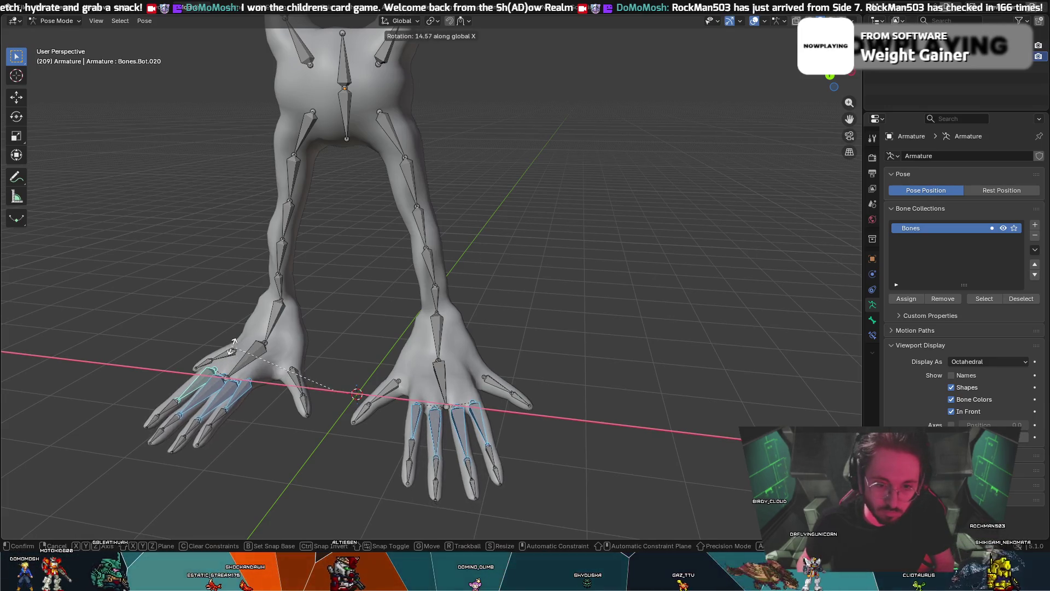
pyautogui.click(234, 340)
# - Rotate the same toe bones a further 8.61° about X
pyautogui.moveTo(234, 340)
pyautogui.mouseDown(button='middle')
pyautogui.moveTo(278, 298)
pyautogui.moveTo(244, 313)
pyautogui.moveTo(363, 316)
pyautogui.moveTo(228, 311)
pyautogui.mouseUp(button='middle')
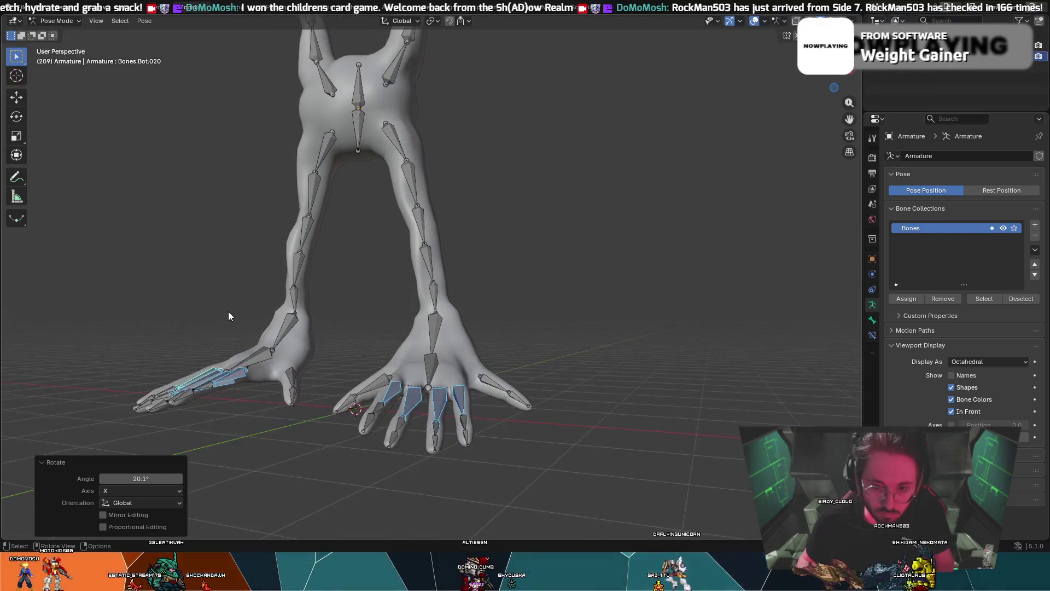
pyautogui.press('r')
pyautogui.press('x')
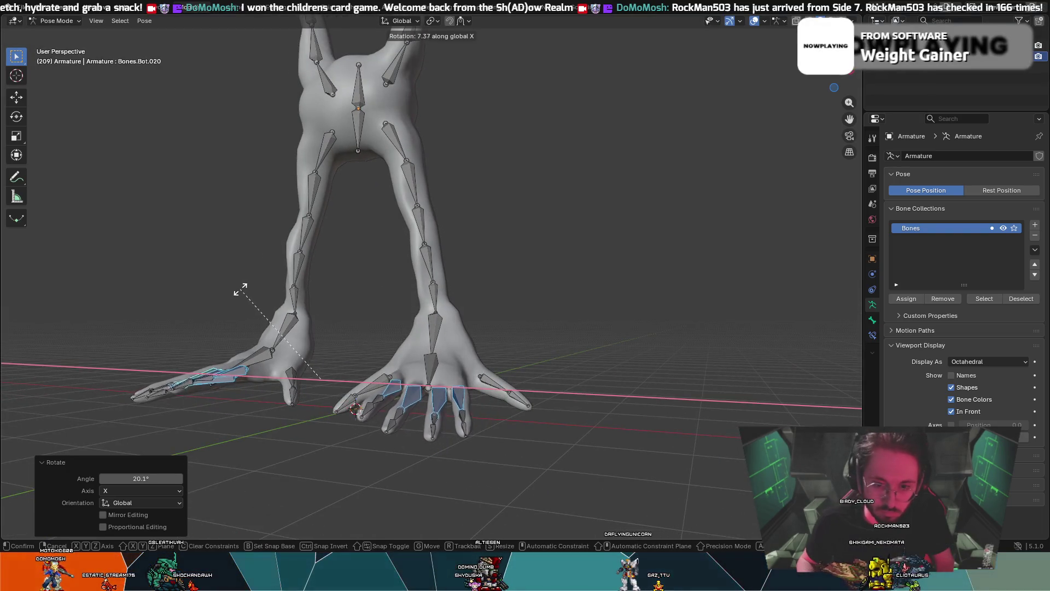
pyautogui.click(242, 287)
# - Select toe bones on both feet and try an X/Z rotation, then cancel it
pyautogui.moveTo(243, 287)
pyautogui.mouseDown(button='middle')
pyautogui.moveTo(325, 293)
pyautogui.moveTo(322, 284)
pyautogui.moveTo(323, 299)
pyautogui.moveTo(261, 299)
pyautogui.moveTo(513, 305)
pyautogui.moveTo(294, 295)
pyautogui.moveTo(317, 354)
pyautogui.mouseUp(button='middle')
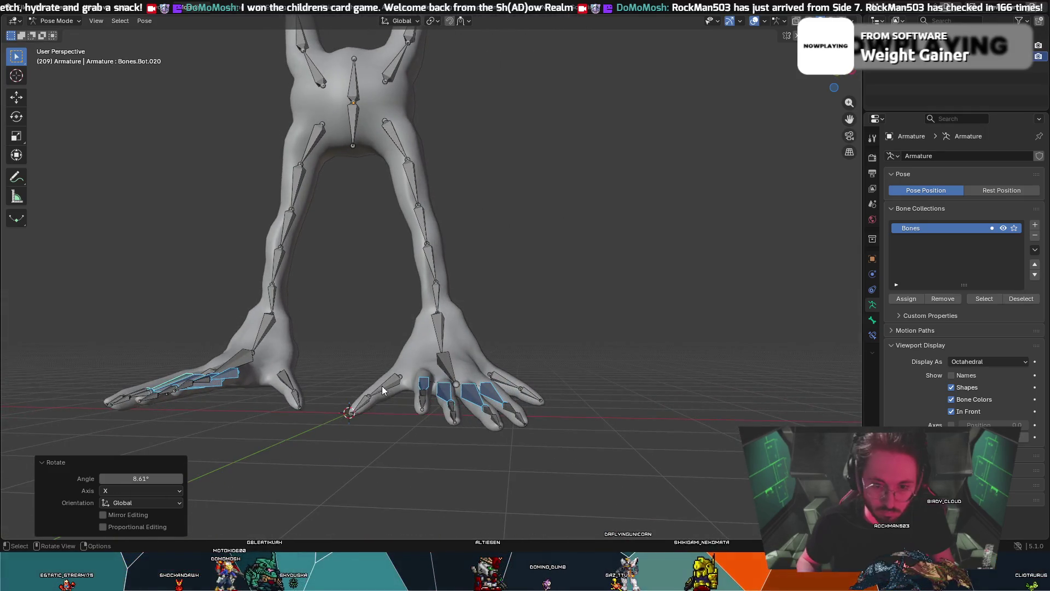
pyautogui.click(400, 384)
pyautogui.keyDown('shift'); pyautogui.click(504, 377); pyautogui.keyUp('shift')
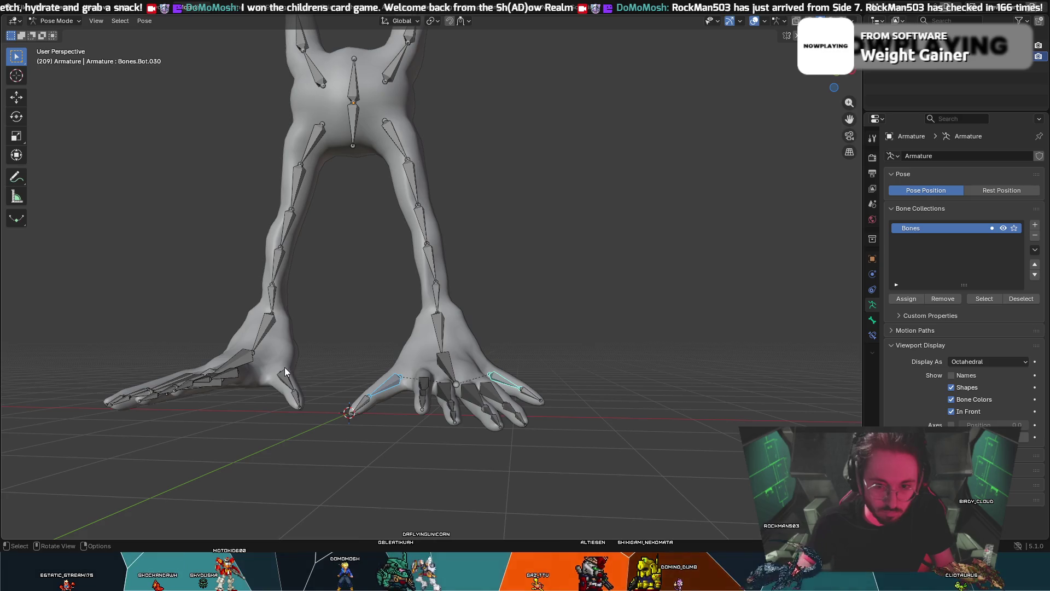
pyautogui.moveTo(283, 383); pyautogui.dragTo(309, 390, button='middle')
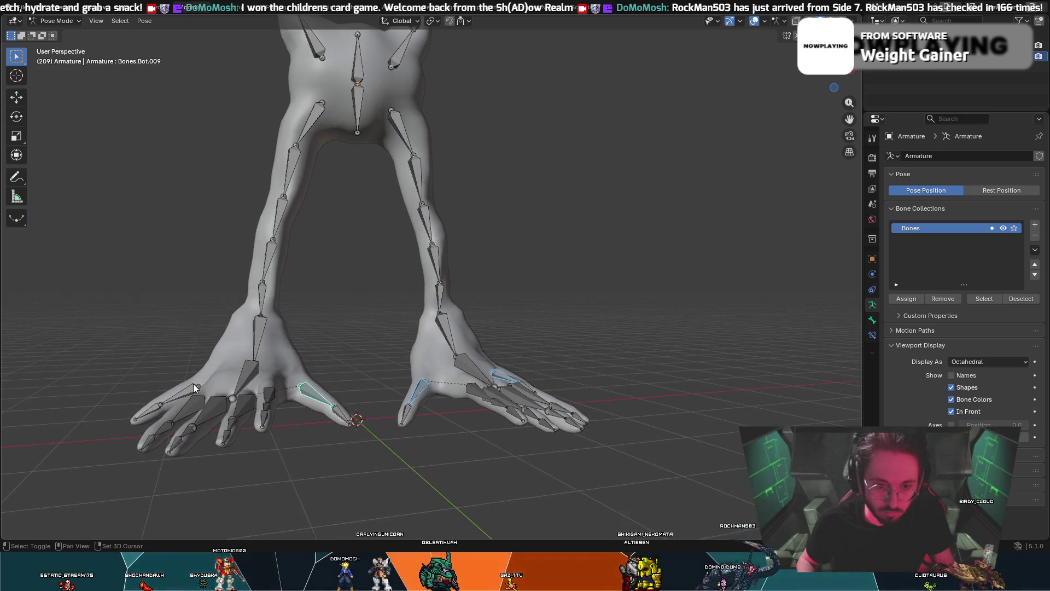
pyautogui.keyDown('shift'); pyautogui.click(193, 383); pyautogui.keyUp('shift')
pyautogui.press('r')
pyautogui.press('x')
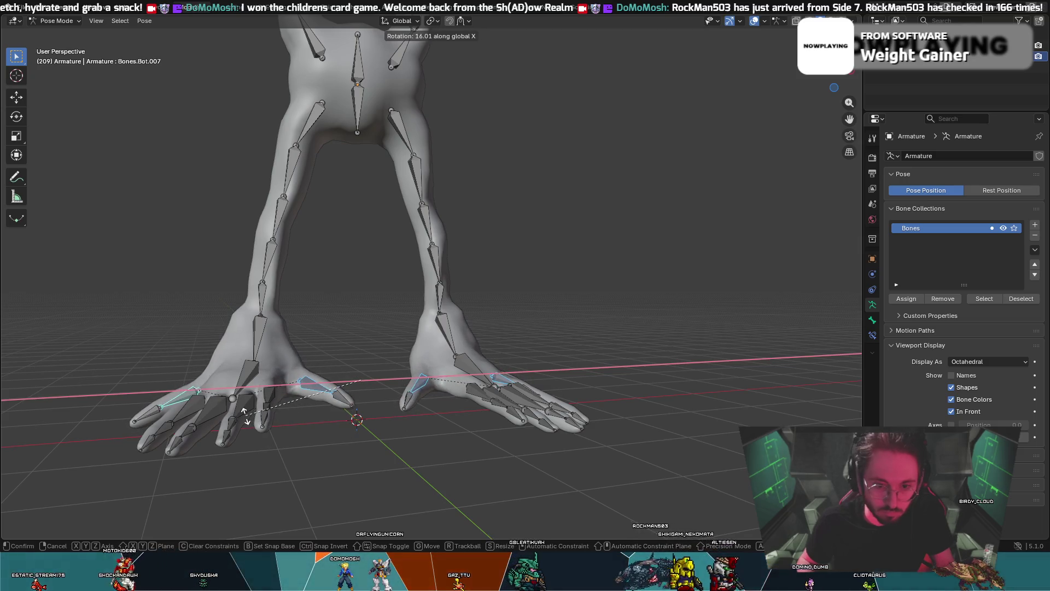
pyautogui.press('z')
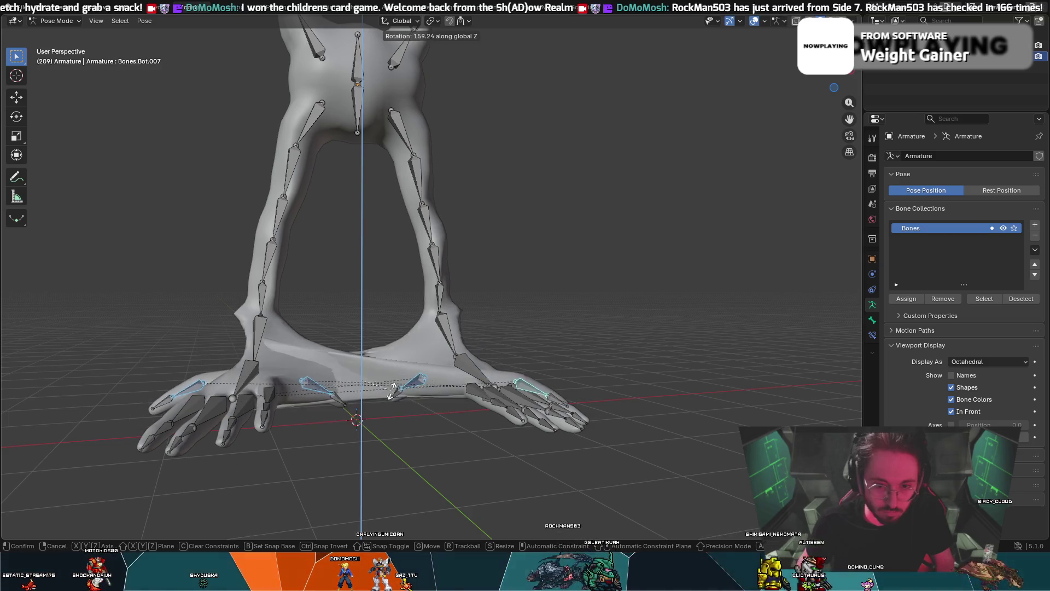
pyautogui.press('Escape')
pyautogui.press('c')
pyautogui.press('Escape')
# - Rotate the inner toe tip bones of both feet
pyautogui.moveTo(291, 359)
pyautogui.mouseDown(button='middle')
pyautogui.moveTo(194, 360)
pyautogui.moveTo(297, 387)
pyautogui.mouseUp(button='middle')
pyautogui.click(332, 433)
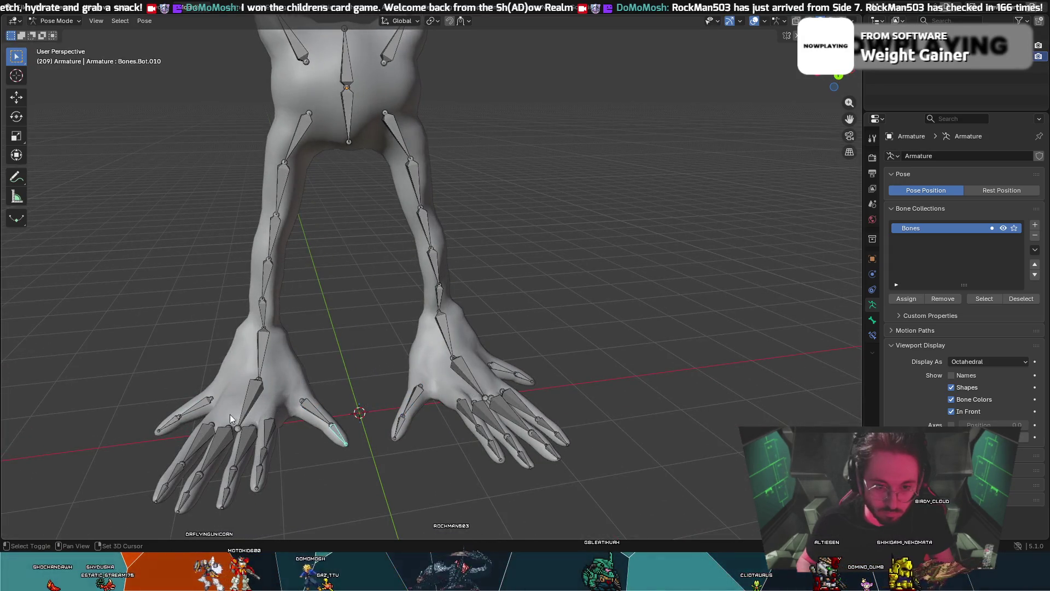
pyautogui.keyDown('shift'); pyautogui.click(169, 422); pyautogui.keyUp('shift')
pyautogui.keyDown('shift'); pyautogui.click(399, 427); pyautogui.keyUp('shift')
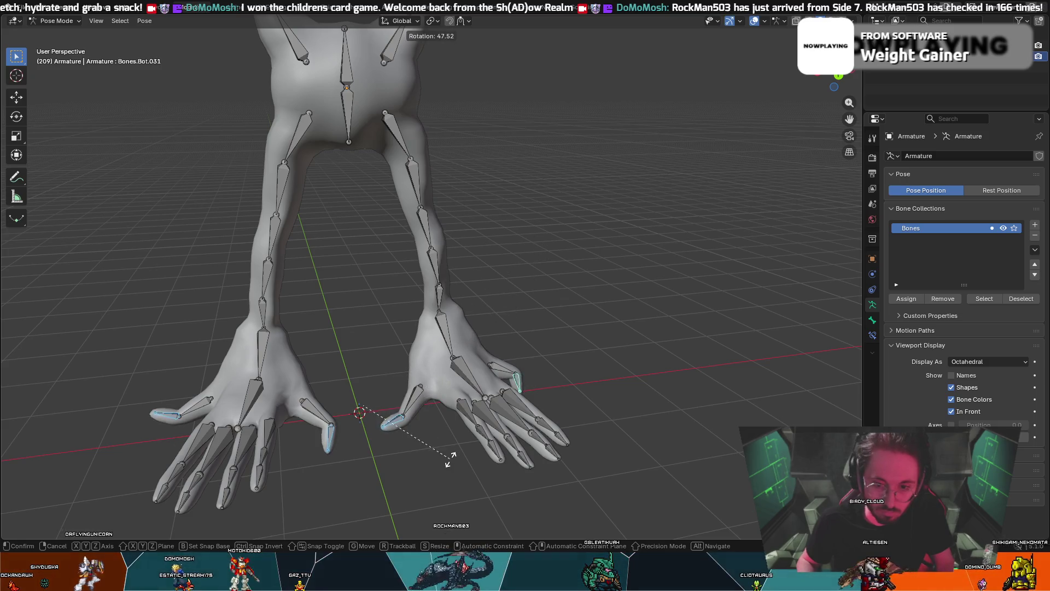
pyautogui.click(509, 470)
# - Rotate the selected foot bones, including Bones.Bot.011, -3.24° about global X
pyautogui.hotkey('alt', 'z')
pyautogui.press('z')
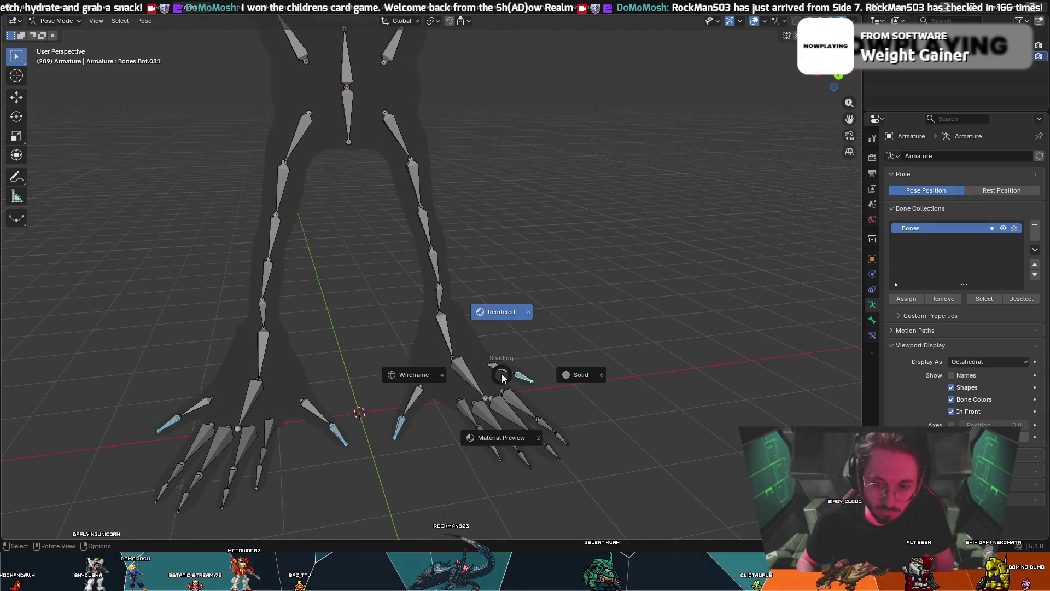
pyautogui.click(598, 376)
pyautogui.moveTo(563, 314)
pyautogui.mouseDown(button='middle')
pyautogui.moveTo(525, 295)
pyautogui.moveTo(570, 300)
pyautogui.moveTo(475, 330)
pyautogui.moveTo(448, 354)
pyautogui.moveTo(440, 398)
pyautogui.mouseUp(button='middle')
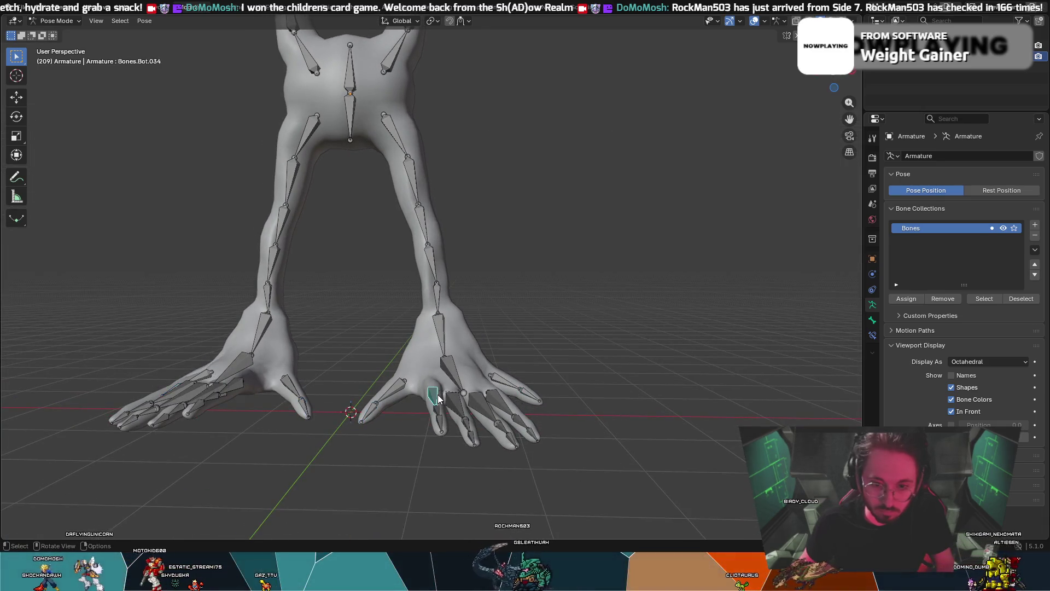
pyautogui.rightClick(211, 375)
pyautogui.moveTo(350, 368)
pyautogui.mouseDown(button='middle')
pyautogui.moveTo(276, 407)
pyautogui.moveTo(302, 393)
pyautogui.moveTo(300, 383)
pyautogui.mouseUp(button='middle')
pyautogui.press('r')
pyautogui.press('x')
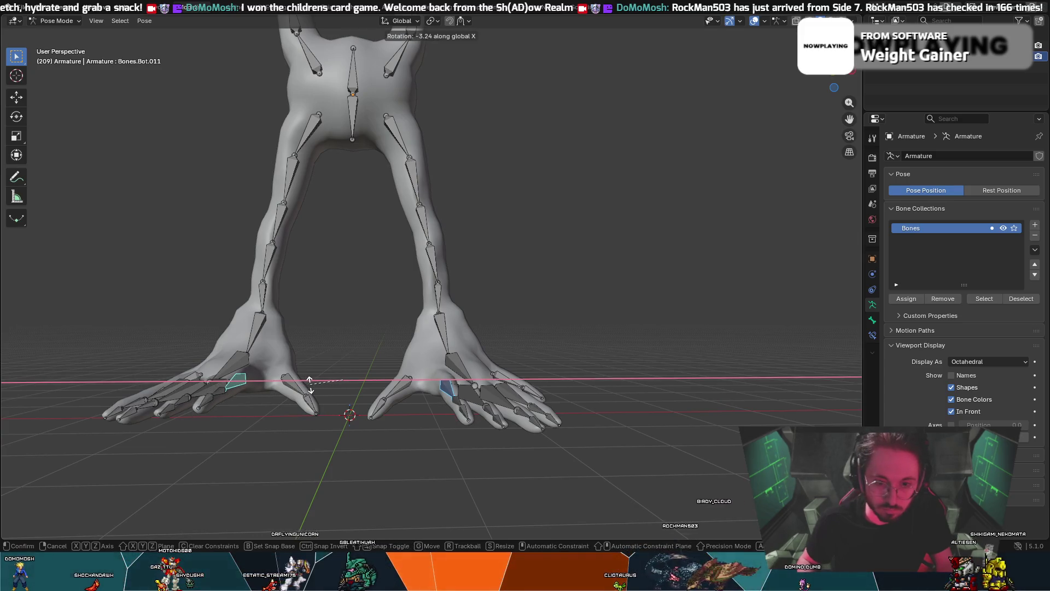
pyautogui.click(311, 385)
pyautogui.moveTo(310, 385)
pyautogui.mouseDown(button='middle')
pyautogui.moveTo(345, 363)
pyautogui.moveTo(319, 358)
pyautogui.mouseUp(button='middle')
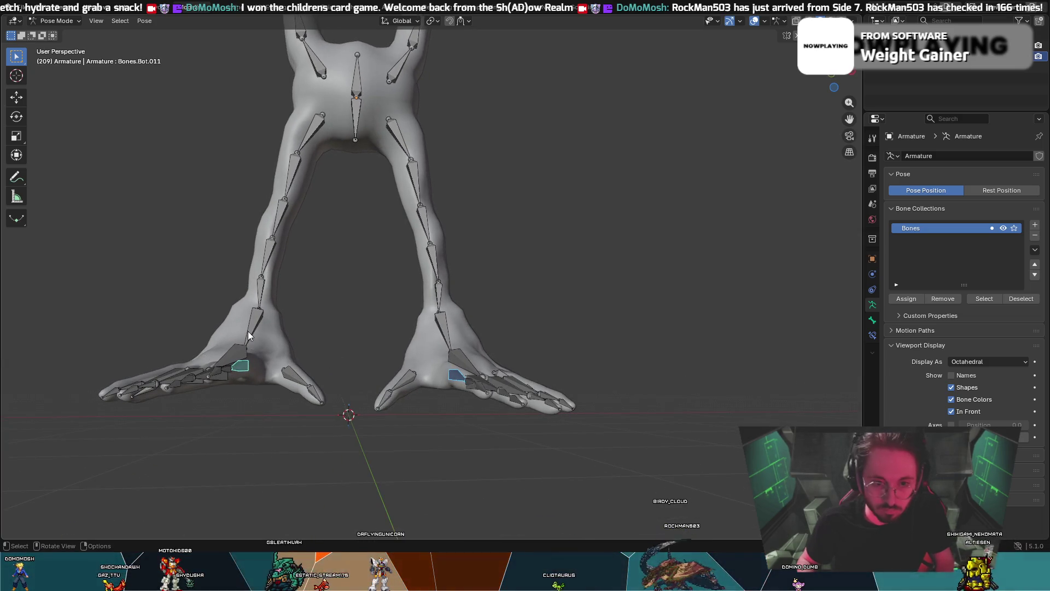
# - Try rotating the left foot bone, cancel it, and toggle the tool panel
pyautogui.press('r')
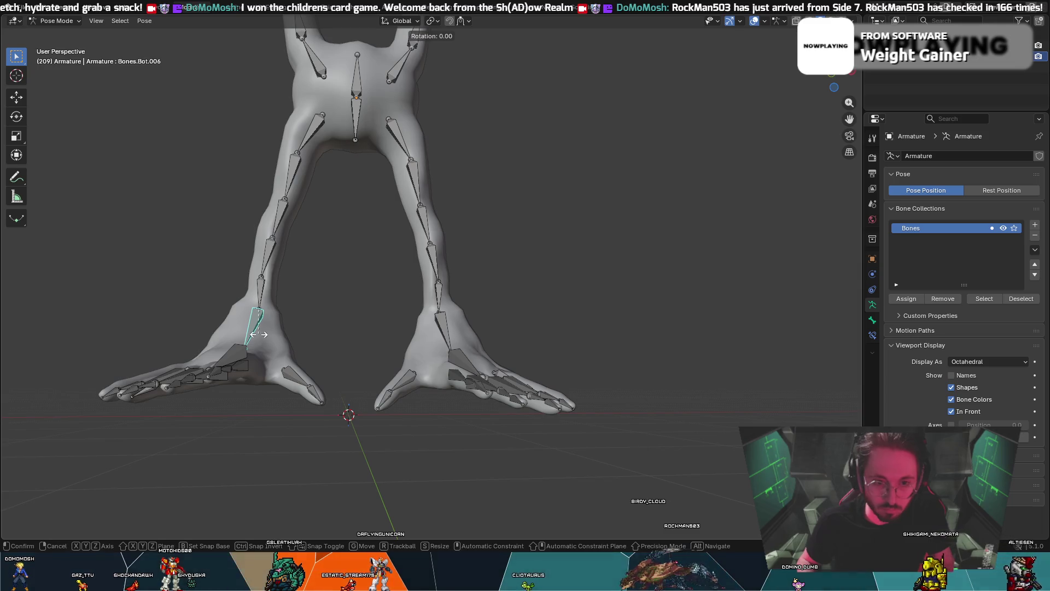
pyautogui.press('x')
pyautogui.rightClick(265, 336)
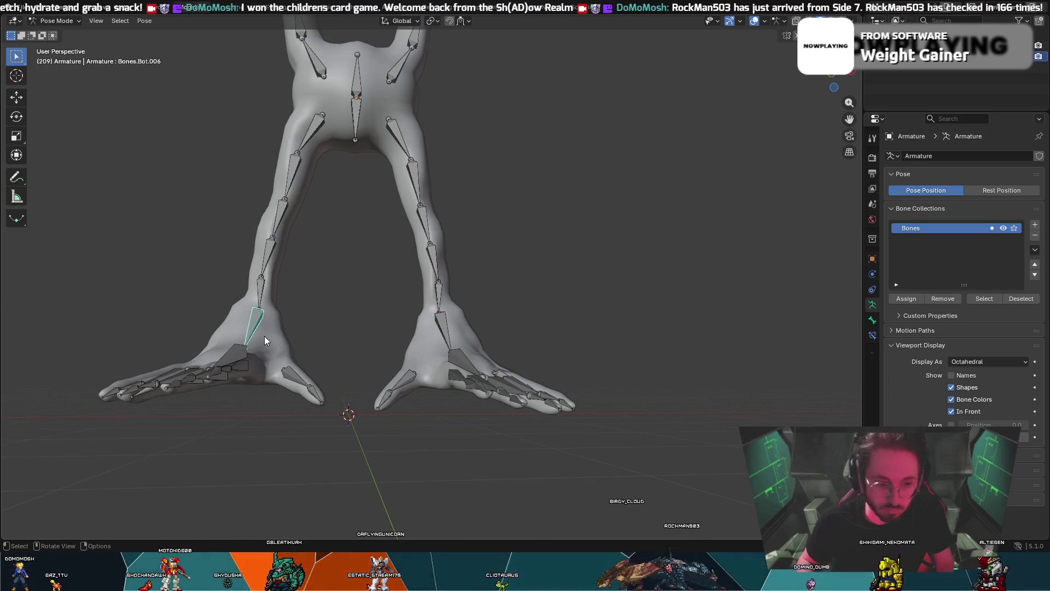
pyautogui.press('r')
pyautogui.rightClick(240, 342)
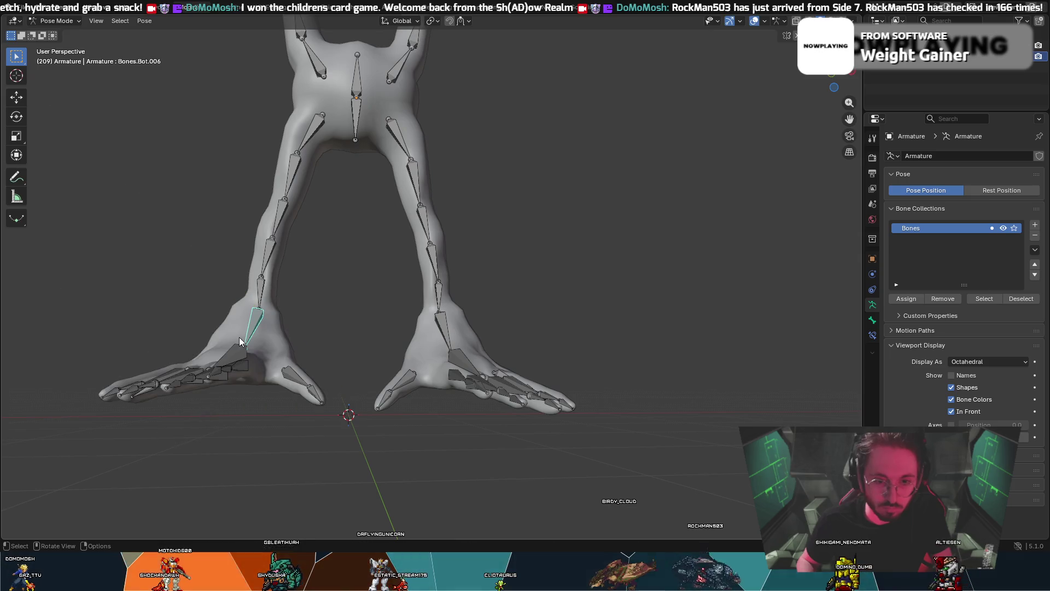
pyautogui.press('t')
pyautogui.rightClick(262, 334)
pyautogui.press('Escape')
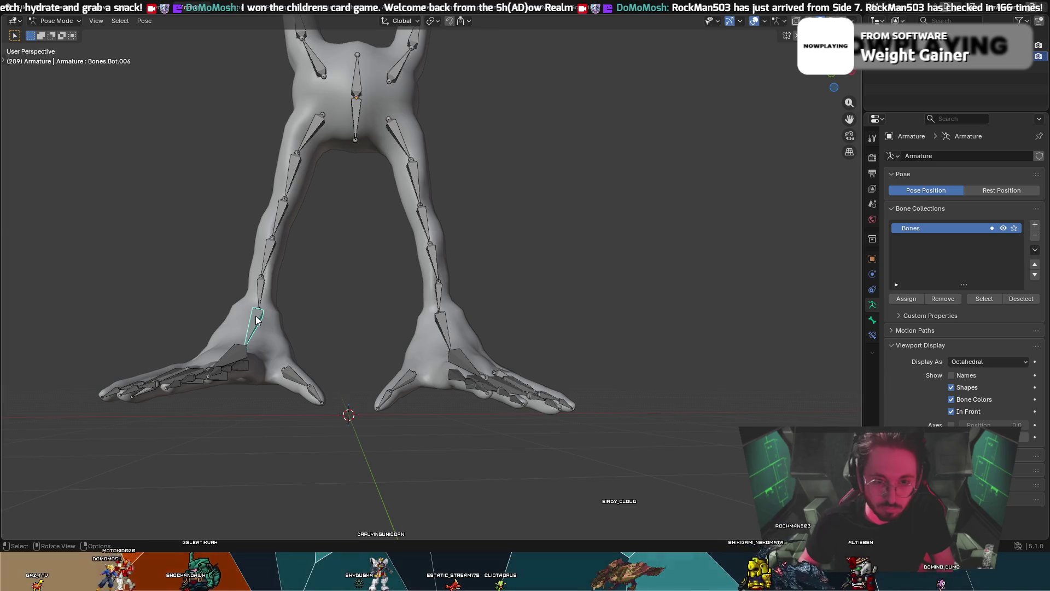
pyautogui.press('t')
# - Rotate the left foot bone about global Y, swinging it slightly outward
pyautogui.press('r')
pyautogui.press('y')
pyautogui.press('x')
pyautogui.press('y')
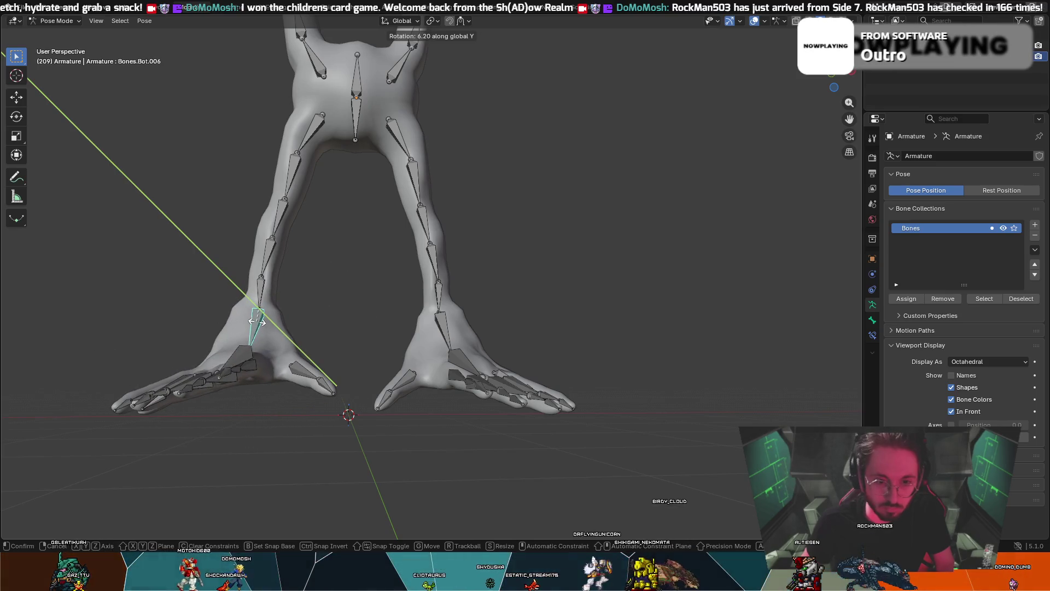
pyautogui.click(257, 322)
pyautogui.moveTo(257, 322)
pyautogui.mouseDown(button='middle')
pyautogui.moveTo(296, 307)
pyautogui.moveTo(291, 293)
pyautogui.mouseUp(button='middle')
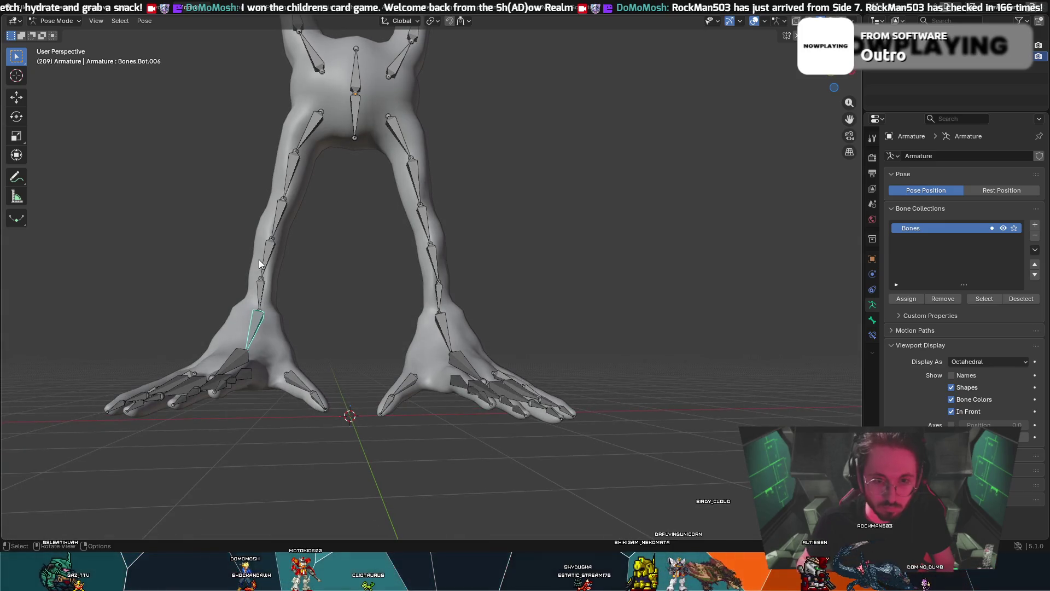
# - Re-angle the left shin bone
pyautogui.press('t')
pyautogui.press('r')
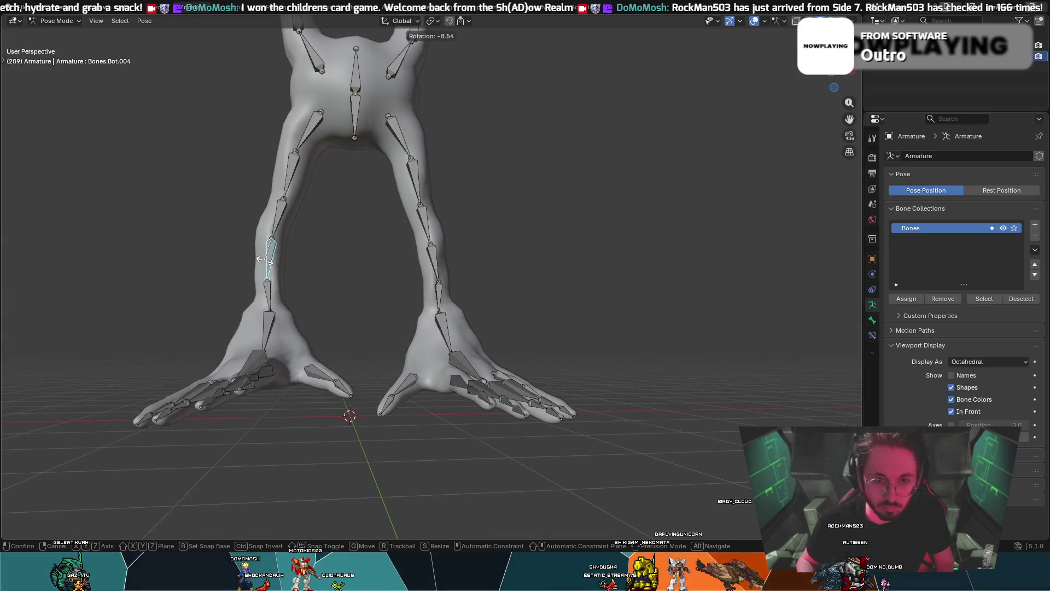
pyautogui.click(253, 264)
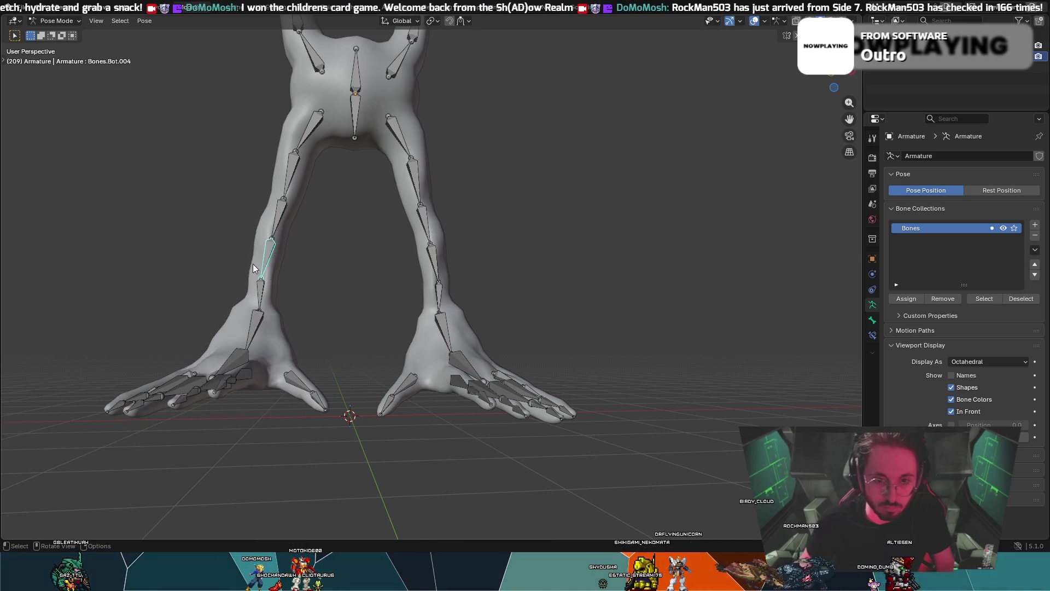
pyautogui.moveTo(293, 244)
pyautogui.mouseDown(button='middle')
pyautogui.moveTo(301, 257)
pyautogui.moveTo(287, 265)
pyautogui.moveTo(304, 240)
pyautogui.moveTo(297, 231)
pyautogui.mouseUp(button='middle')
# - Select the matching toe bones on both feet and view the legs from behind
pyautogui.press(']')
pyautogui.press(']')
pyautogui.press(']')
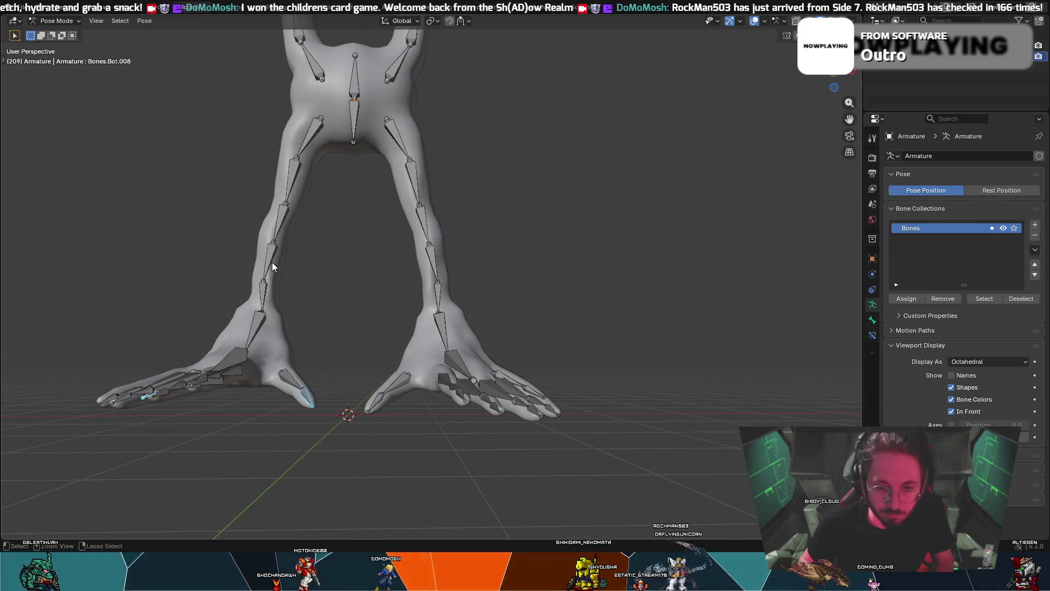
pyautogui.press('[')
pyautogui.moveTo(272, 261); pyautogui.dragTo(294, 263, button='middle')
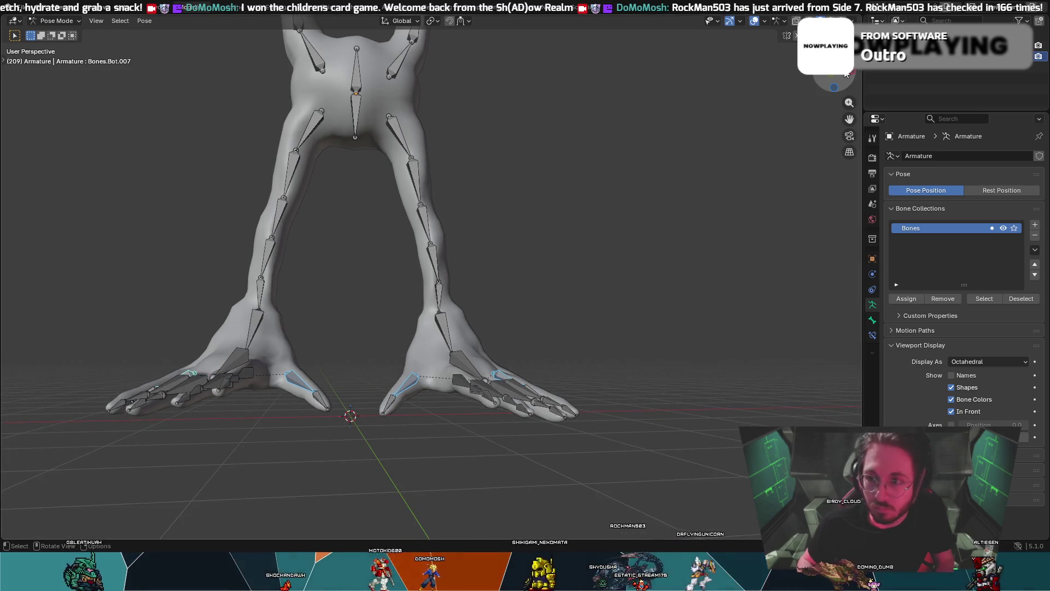
pyautogui.click(846, 74)
pyautogui.press(']')
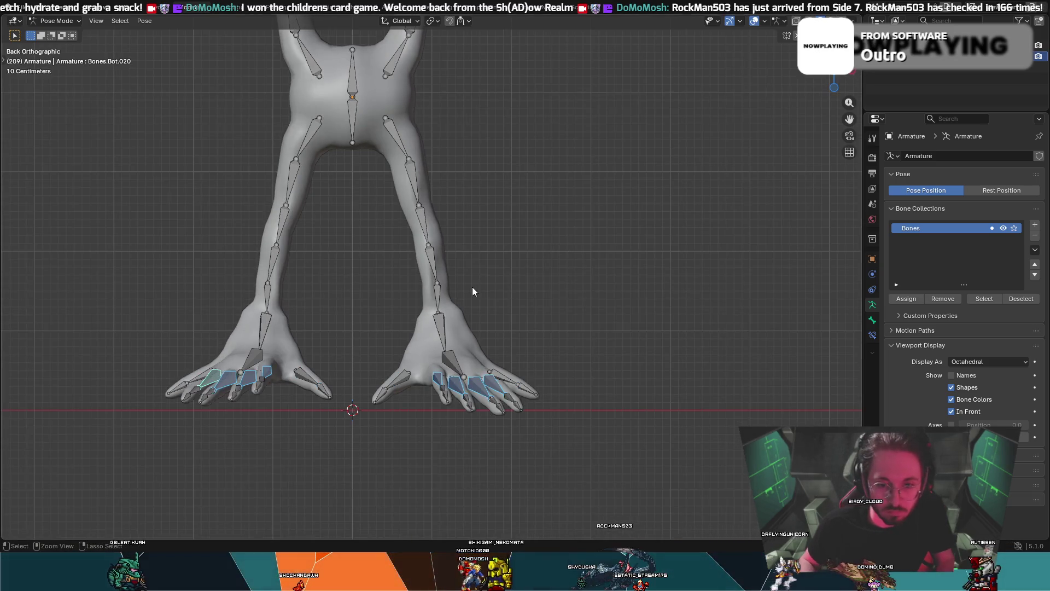
# - Clear the rotations of the toe and foot bones on both feet with Alt+R
pyautogui.hotkey('alt', 'r')
pyautogui.press(']')
pyautogui.press('[')
pyautogui.hotkey('alt', 'r')
pyautogui.press('[')
pyautogui.hotkey('ctrl', 'z')
pyautogui.hotkey('ctrl', 'z')
pyautogui.hotkey('ctrl', 'z')
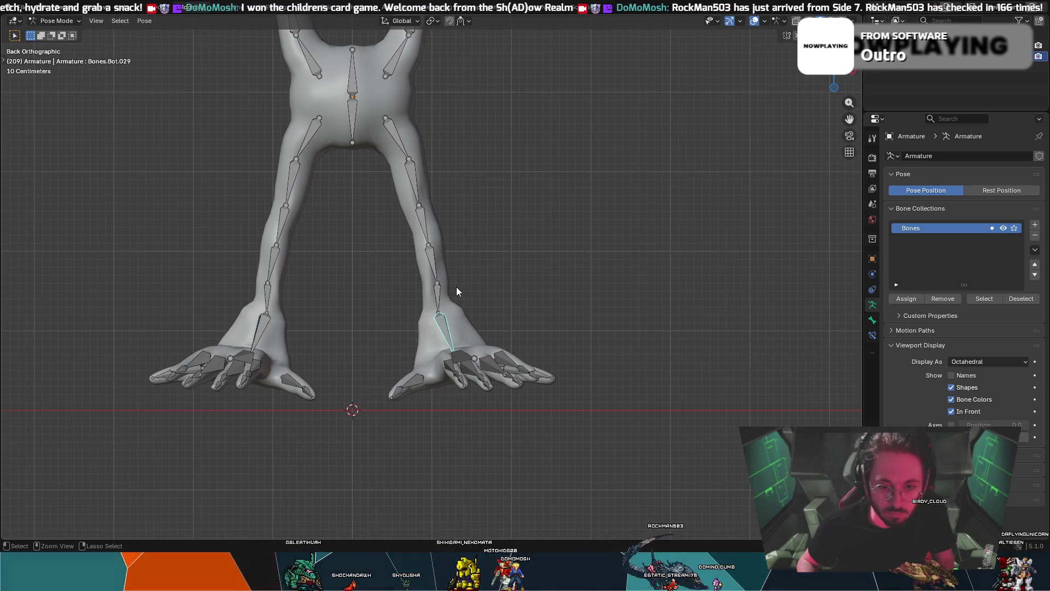
pyautogui.hotkey('ctrl', 'z')
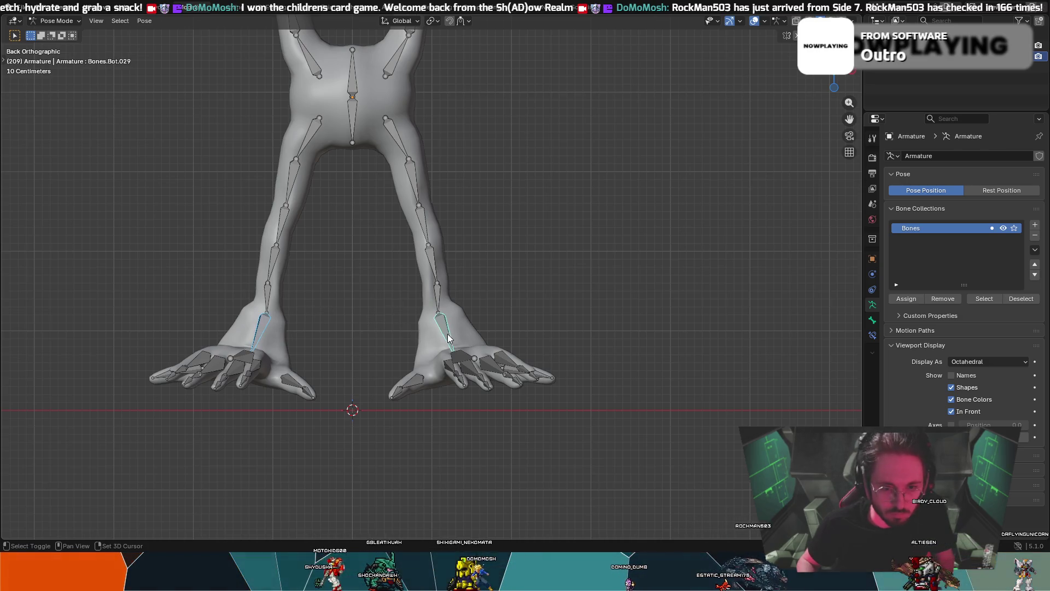
# - Rotate the right ankle bone -12° about global Y
pyautogui.click(421, 327)
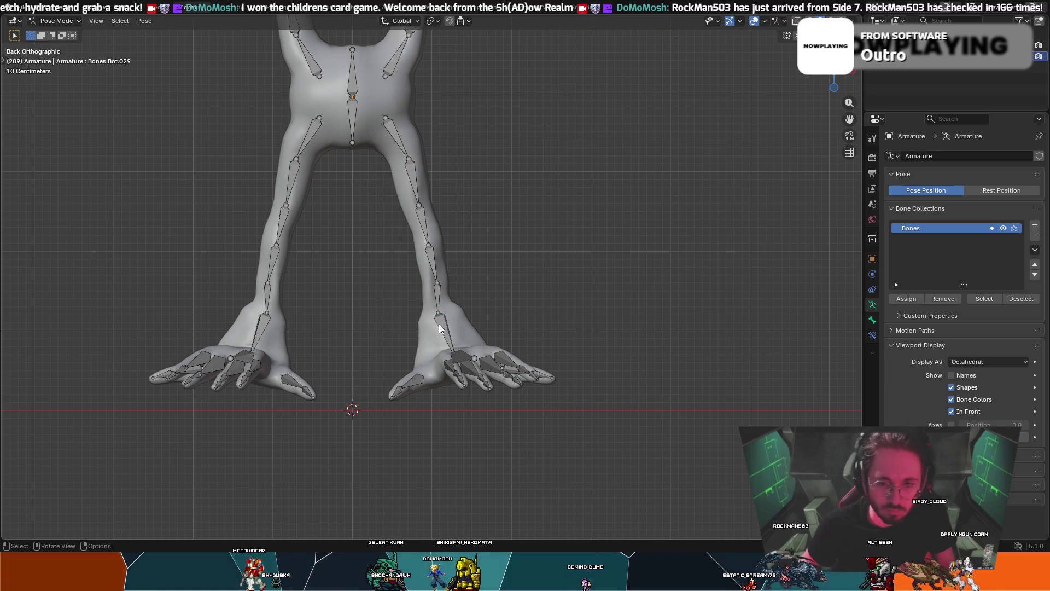
pyautogui.press('r')
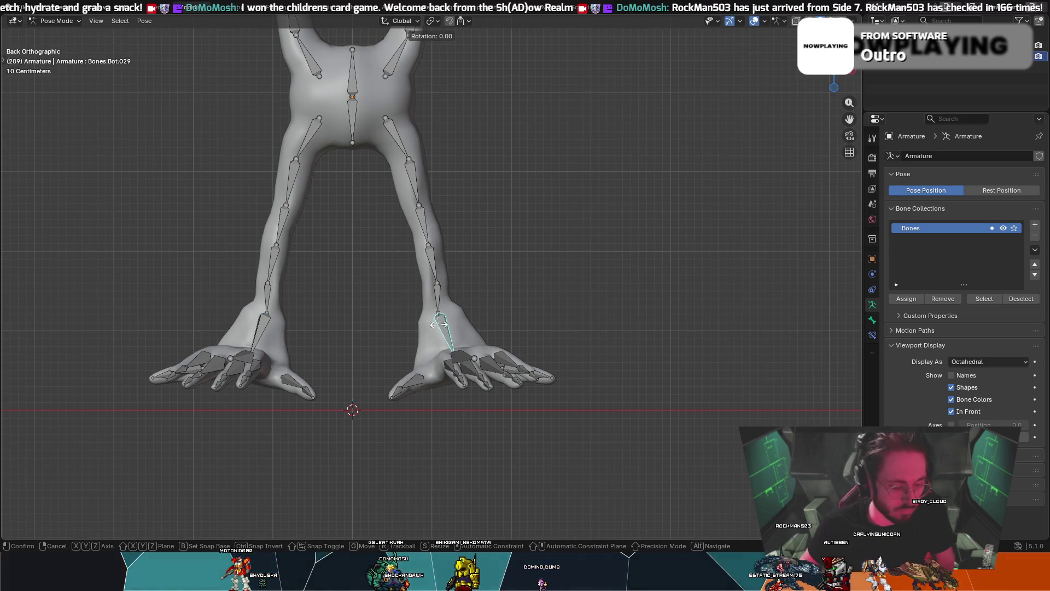
pyautogui.write('y')
pyautogui.write('12')
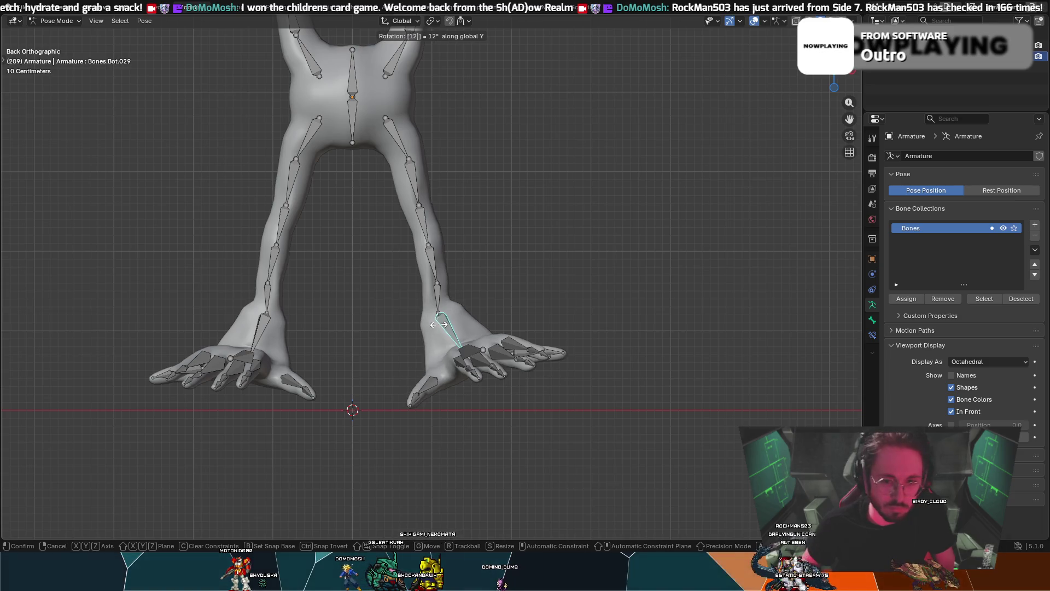
pyautogui.write('12')
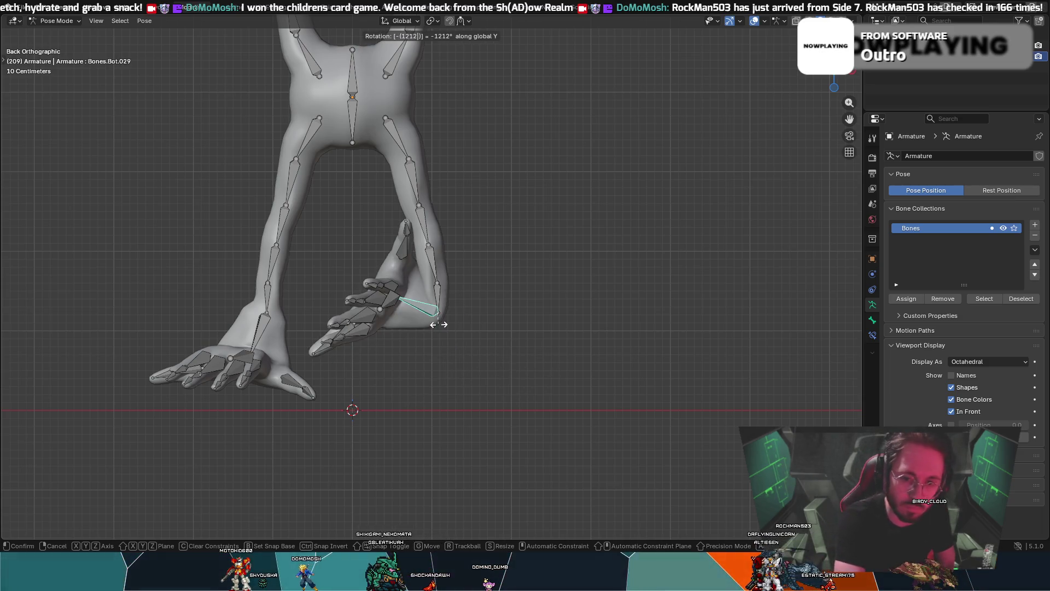
pyautogui.press('-')
pyautogui.press('BackSpace')
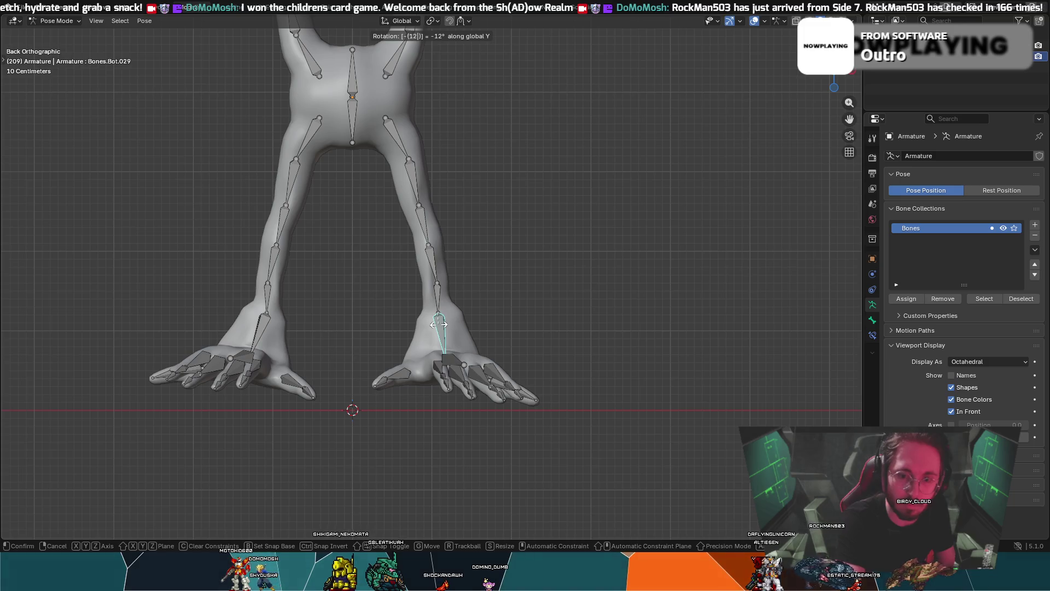
pyautogui.press('Return')
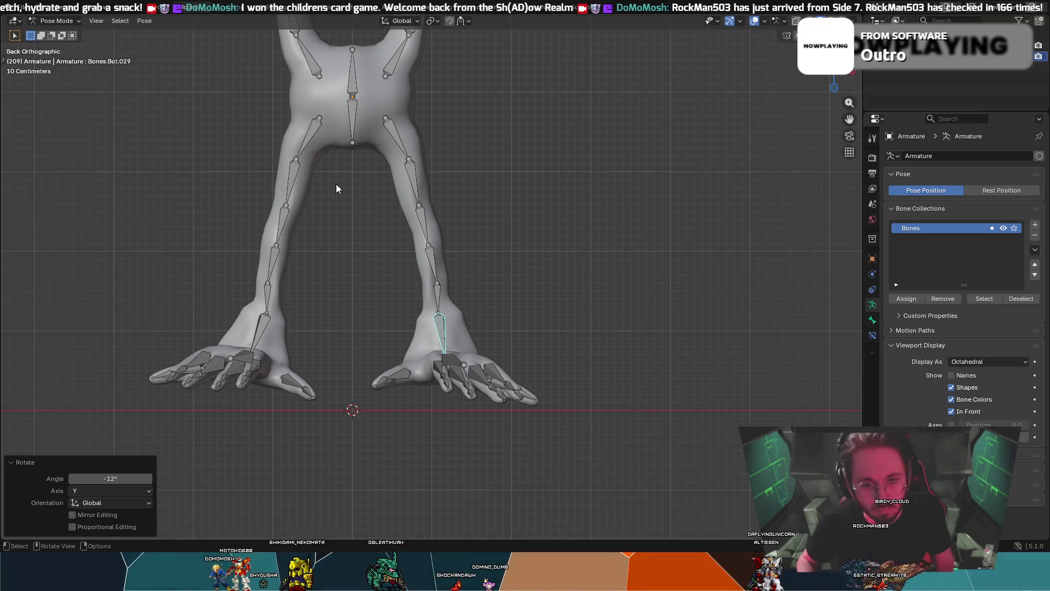
# - Rotate the left ankle bone 12° about global Y
pyautogui.click(261, 328)
pyautogui.press('r')
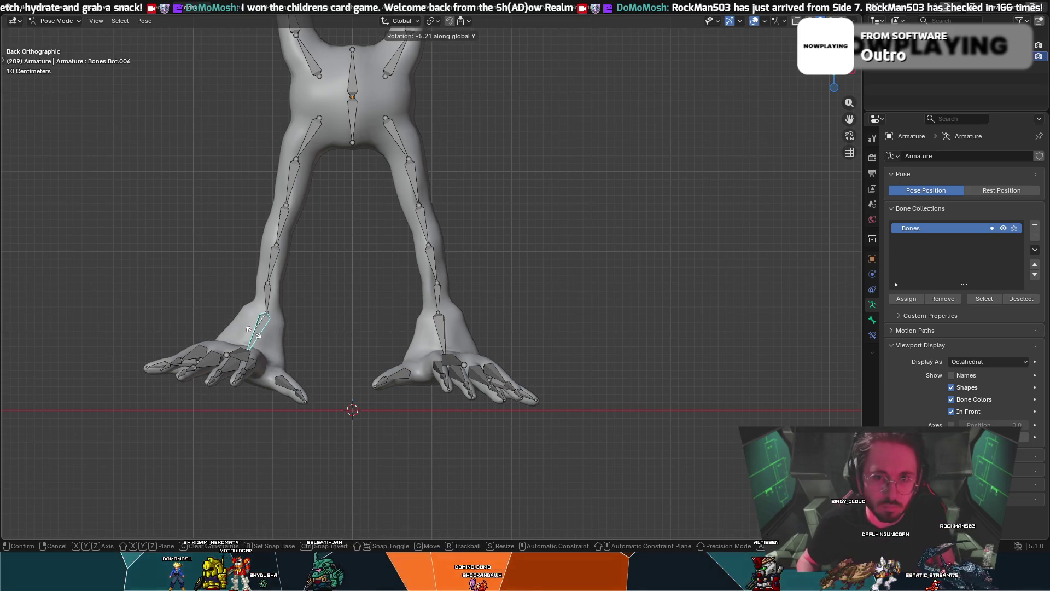
pyautogui.write('12')
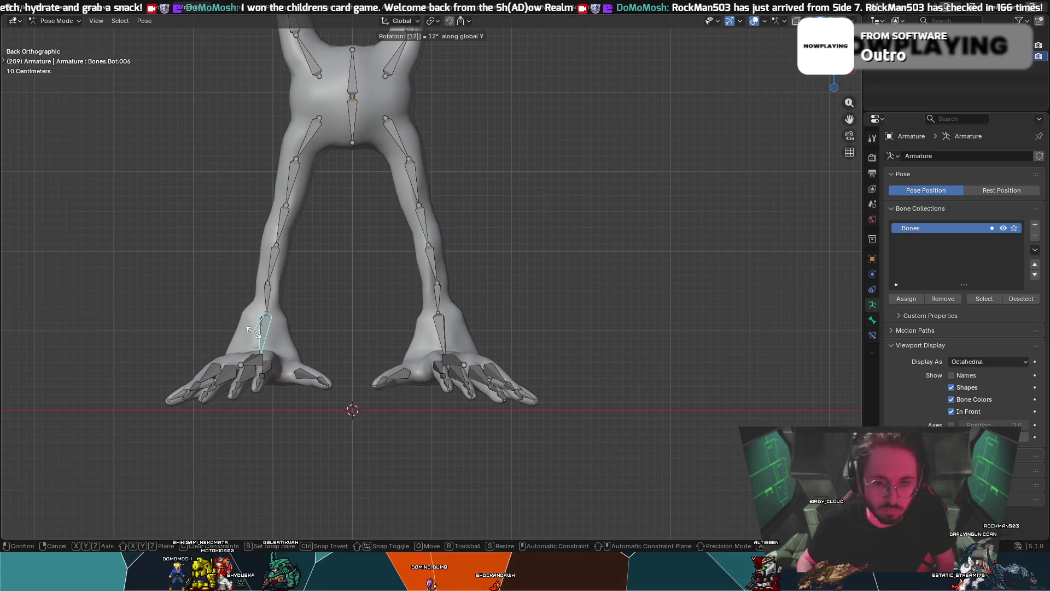
pyautogui.press('Return')
pyautogui.click(229, 331)
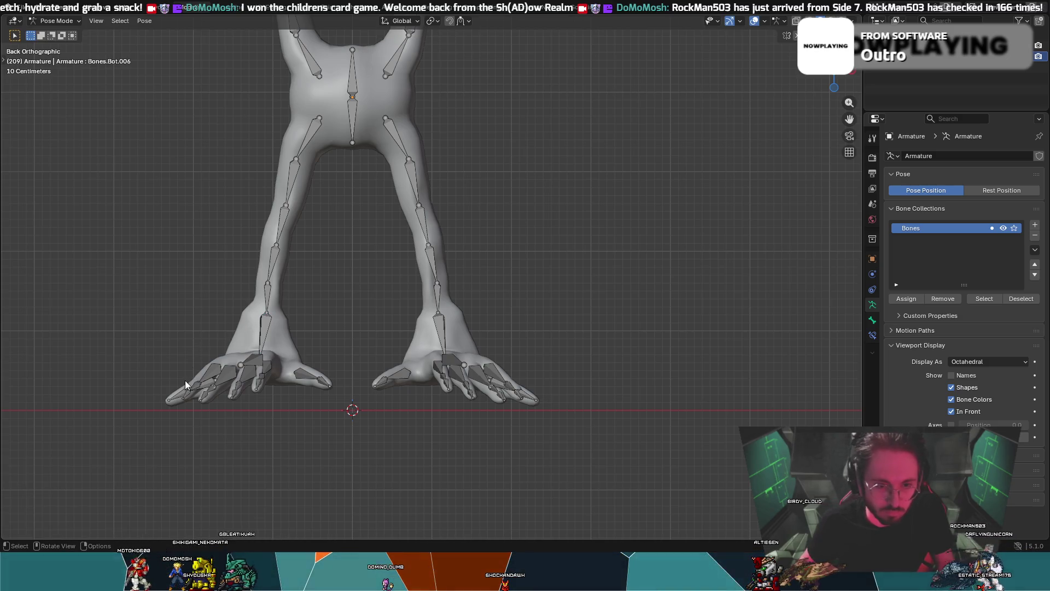
pyautogui.moveTo(173, 362); pyautogui.dragTo(238, 353, button='middle')
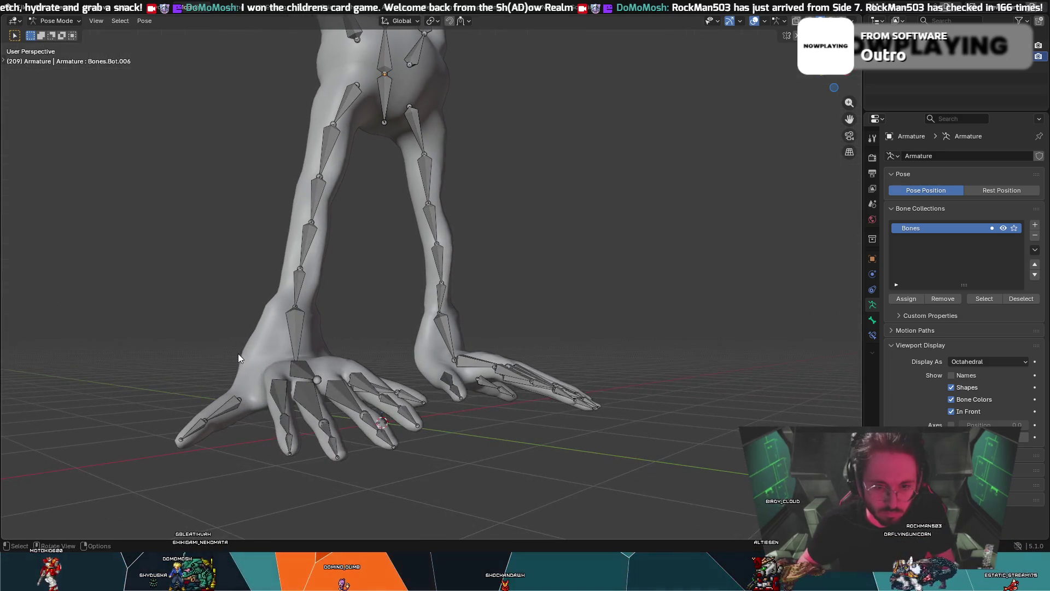
# - Rotate the thumb toe bone of the nearer foot -13° about global Y
pyautogui.click(236, 407)
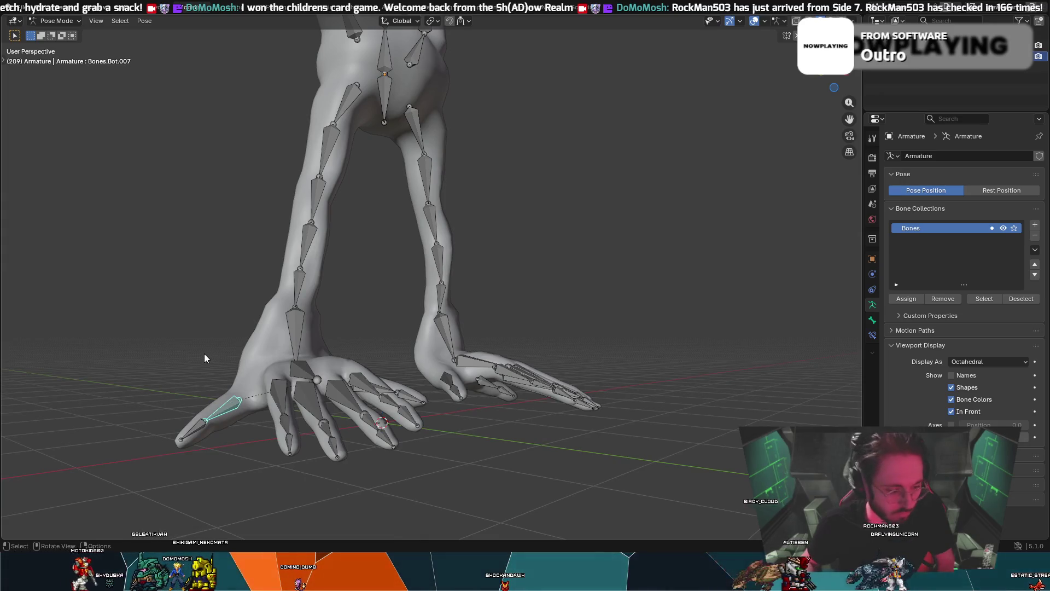
pyautogui.moveTo(204, 353)
pyautogui.mouseDown(button='middle')
pyautogui.moveTo(179, 351)
pyautogui.moveTo(259, 354)
pyautogui.moveTo(166, 349)
pyautogui.moveTo(247, 357)
pyautogui.mouseUp(button='middle')
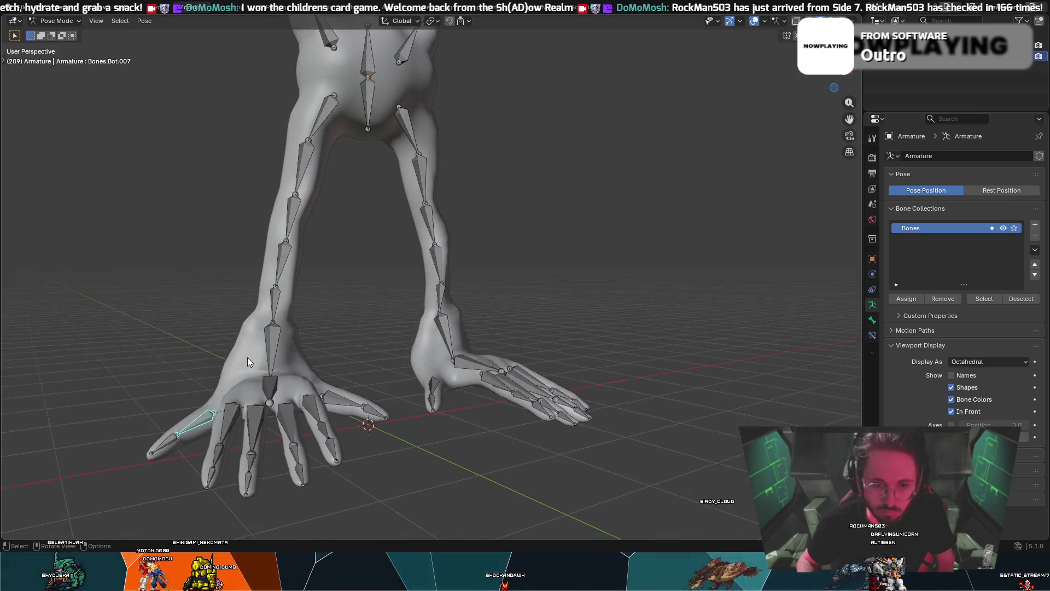
pyautogui.press('r')
pyautogui.press('y')
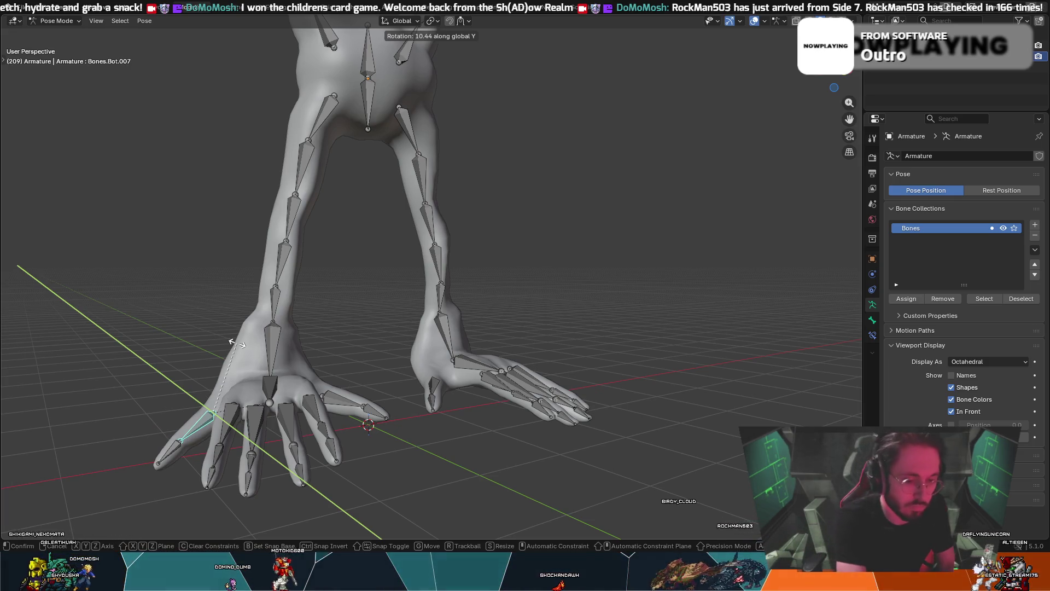
pyautogui.write('-13')
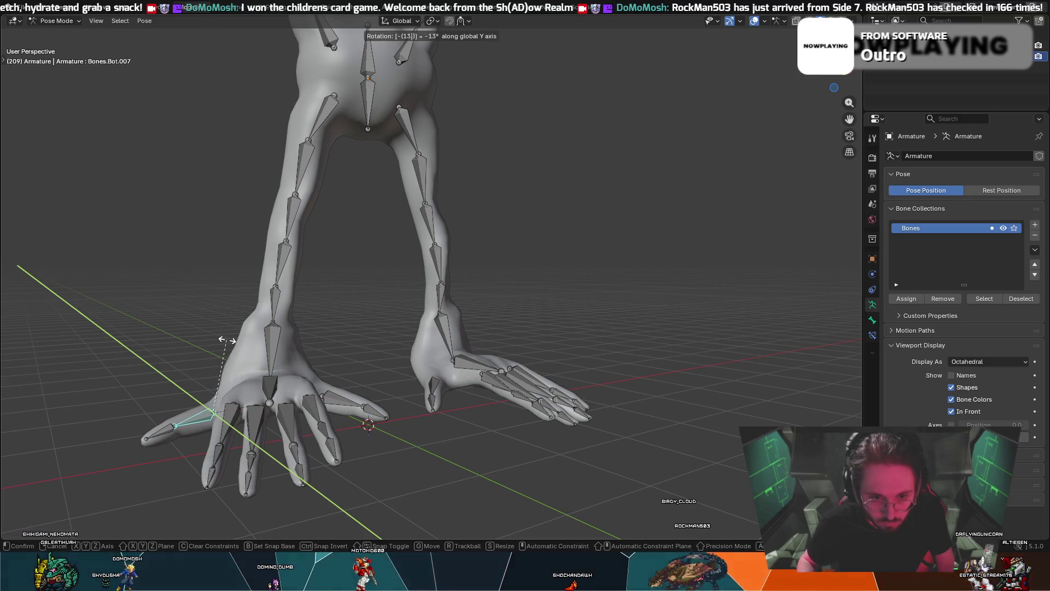
pyautogui.press('Return')
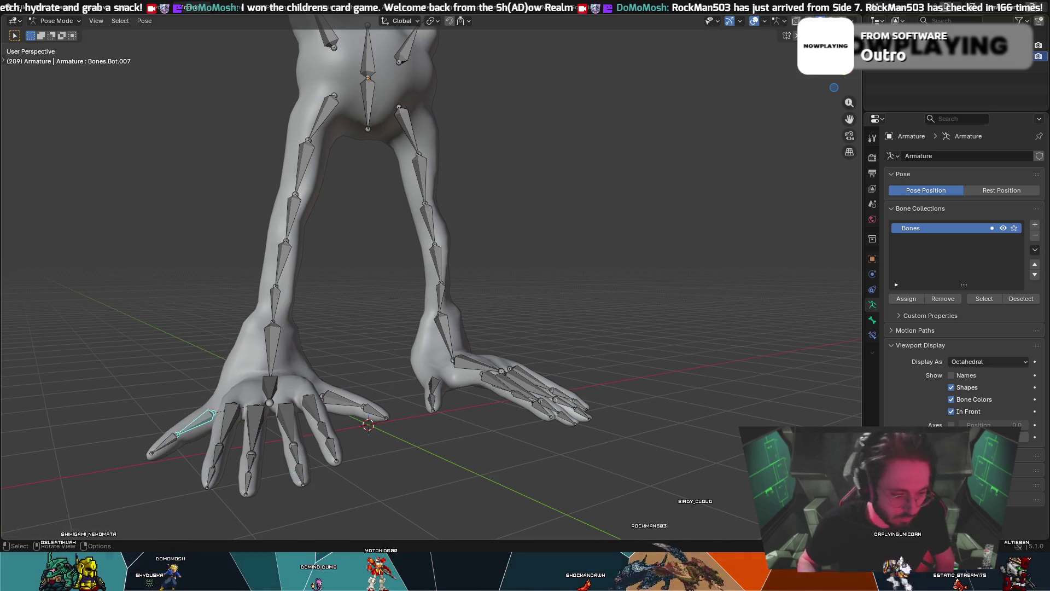
# - Rotate another toe bone -13°, then a toe bone on the other foot 13°
pyautogui.rightClick(302, 295)
pyautogui.moveTo(386, 296)
pyautogui.mouseDown(button='middle')
pyautogui.moveTo(549, 290)
pyautogui.moveTo(491, 297)
pyautogui.mouseUp(button='middle')
pyautogui.write('r')
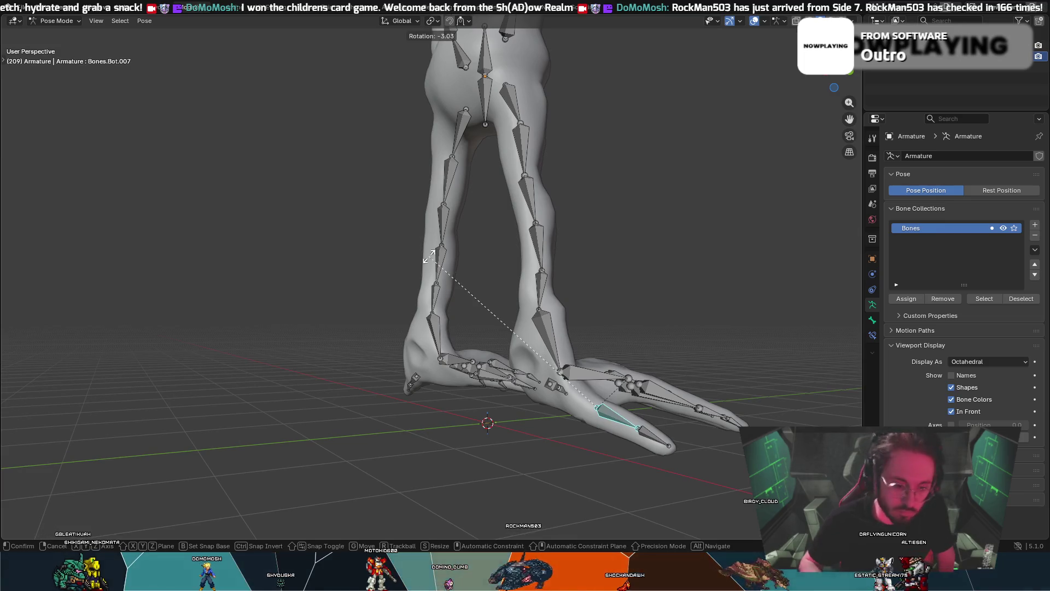
pyautogui.write('-13')
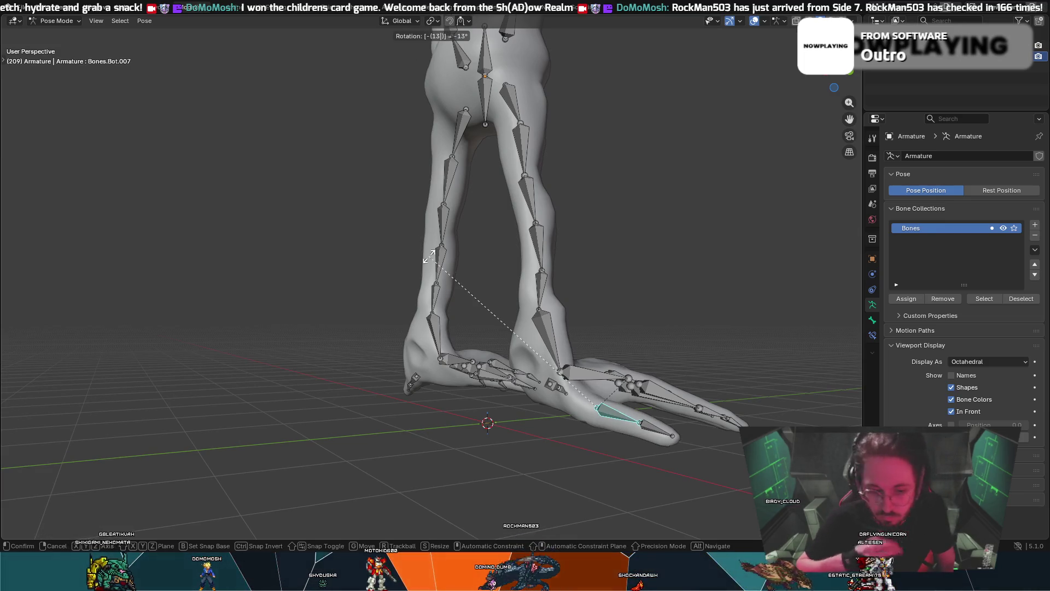
pyautogui.press('Return')
pyautogui.moveTo(574, 105)
pyautogui.mouseDown(button='middle')
pyautogui.moveTo(761, 351)
pyautogui.moveTo(626, 344)
pyautogui.moveTo(677, 355)
pyautogui.moveTo(648, 357)
pyautogui.mouseUp(button='middle')
pyautogui.moveTo(289, 379)
pyautogui.mouseDown(button='middle')
pyautogui.moveTo(312, 375)
pyautogui.moveTo(241, 376)
pyautogui.mouseUp(button='middle')
pyautogui.moveTo(397, 354); pyautogui.dragTo(396, 345, button='middle')
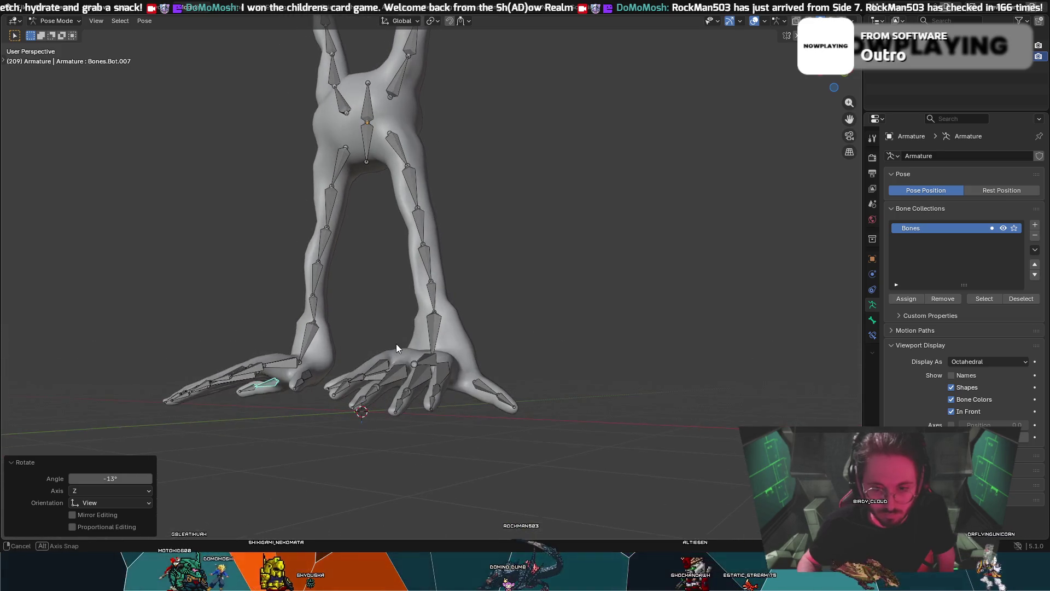
pyautogui.click(474, 388)
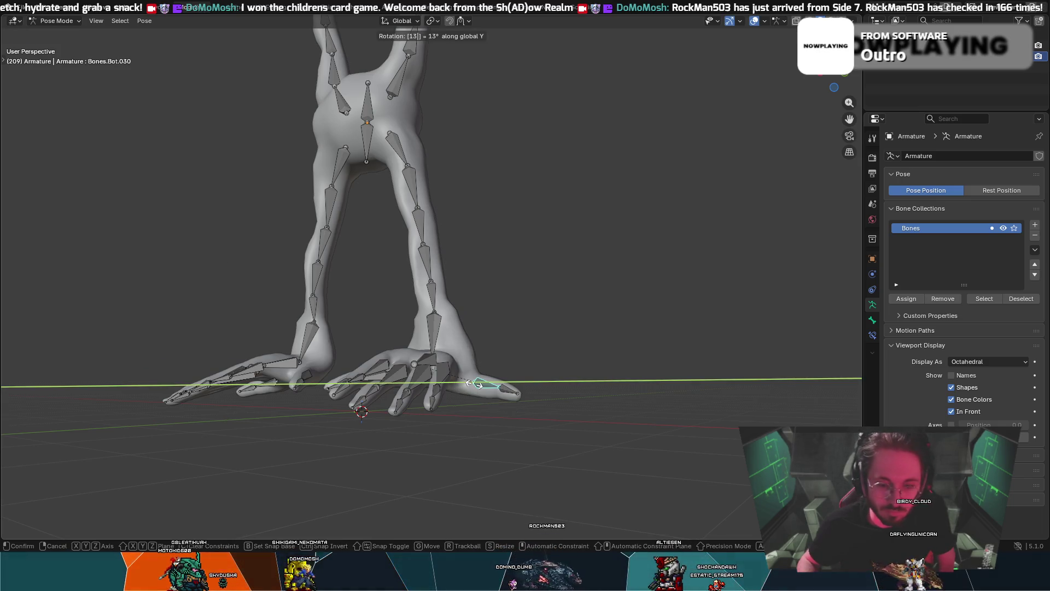
pyautogui.press('Return')
# - Select the left leg's ankle bone and begin rotating it about global X
pyautogui.moveTo(464, 345)
pyautogui.mouseDown(button='middle')
pyautogui.moveTo(549, 334)
pyautogui.moveTo(534, 312)
pyautogui.moveTo(607, 320)
pyautogui.moveTo(529, 311)
pyautogui.moveTo(554, 320)
pyautogui.mouseUp(button='middle')
pyautogui.moveTo(570, 254)
pyautogui.mouseDown(button='middle')
pyautogui.moveTo(693, 272)
pyautogui.moveTo(668, 269)
pyautogui.moveTo(629, 297)
pyautogui.mouseUp(button='middle')
pyautogui.moveTo(405, 379); pyautogui.dragTo(444, 370, button='middle')
pyautogui.moveTo(674, 370); pyautogui.dragTo(621, 365, button='middle')
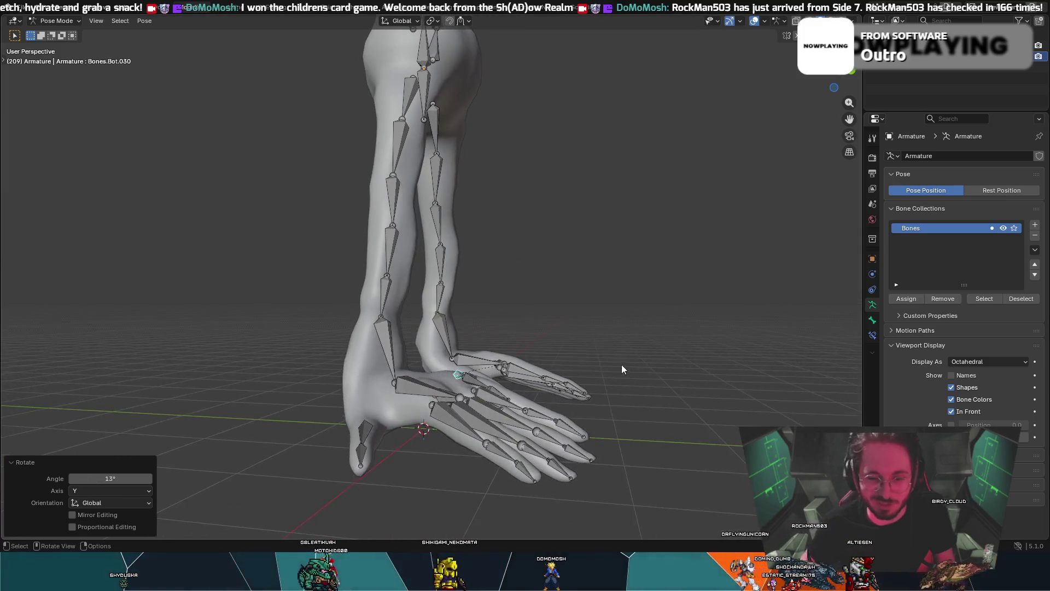
pyautogui.moveTo(427, 349)
pyautogui.mouseDown(button='middle')
pyautogui.moveTo(464, 363)
pyautogui.moveTo(388, 342)
pyautogui.mouseUp(button='middle')
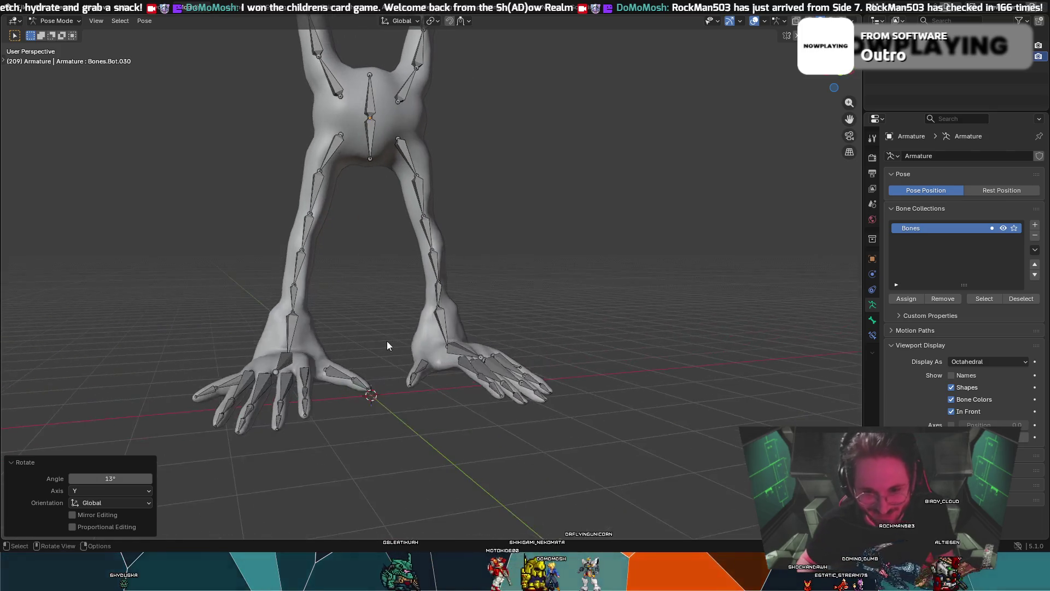
pyautogui.click(435, 326)
pyautogui.moveTo(302, 326)
pyautogui.mouseDown(button='middle')
pyautogui.moveTo(339, 329)
pyautogui.moveTo(272, 327)
pyautogui.mouseUp(button='middle')
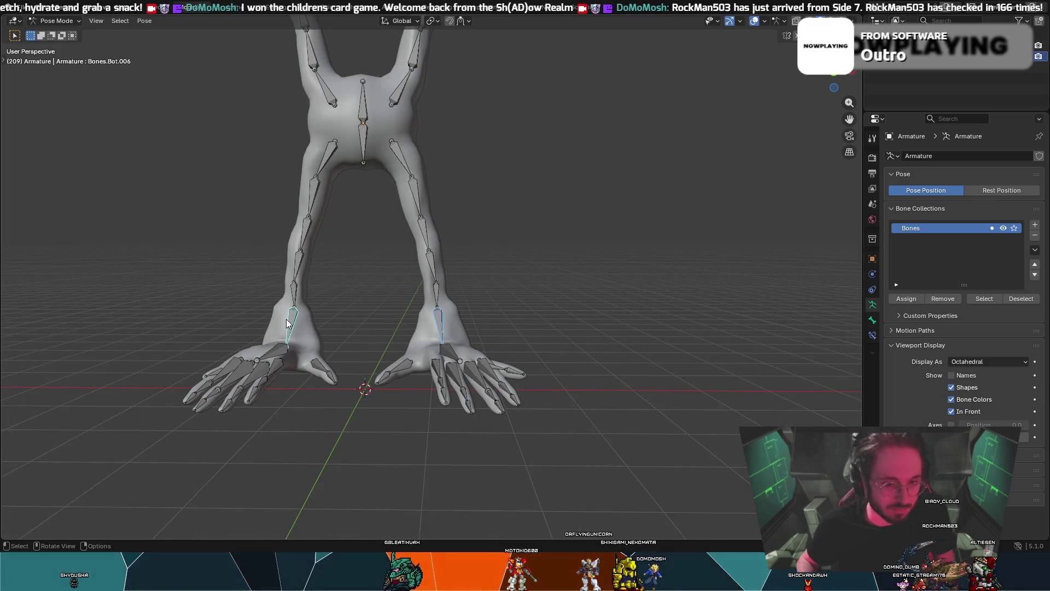
pyautogui.press('r')
pyautogui.press('x')
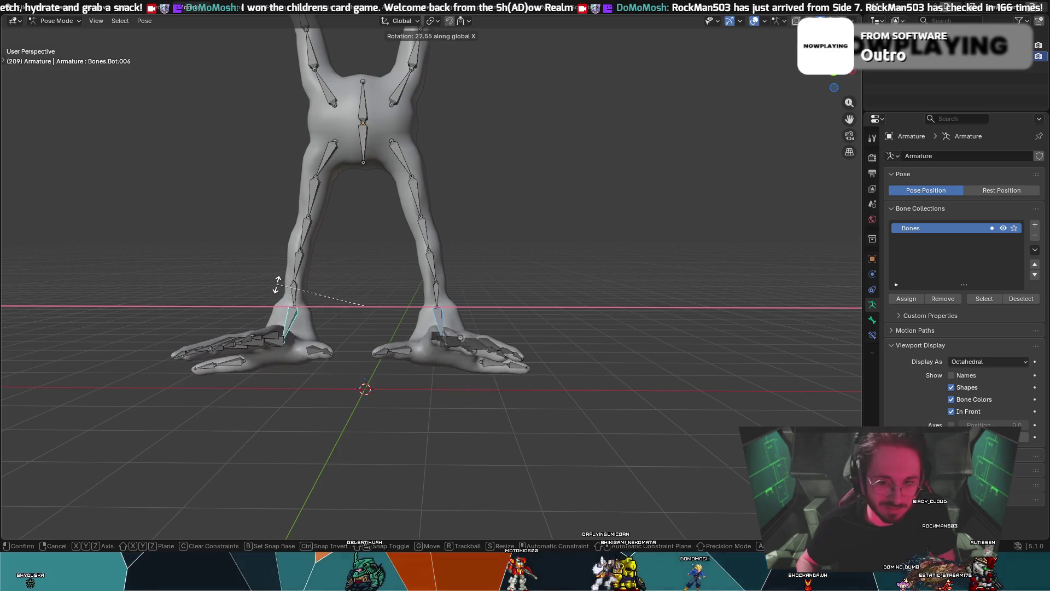
# - Tilt the left ankle 26.8° about global X, then turn it -17.7° to flatten the foot
pyautogui.click(321, 285)
pyautogui.moveTo(320, 285)
pyautogui.mouseDown(button='middle')
pyautogui.moveTo(185, 270)
pyautogui.moveTo(218, 281)
pyautogui.moveTo(203, 281)
pyautogui.mouseUp(button='middle')
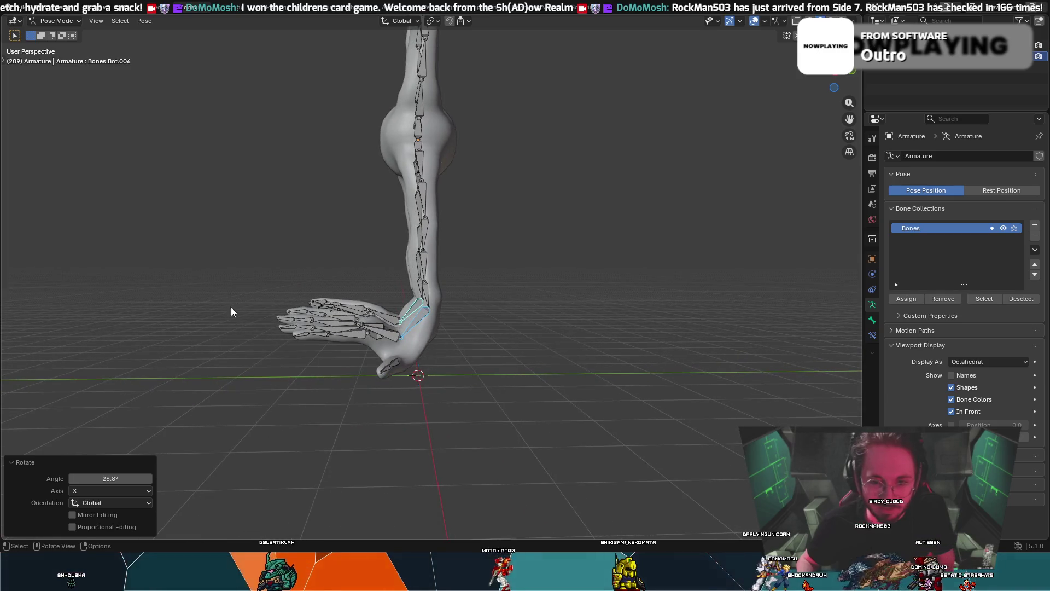
pyautogui.rightClick(329, 372)
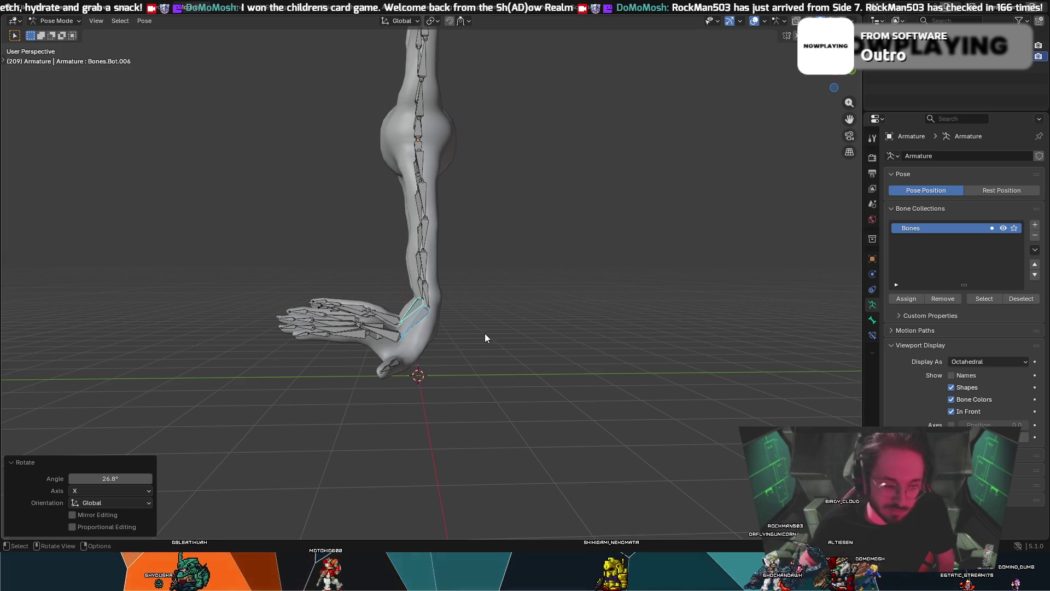
pyautogui.press('r')
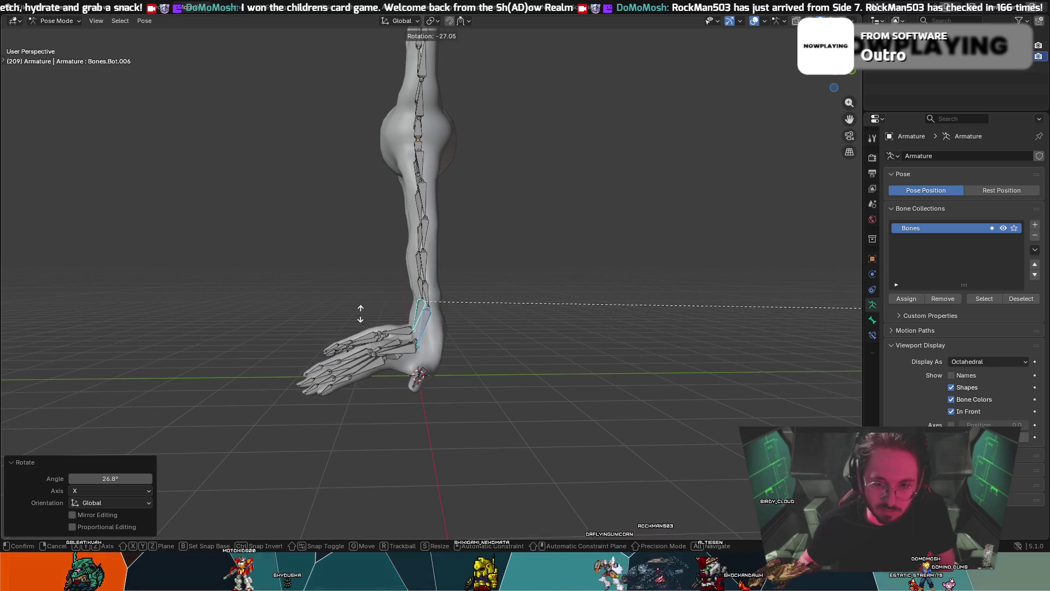
pyautogui.click(106, 403)
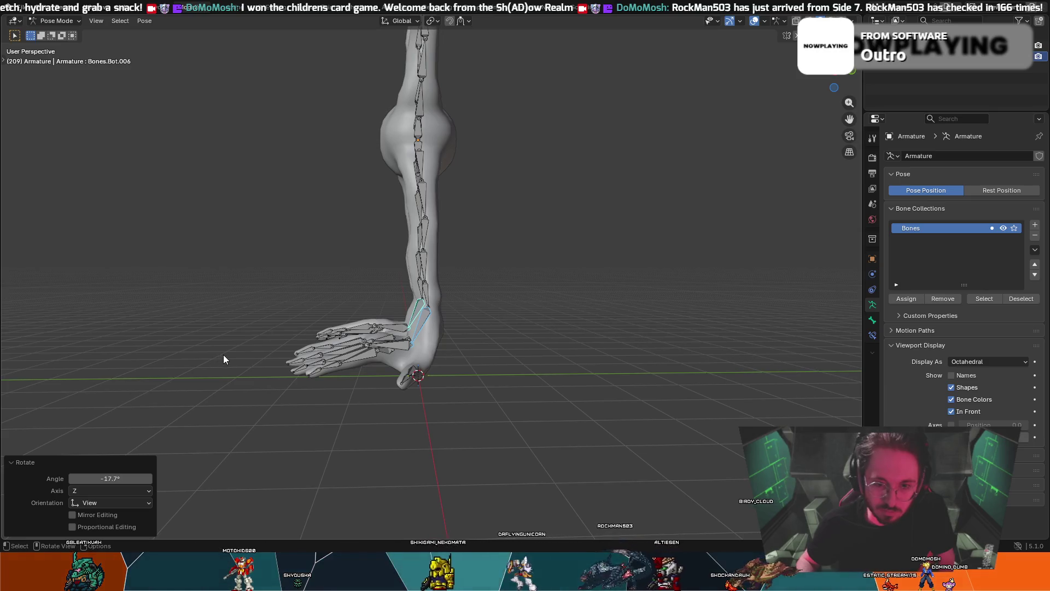
# - Select a bone in the far foot and add the near foot's bone
pyautogui.moveTo(223, 355); pyautogui.dragTo(264, 351, button='middle')
pyautogui.click(421, 357)
pyautogui.moveTo(422, 356)
pyautogui.mouseDown(button='middle')
pyautogui.moveTo(344, 353)
pyautogui.moveTo(365, 387)
pyautogui.mouseUp(button='middle')
pyautogui.keyDown('shift'); pyautogui.click(388, 278); pyautogui.keyUp('shift')
# - Rotate the selected foot bones -21.9° about global X
pyautogui.press('r')
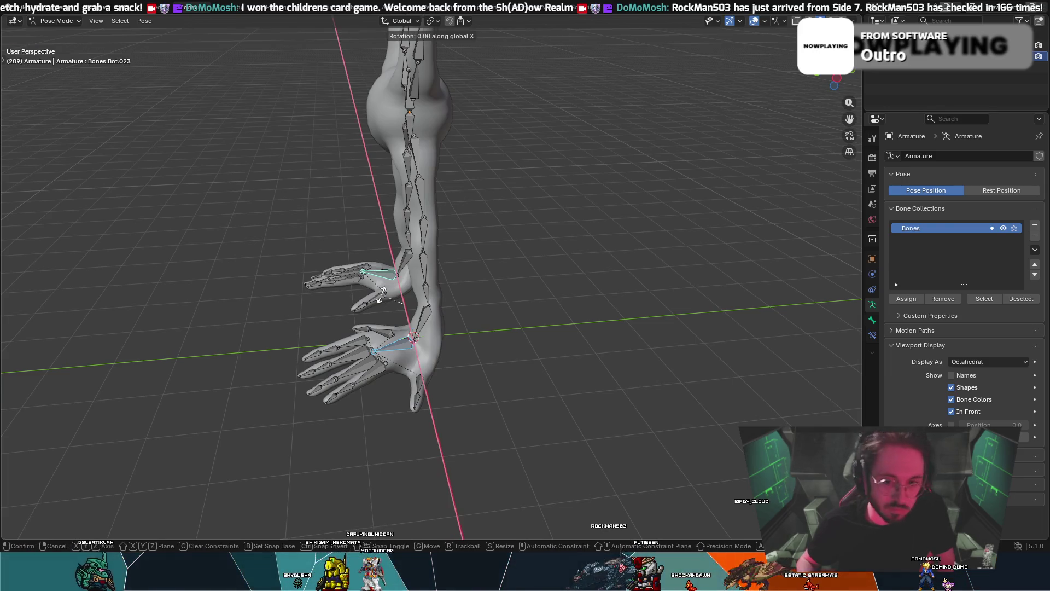
pyautogui.press('x')
pyautogui.click(361, 304)
pyautogui.moveTo(362, 303)
pyautogui.mouseDown(button='middle')
pyautogui.moveTo(355, 257)
pyautogui.moveTo(362, 274)
pyautogui.mouseUp(button='middle')
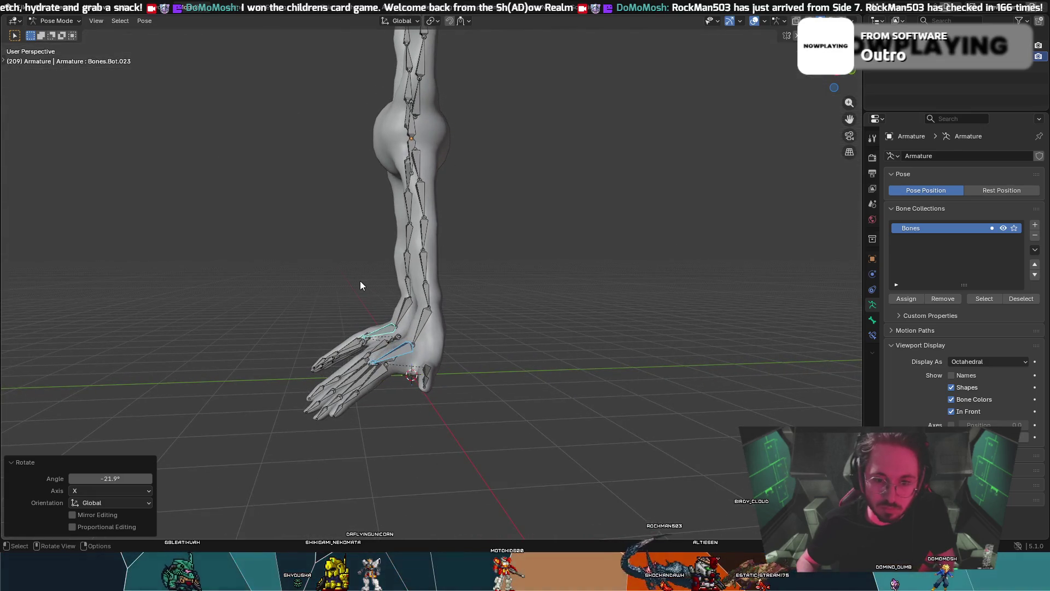
# - Rotate only the lower foot bone a further -6.95° about global X
pyautogui.click(397, 356)
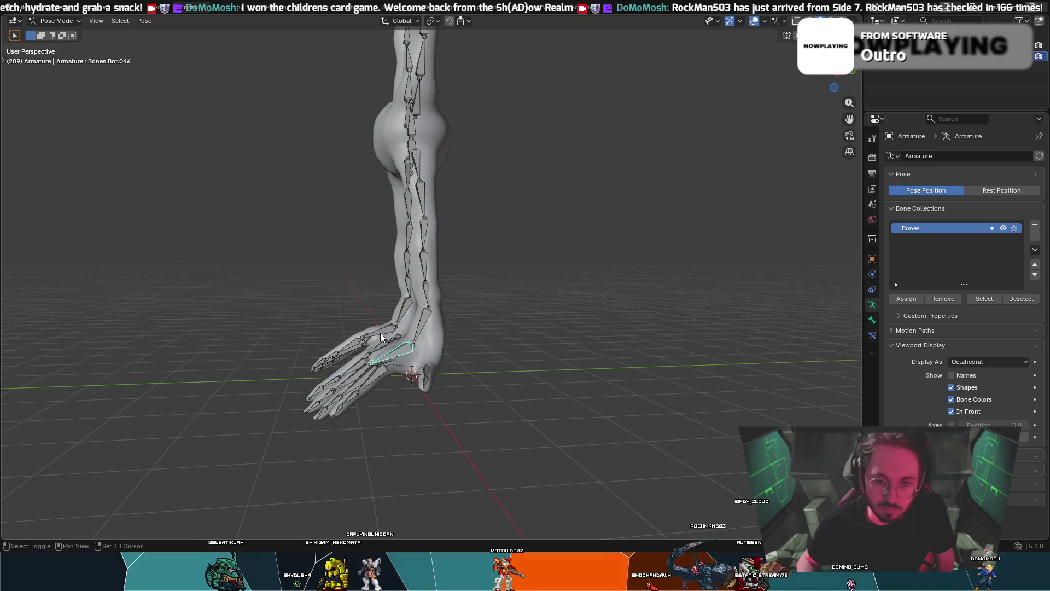
pyautogui.press('r')
pyautogui.press('x')
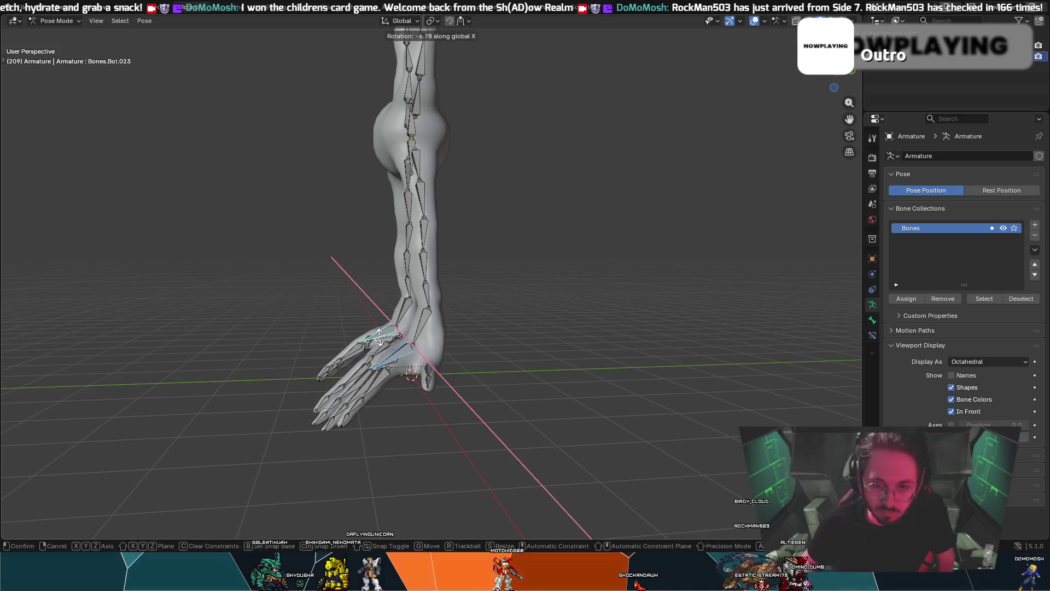
pyautogui.click(386, 336)
pyautogui.moveTo(386, 337); pyautogui.dragTo(477, 351, button='middle')
# - Select three toe bones of one foot
pyautogui.click(481, 377)
pyautogui.keyDown('shift'); pyautogui.click(462, 391); pyautogui.keyUp('shift')
pyautogui.keyDown('shift'); pyautogui.click(426, 386); pyautogui.keyUp('shift')
pyautogui.moveTo(452, 362)
pyautogui.mouseDown(button='middle')
pyautogui.moveTo(442, 358)
pyautogui.moveTo(486, 348)
pyautogui.moveTo(328, 351)
pyautogui.mouseUp(button='middle')
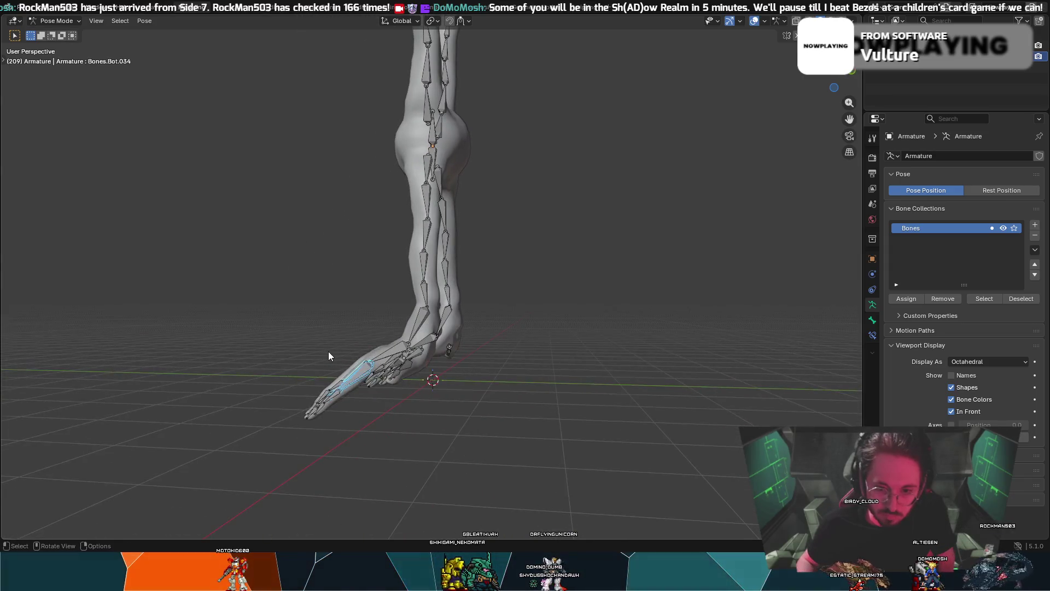
# - Bend the three selected toes 30° about global X
pyautogui.press('r')
pyautogui.press('x')
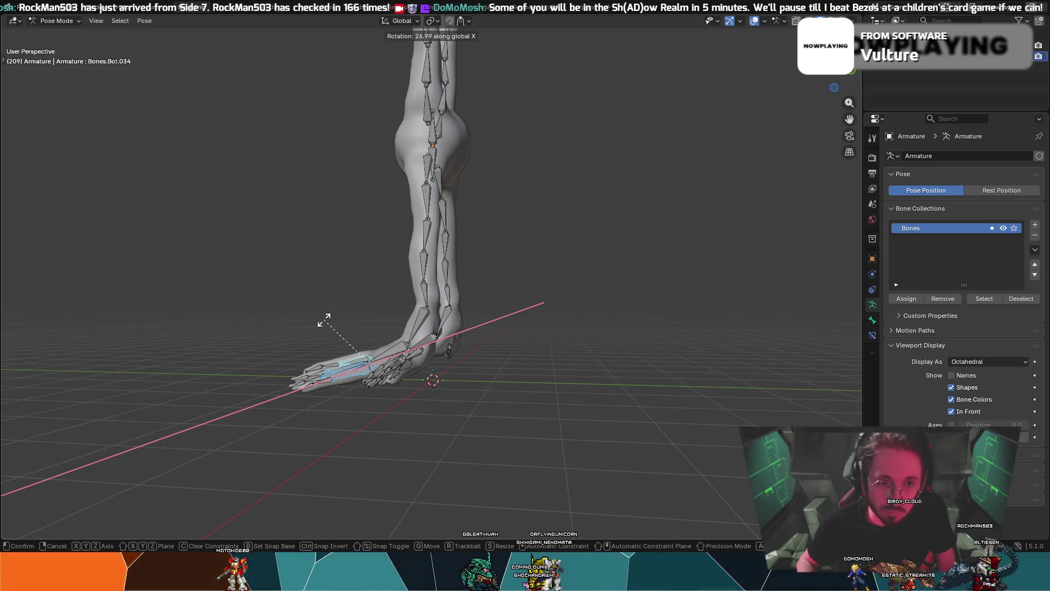
pyautogui.press('1')
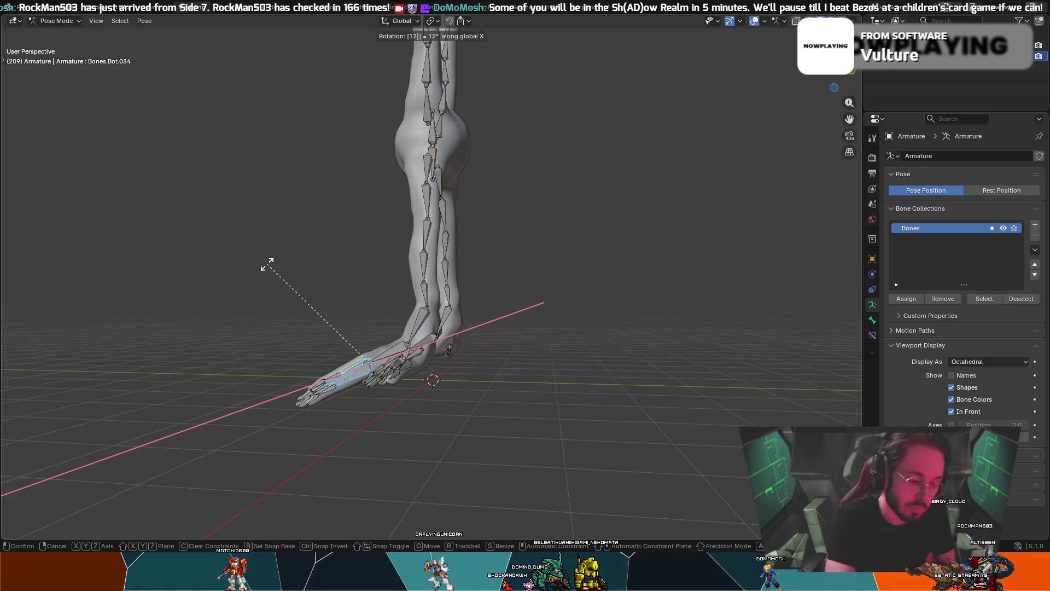
pyautogui.press('BackSpace')
pyautogui.press('BackSpace')
pyautogui.write('27')
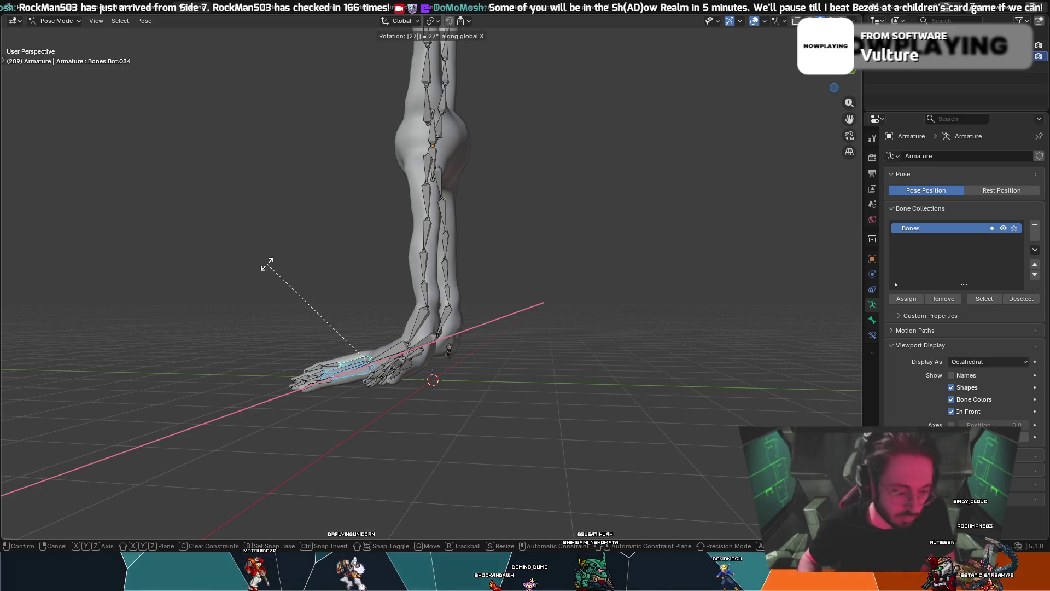
pyautogui.press('BackSpace')
pyautogui.write('30')
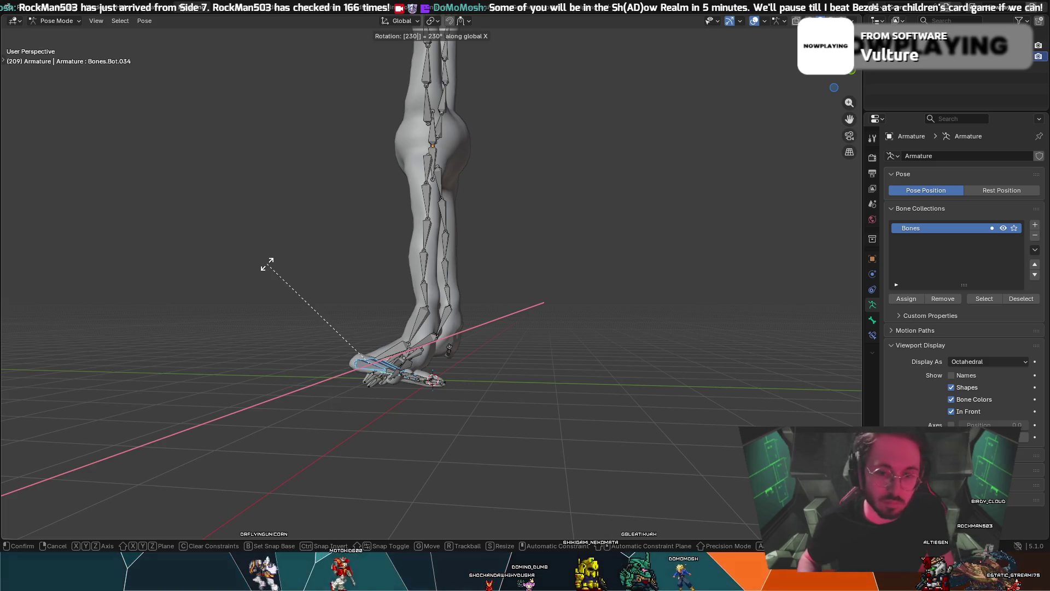
pyautogui.press('BackSpace')
pyautogui.press('BackSpace')
pyautogui.press('BackSpace')
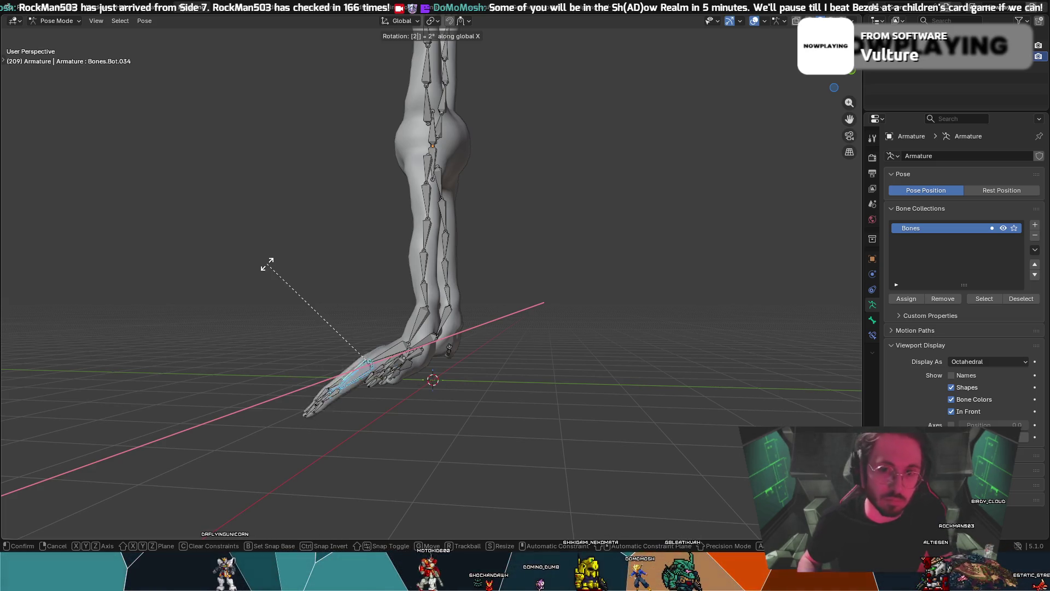
pyautogui.write('30')
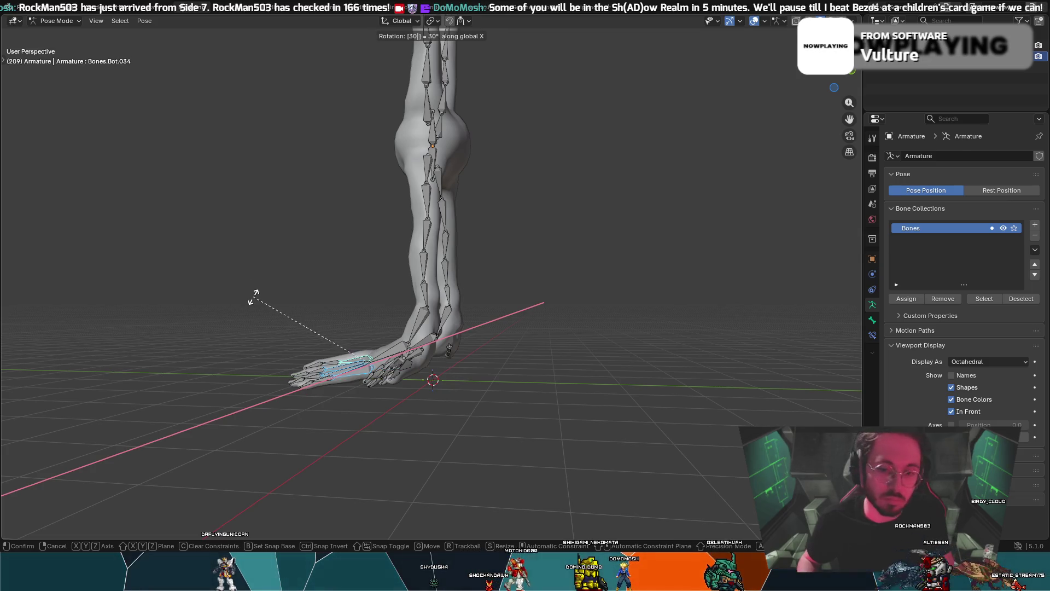
pyautogui.press('Return')
# - Select a toe bone on the left foot
pyautogui.rightClick(262, 303)
pyautogui.moveTo(347, 282); pyautogui.dragTo(471, 296, button='middle')
pyautogui.click(272, 389)
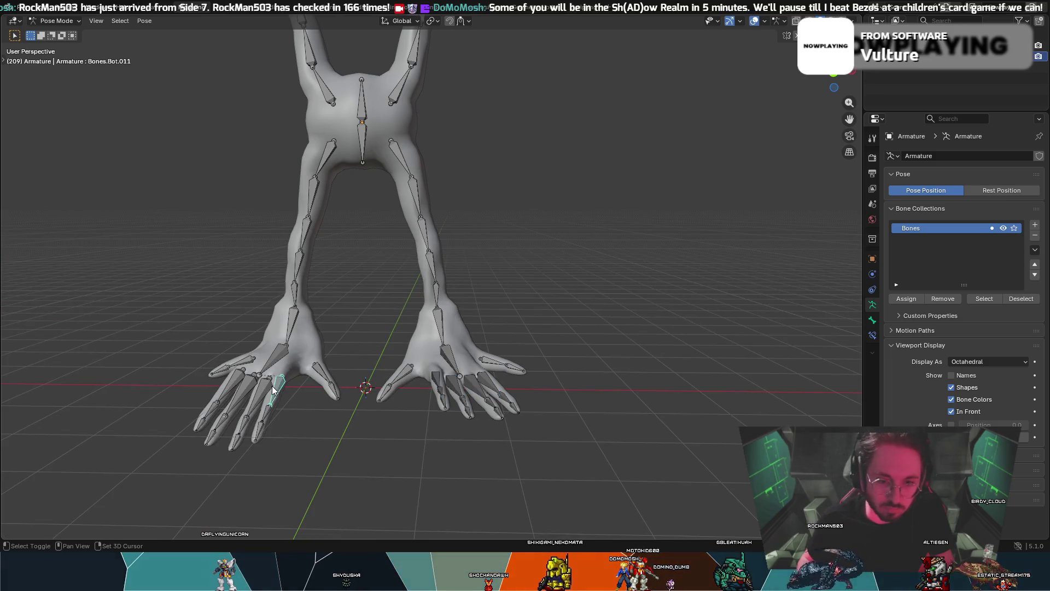
# - Add another left-foot toe and bend both toes 30° about X with rx30
pyautogui.keyDown('shift'); pyautogui.click(232, 379); pyautogui.keyUp('shift')
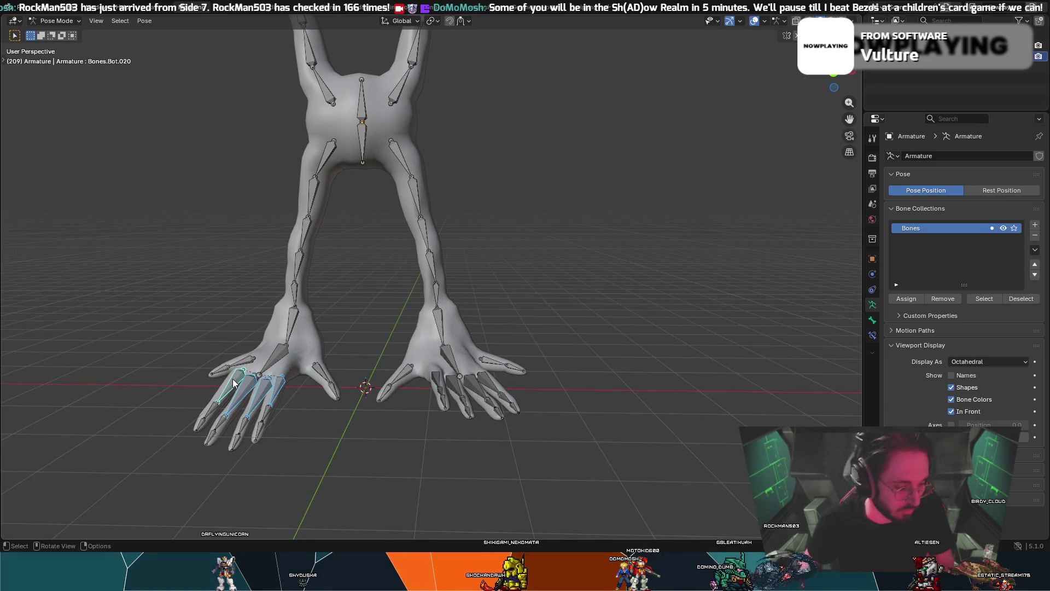
pyautogui.write('rx30')
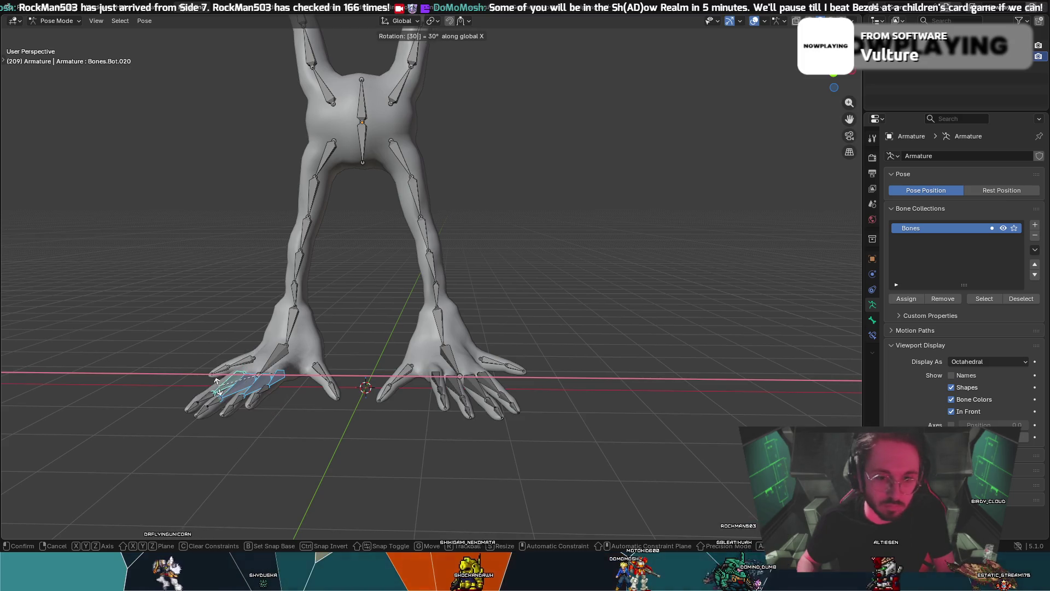
pyautogui.press('Return')
pyautogui.moveTo(246, 383)
pyautogui.mouseDown(button='middle')
pyautogui.moveTo(284, 385)
pyautogui.moveTo(280, 363)
pyautogui.moveTo(244, 370)
pyautogui.moveTo(276, 376)
pyautogui.moveTo(284, 353)
pyautogui.moveTo(281, 364)
pyautogui.moveTo(305, 367)
pyautogui.moveTo(346, 360)
pyautogui.moveTo(301, 357)
pyautogui.moveTo(303, 366)
pyautogui.moveTo(267, 376)
pyautogui.moveTo(325, 375)
pyautogui.mouseUp(button='middle')
# - Rotate the left foot's inner toe bone -5° about global X
pyautogui.click(300, 366)
pyautogui.click(299, 353)
pyautogui.press('r')
pyautogui.press('x')
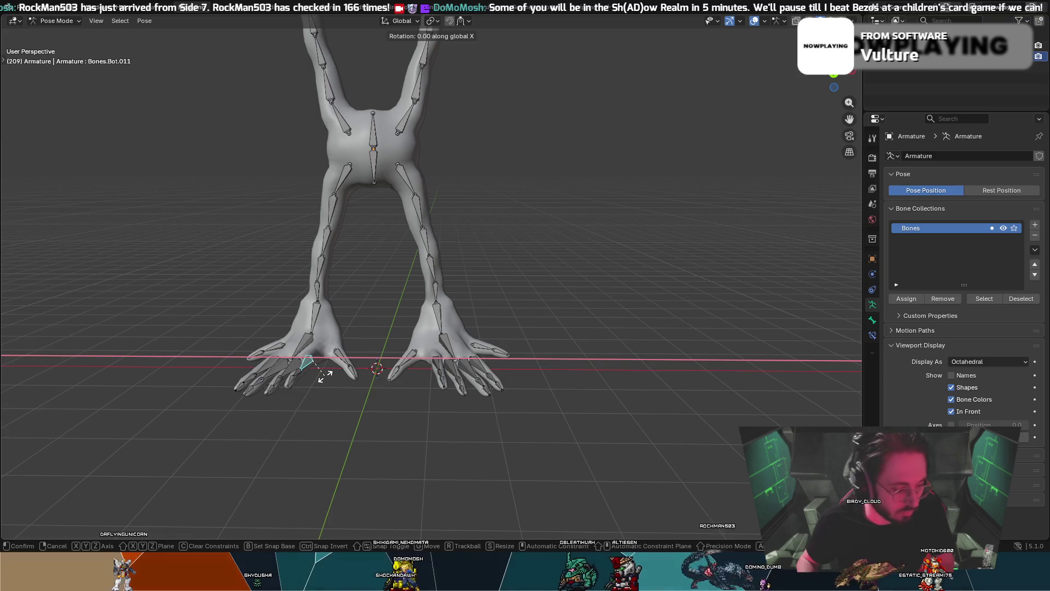
pyautogui.write('-5')
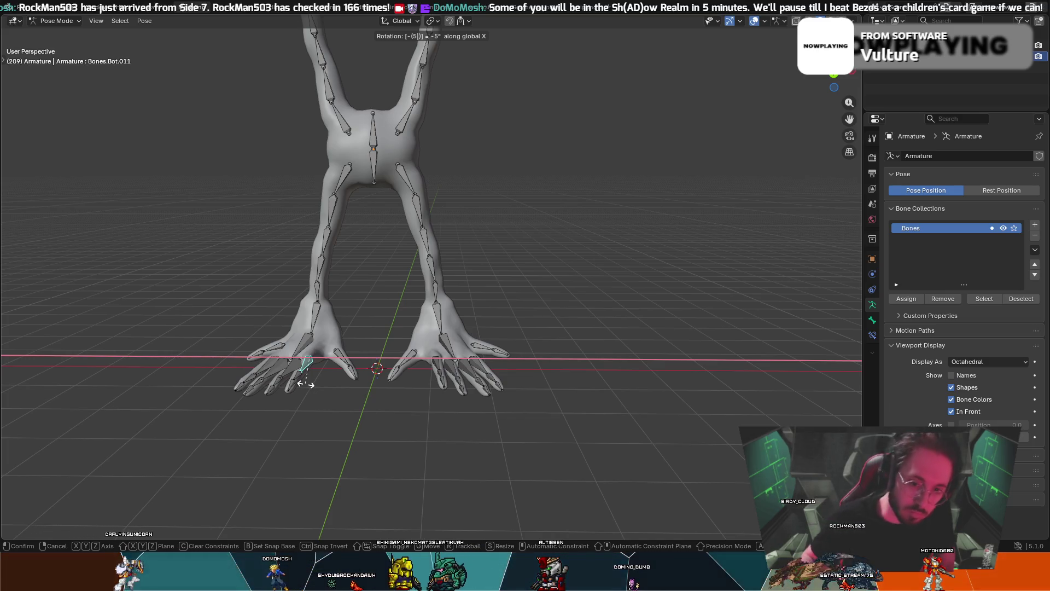
pyautogui.press('Return')
# - Nudge the inner toe's position, rotate it -10° about X, then undo that rotation
pyautogui.moveTo(284, 383)
pyautogui.mouseDown(button='middle')
pyautogui.moveTo(295, 353)
pyautogui.moveTo(333, 390)
pyautogui.moveTo(272, 366)
pyautogui.moveTo(362, 415)
pyautogui.moveTo(246, 336)
pyautogui.mouseUp(button='middle')
pyautogui.press('g')
pyautogui.click(289, 348)
pyautogui.press('r')
pyautogui.press('x')
pyautogui.write('-10')
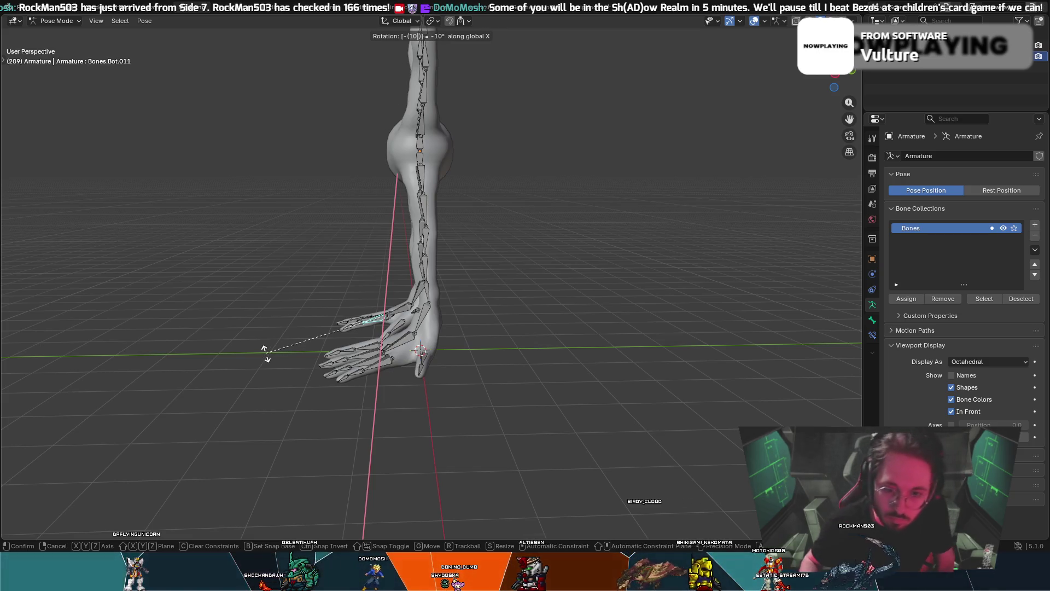
pyautogui.press('Return')
pyautogui.moveTo(267, 352)
pyautogui.mouseDown(button='middle')
pyautogui.moveTo(421, 340)
pyautogui.moveTo(356, 323)
pyautogui.moveTo(393, 332)
pyautogui.mouseUp(button='middle')
pyautogui.hotkey('ctrl', 'z')
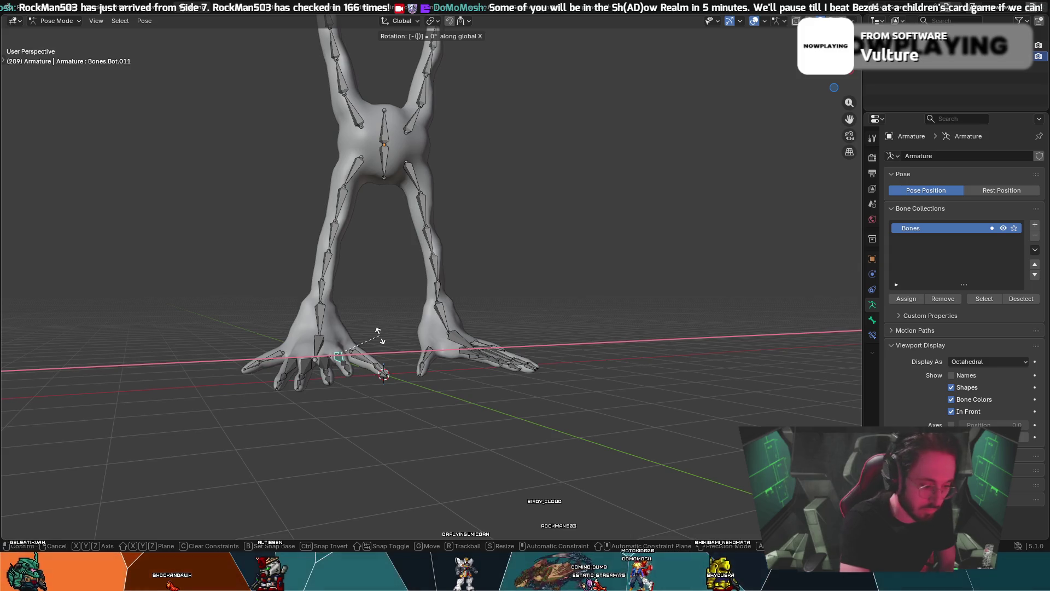
# - Rotate toe bones -6° about global X, including one on the right foot
pyautogui.write('6')
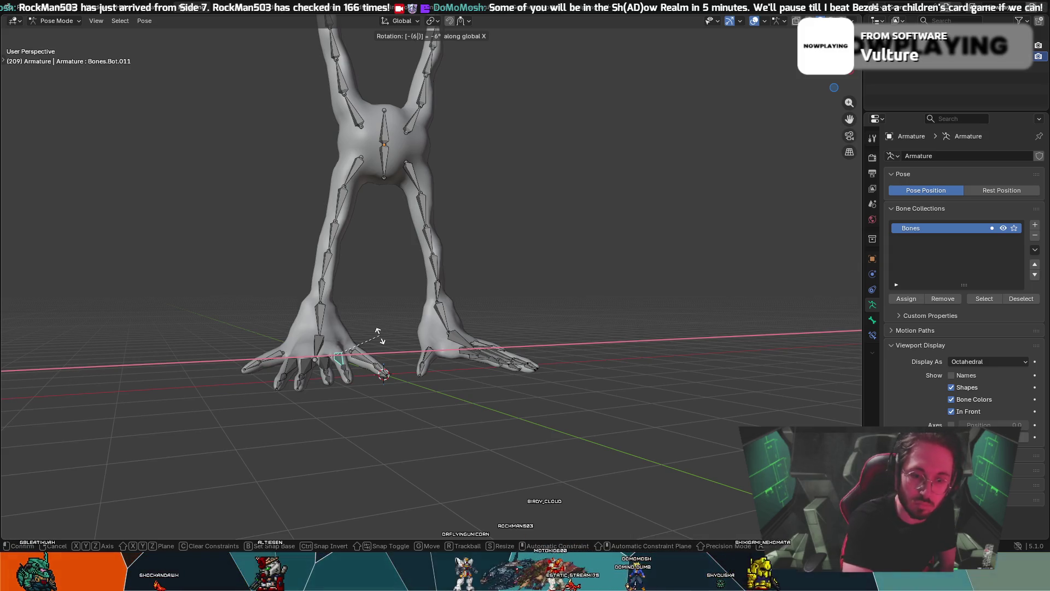
pyautogui.press('Return')
pyautogui.moveTo(382, 336); pyautogui.dragTo(401, 343, button='middle')
pyautogui.click(427, 349)
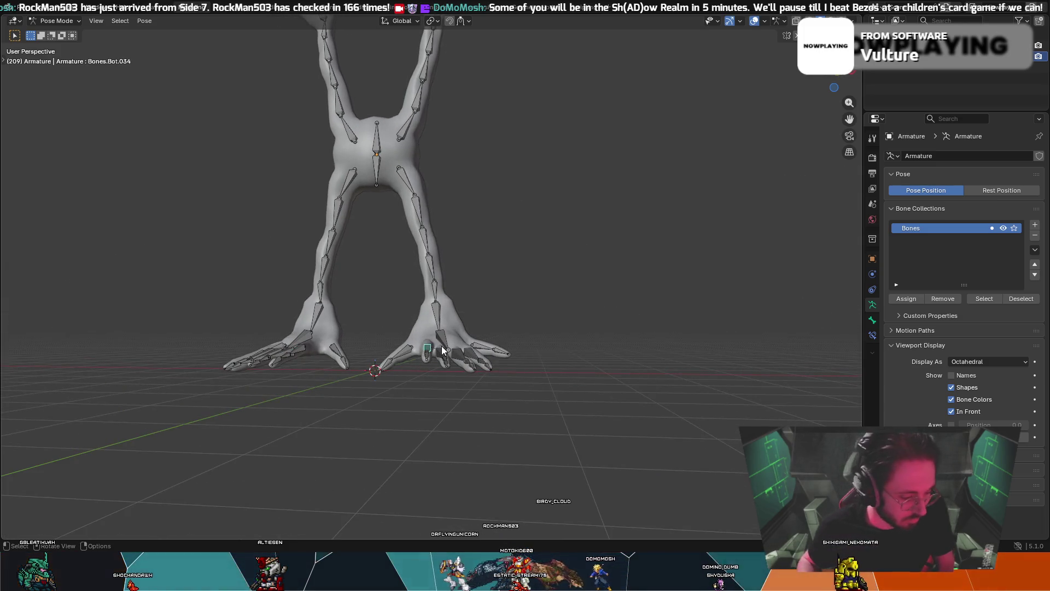
pyautogui.press('x')
pyautogui.write('-6')
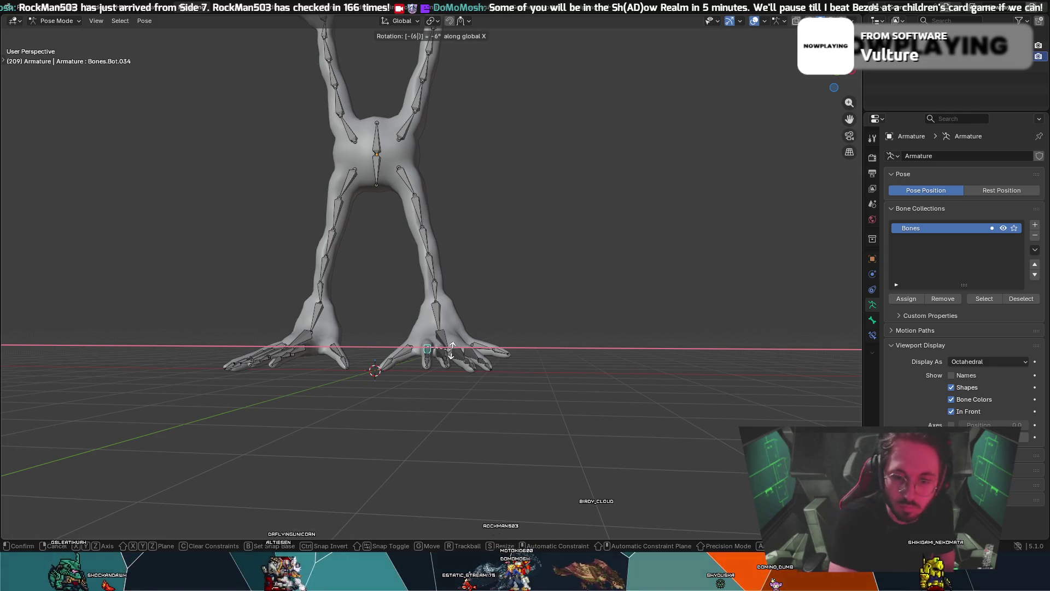
pyautogui.press('Return')
pyautogui.moveTo(387, 347)
pyautogui.mouseDown(button='middle')
pyautogui.moveTo(416, 350)
pyautogui.moveTo(393, 345)
pyautogui.moveTo(407, 343)
pyautogui.moveTo(387, 368)
pyautogui.moveTo(388, 336)
pyautogui.mouseUp(button='middle')
# - Curl an inner toe of the left foot 15° about global X
pyautogui.click(359, 367)
pyautogui.press('r')
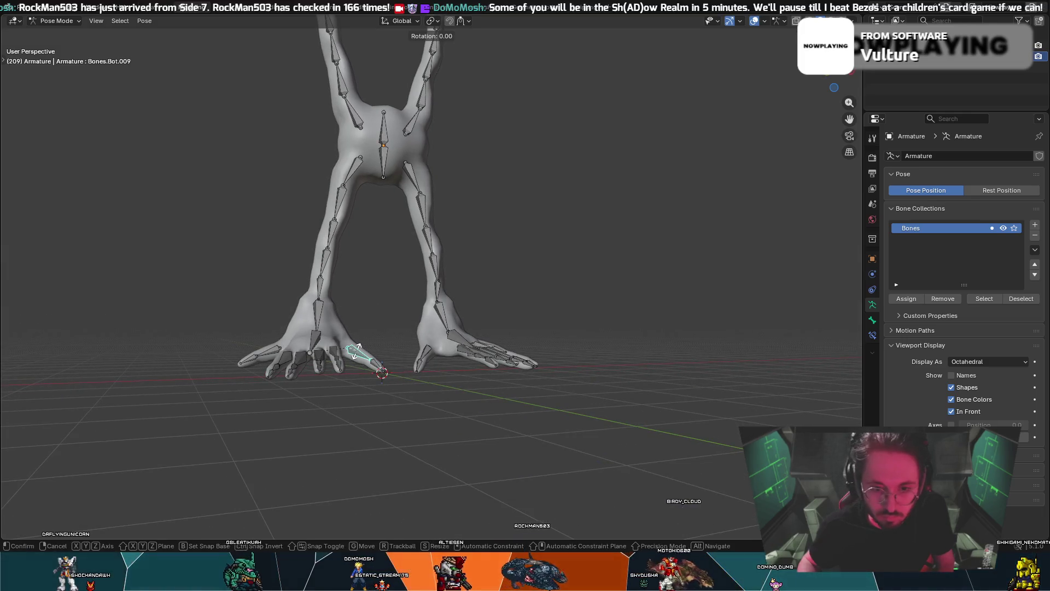
pyautogui.press('x')
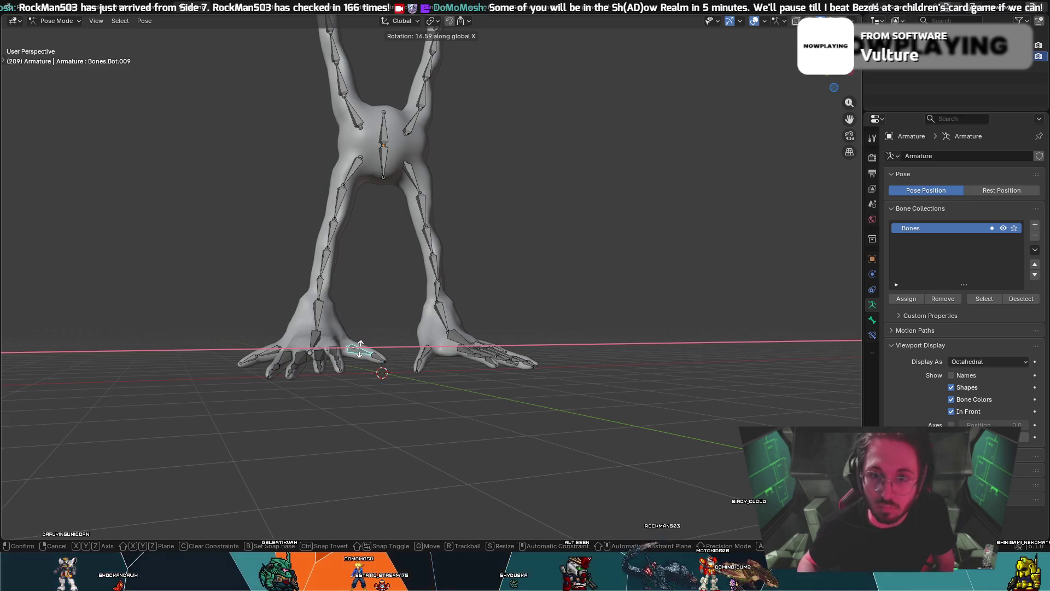
pyautogui.write('15')
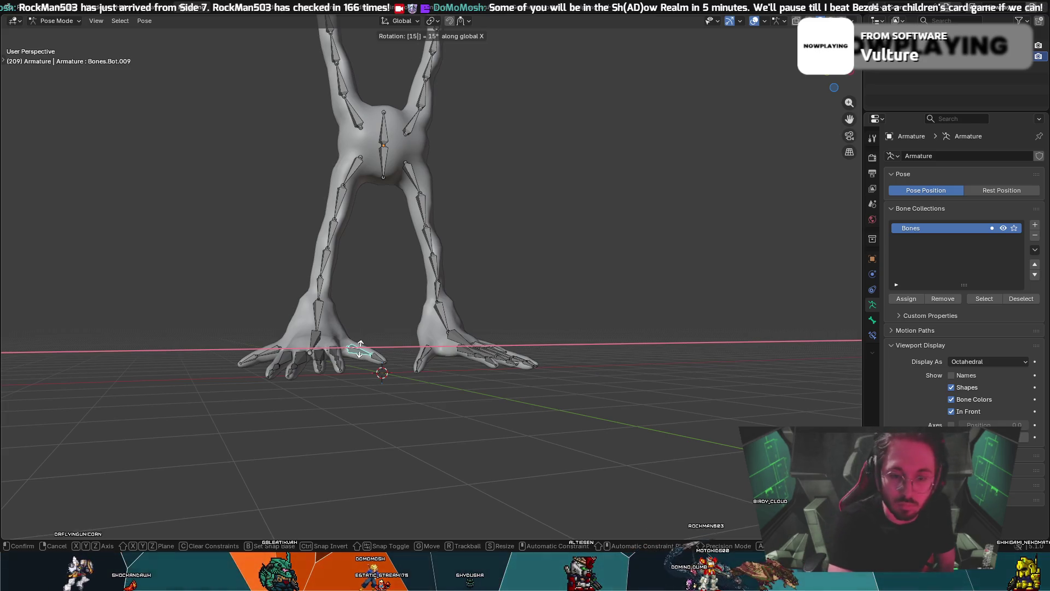
pyautogui.press('Return')
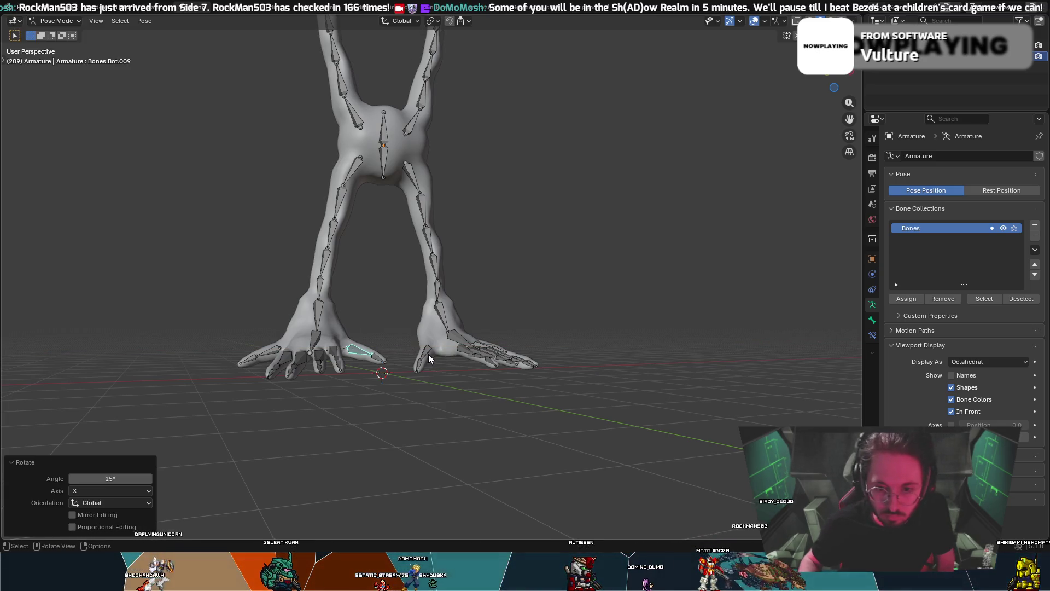
# - Curl another toe 15° about X with rx15, then select the left lower-leg bone
pyautogui.click(429, 356)
pyautogui.write('rx')
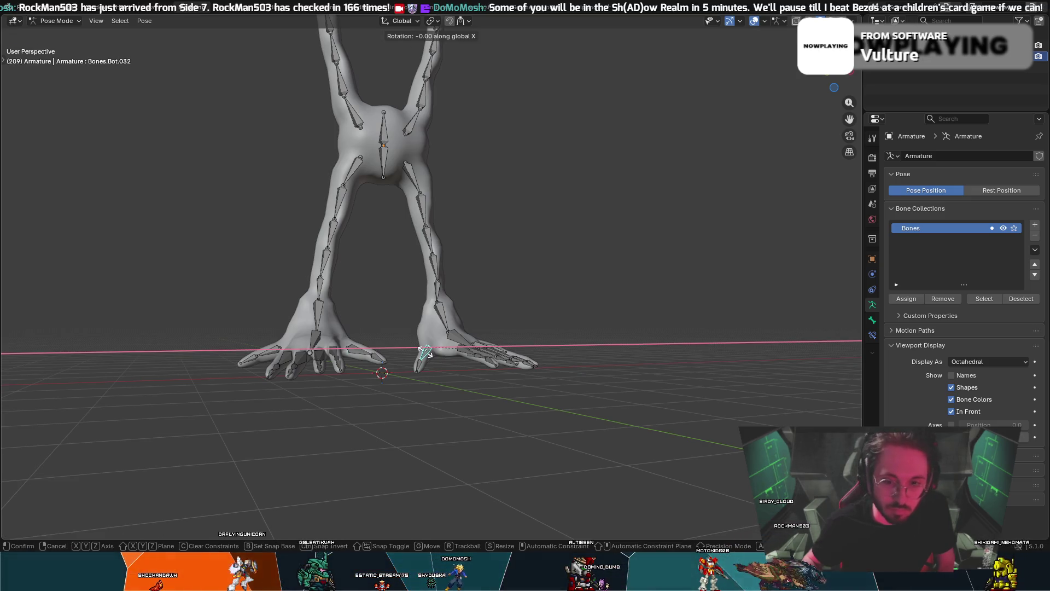
pyautogui.write('15')
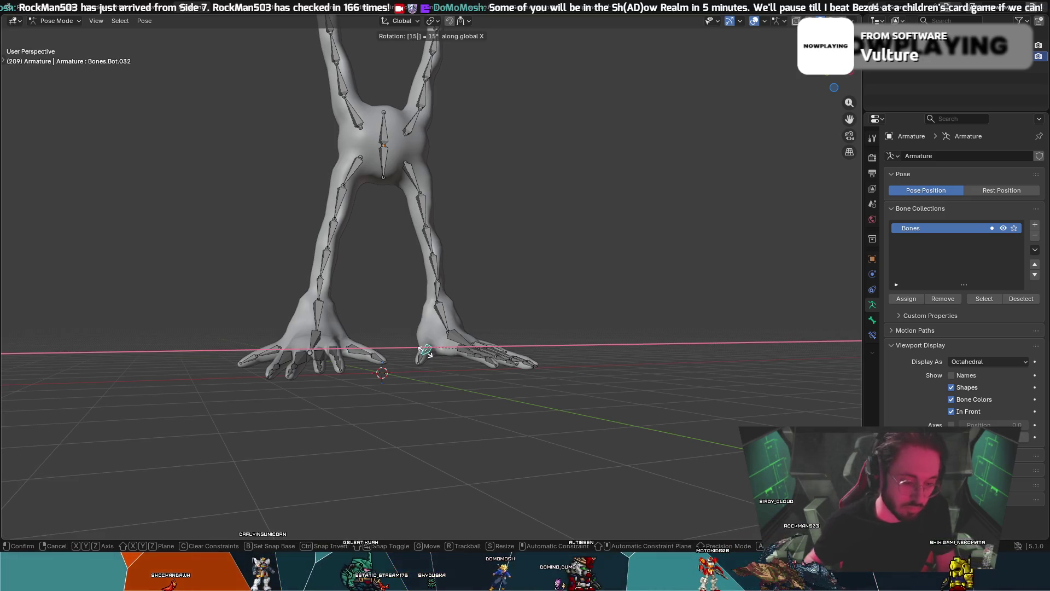
pyautogui.press('Return')
pyautogui.moveTo(452, 320)
pyautogui.mouseDown(button='middle')
pyautogui.moveTo(473, 288)
pyautogui.moveTo(490, 313)
pyautogui.moveTo(535, 310)
pyautogui.moveTo(474, 319)
pyautogui.moveTo(391, 276)
pyautogui.moveTo(432, 298)
pyautogui.moveTo(388, 285)
pyautogui.mouseUp(button='middle')
pyautogui.click(338, 293)
# - Turn the left lower-leg bone -30° about global Z
pyautogui.press('r')
pyautogui.press('z')
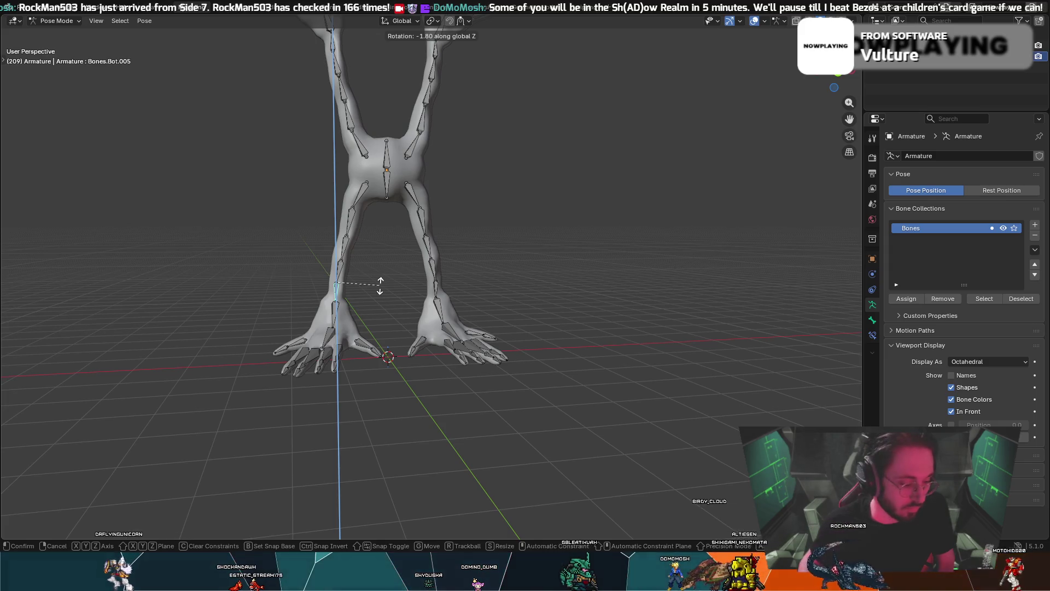
pyautogui.write('14')
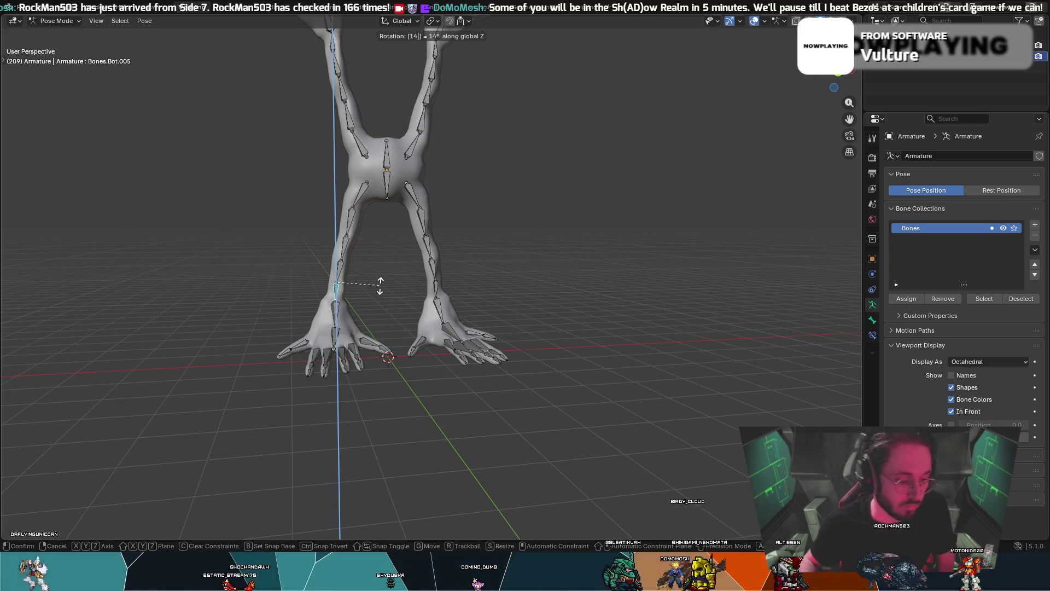
pyautogui.press('-')
pyautogui.press('BackSpace')
pyautogui.press('BackSpace')
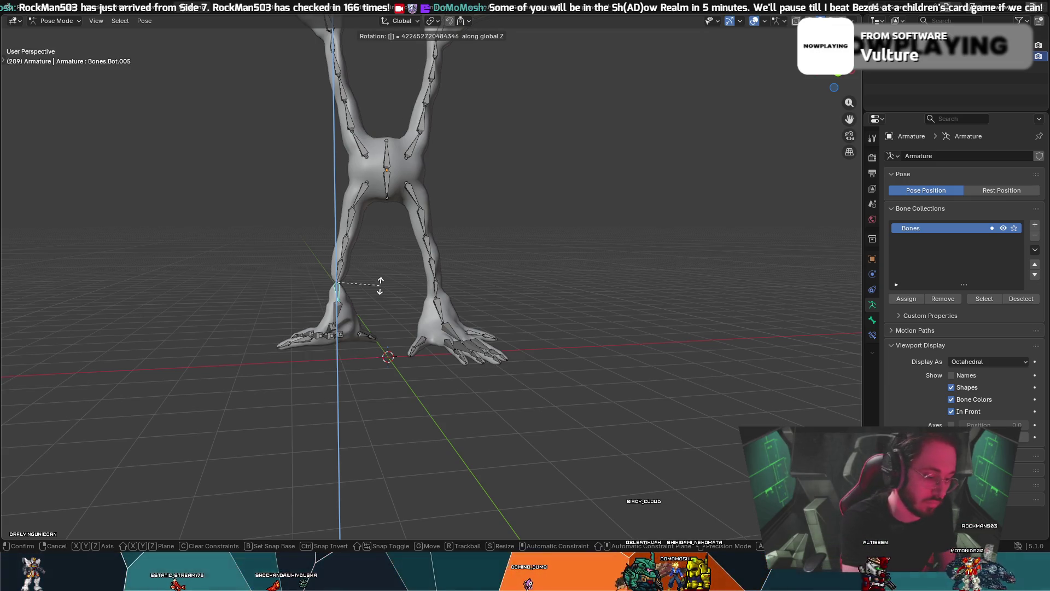
pyautogui.write('30')
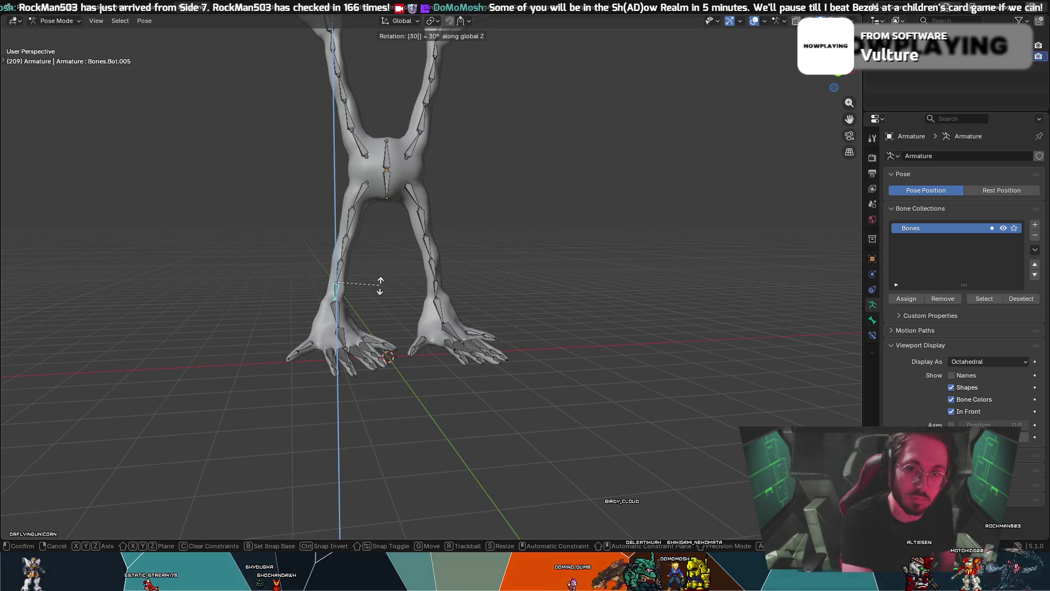
pyautogui.write('0')
pyautogui.press('BackSpace')
pyautogui.press('-')
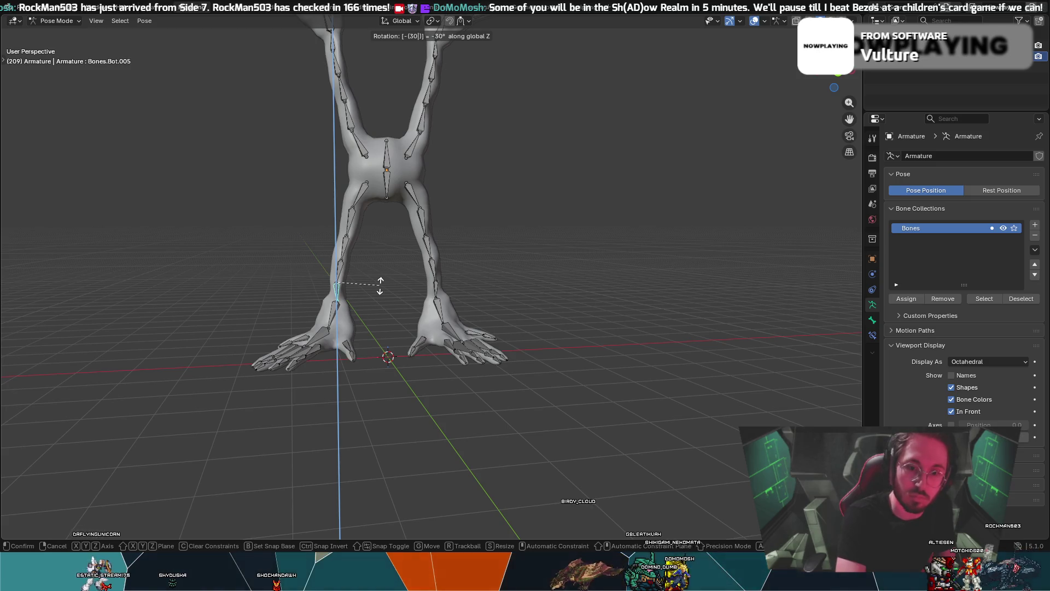
pyautogui.press('Return')
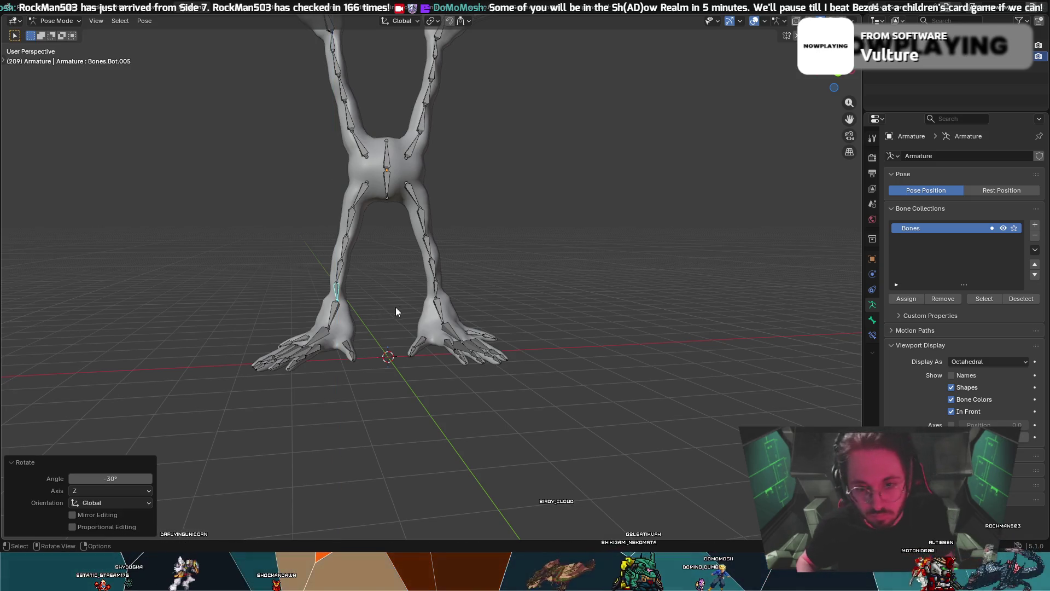
# - Turn the right lower-leg bone 30° about Z; cancel a further 30° turn
pyautogui.click(437, 289)
pyautogui.write('rz')
pyautogui.write('30')
pyautogui.press('Return')
pyautogui.moveTo(418, 292)
pyautogui.mouseDown(button='middle')
pyautogui.moveTo(543, 282)
pyautogui.moveTo(271, 273)
pyautogui.moveTo(347, 251)
pyautogui.moveTo(429, 257)
pyautogui.mouseUp(button='middle')
pyautogui.scroll(3, 540, 280)
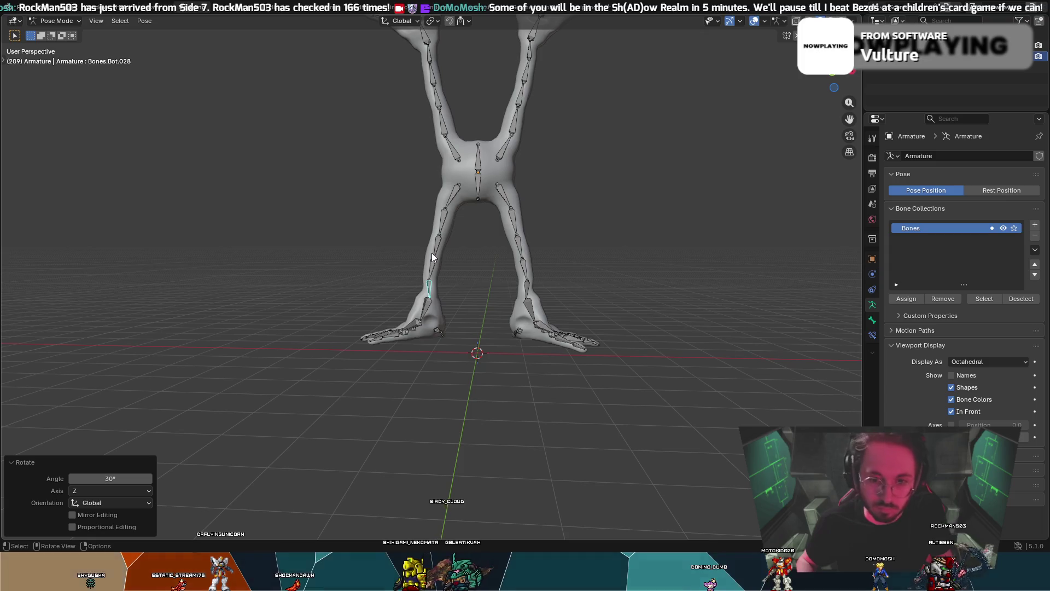
pyautogui.press('r')
pyautogui.write('z')
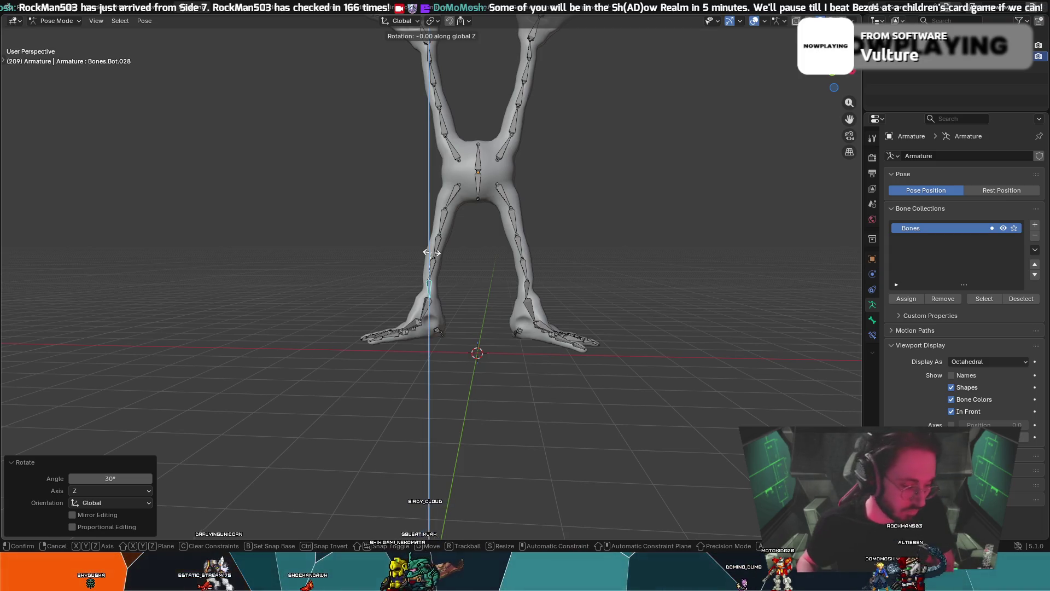
pyautogui.write('30')
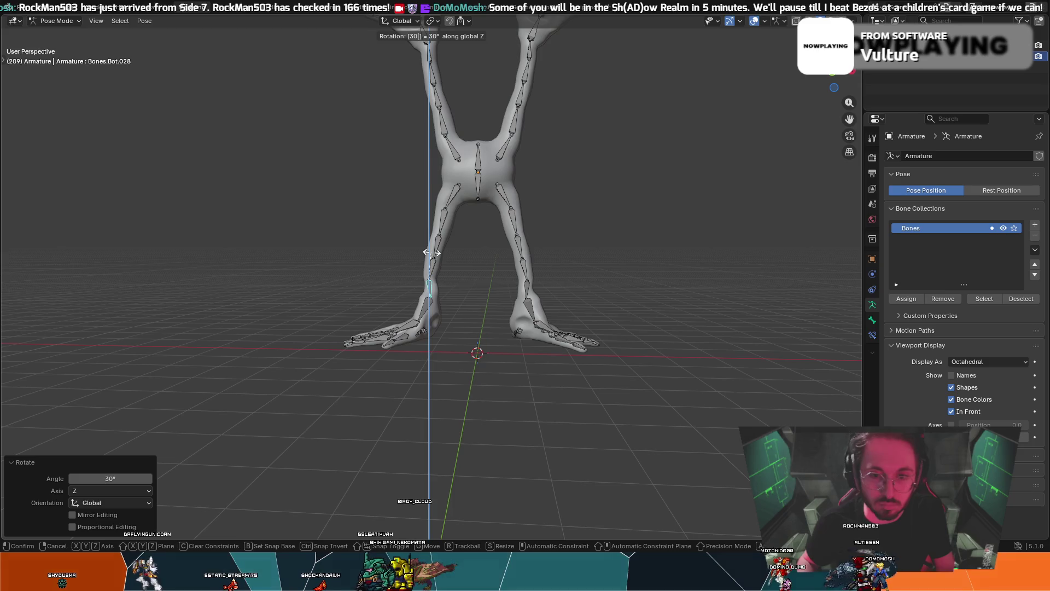
pyautogui.press('Escape')
# - Rotate the left shin bone 30° about global Z
pyautogui.click(434, 262)
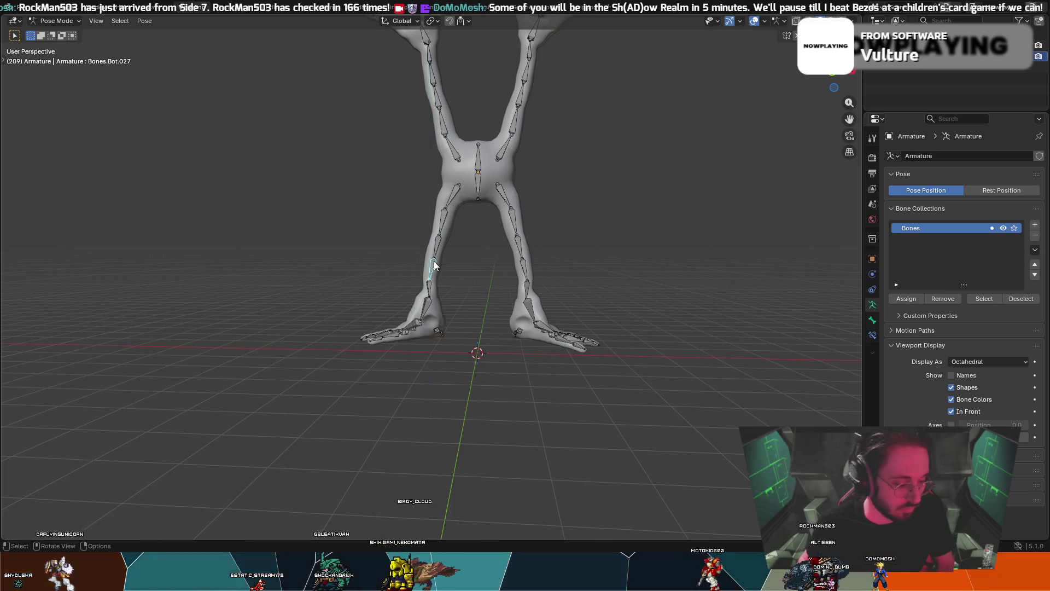
pyautogui.press('r')
pyautogui.press('x')
pyautogui.write('z')
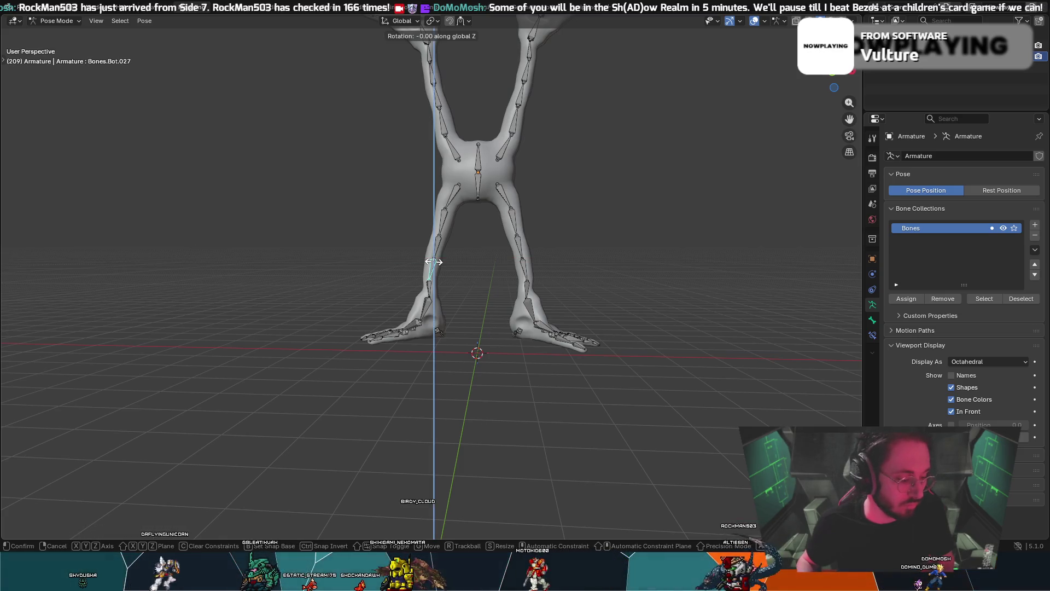
pyautogui.write('30')
pyautogui.press('Return')
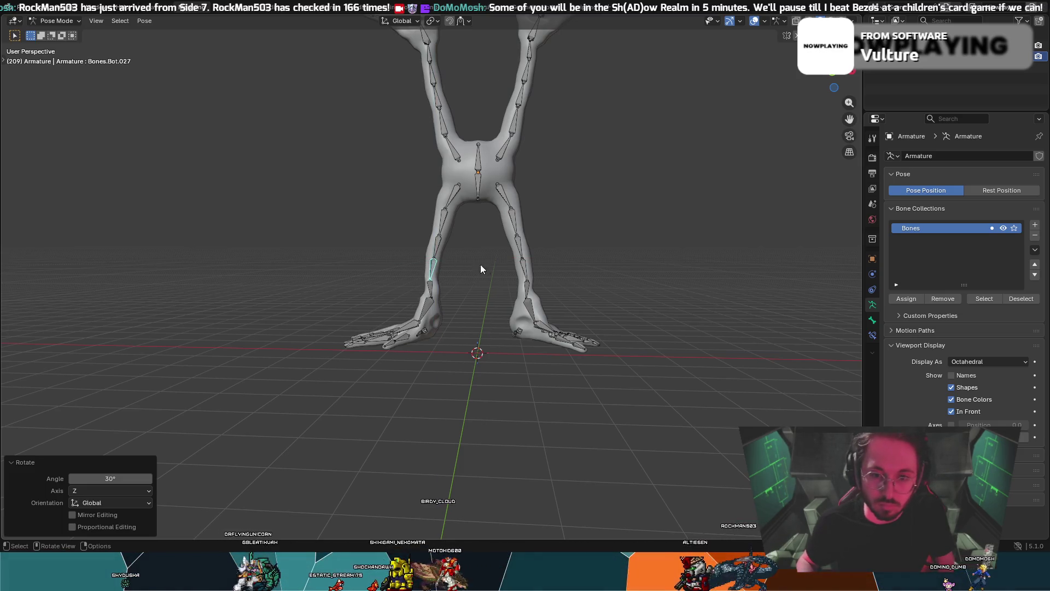
# - Rotate the right shin bone -30° about global Z
pyautogui.click(528, 273)
pyautogui.press('r')
pyautogui.press('z')
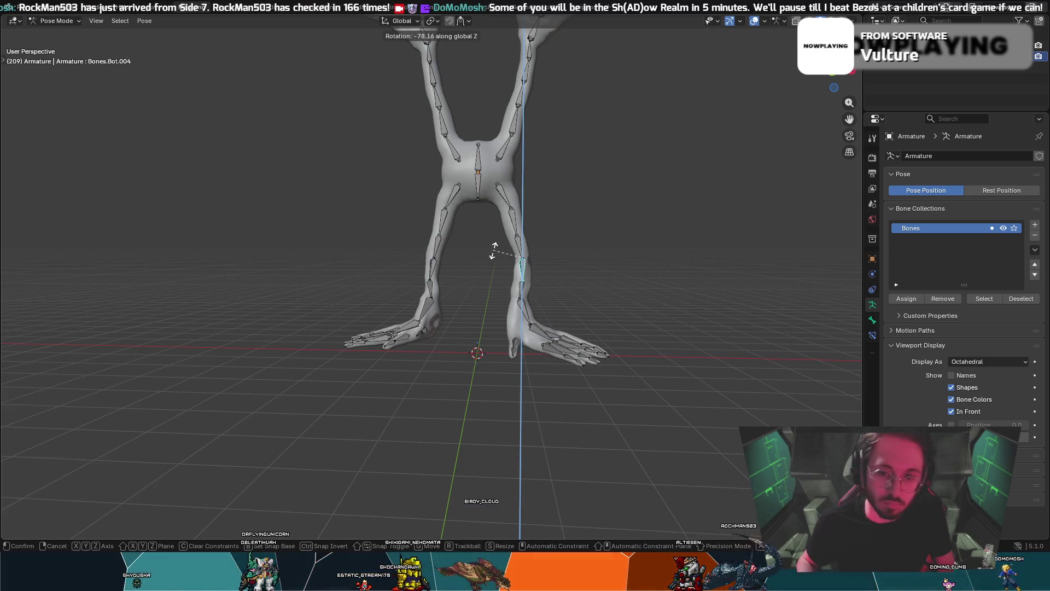
pyautogui.write('30')
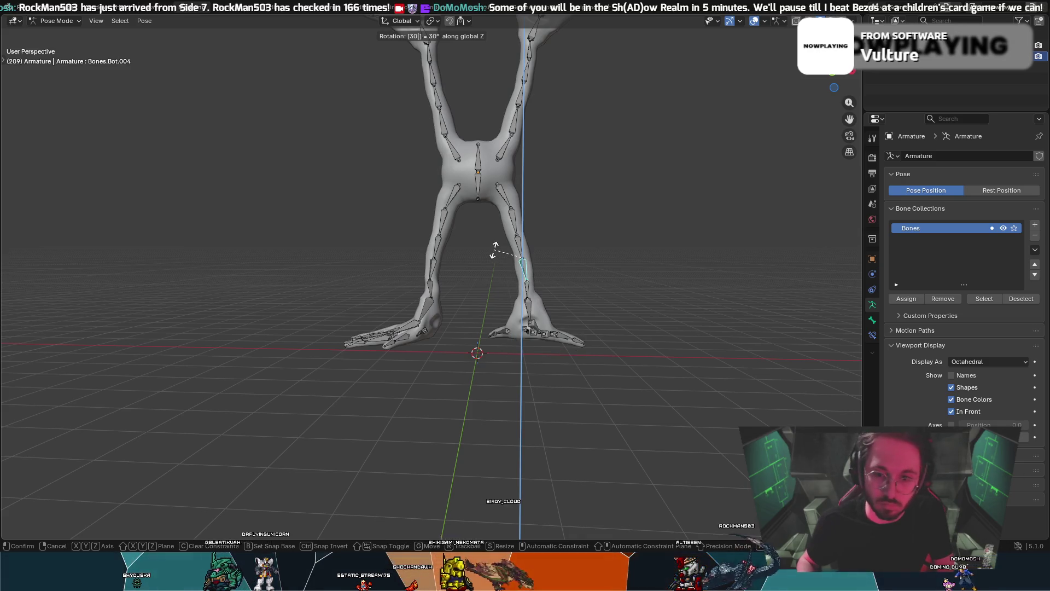
pyautogui.write('-')
pyautogui.press('Return')
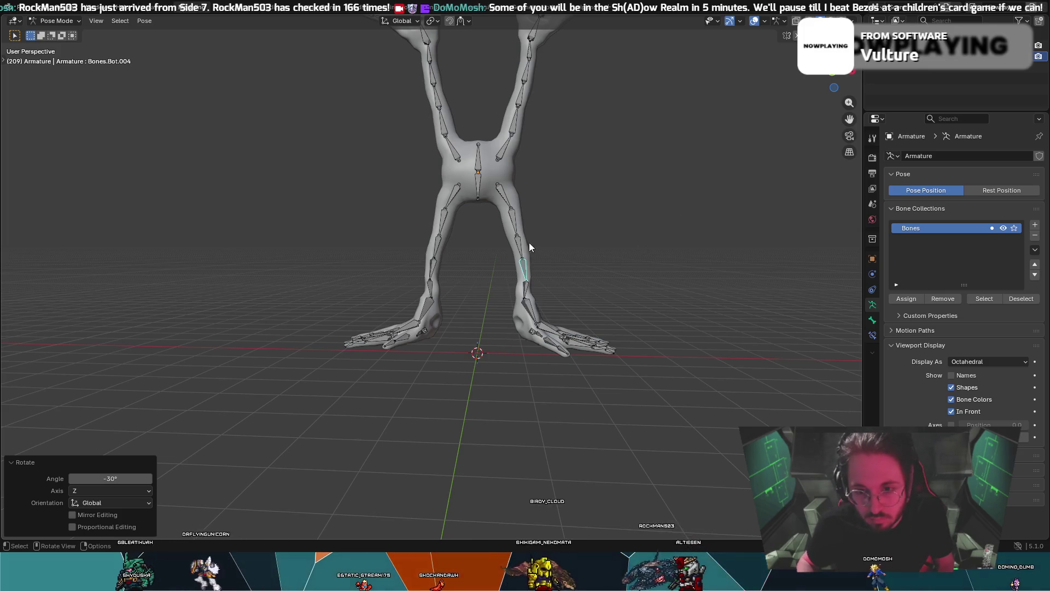
# - Turn another right-leg bone -15° and a left-leg bone 15° about global Z
pyautogui.click(518, 246)
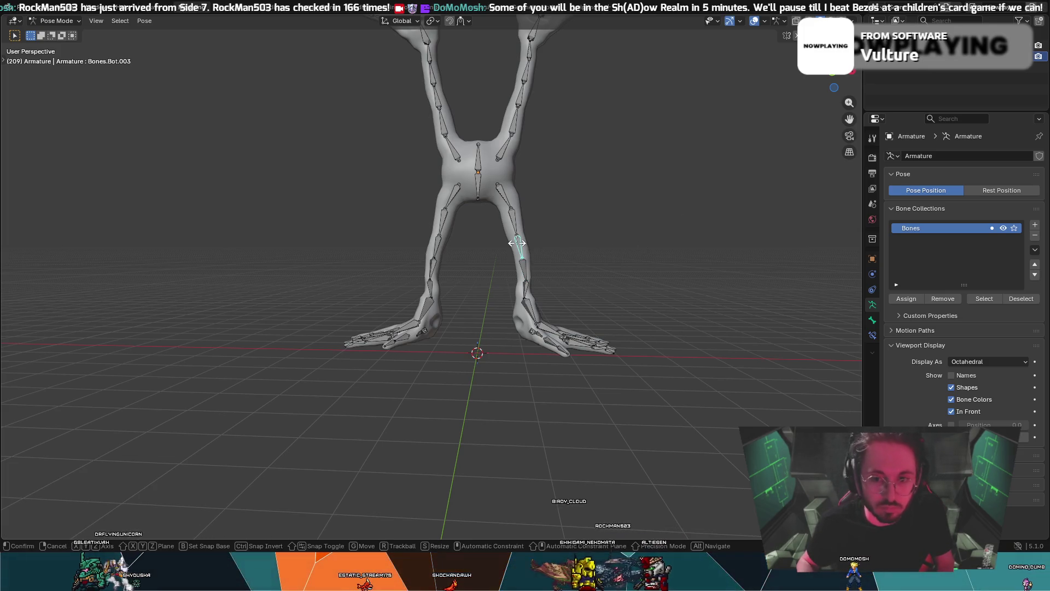
pyautogui.press('z')
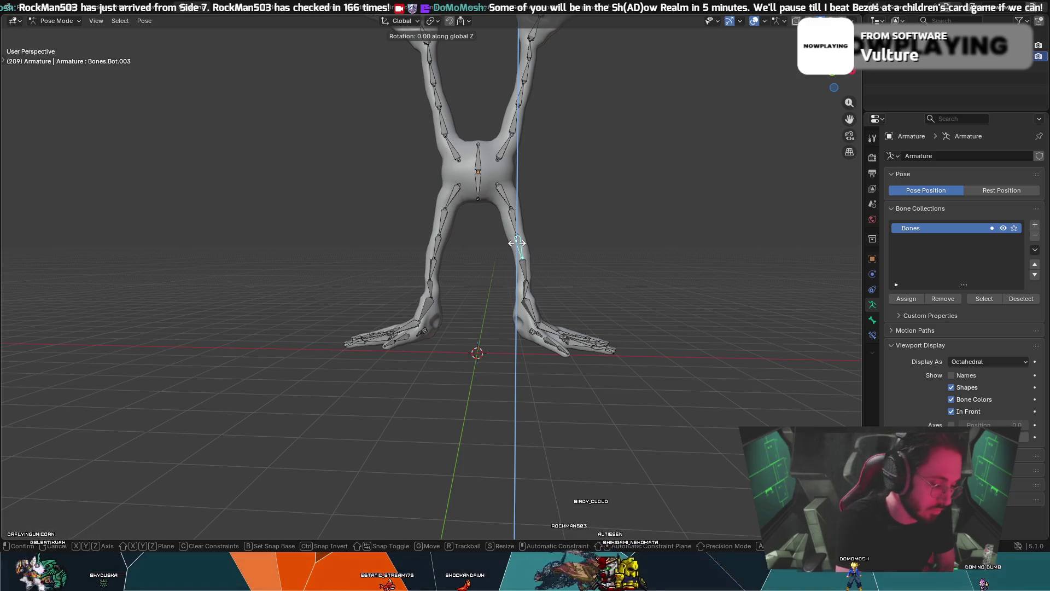
pyautogui.write('-1')
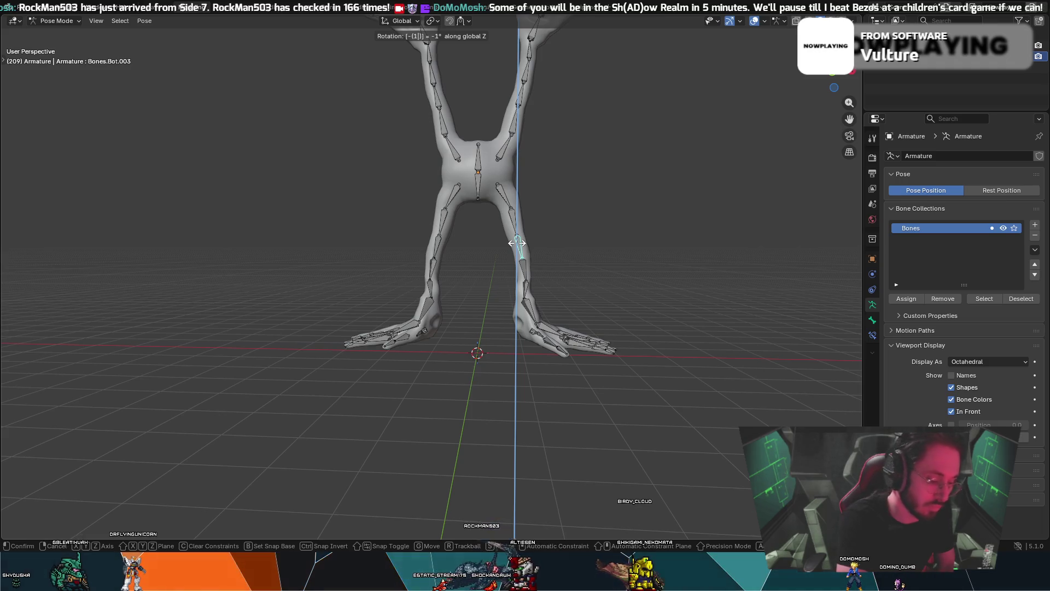
pyautogui.write('5')
pyautogui.press('Return')
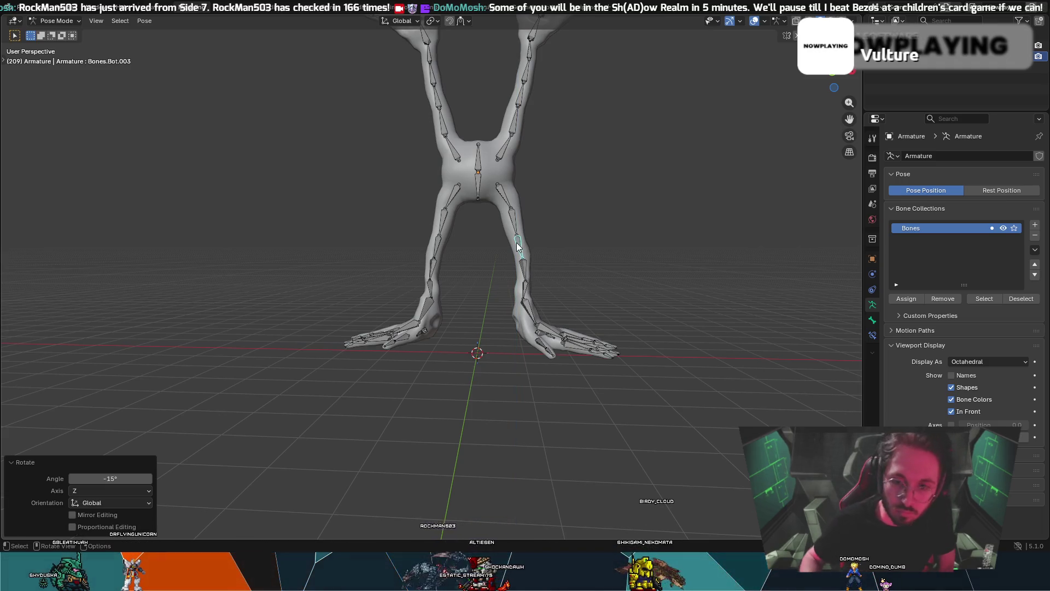
pyautogui.click(437, 244)
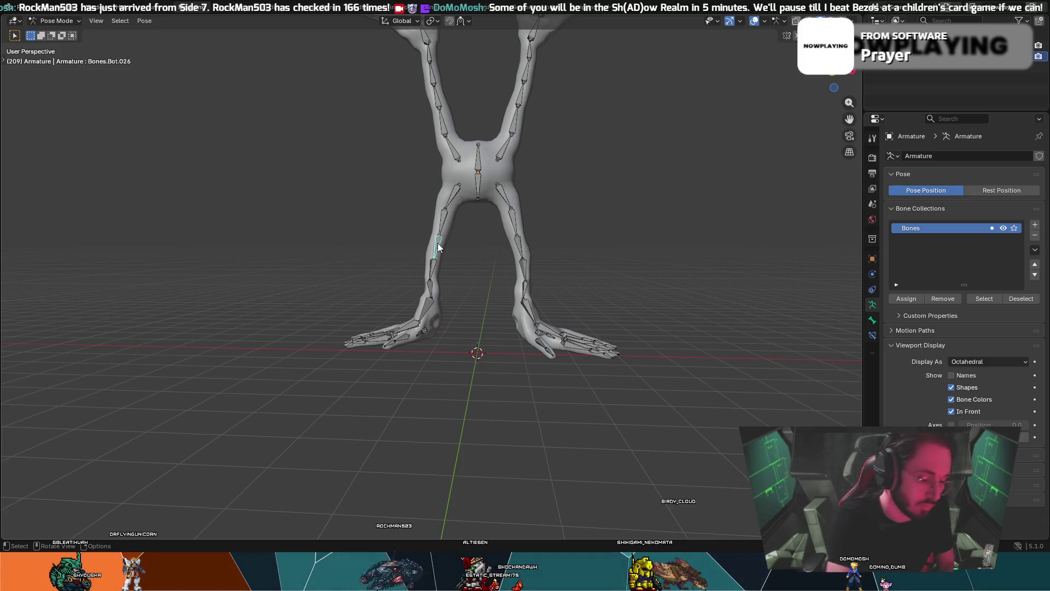
pyautogui.press('r')
pyautogui.write('z')
pyautogui.write('5')
pyautogui.press('Return')
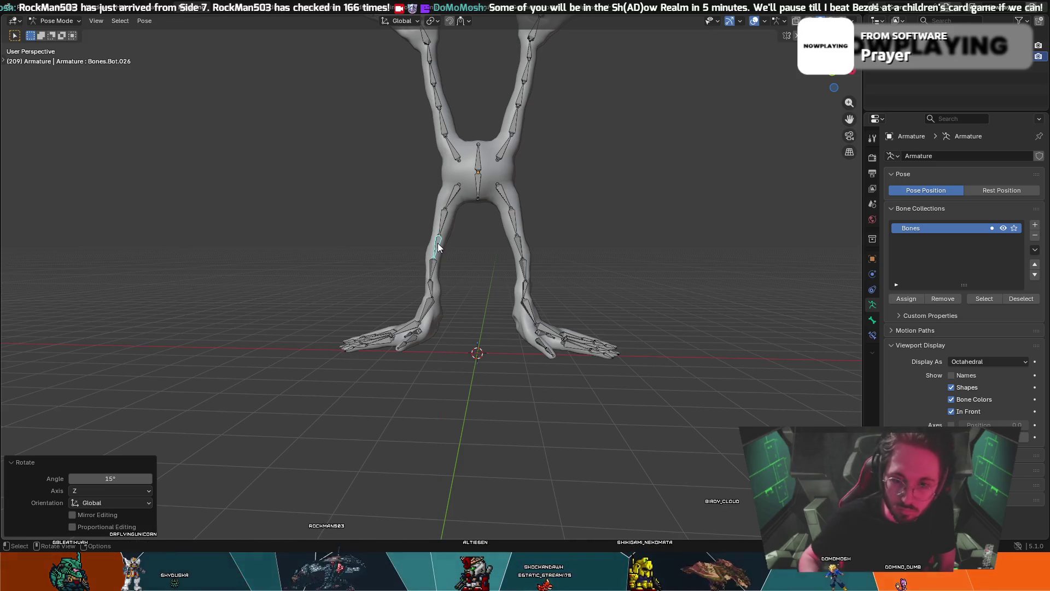
pyautogui.moveTo(389, 265)
pyautogui.mouseDown(button='middle')
pyautogui.moveTo(421, 252)
pyautogui.moveTo(528, 249)
pyautogui.moveTo(421, 262)
pyautogui.mouseUp(button='middle')
# - Return to the modelling workspace and switch the mesh to Object Mode
pyautogui.click(257, 6)
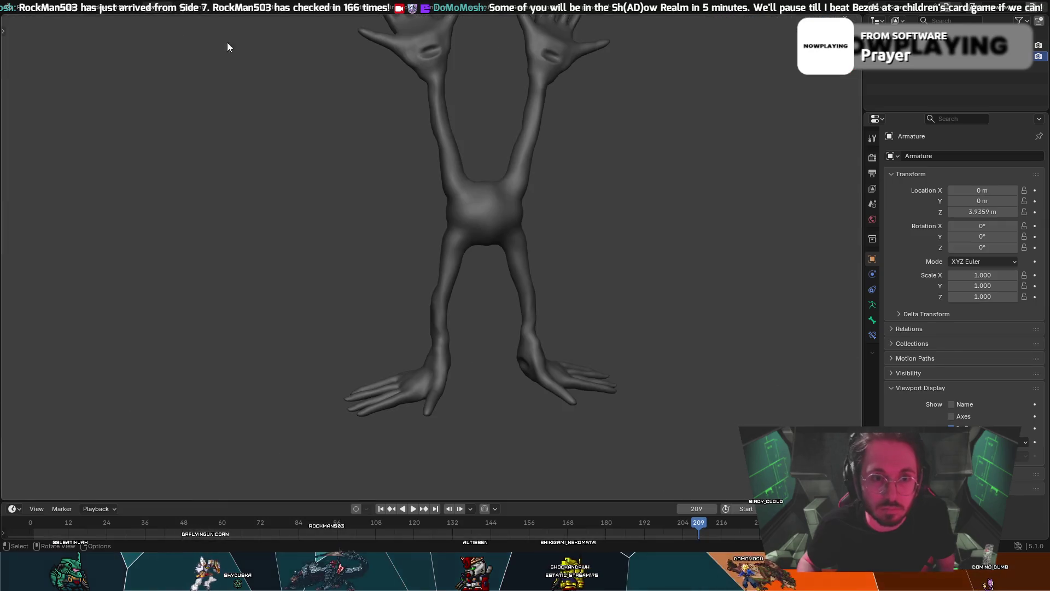
pyautogui.click(213, 6)
pyautogui.click(55, 21)
pyautogui.click(71, 33)
# - Select the armature and switch to front orthographic view, cancelling trial moves
pyautogui.press('g')
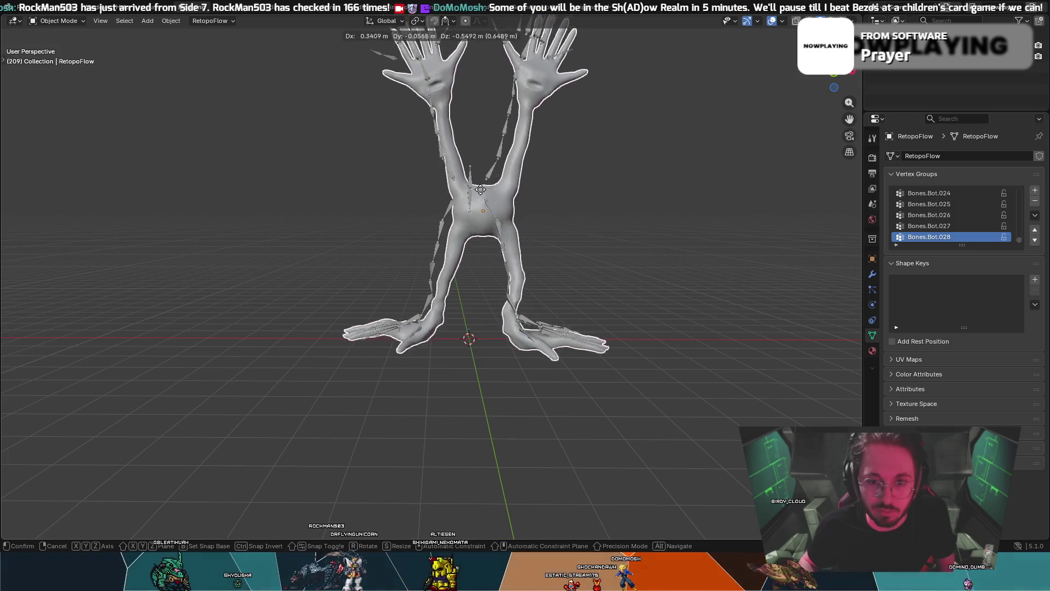
pyautogui.rightClick(473, 169)
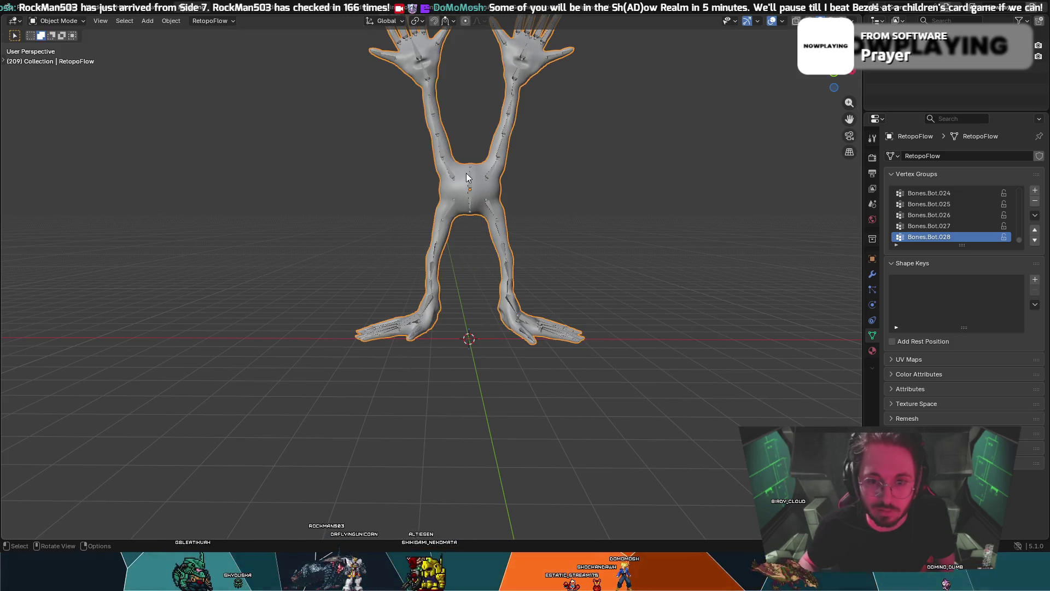
pyautogui.click(897, 60)
pyautogui.press('g')
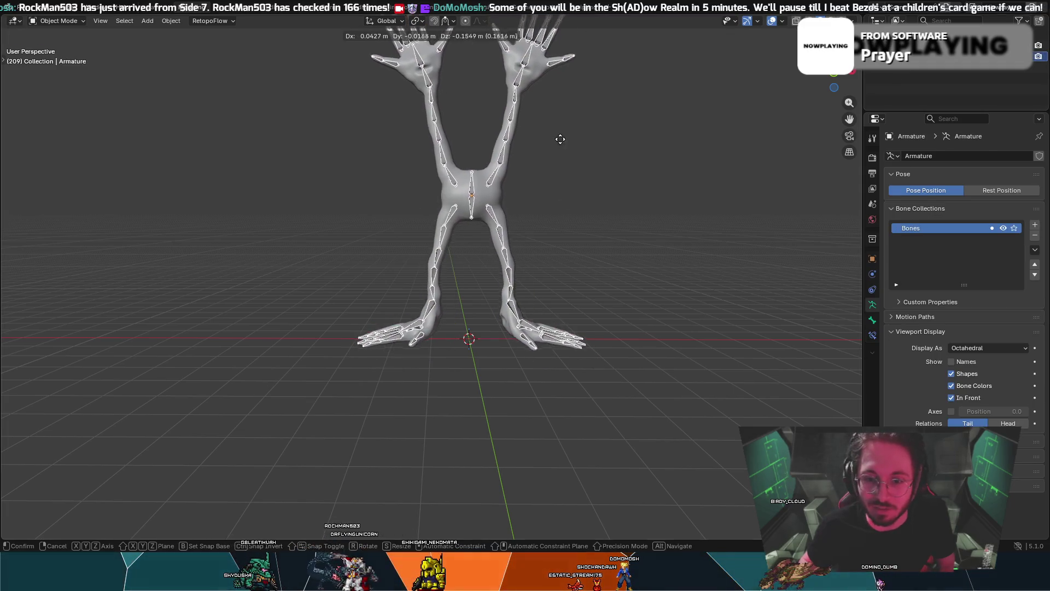
pyautogui.press('z')
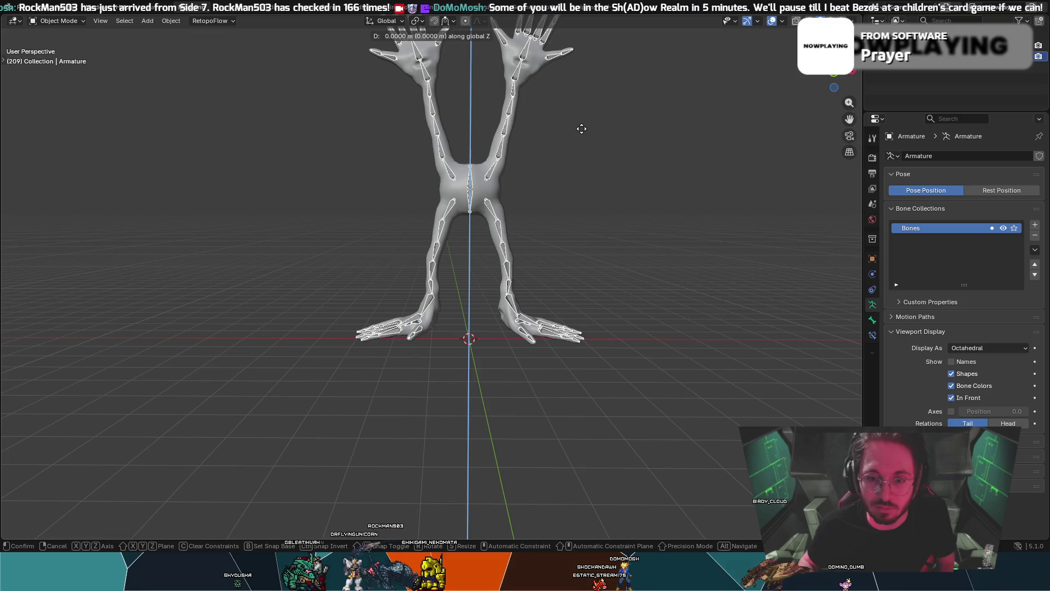
pyautogui.rightClick(600, 152)
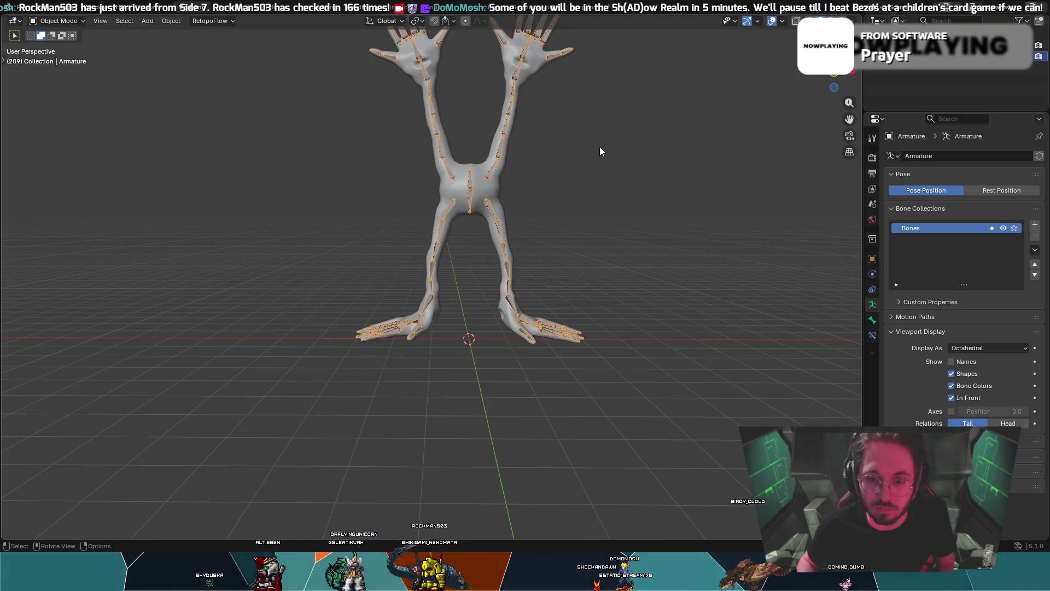
pyautogui.press('KP_1')
# - Lower the armature 0.24243 m along Z so the feet rest on the ground line
pyautogui.press('g')
pyautogui.press('z')
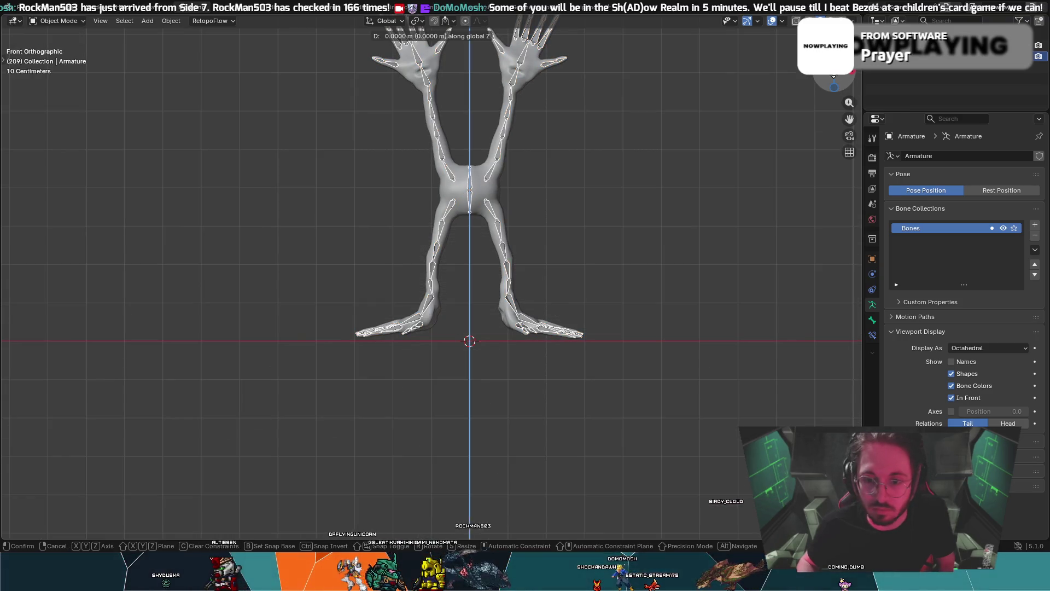
pyautogui.click(829, 82)
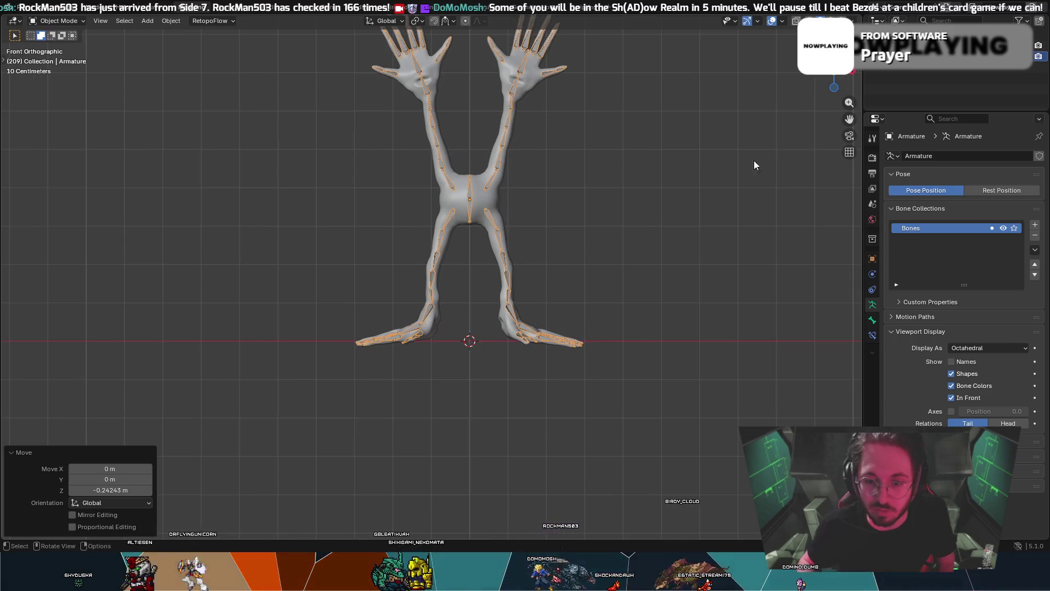
pyautogui.scroll(3, 616, 232)
pyautogui.moveTo(624, 260); pyautogui.dragTo(611, 248, button='middle')
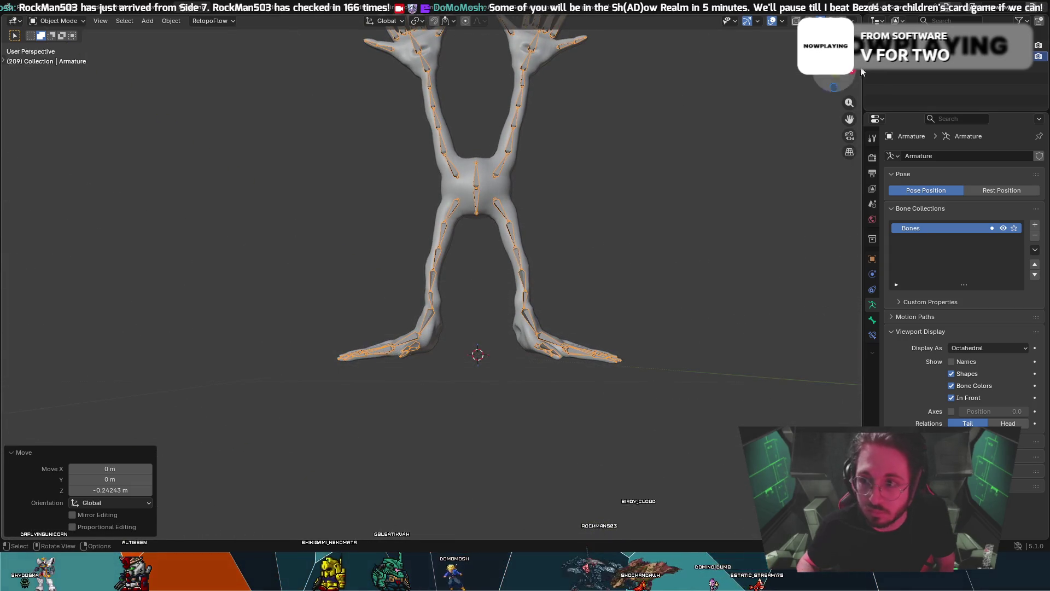
pyautogui.press('KP_1')
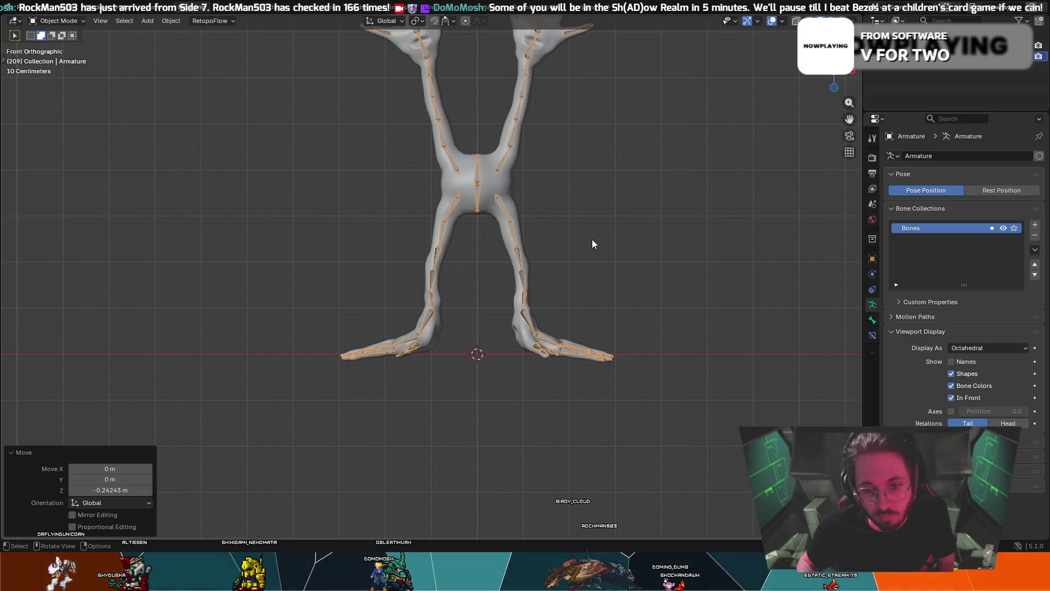
pyautogui.click(432, 323)
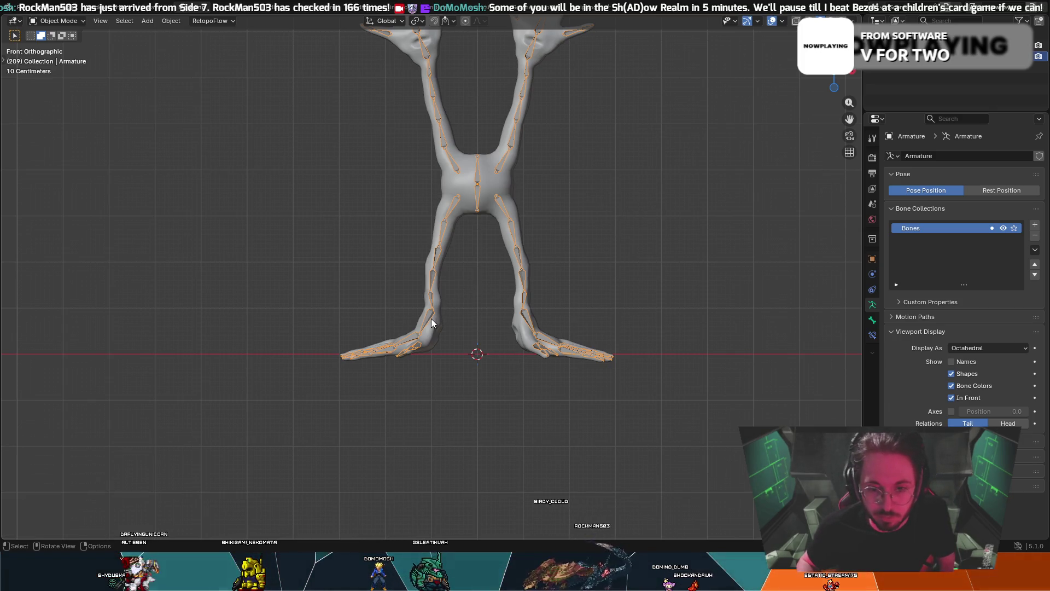
pyautogui.click(57, 20)
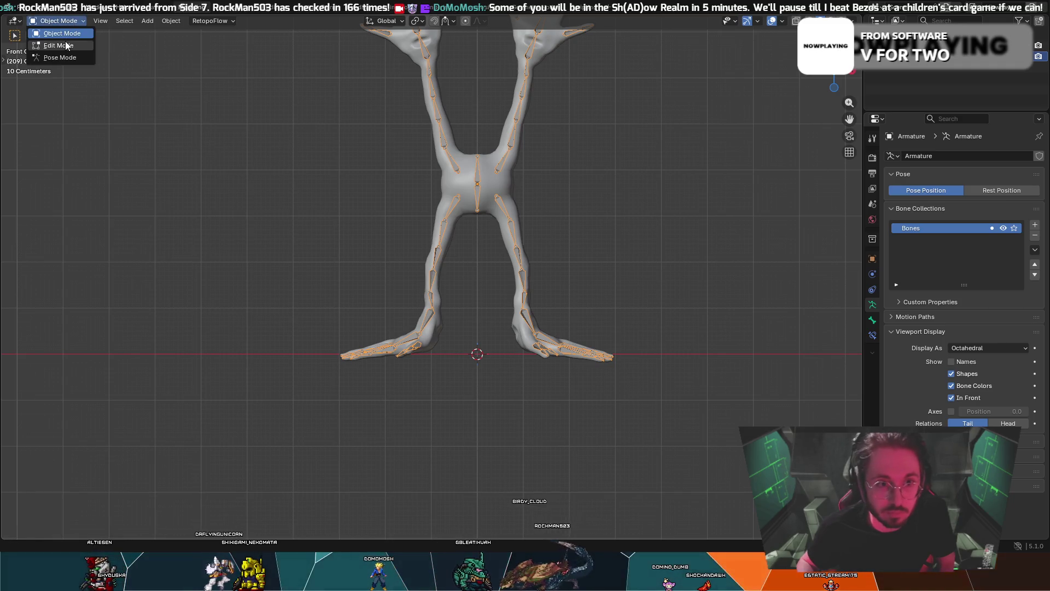
# - In Pose Mode, tilt the left foot bone 5° about the global Y axis
pyautogui.click(68, 60)
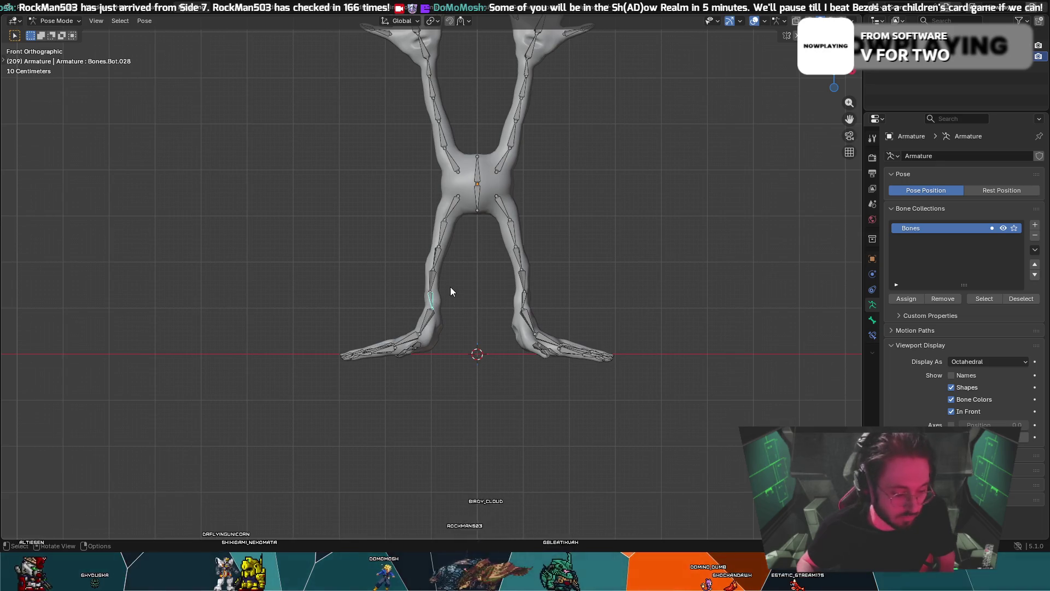
pyautogui.press('r')
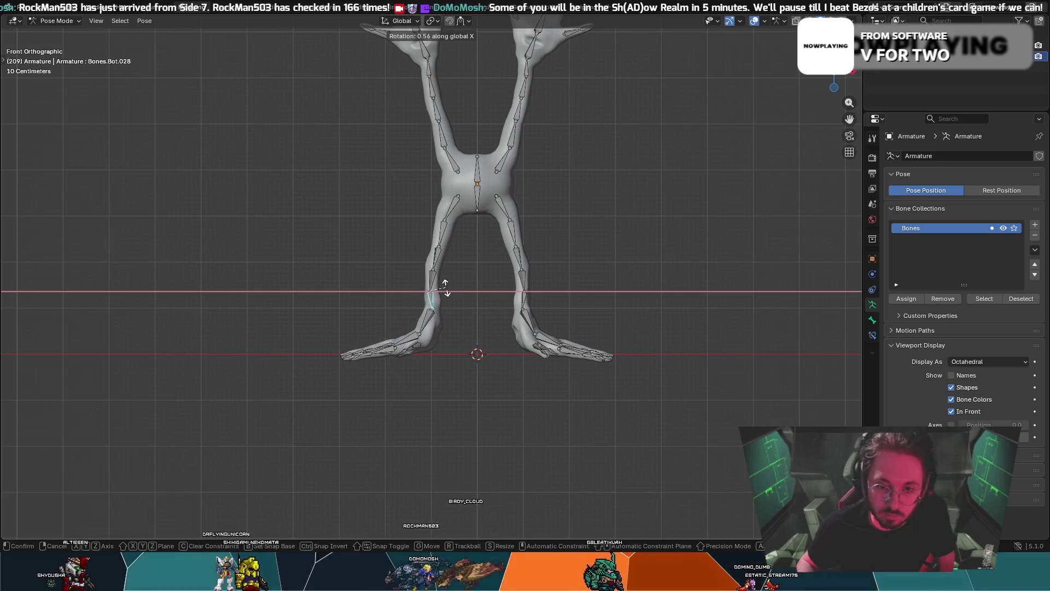
pyautogui.click(438, 298)
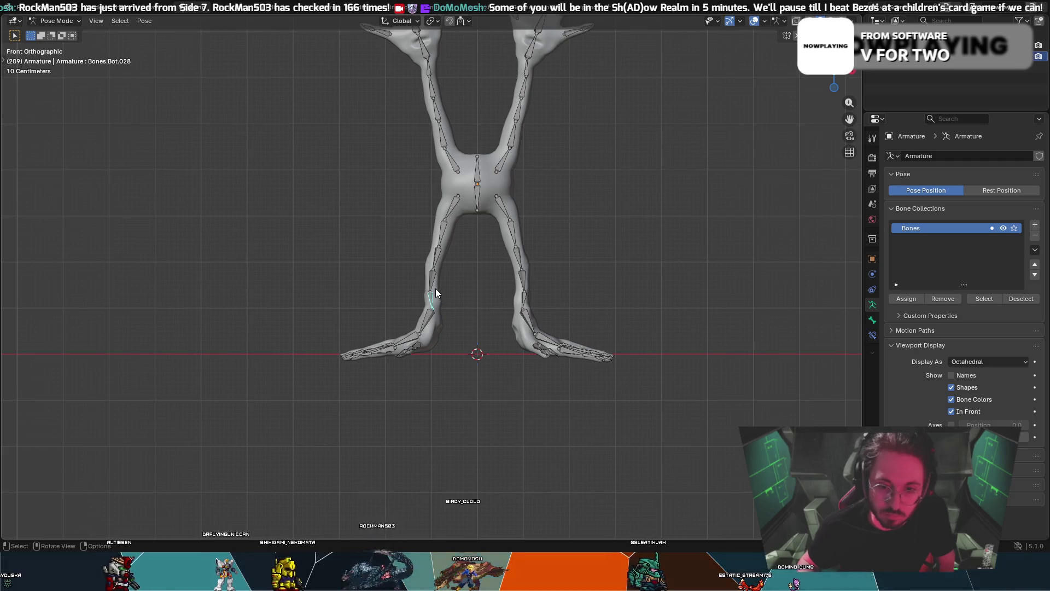
pyautogui.press('t')
pyautogui.press('r')
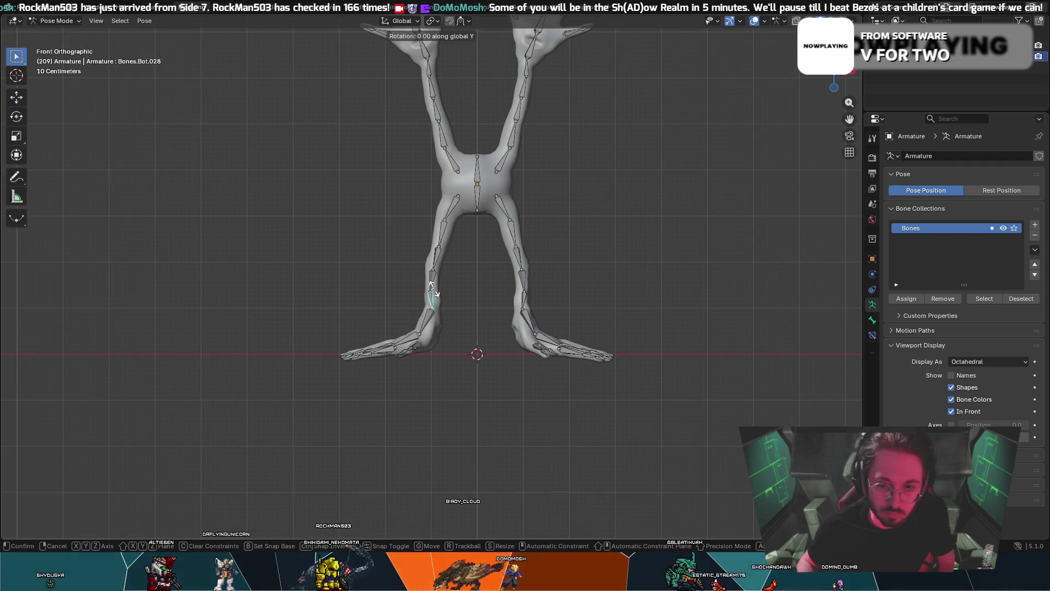
pyautogui.press('y')
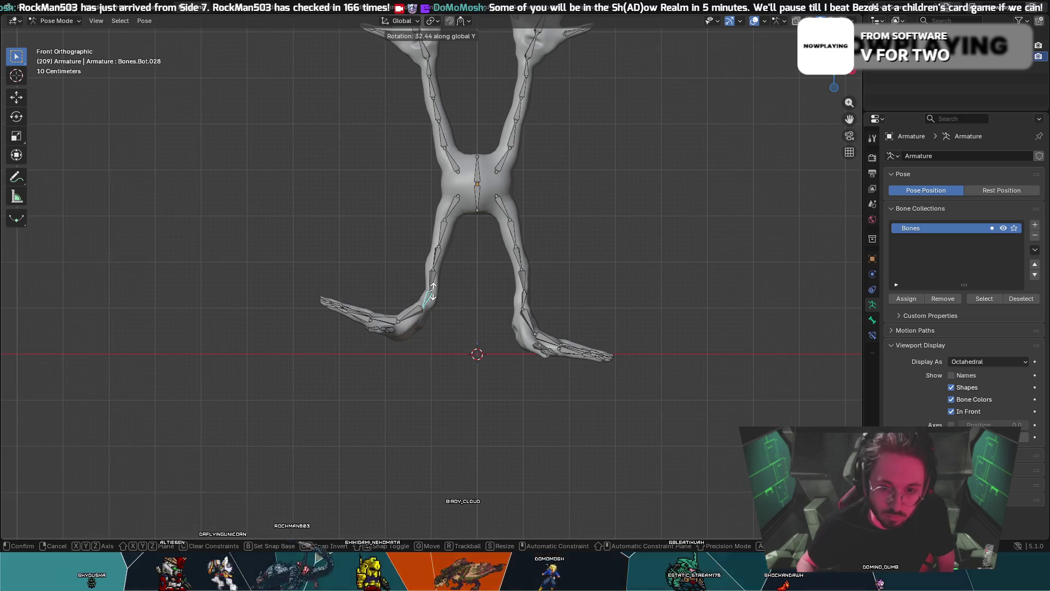
pyautogui.write('23')
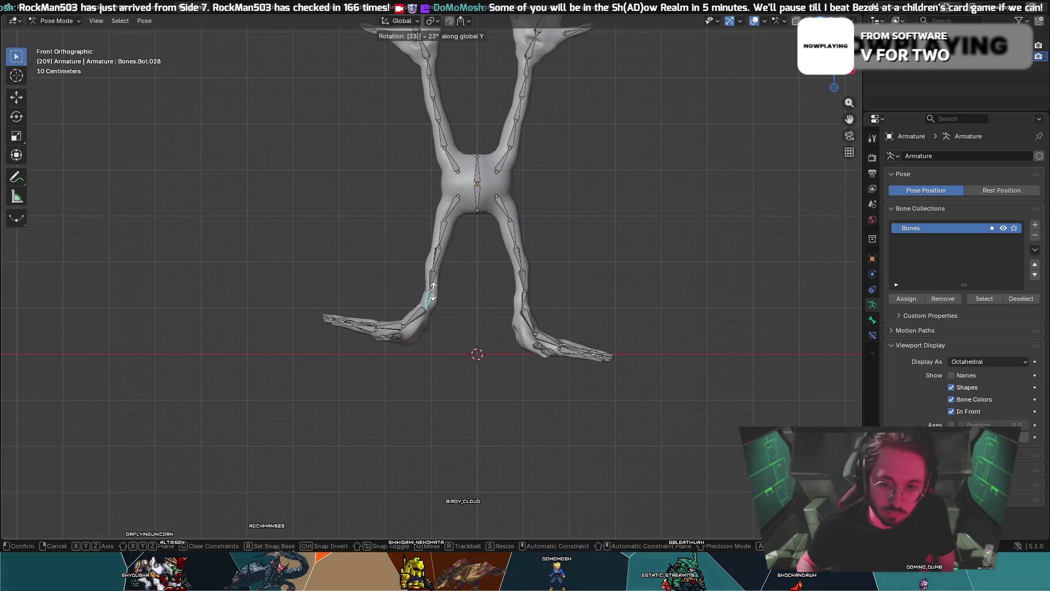
pyautogui.press('BackSpace')
pyautogui.press('BackSpace')
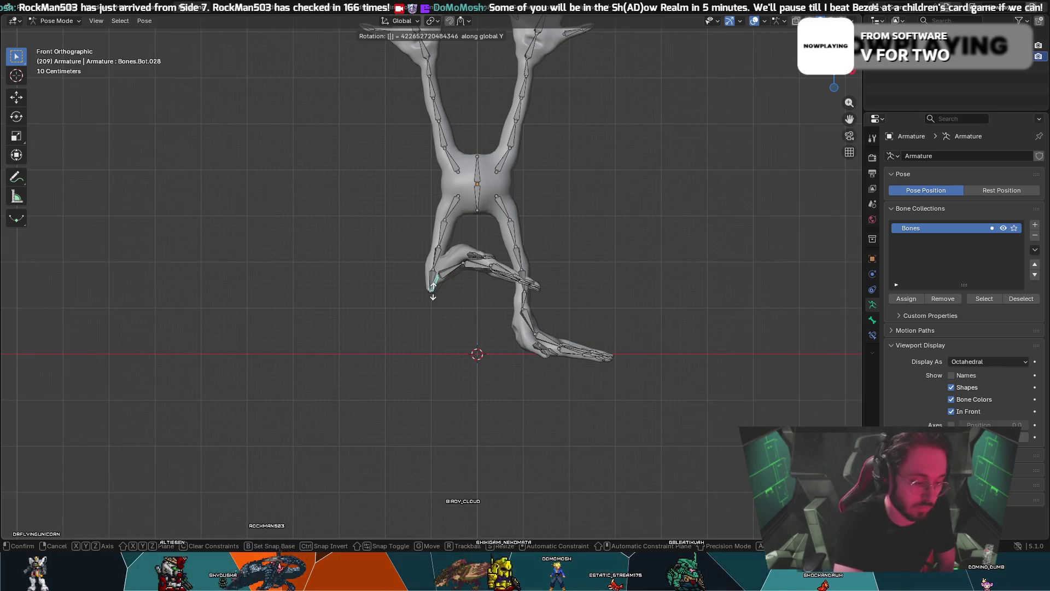
pyautogui.write('5')
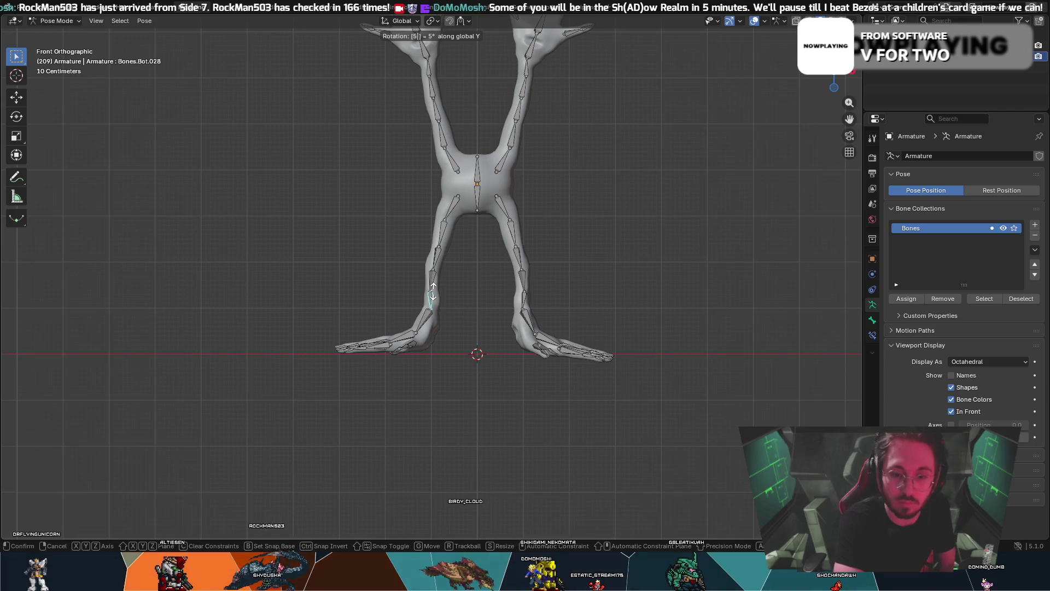
pyautogui.press('Return')
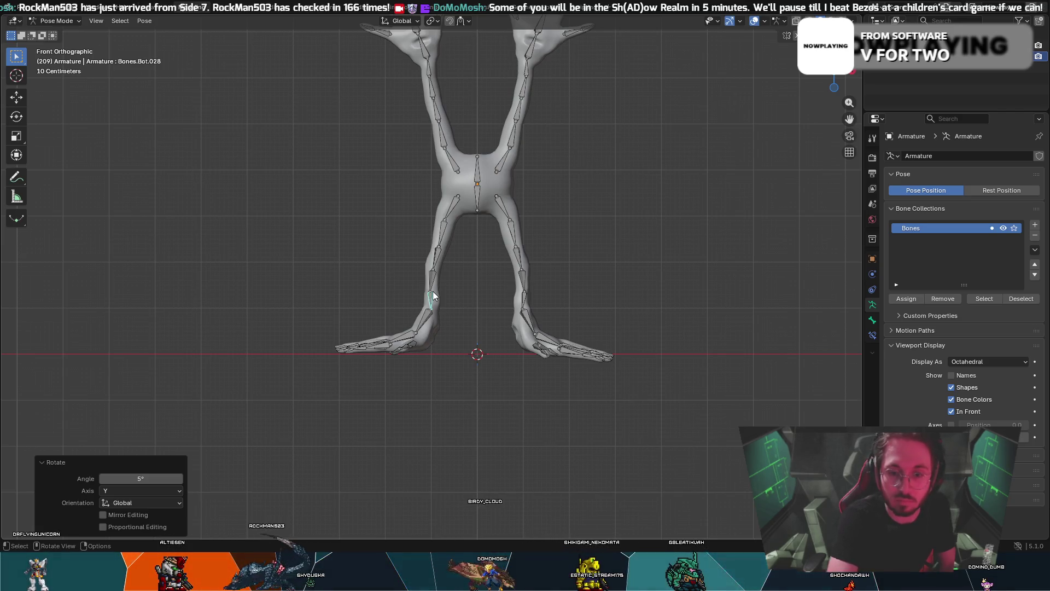
# - Rotate the right leg bone Bones.Bot.005 by -5° about global Y
pyautogui.click(524, 301)
pyautogui.write('ry')
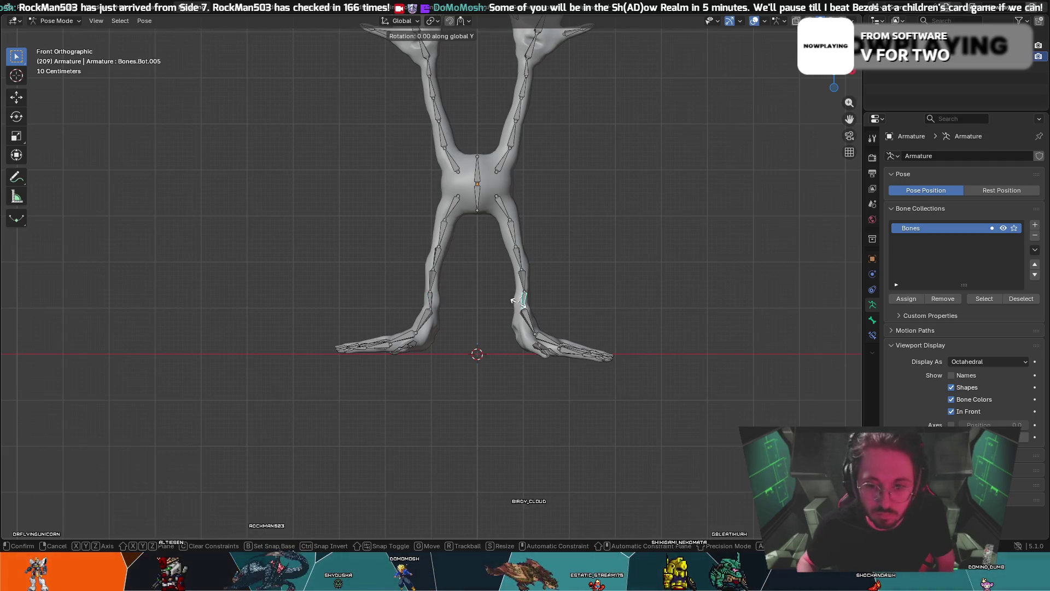
pyautogui.write('5')
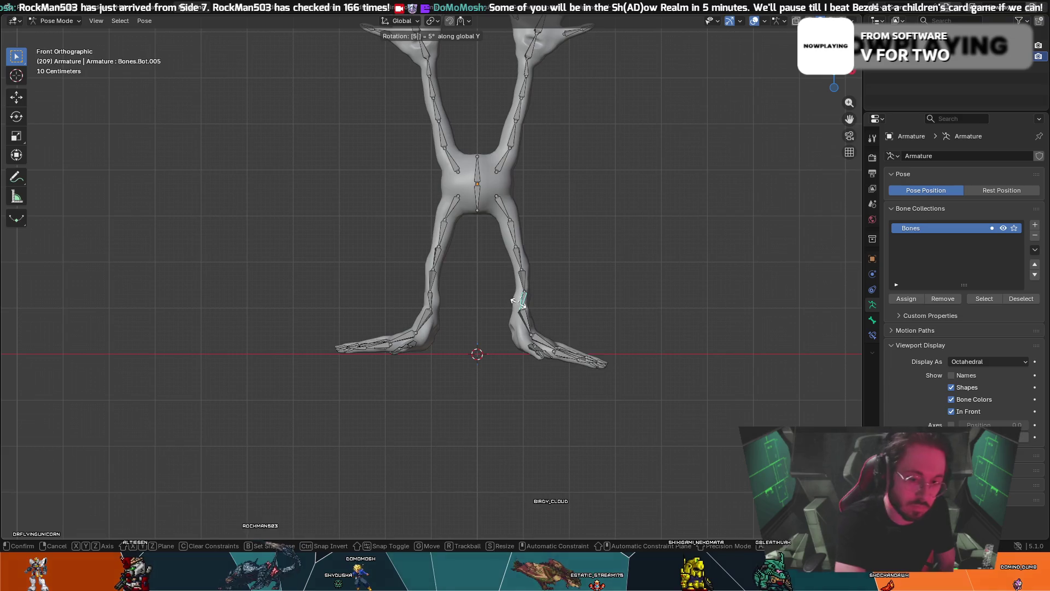
pyautogui.press('-')
pyautogui.press('Return')
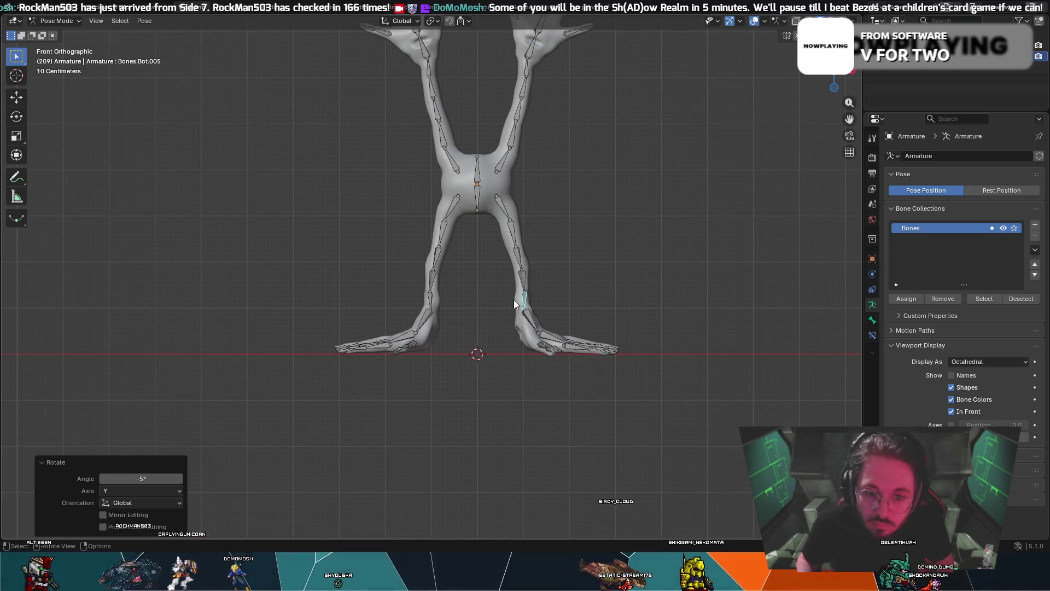
# - Turn Bones.Bot.005 a further -1° about the view axis, then deselect it
pyautogui.scroll(-2, 579, 277)
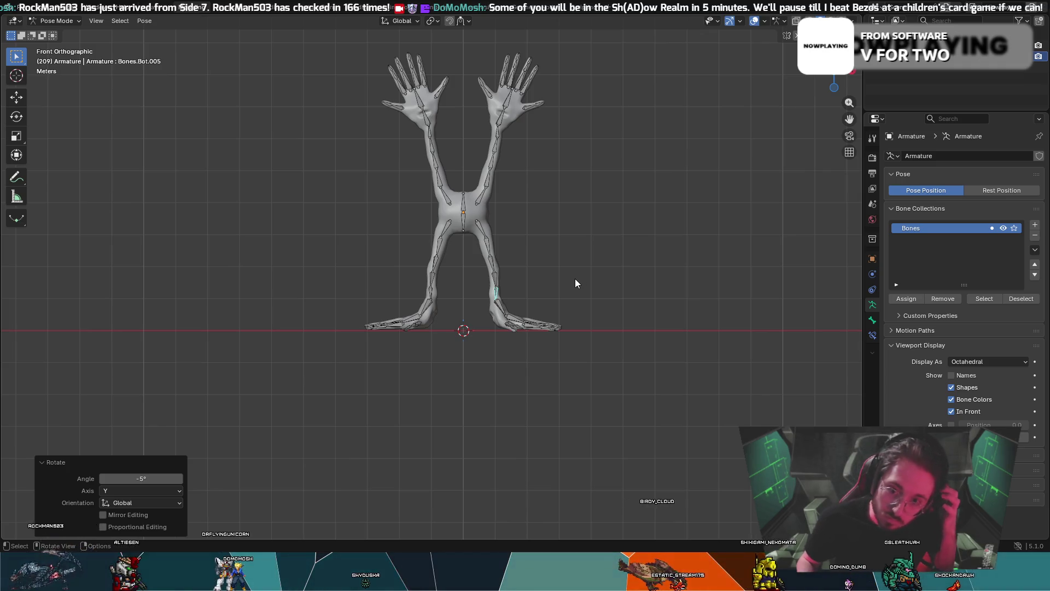
pyautogui.scroll(4, 566, 288)
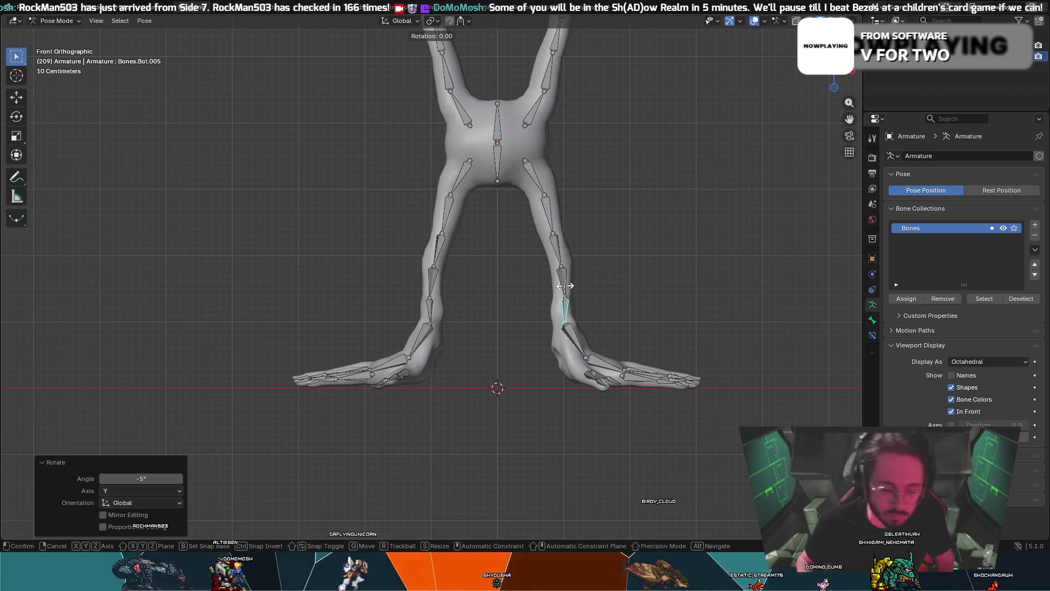
pyautogui.write('r-1')
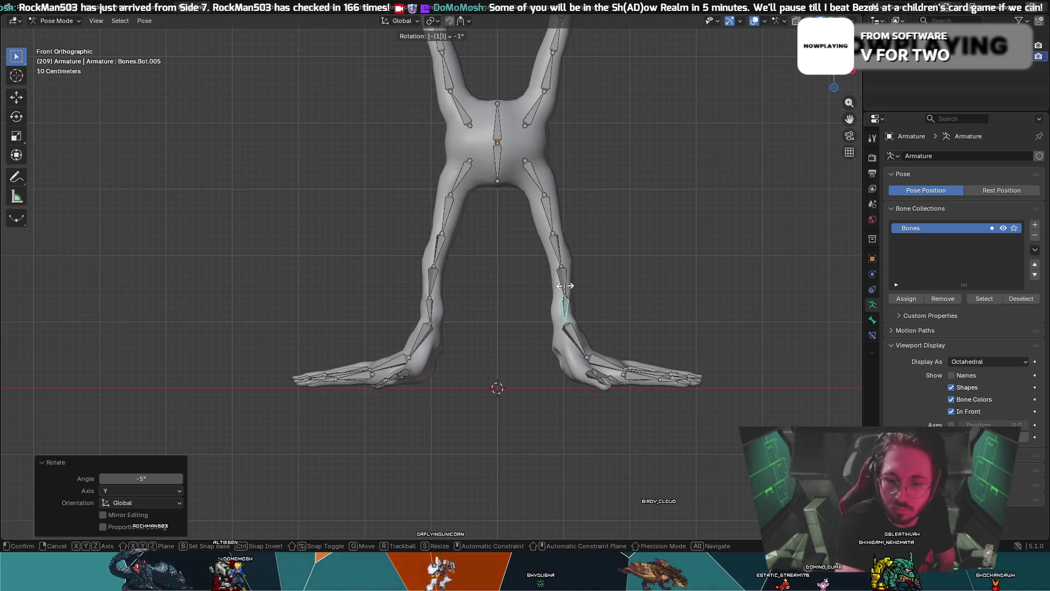
pyautogui.press('BackSpace')
pyautogui.write('2')
pyautogui.press('BackSpace')
pyautogui.write('1')
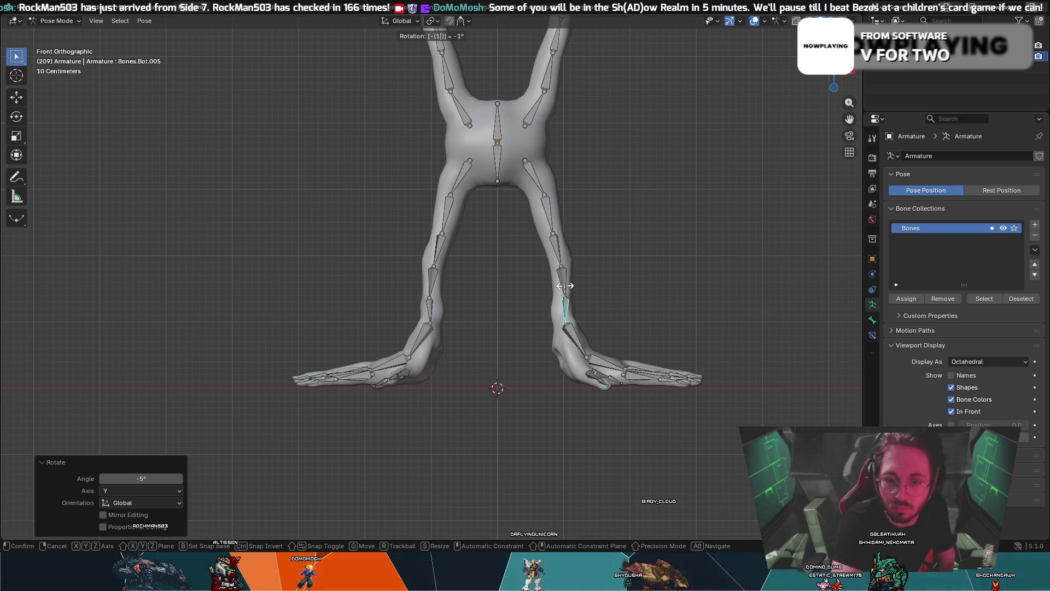
pyautogui.press('Return')
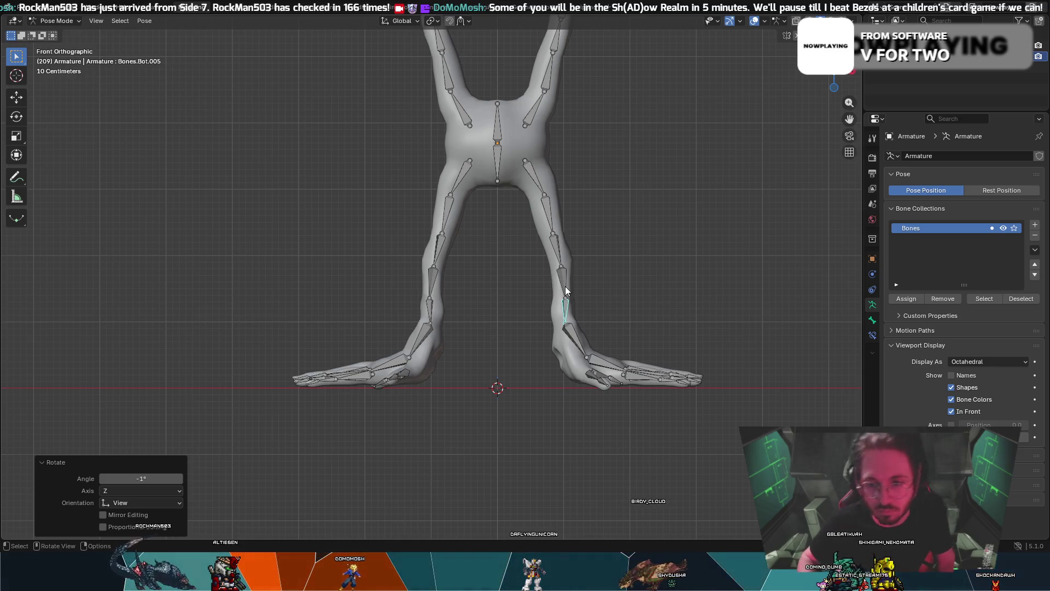
pyautogui.click(487, 304)
pyautogui.scroll(-3, 487, 303)
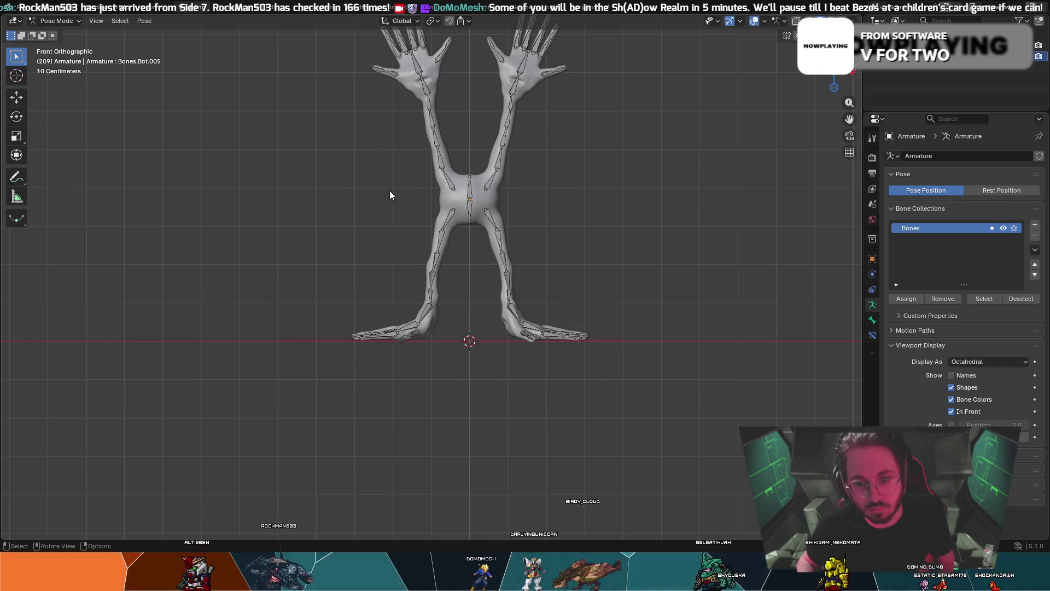
pyautogui.moveTo(535, 218)
pyautogui.mouseDown(button='middle')
pyautogui.moveTo(428, 211)
pyautogui.moveTo(334, 245)
pyautogui.moveTo(264, 248)
pyautogui.moveTo(543, 240)
pyautogui.mouseUp(button='middle')
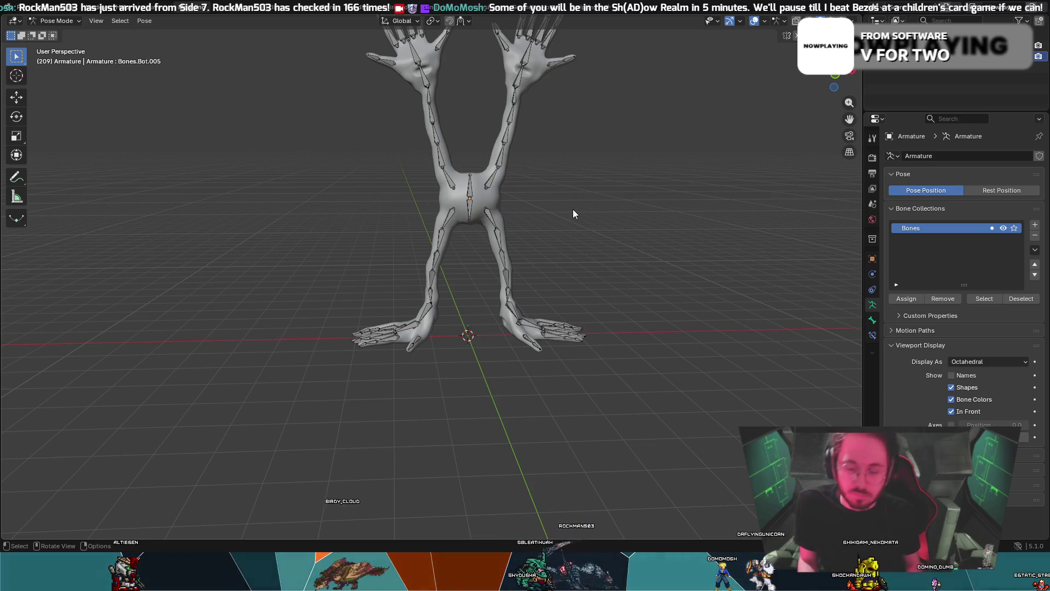
pyautogui.moveTo(586, 214); pyautogui.dragTo(583, 208, button='middle')
pyautogui.scroll(-1, 583, 208)
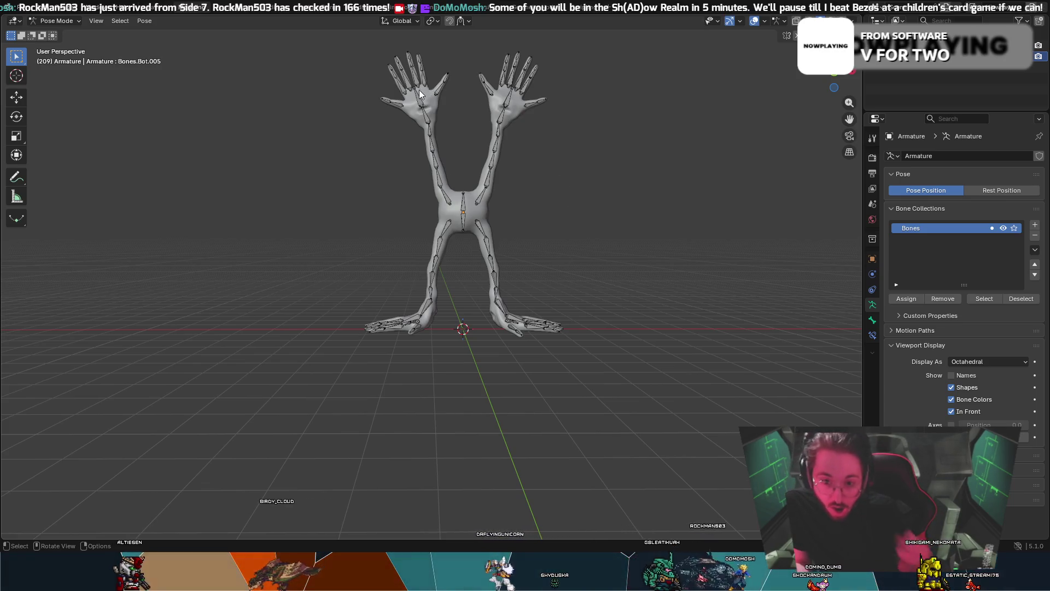
pyautogui.moveTo(581, 167); pyautogui.dragTo(570, 165, button='middle')
pyautogui.scroll(5, 570, 165)
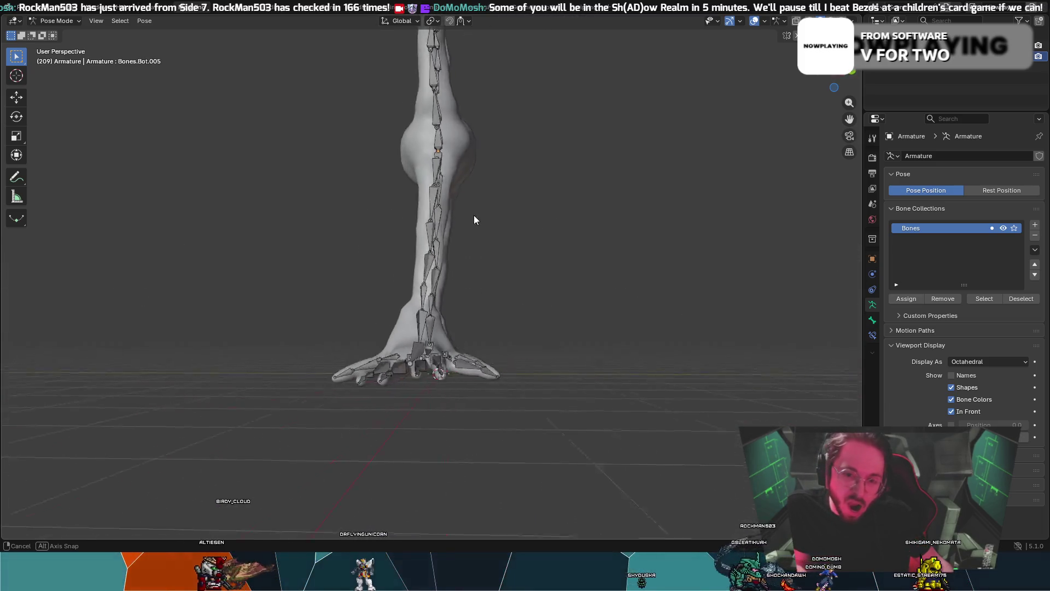
pyautogui.scroll(-4, 618, 224)
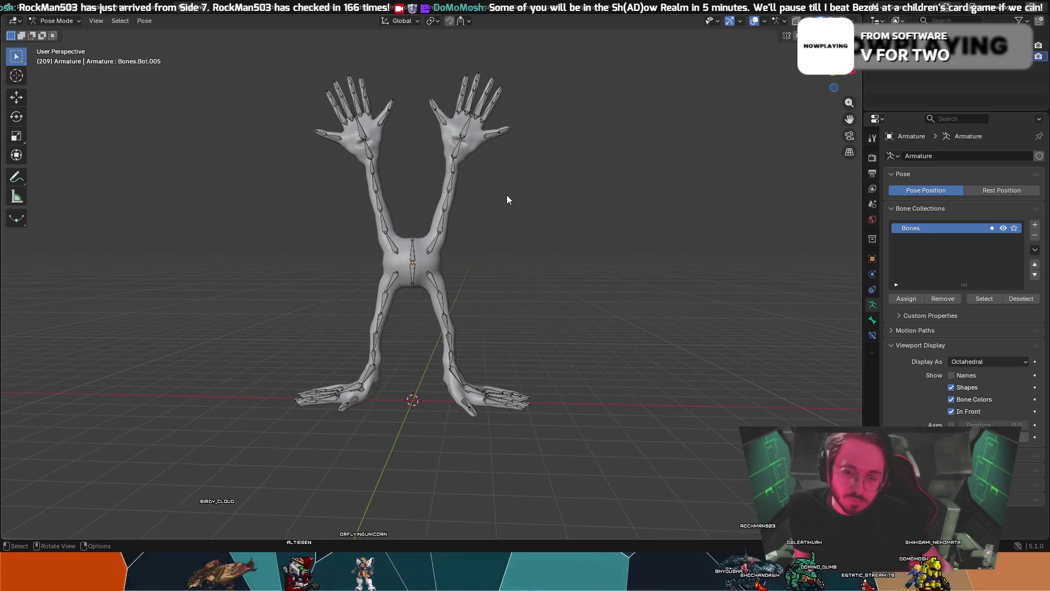
pyautogui.scroll(3, 507, 195)
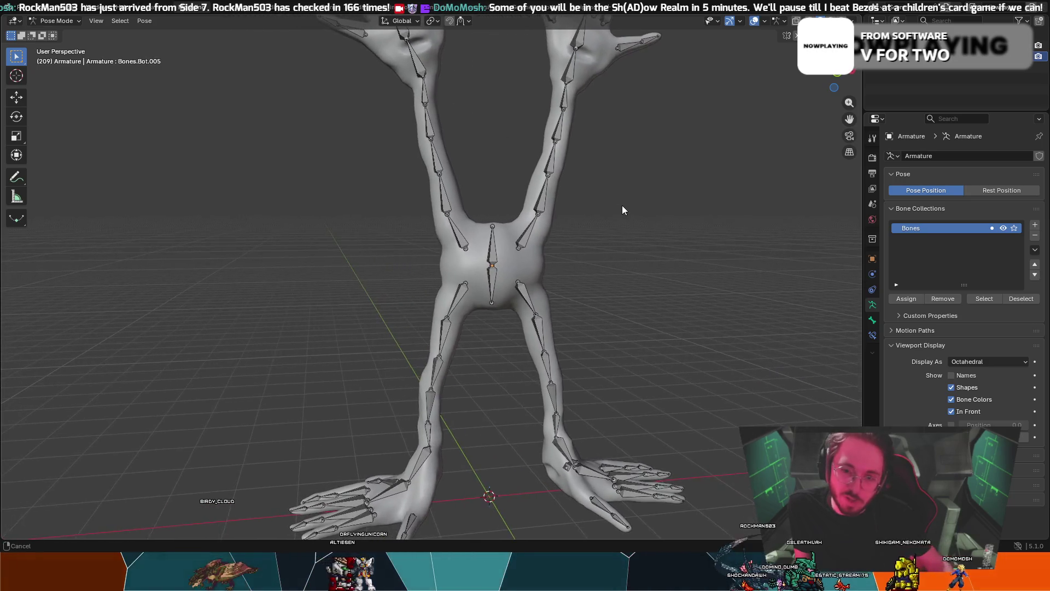